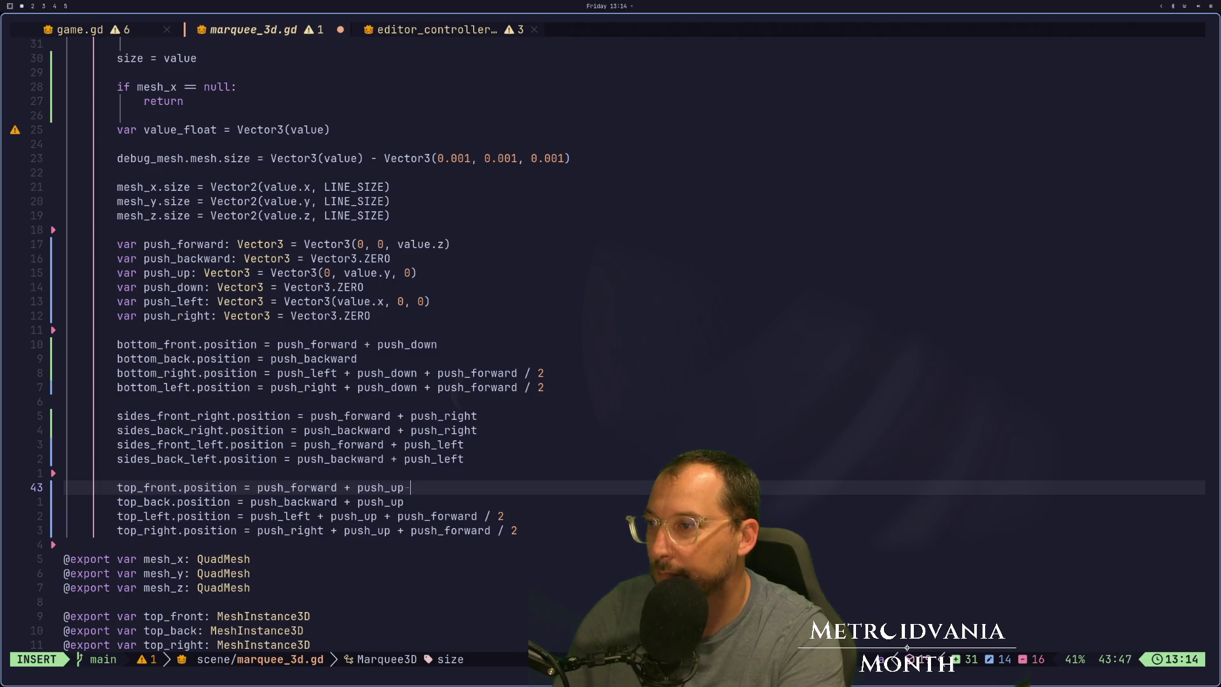
Append ' + push_left / 2' to the top_front position line and save marquee_3d.gd.
text(+ push)
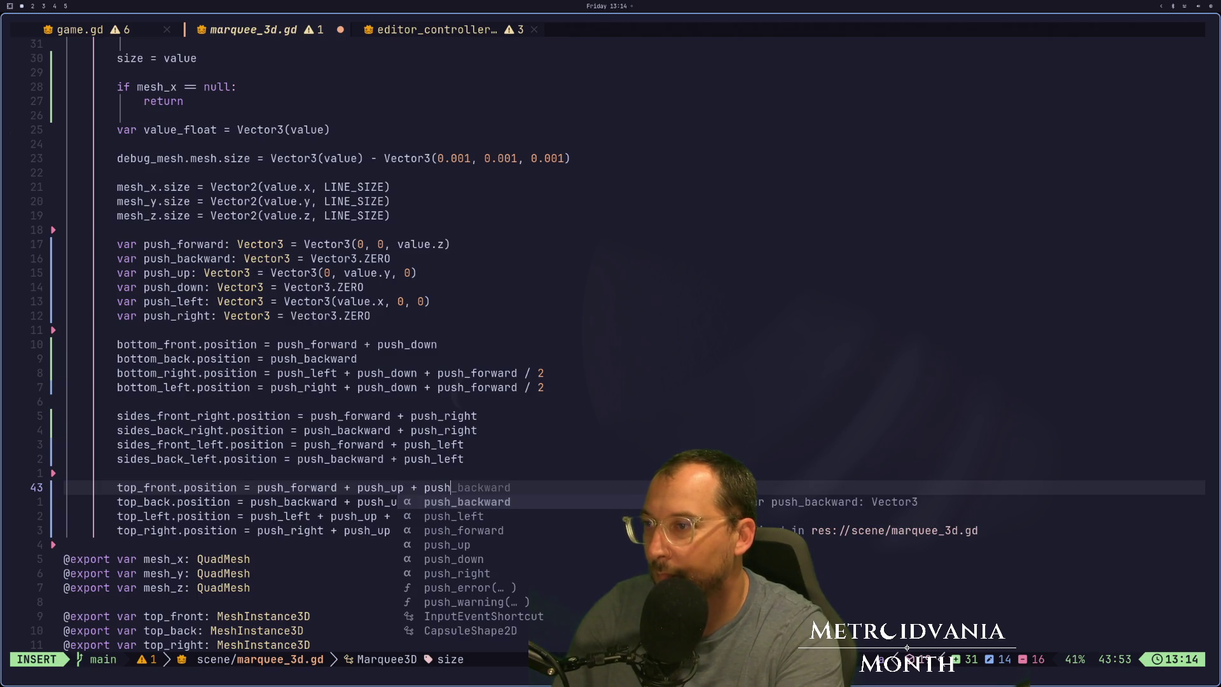
text(_left / 2)
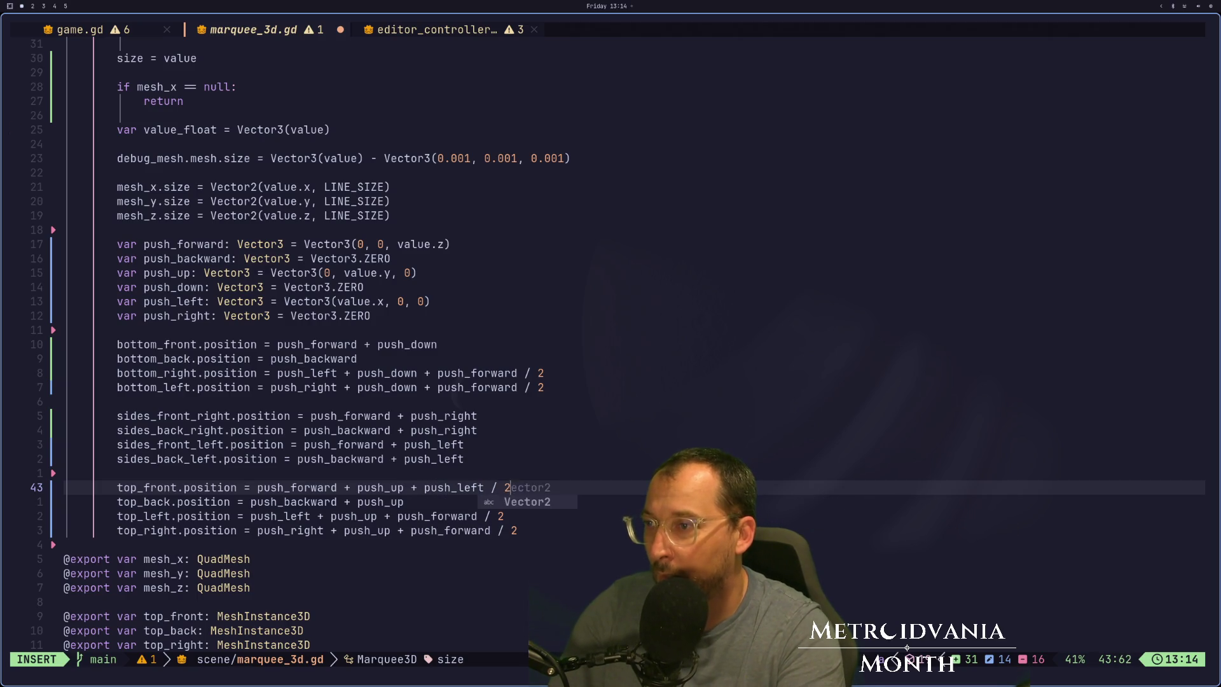
key(Escape)
key(colon)
text(w)
key(Return)
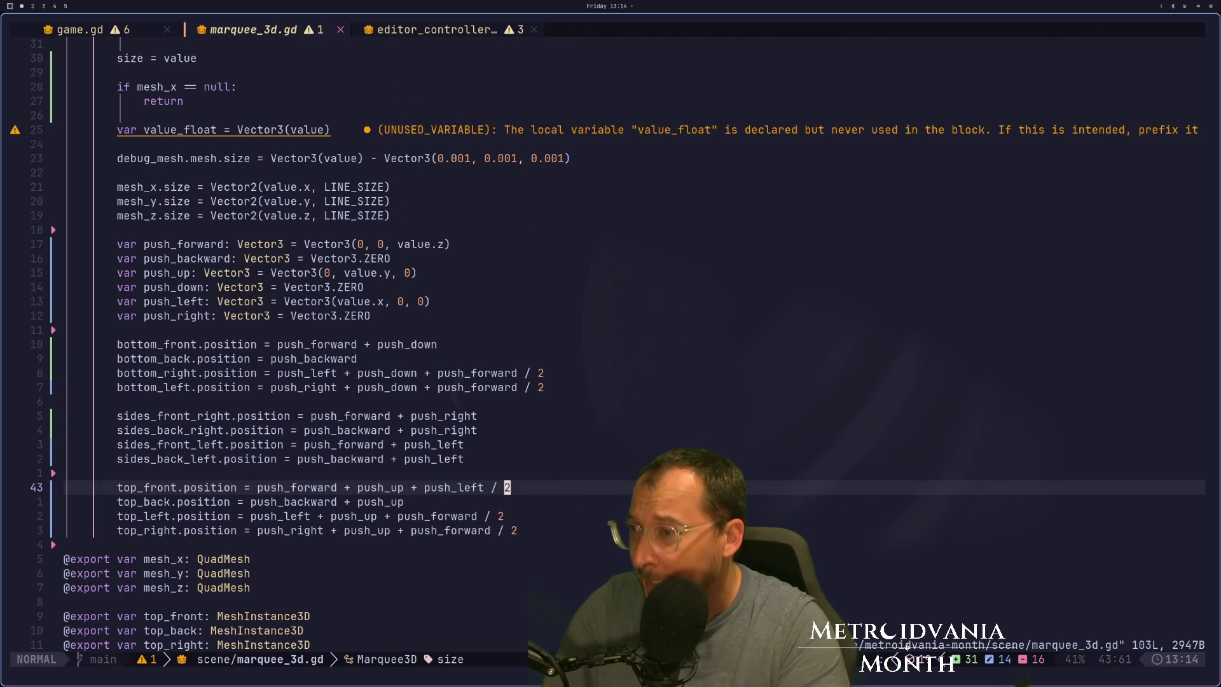
Copy the ' + push_left / 2' offset onto the top_back line and save the script.
key(b)
key(b)
key(b)
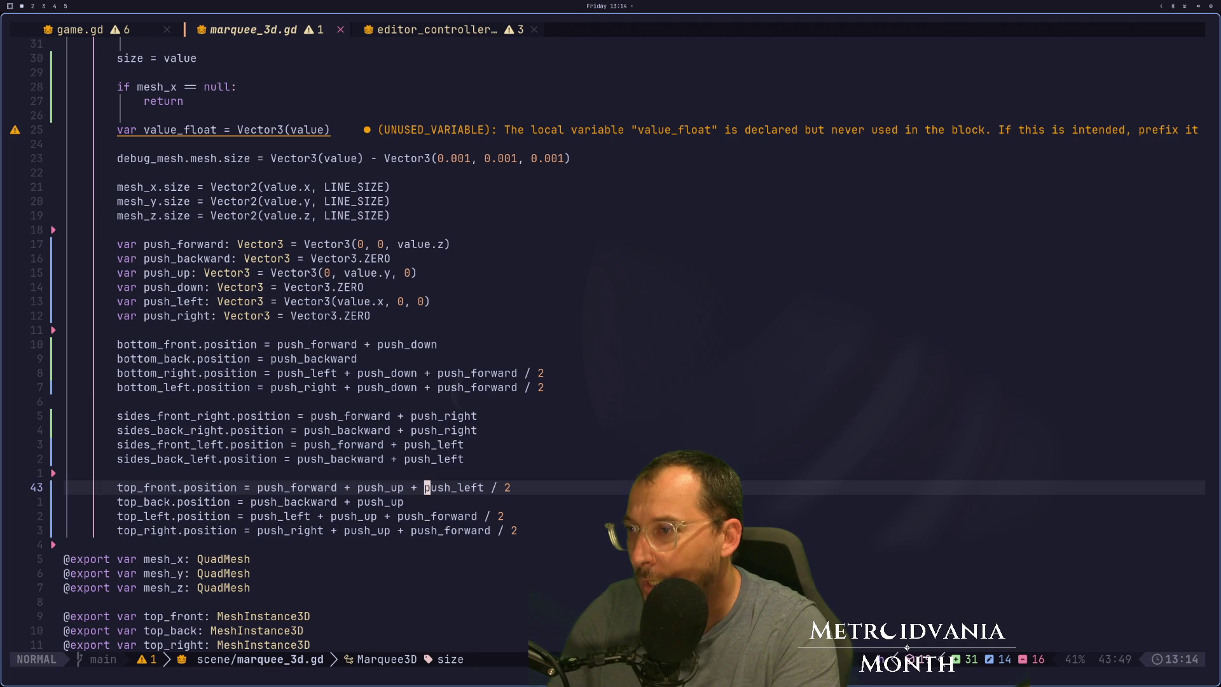
key(v)
key(h)
key(dollar)
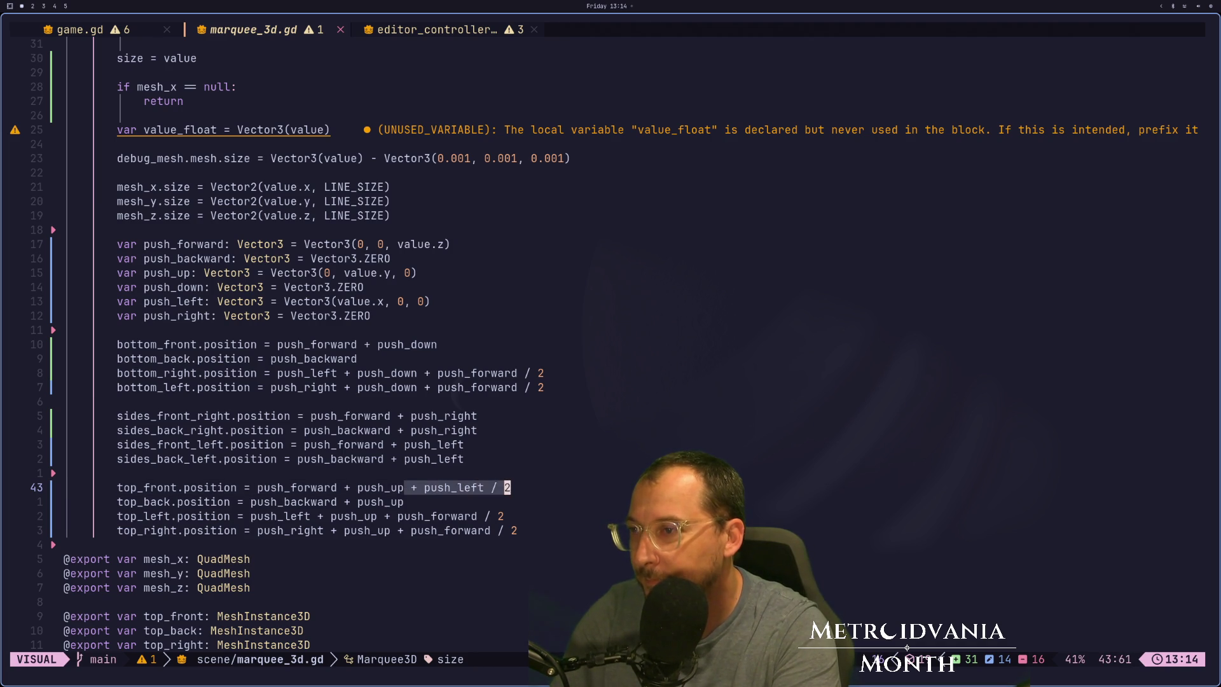
text(yjp:w)
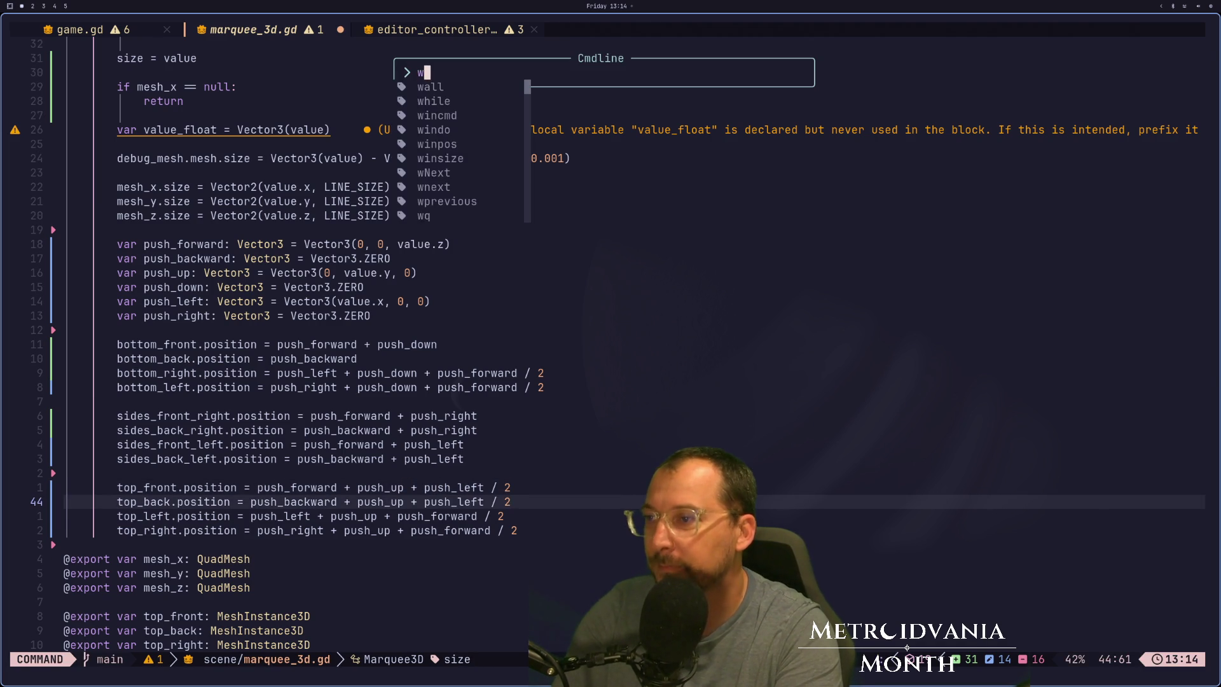
key(Return)
key(super+2)
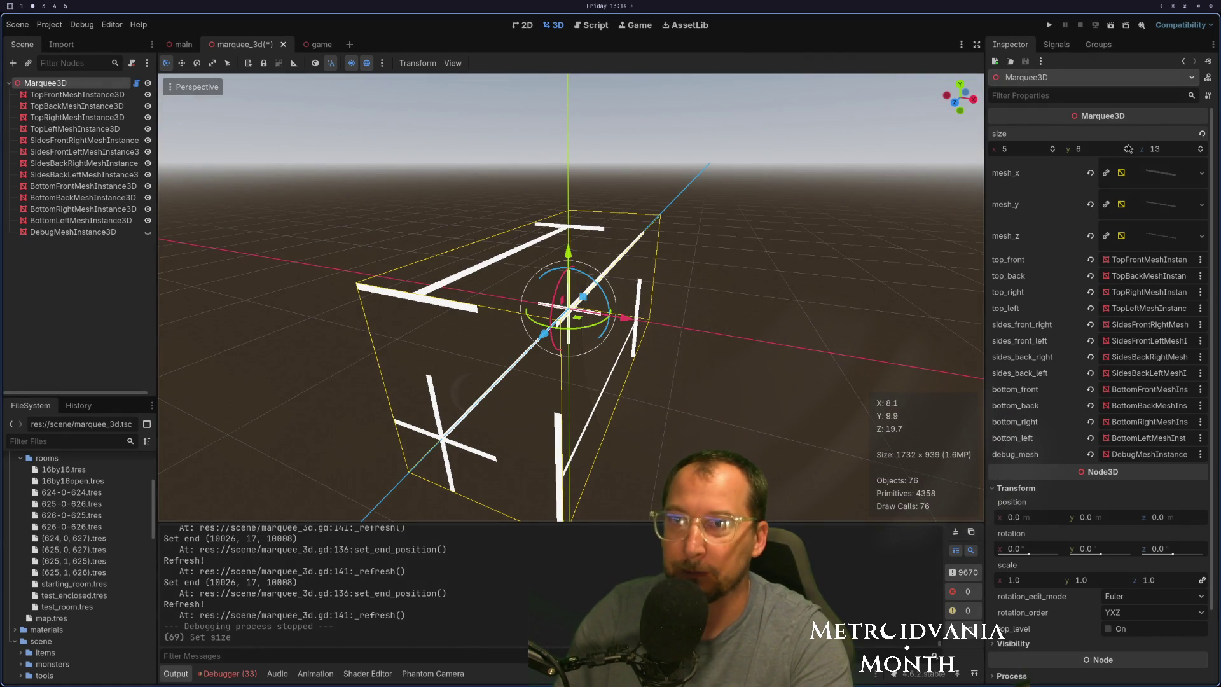
Set Marquee3D size y to 7, then to -5, checking the top front edge mesh from the side.
click(1128, 147)
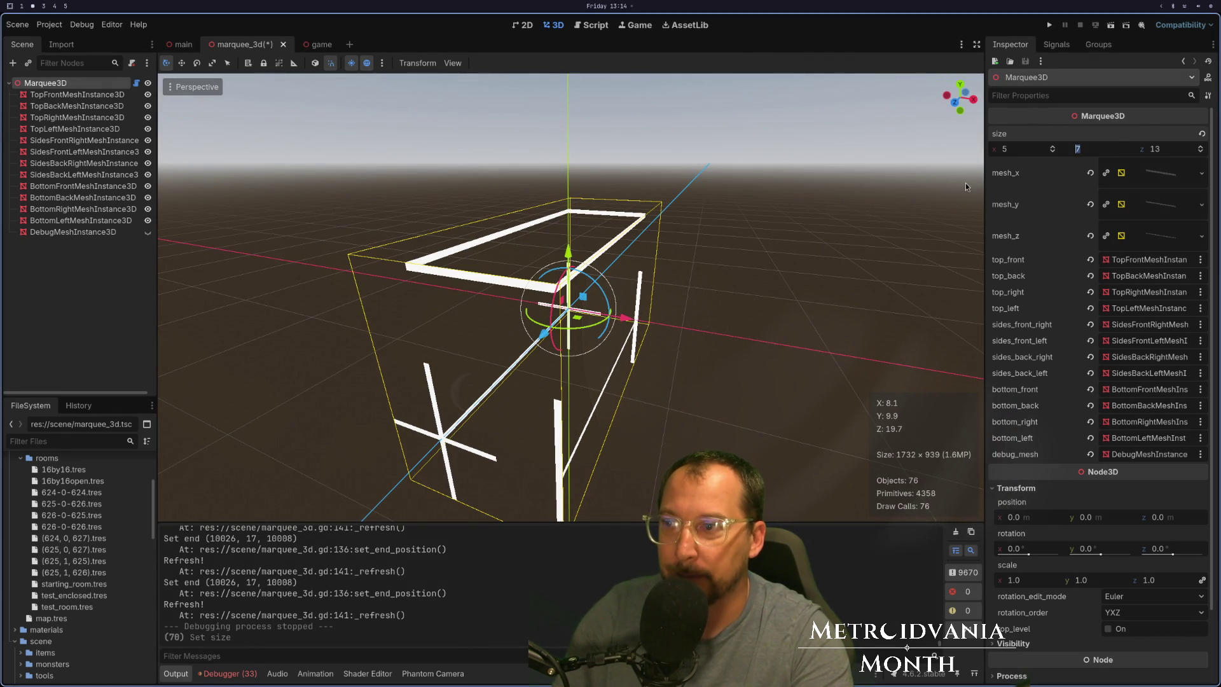
click(825, 246)
click(76, 94)
click(45, 83)
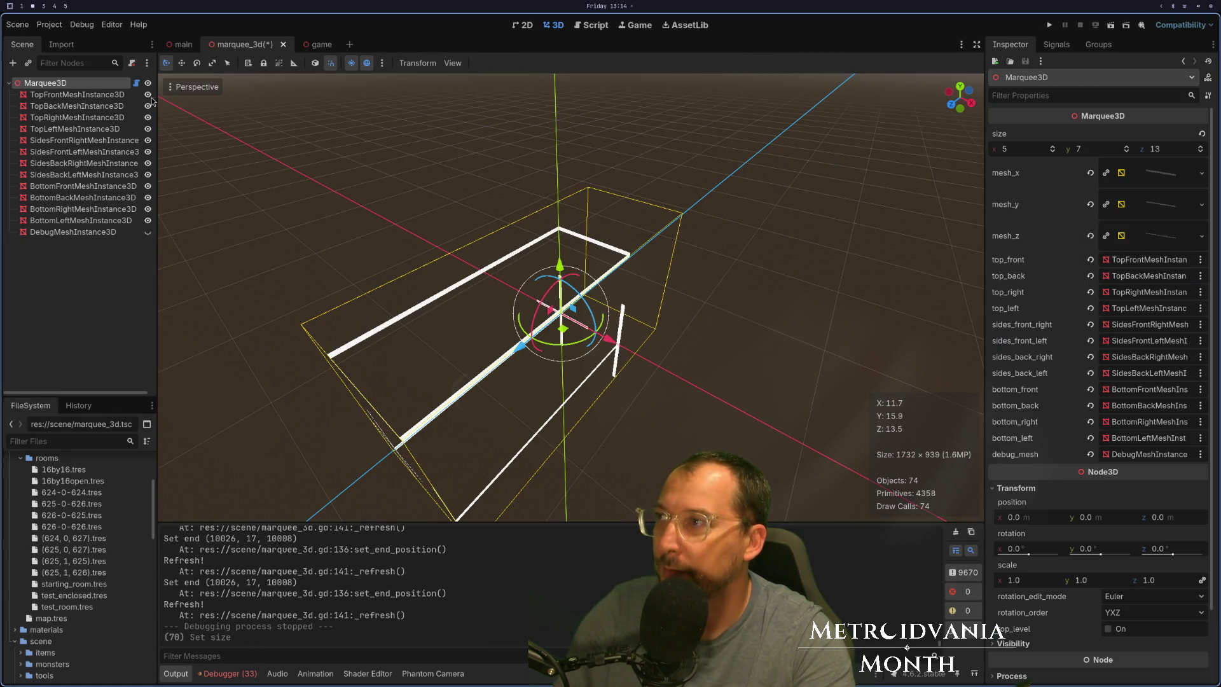
click(1126, 152)
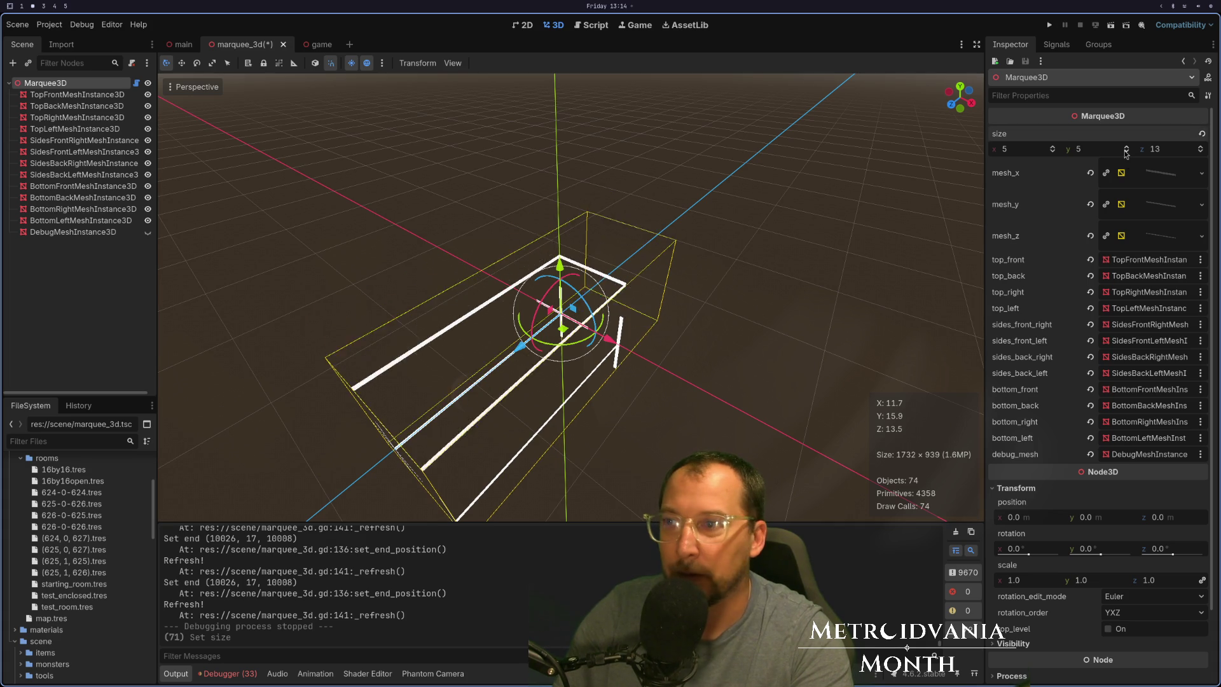
mouse_move(820, 210)
mouse_down()
mouse_move(768, 234)
mouse_move(804, 182)
mouse_move(770, 191)
mouse_move(791, 197)
mouse_move(744, 221)
mouse_up()
key(super+1)
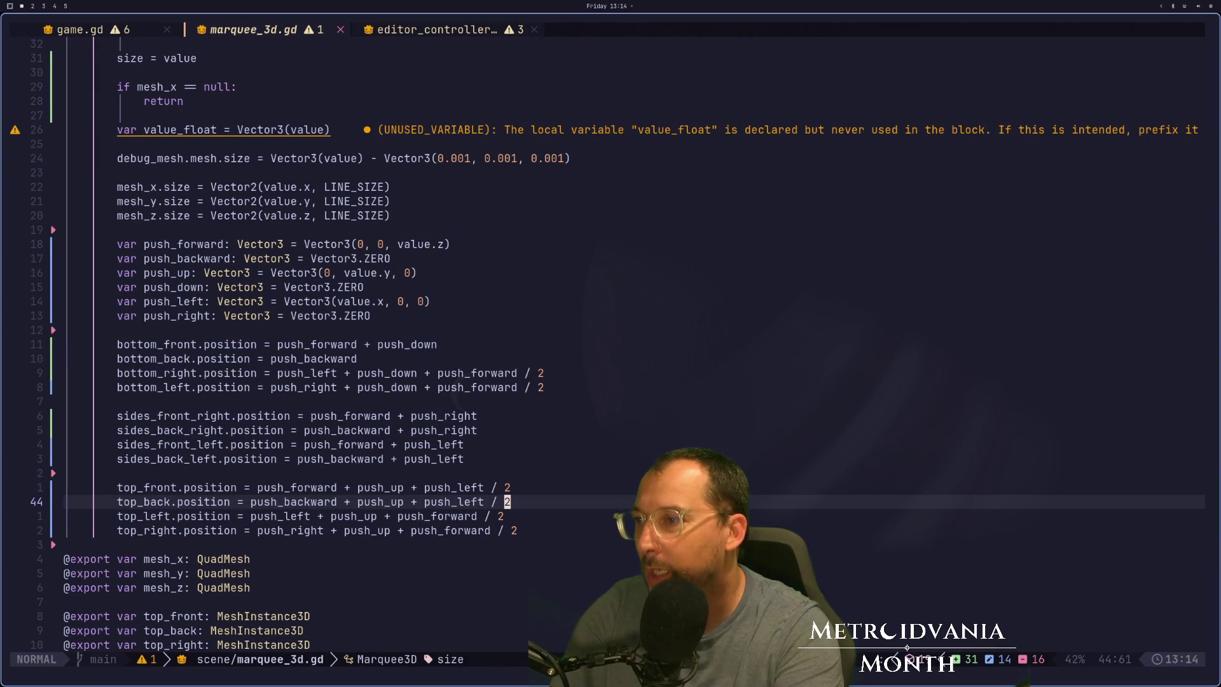
click(467, 502)
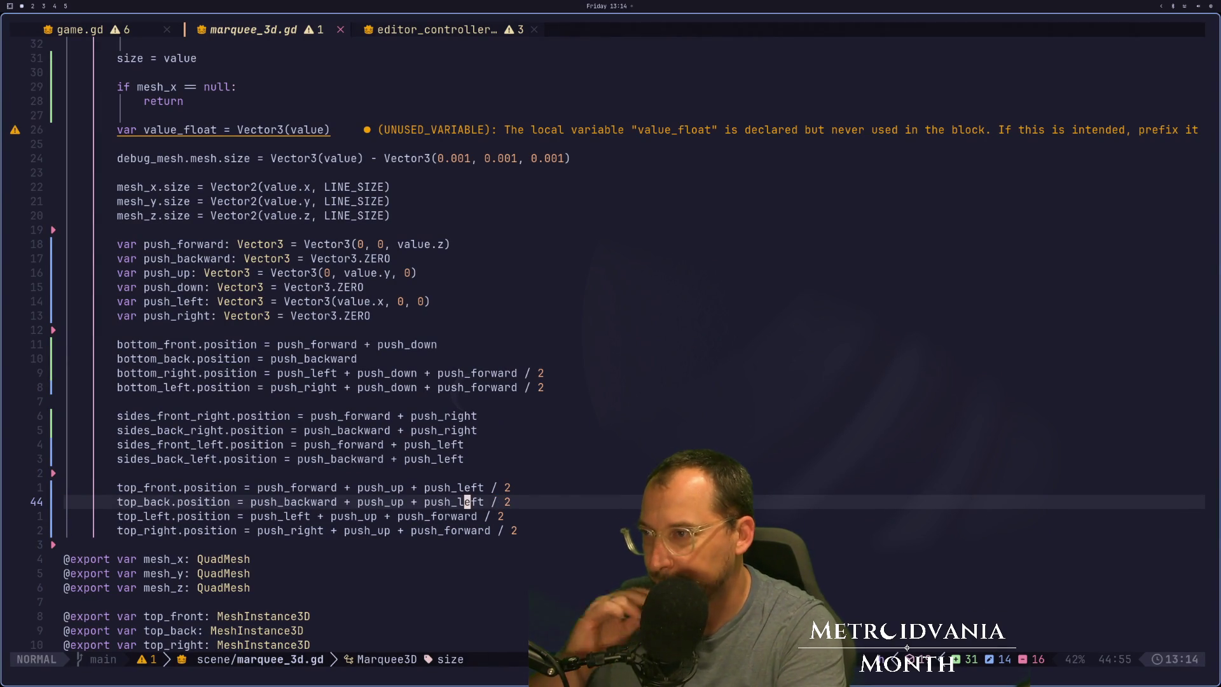
key(k)
key(k)
key(k)
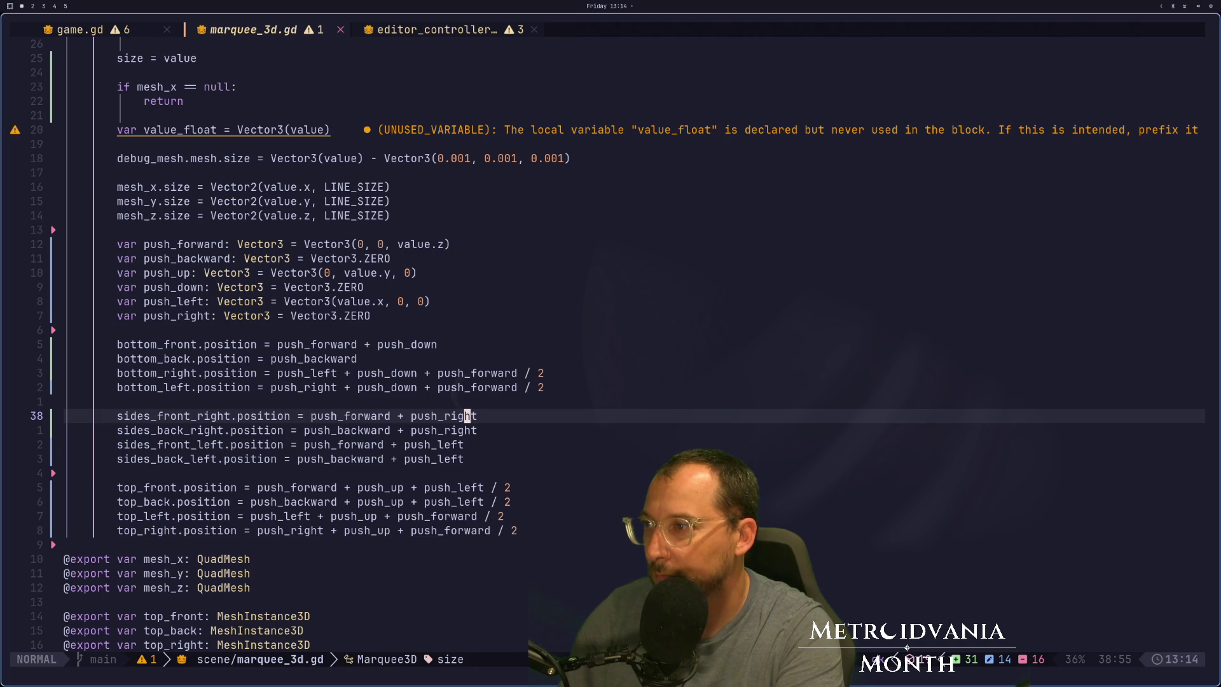
text(A )
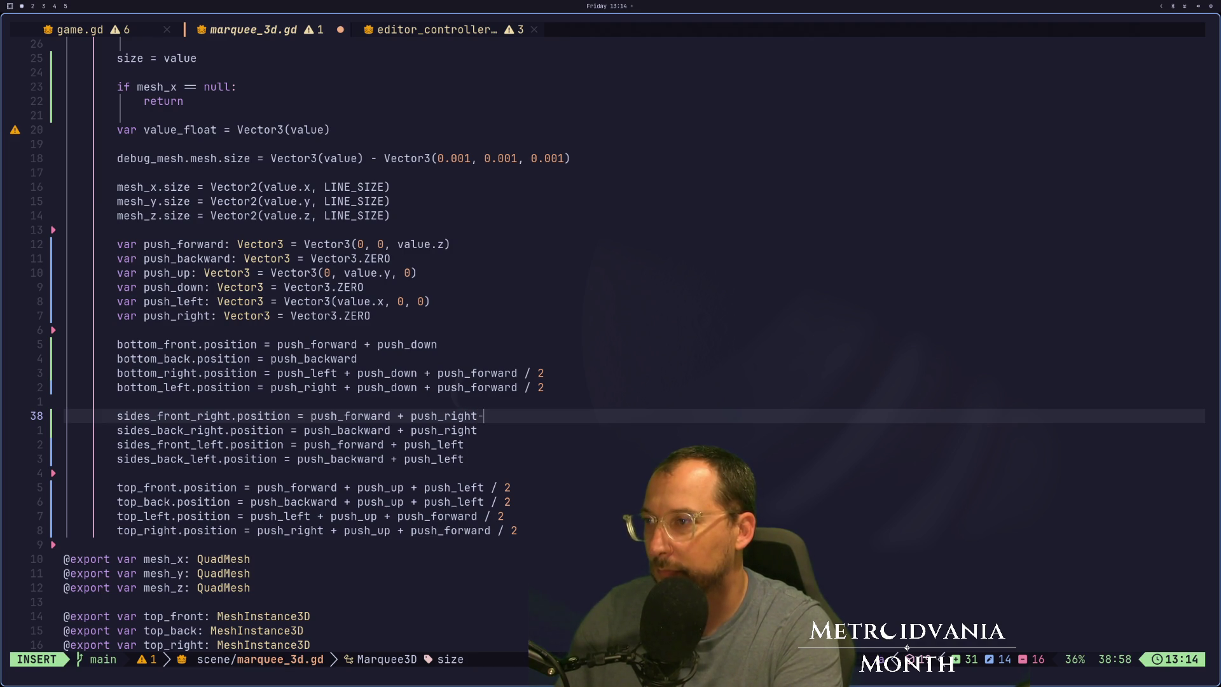
text(push_)
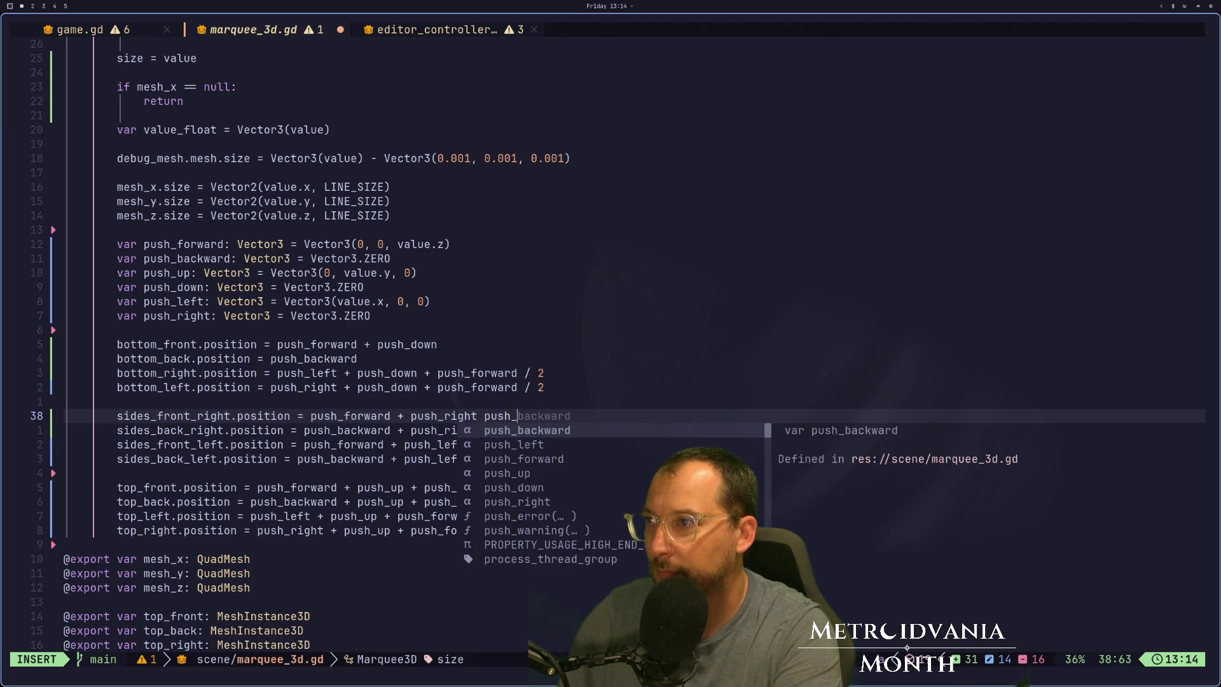
text(up / 2)
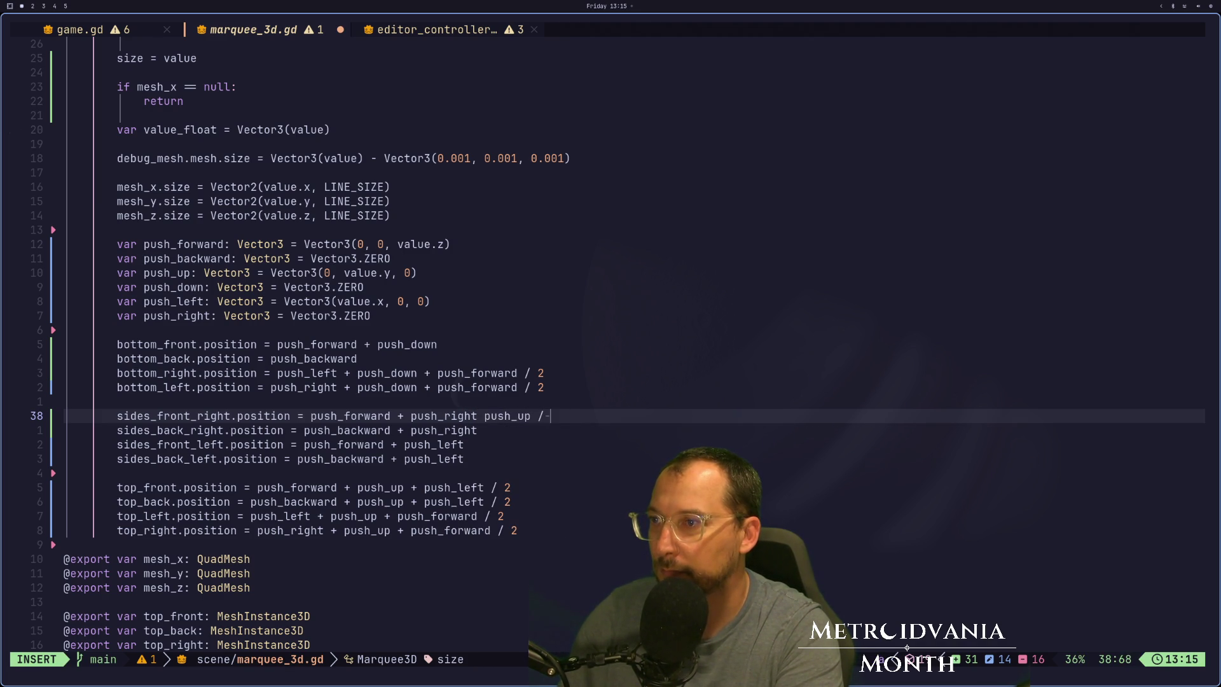
key(Escape)
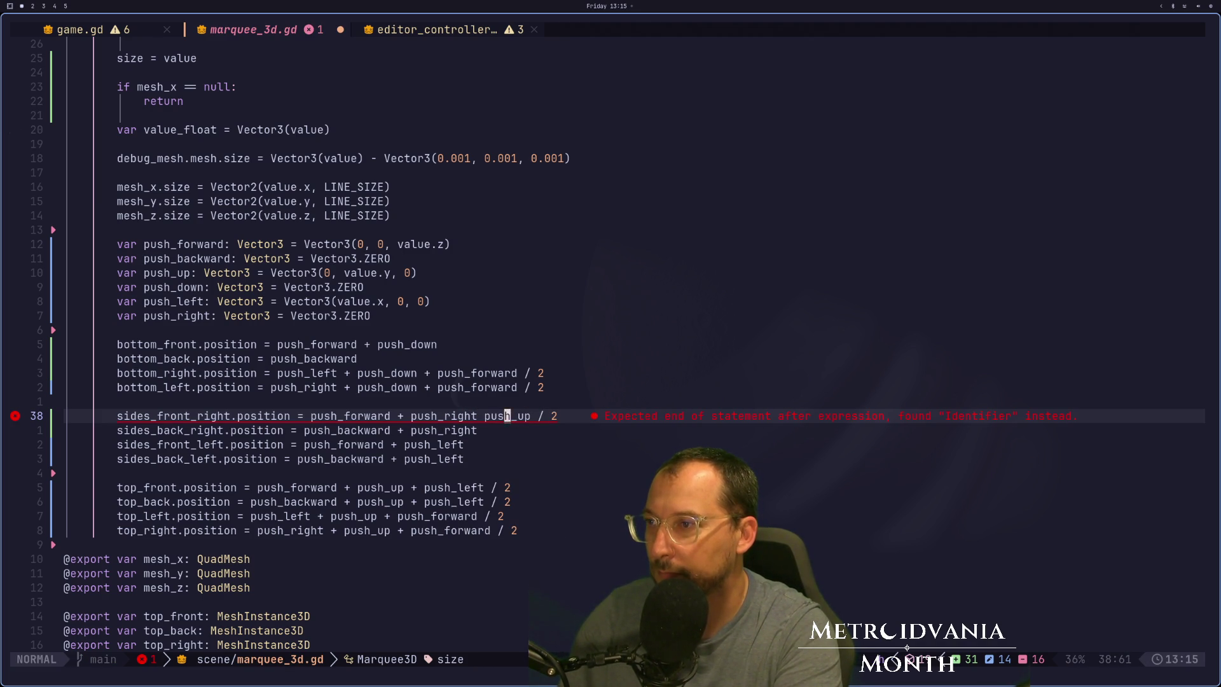
text(hi +)
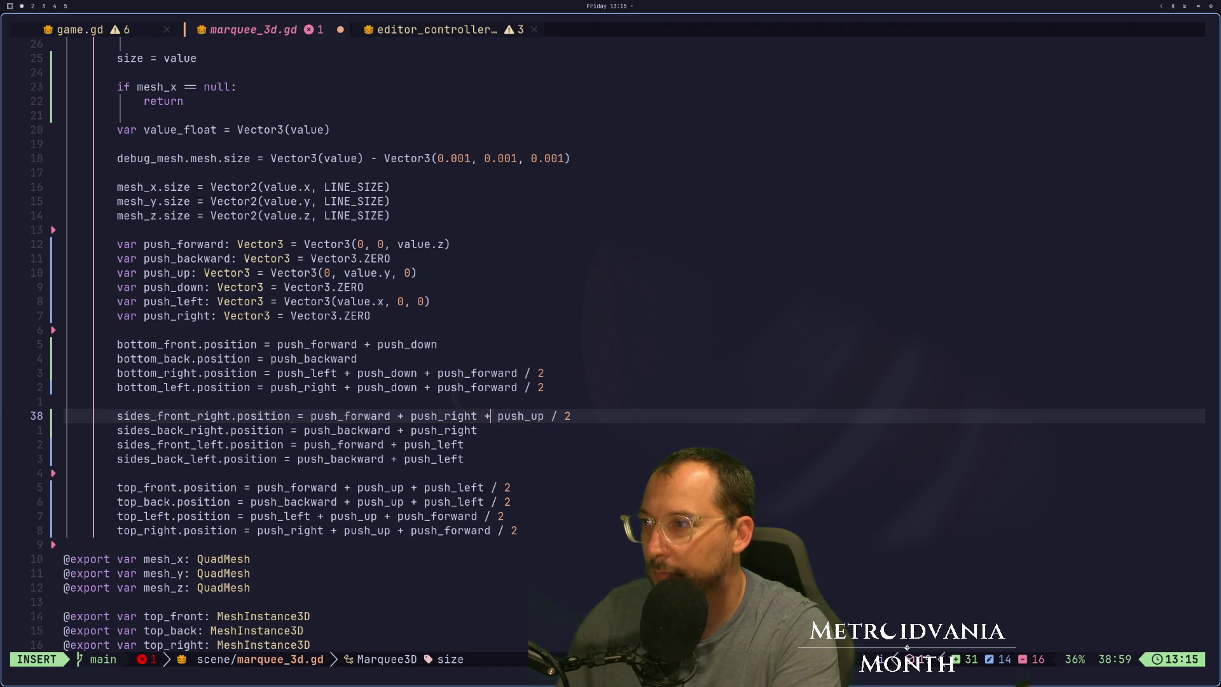
key(Escape)
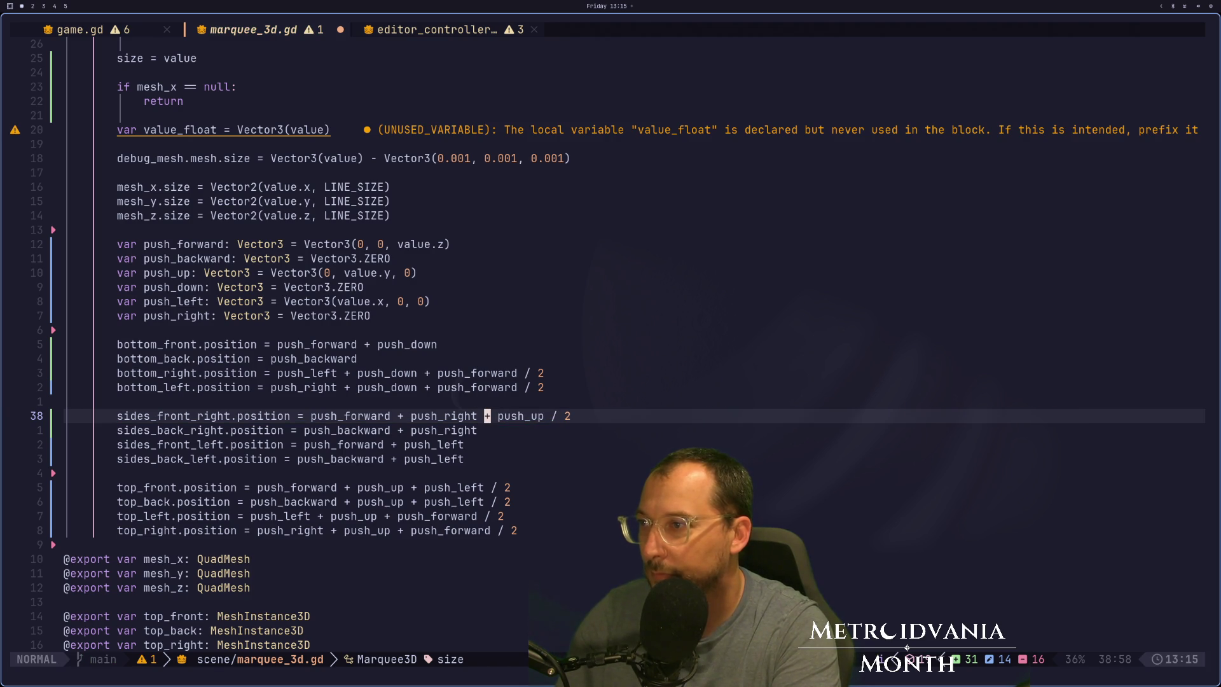
key(u)
key(u)
text(:w)
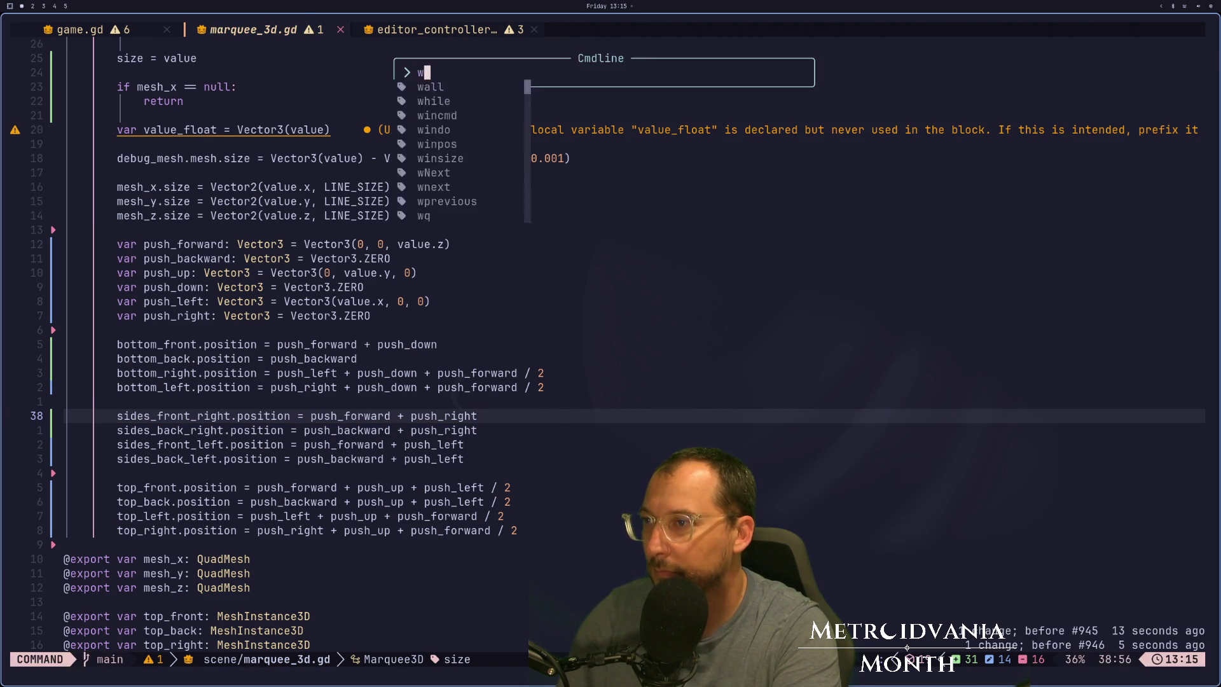
key(Return)
key(super+2)
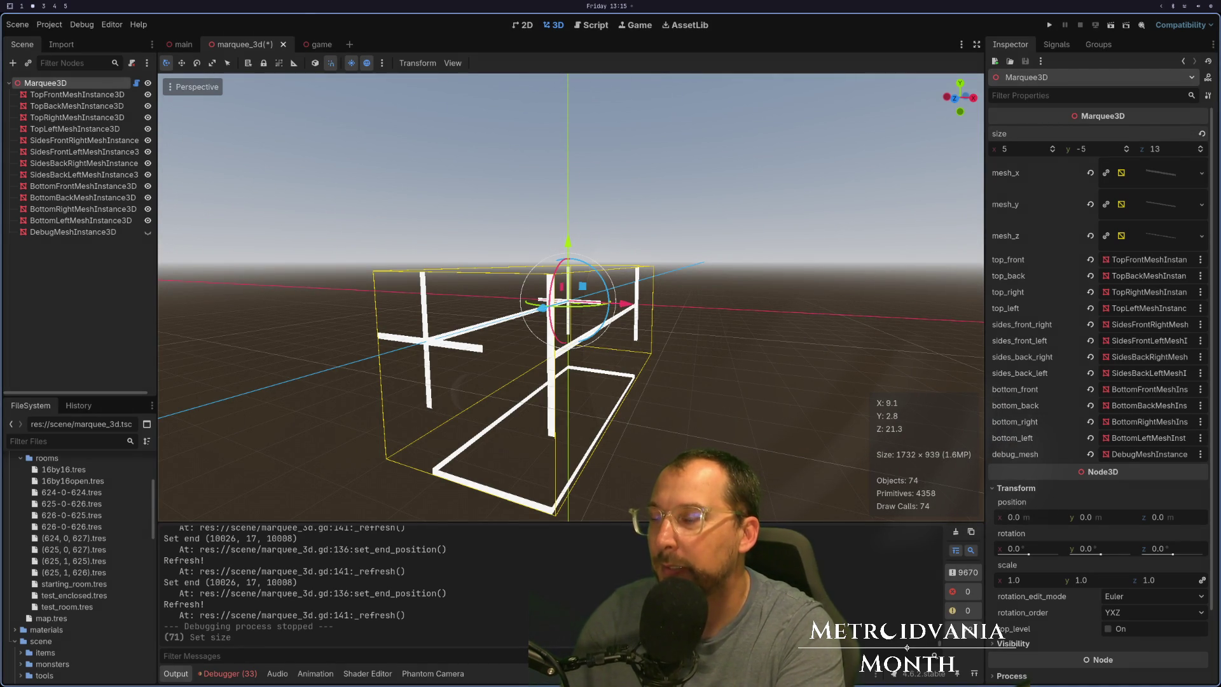
key(super+1)
Add the copied offset to sides_front_right and change it to ' + push_up / 2'.
key(u)
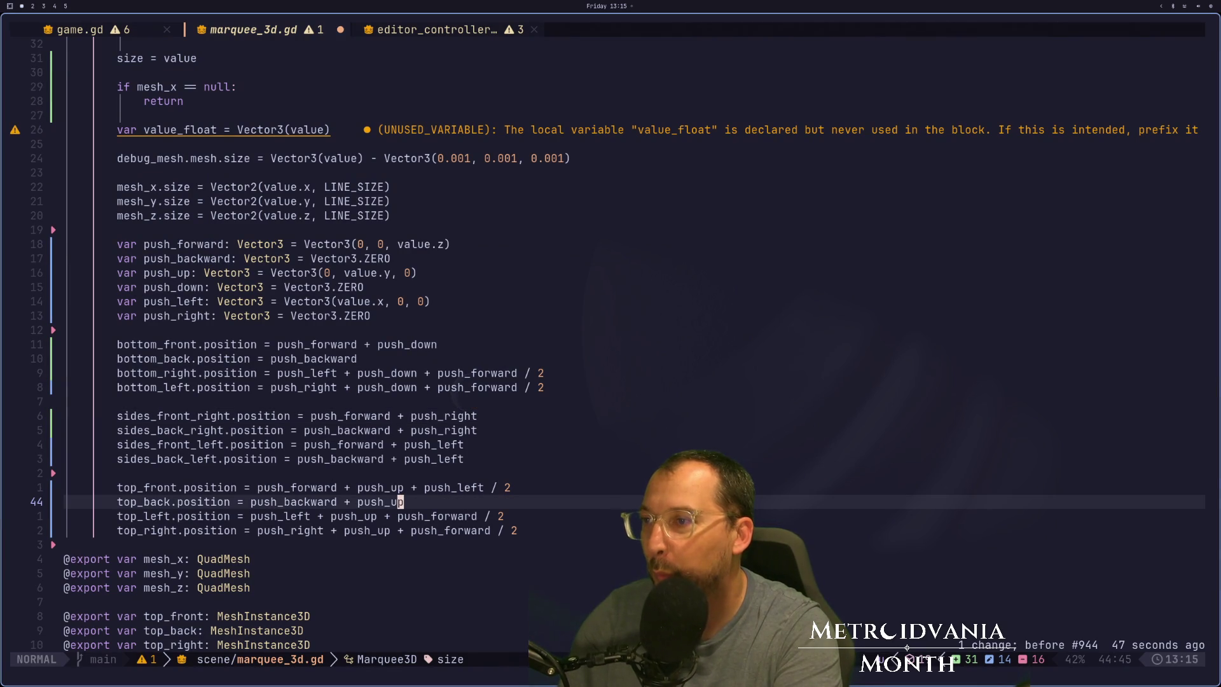
key(ctrl+r)
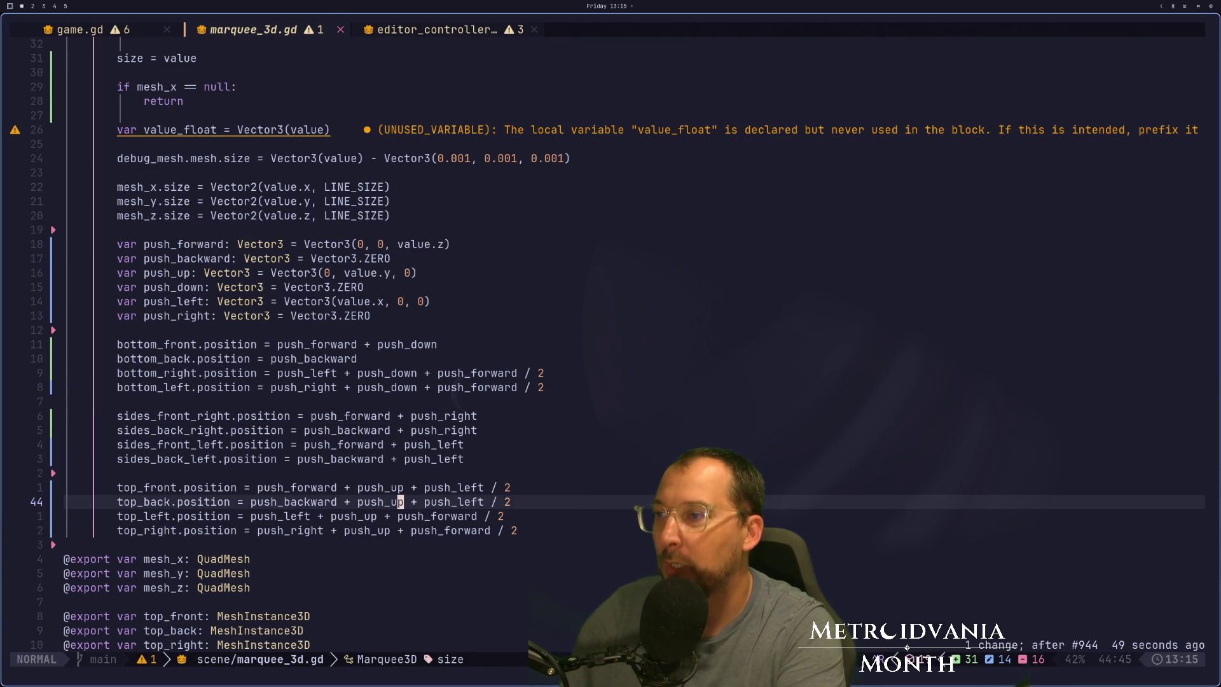
key(k)
key(k)
key(k)
key(k)
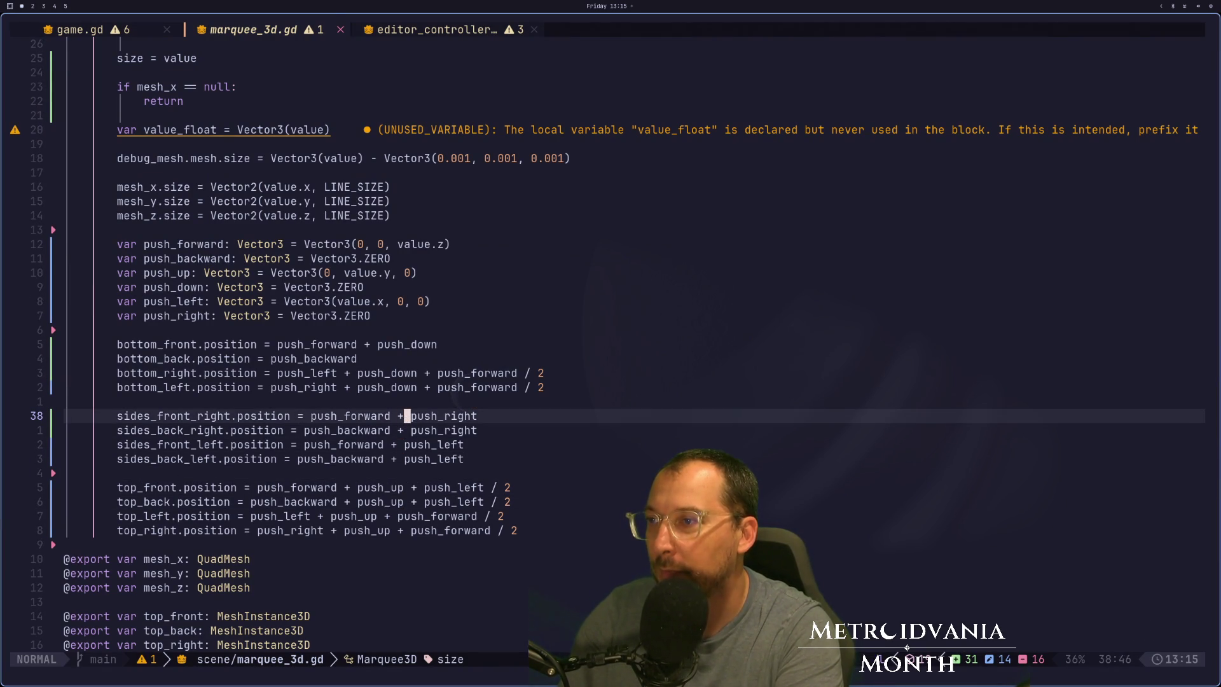
key(.)
key(b)
key(b)
text(cwpush_ypo / 2)
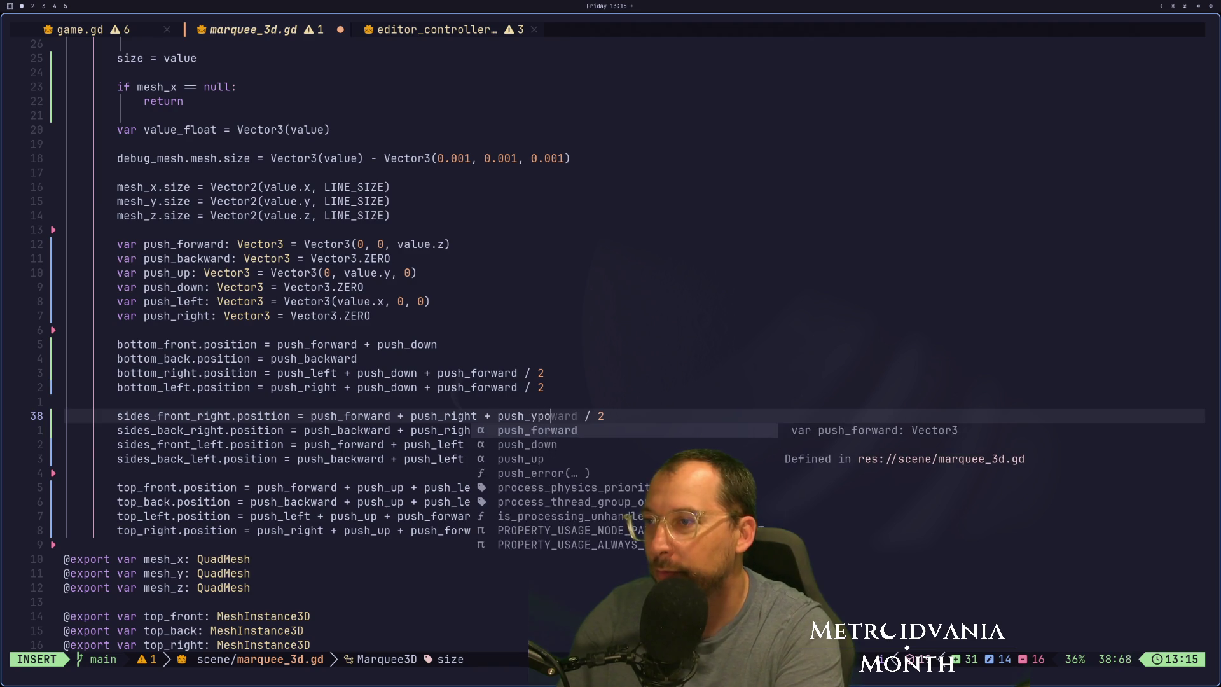
text(u)
key(Escape)
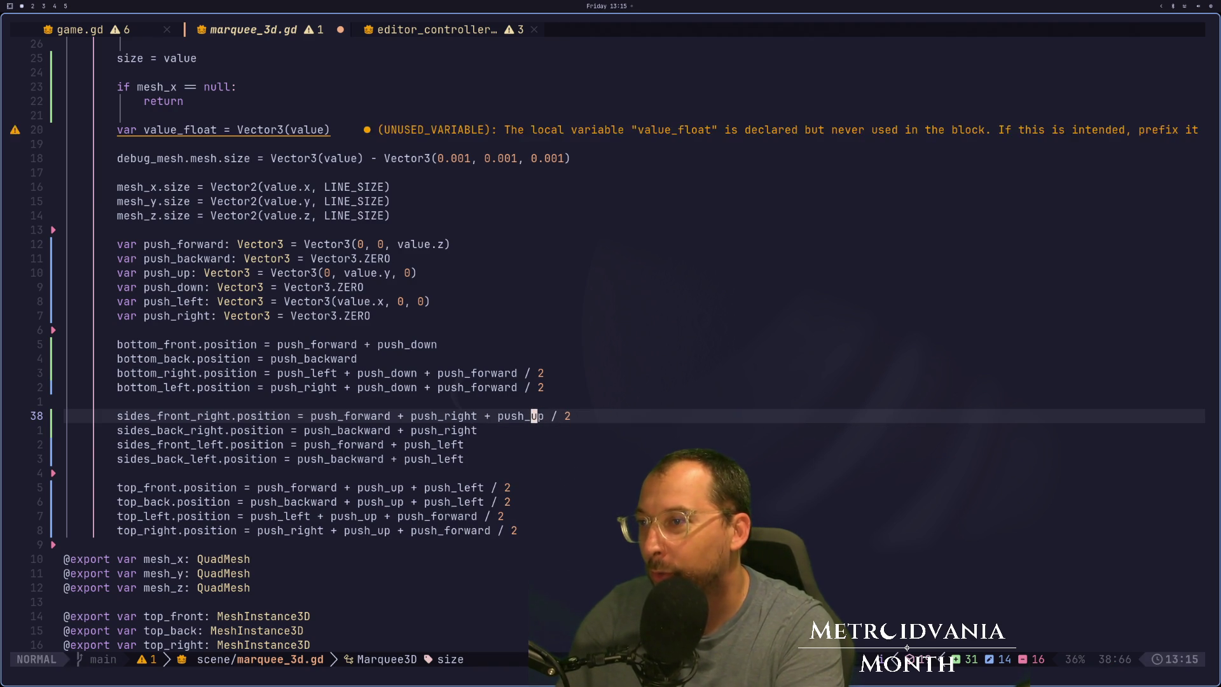
Paste ' + push_up / 2' onto sides_back_right, sides_front_left and the remaining side line, then save.
key(h)
key(v)
key(l)
key(l)
key(l)
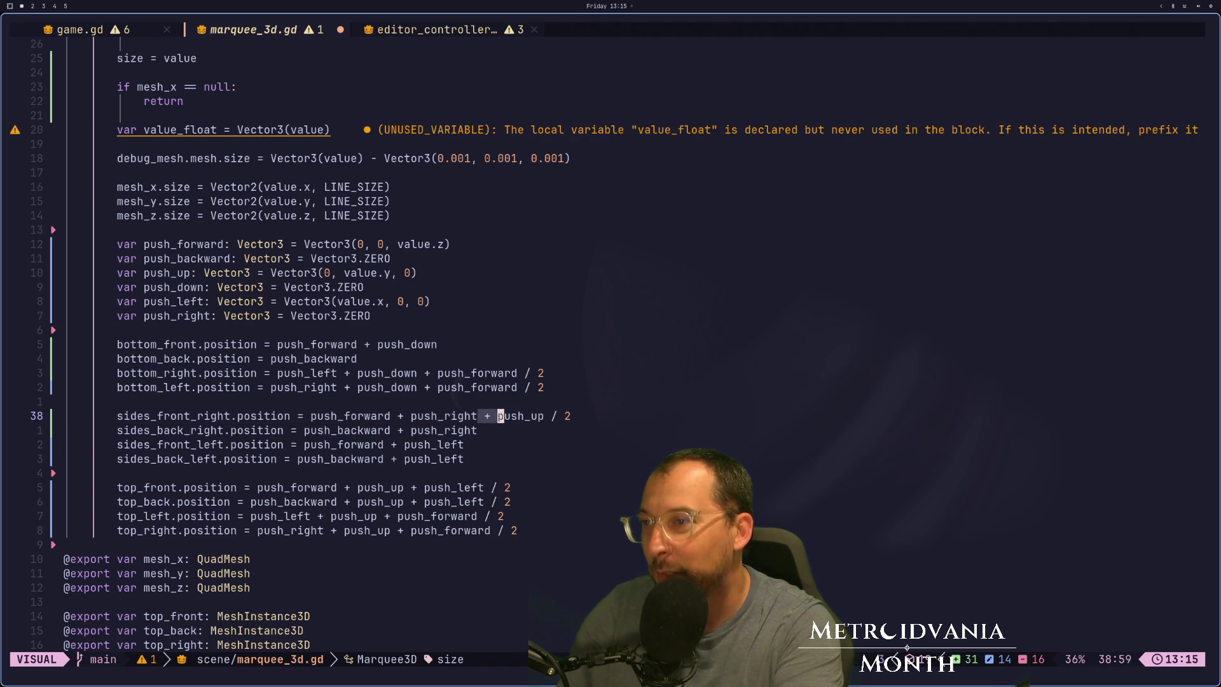
key(y)
key(j)
key(p)
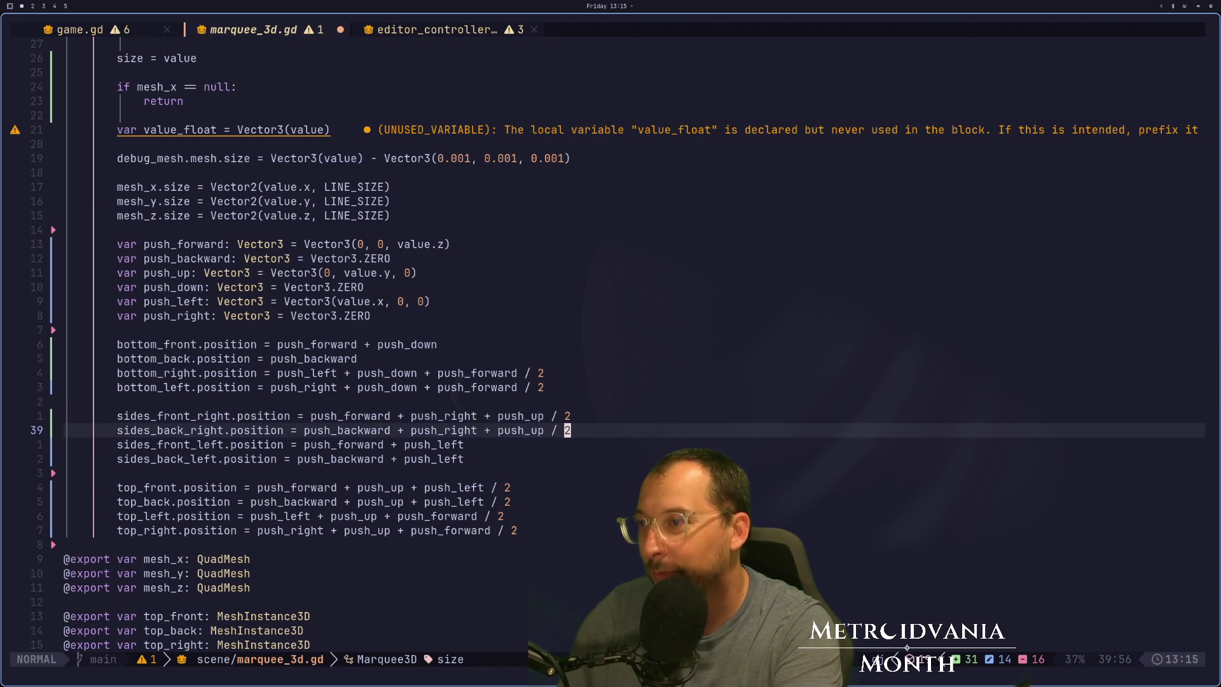
key(j)
key(p)
text(jp)
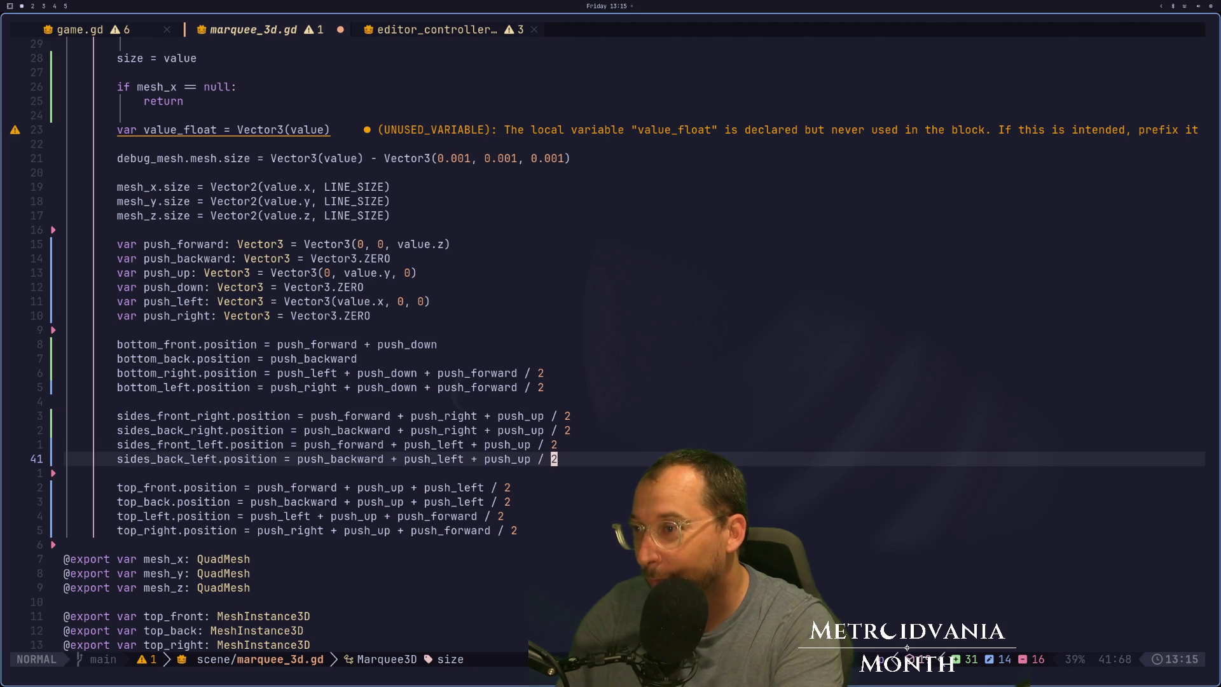
text(:w)
key(Return)
key(super+2)
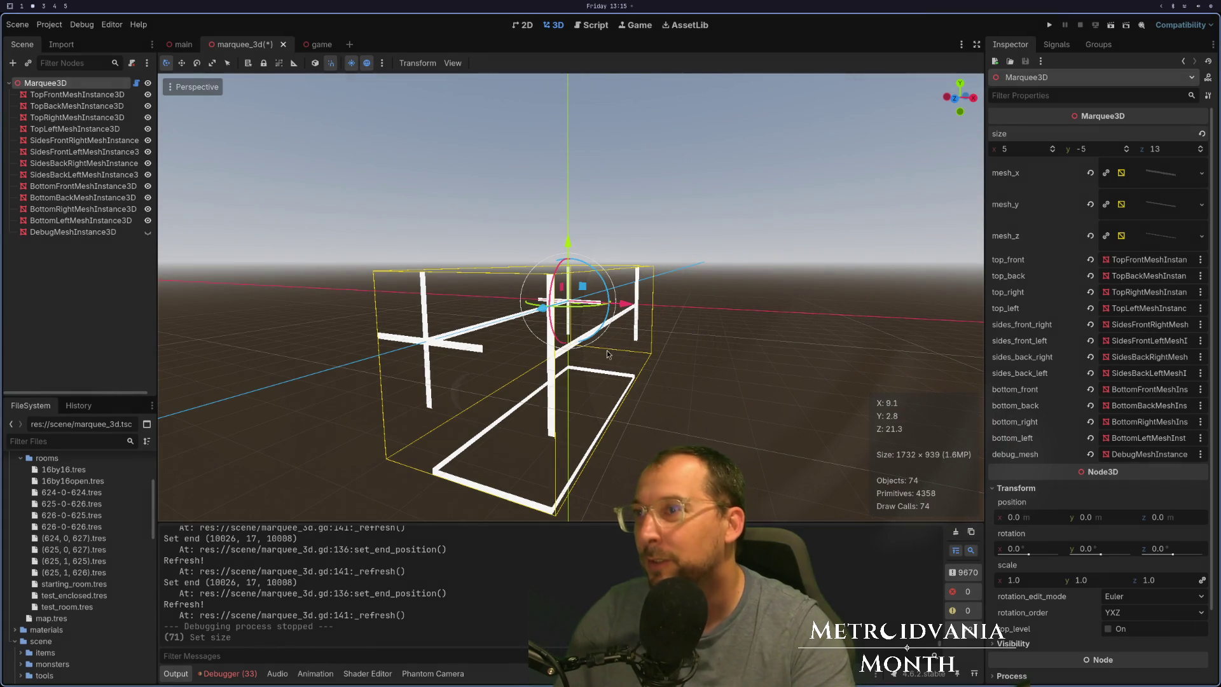
Try marquee y sizes of -4 and -7 in the Inspector and orbit around the box.
click(1127, 147)
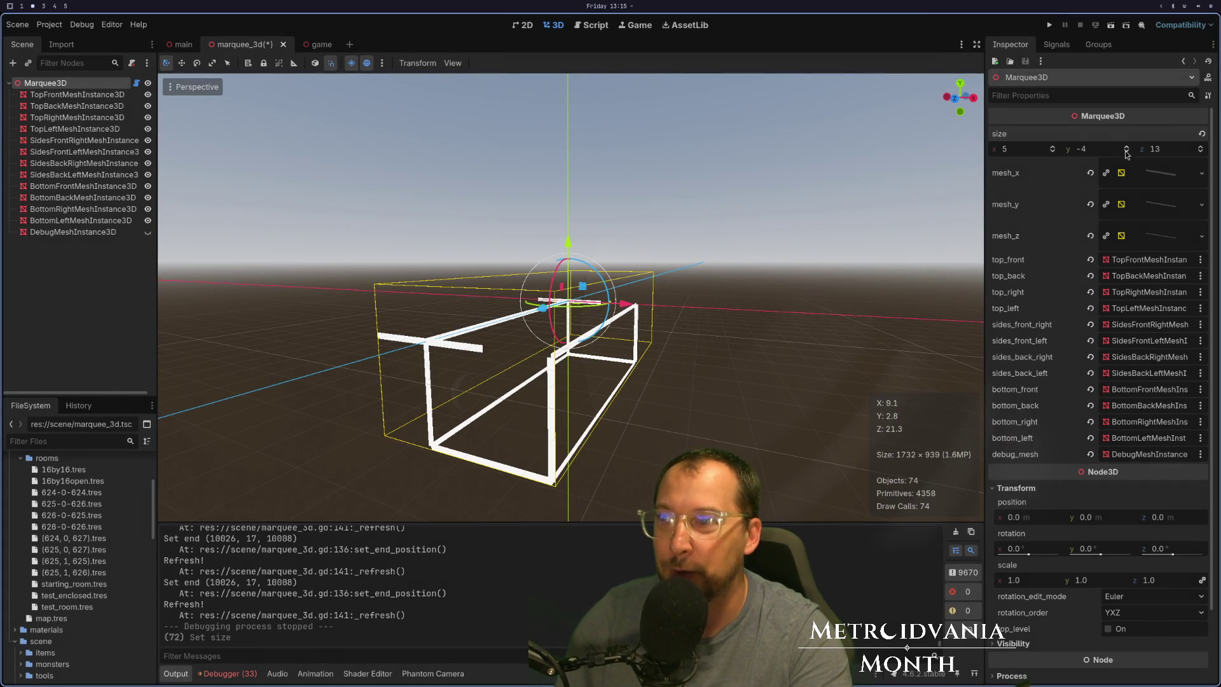
click(1170, 148)
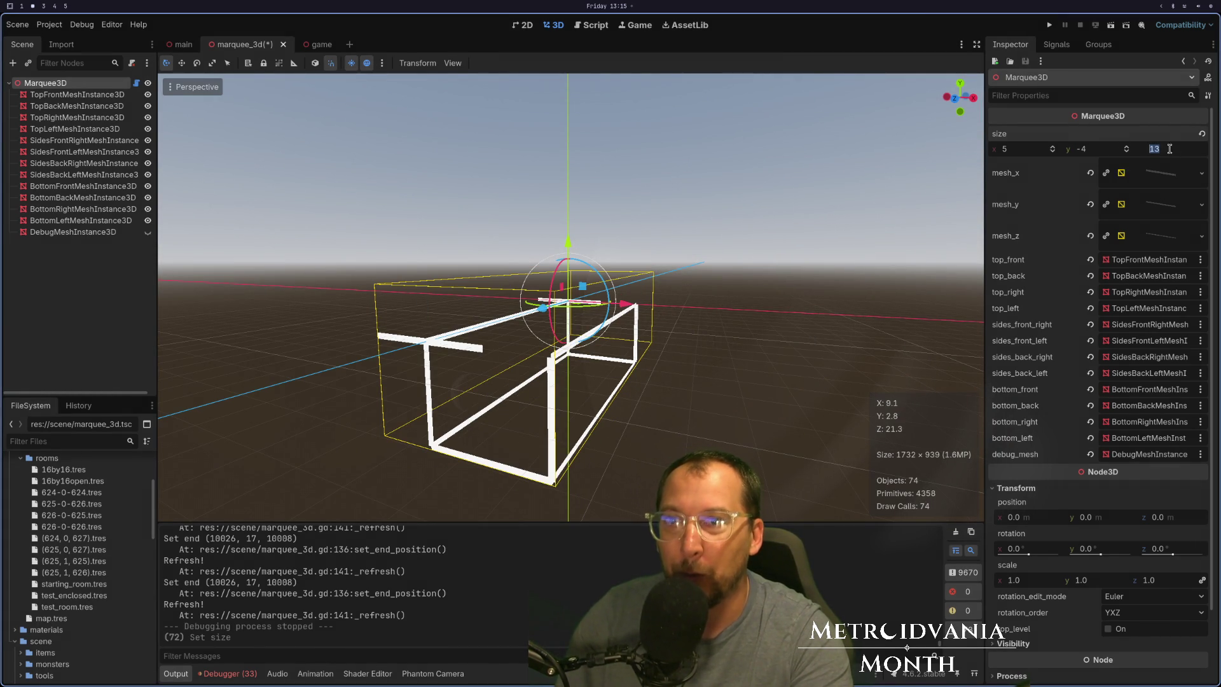
click(1126, 152)
click(1126, 152)
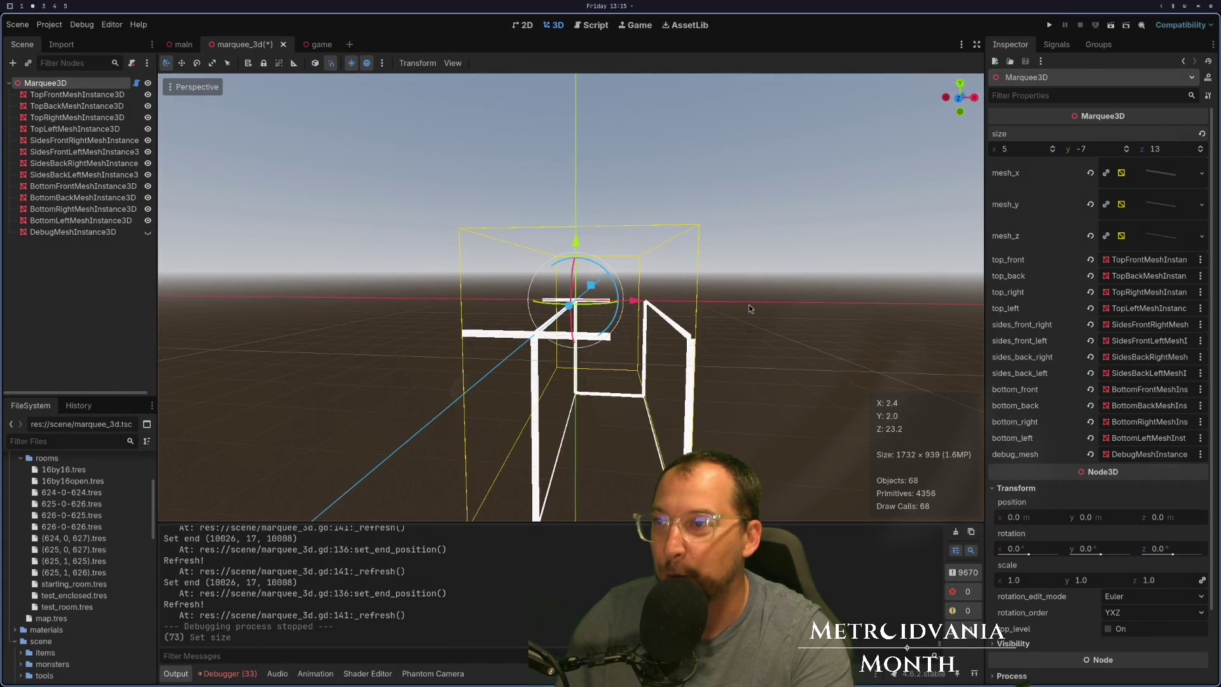
scroll(741, 309, up, 2)
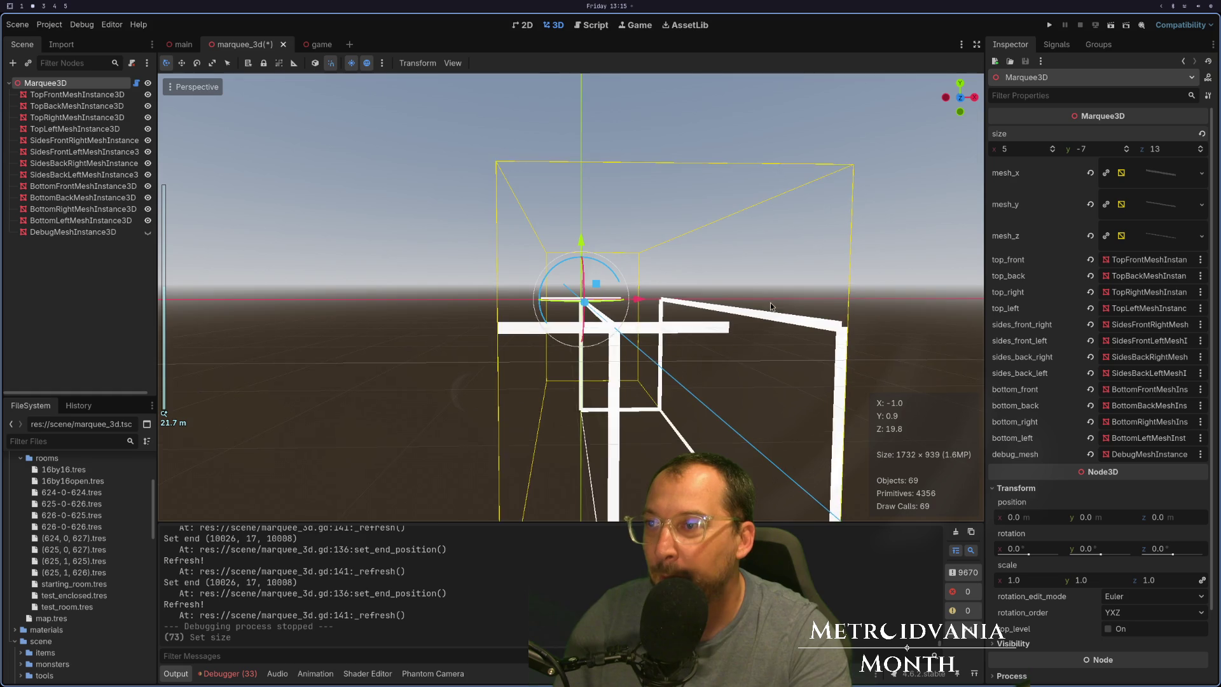
click(1130, 151)
click(1130, 152)
click(1130, 151)
scroll(1130, 151, up, 10)
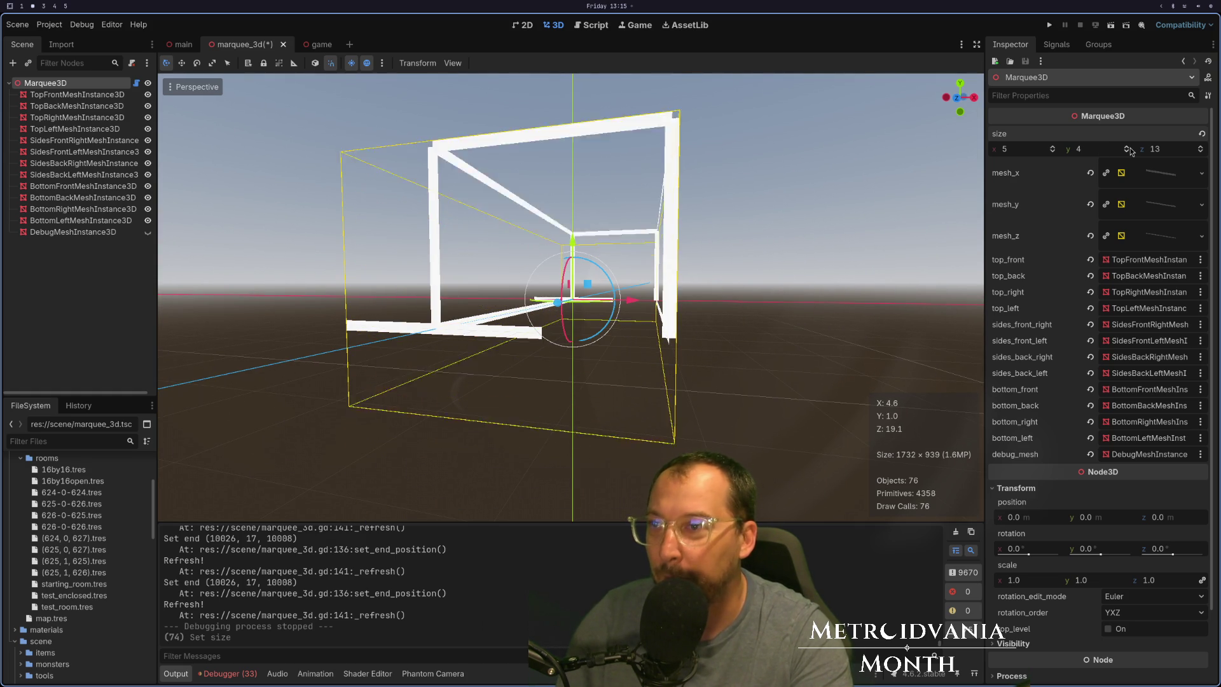
drag(823, 216, 860, 253)
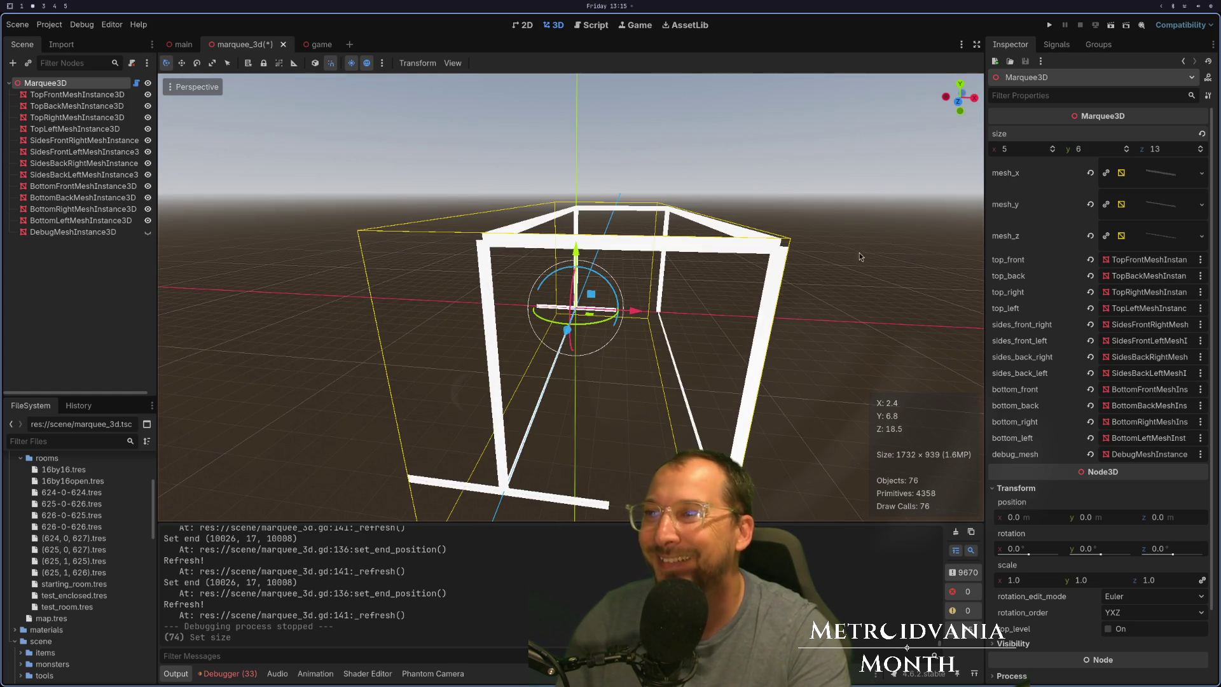
mouse_move(946, 199)
mouse_down()
mouse_move(775, 238)
mouse_move(796, 231)
mouse_up()
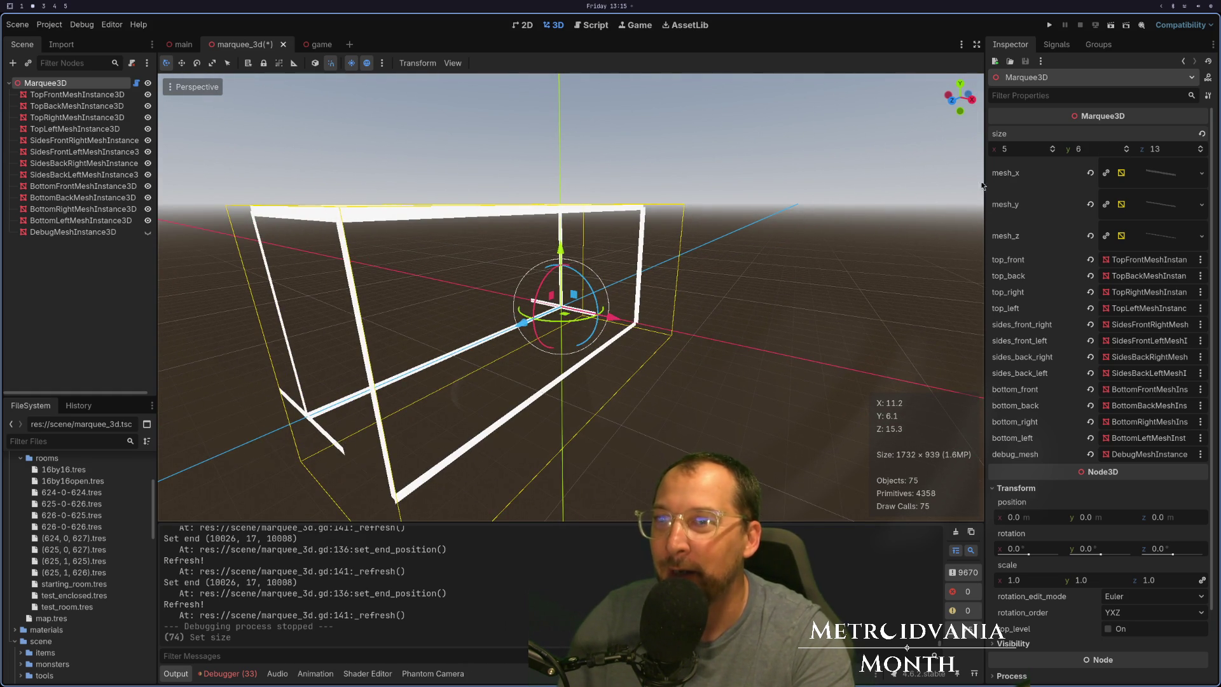
scroll(1200, 151, down, 3)
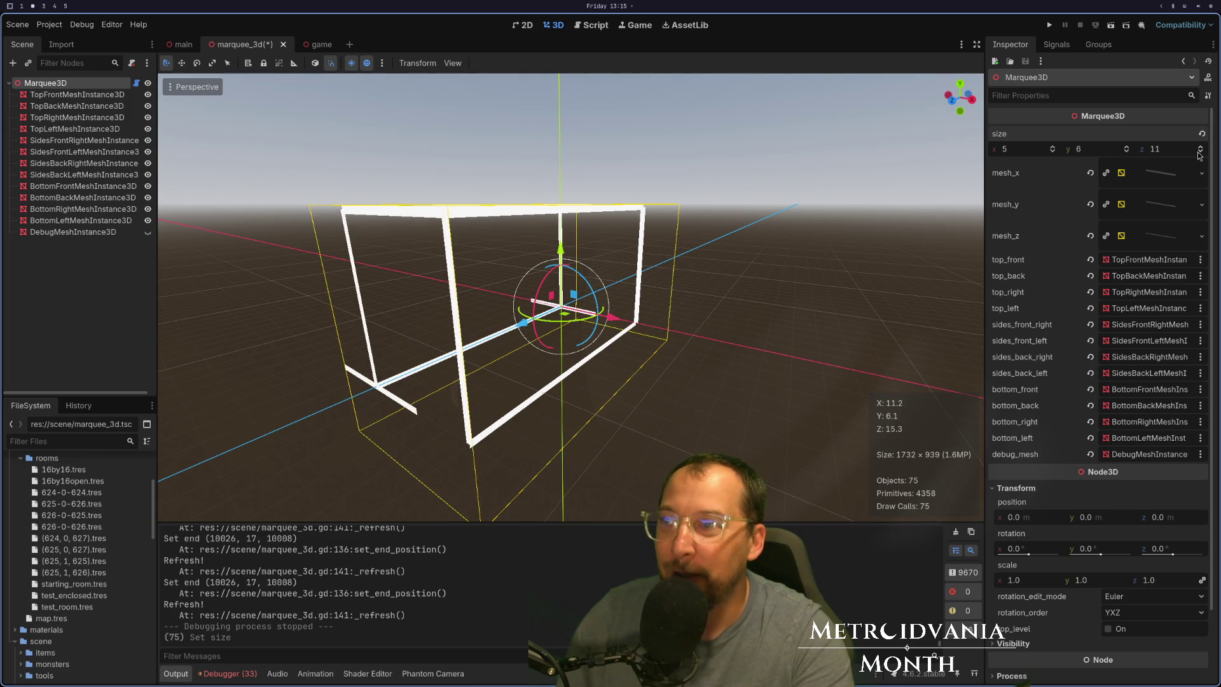
scroll(1053, 150, down, 4)
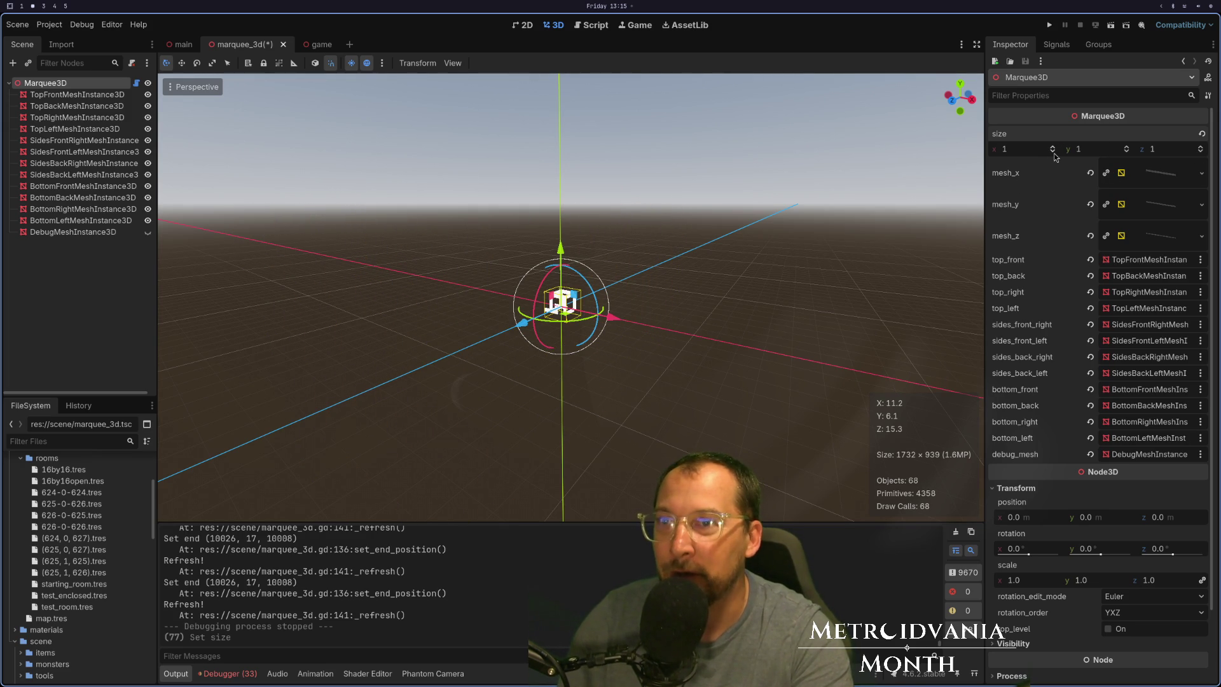
Delete the 'if value < Vector3i(1,1,1)' clamp block from marquee_3d.gd and save.
key(super+1)
key(g)
key(g)
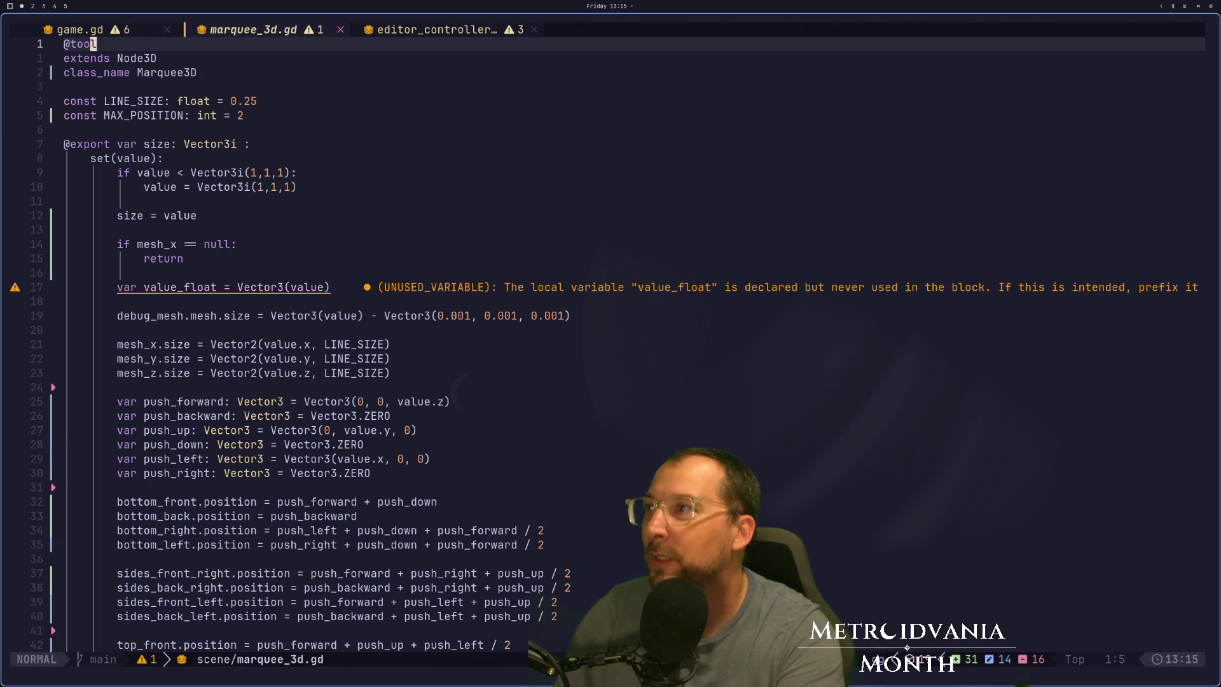
key(j)
key(j)
key(j)
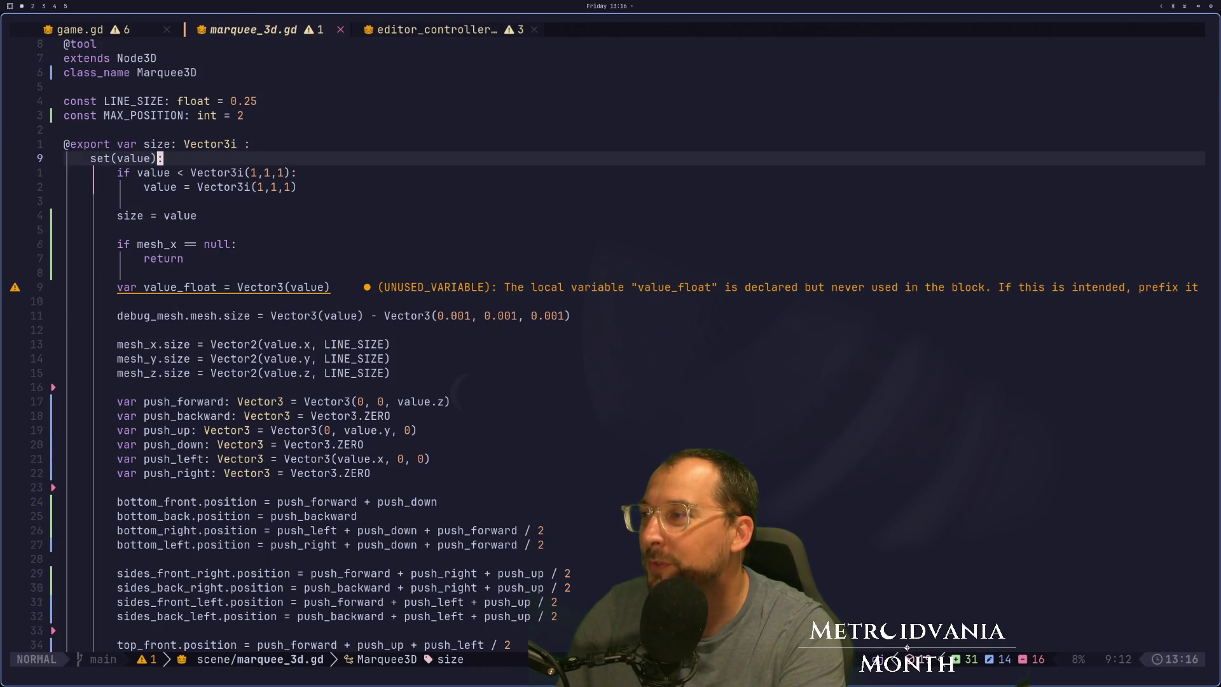
key(d)
key(d)
key(d)
key(d)
key(d)
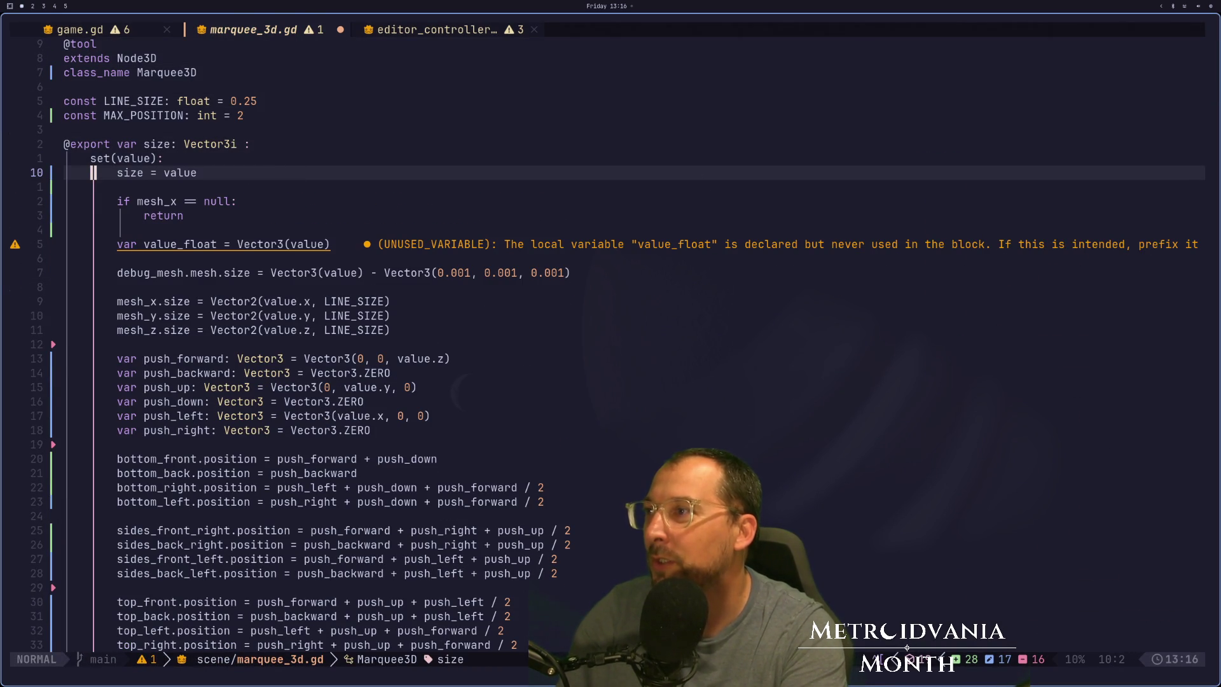
key(colon)
key(Return)
key(super+2)
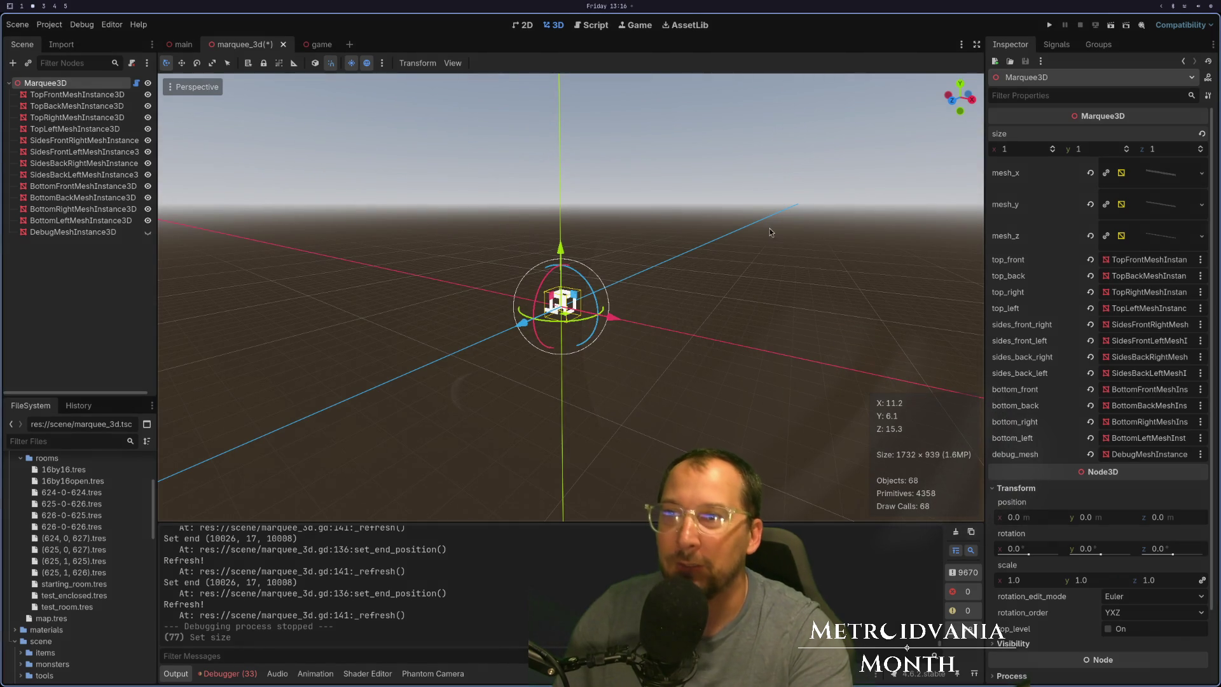
Set the Marquee3D size to x -5, z 6 and y 7 in the Inspector.
click(1050, 154)
text(-5)
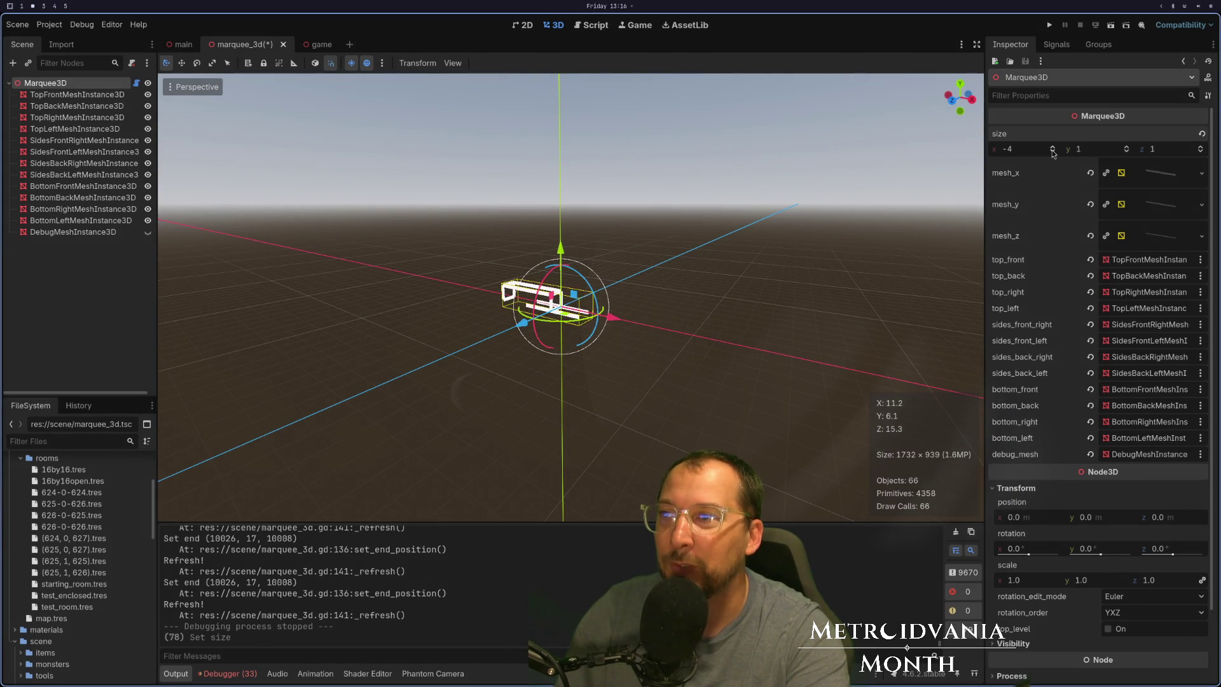
click(1201, 147)
click(1201, 147)
click(1201, 147)
click(1202, 147)
click(1202, 147)
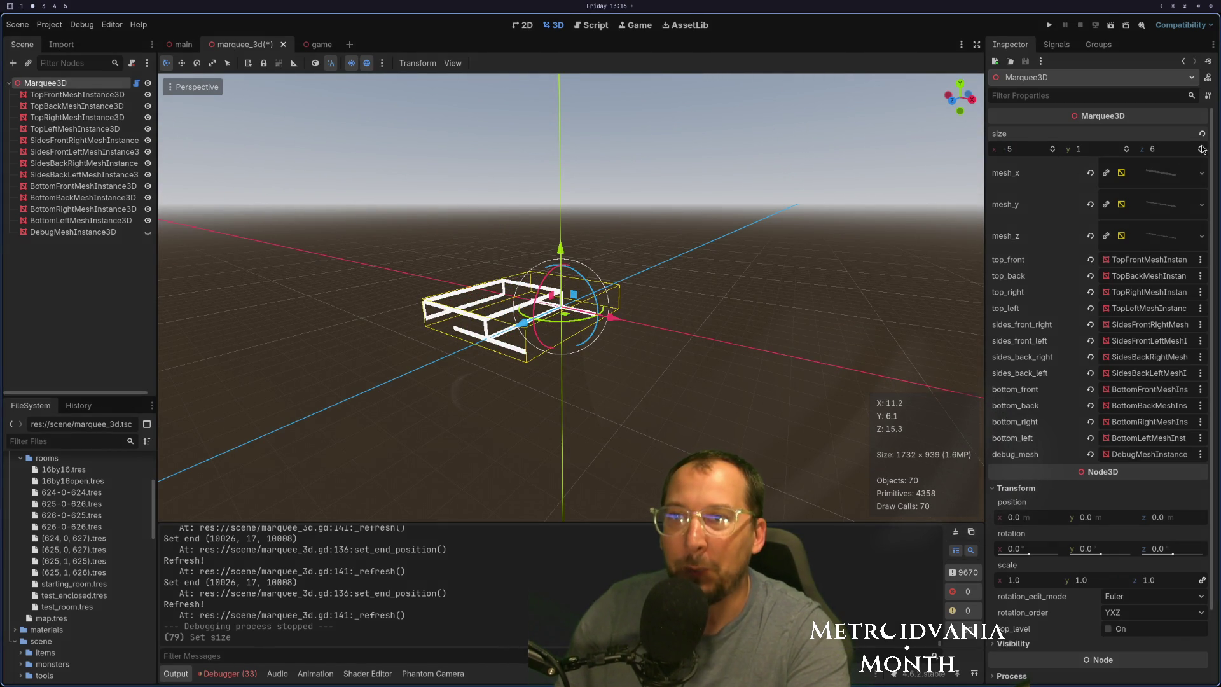
click(1127, 150)
click(1127, 149)
click(1128, 149)
click(1127, 150)
click(1128, 149)
click(1127, 150)
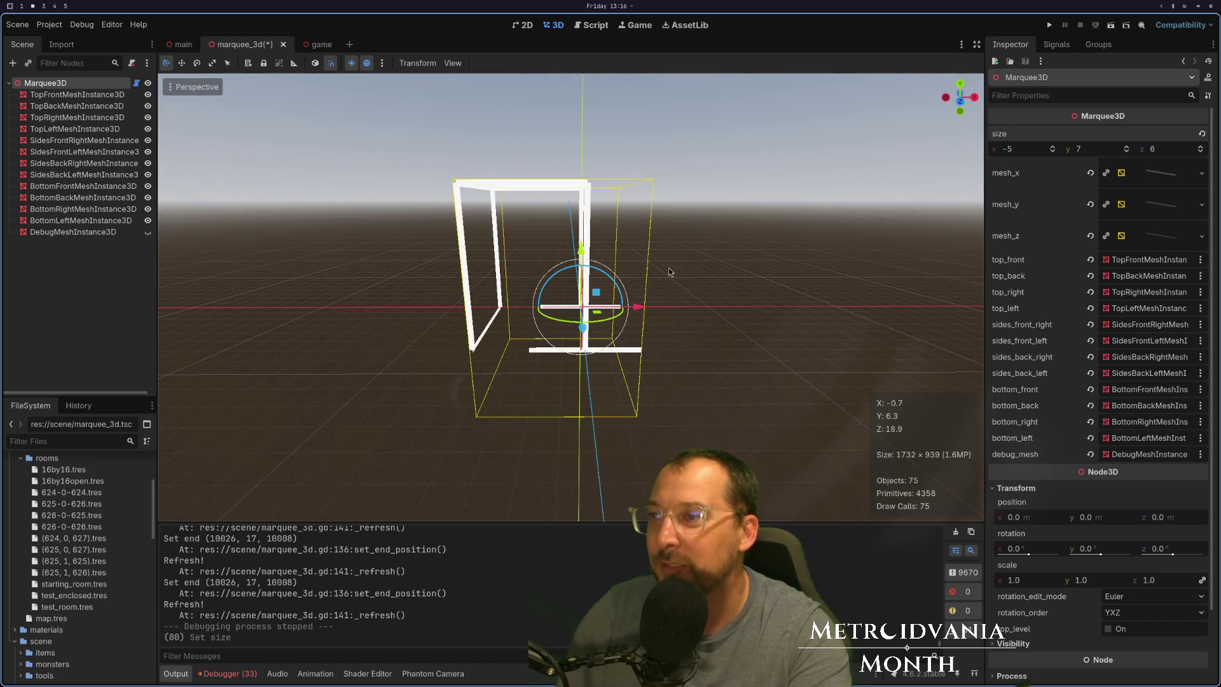
key(super+1)
Review the block position lines and move to the end of the bottom_front position line.
key(j)
key(j)
key(j)
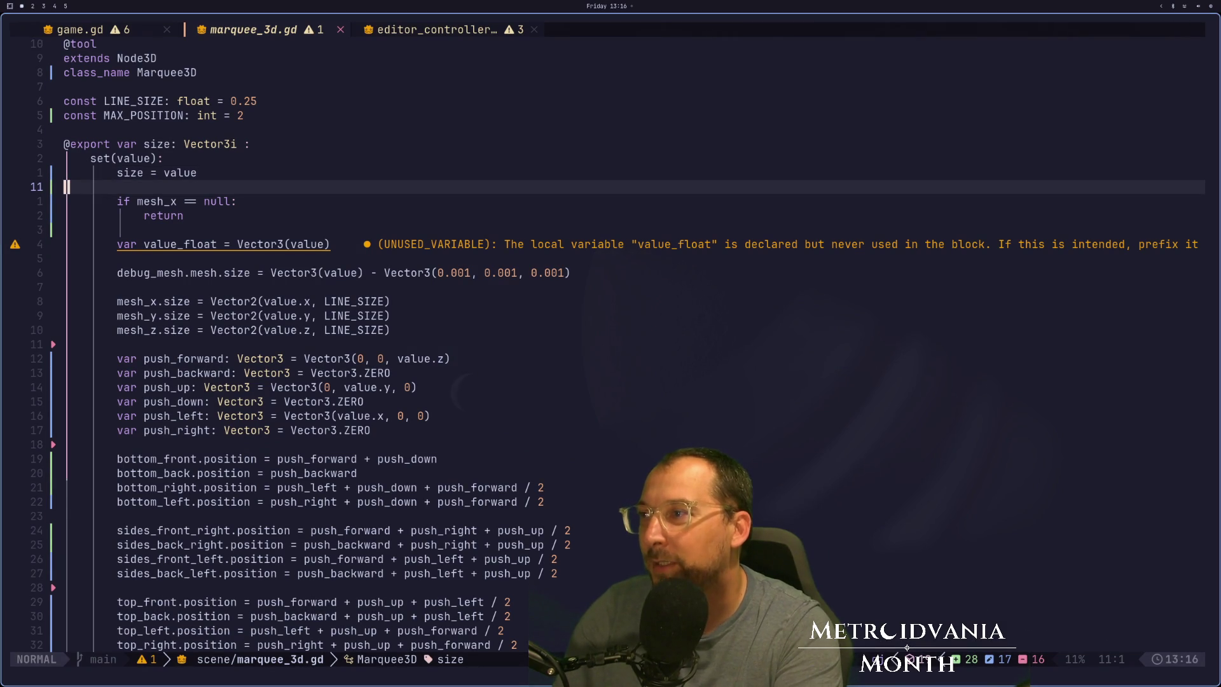
key(j)
key(j)
key(j)
key(k)
key(k)
key(k)
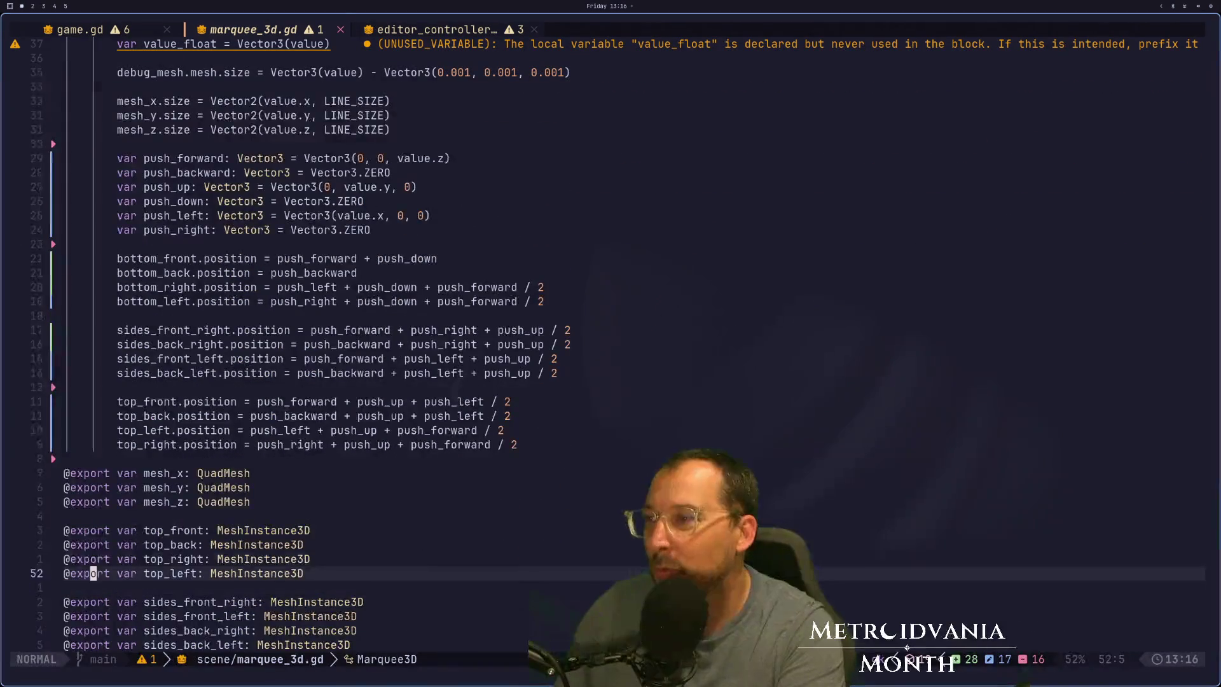
key(k)
key(k)
key(k)
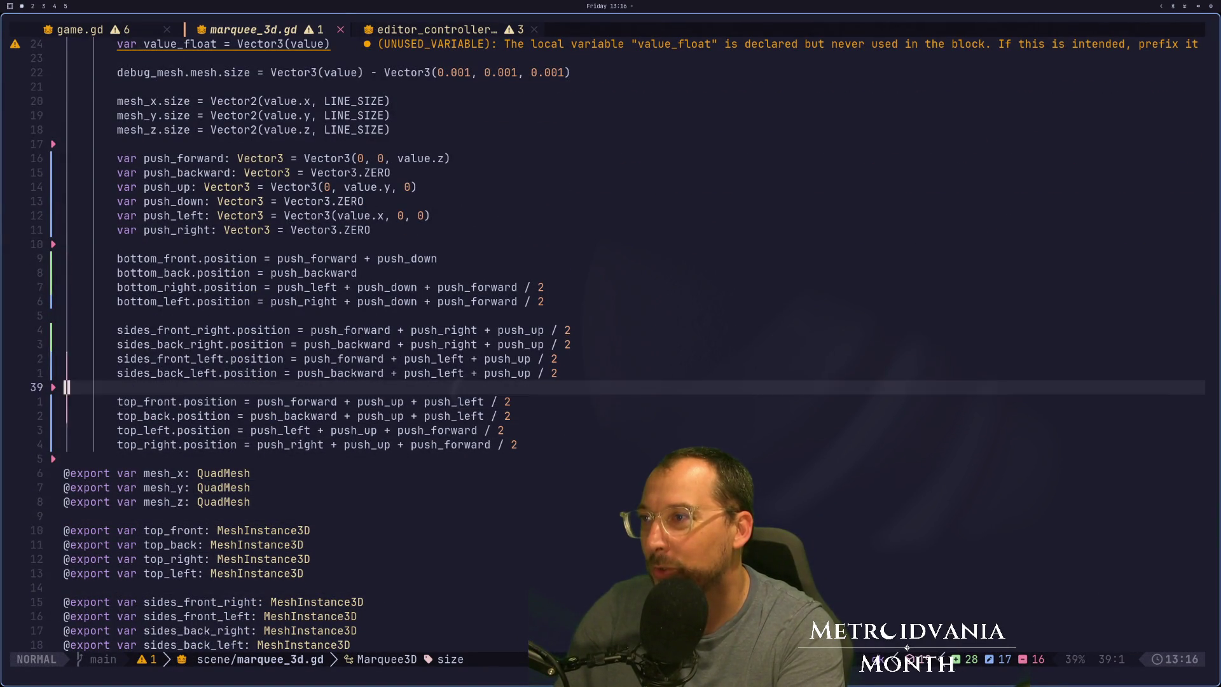
key(k)
key(k)
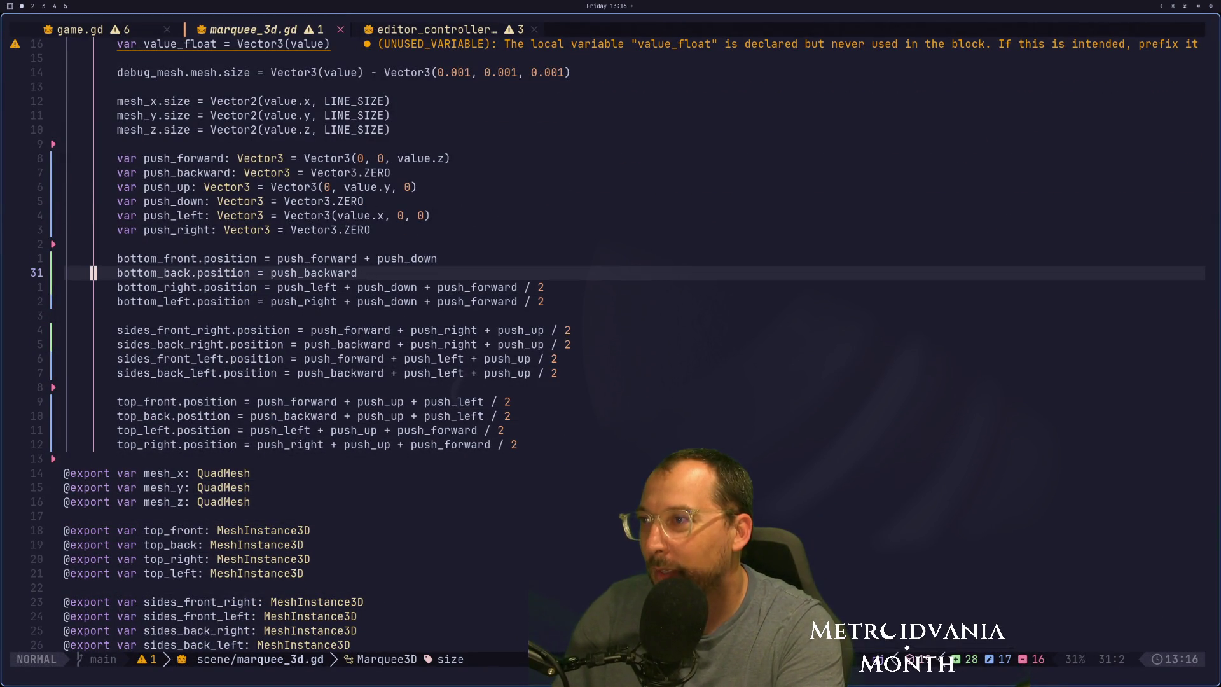
key(w)
key(f)
key(i)
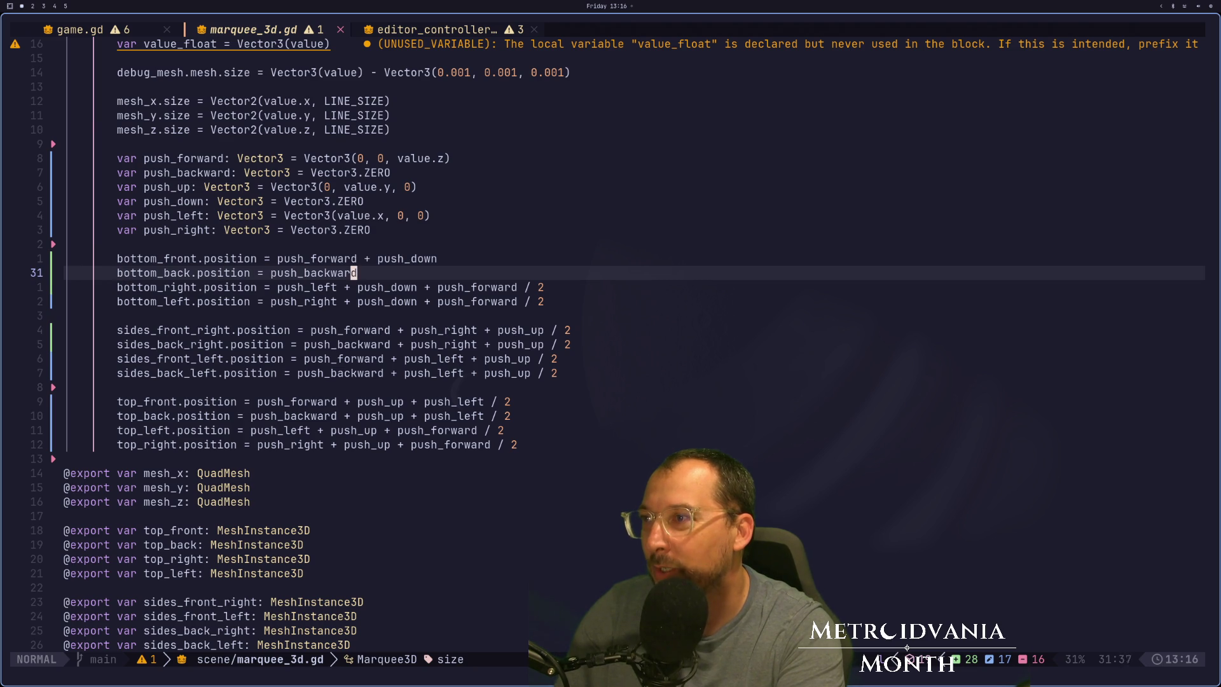
key(k)
key(j)
key(j)
key(k)
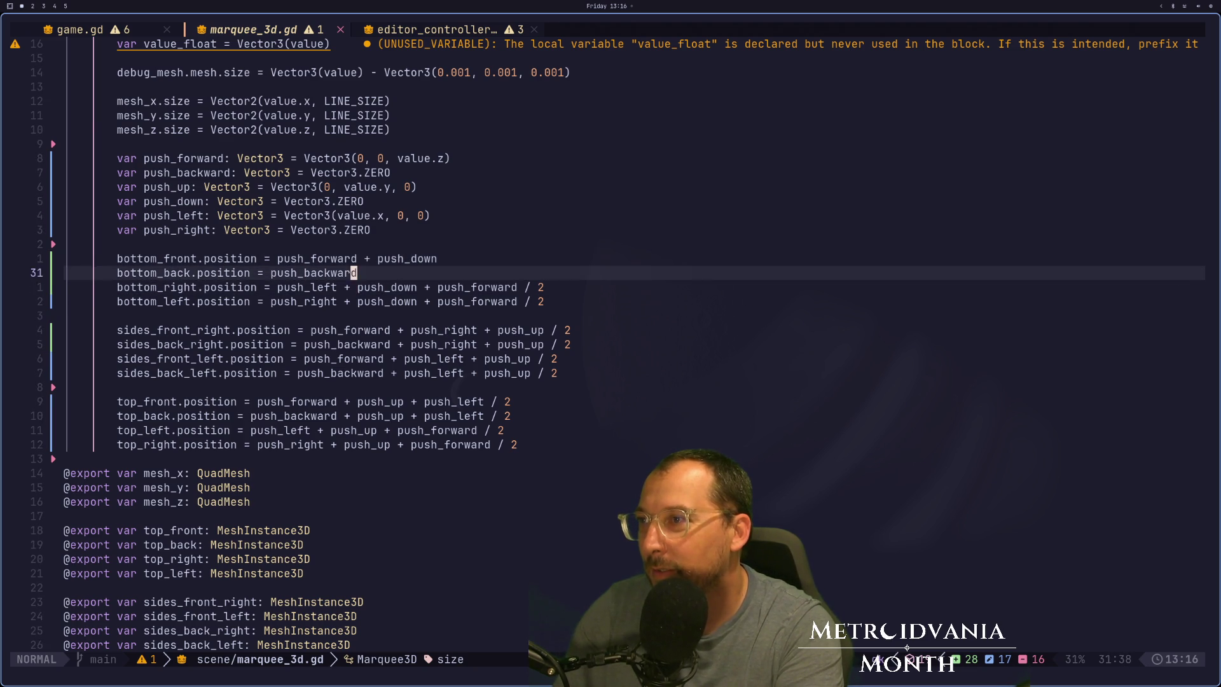
key(k)
key(l)
Append '+ push_up / 2' to the bottom_front position expression.
text(A)
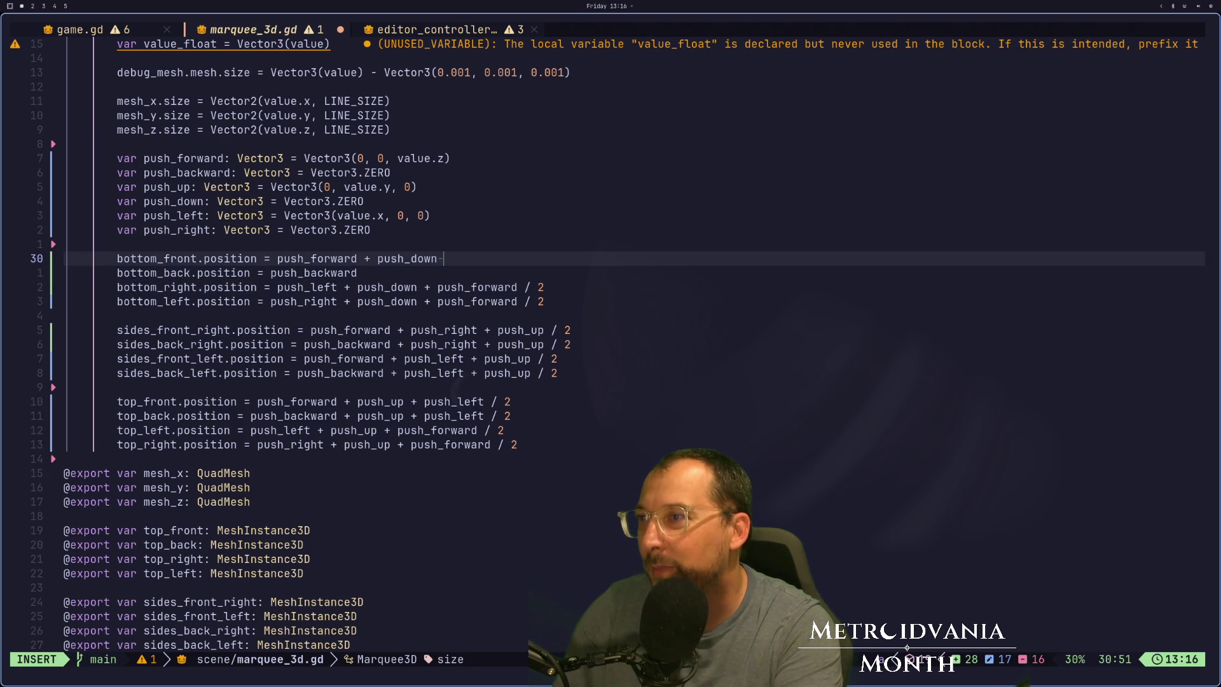
text( +)
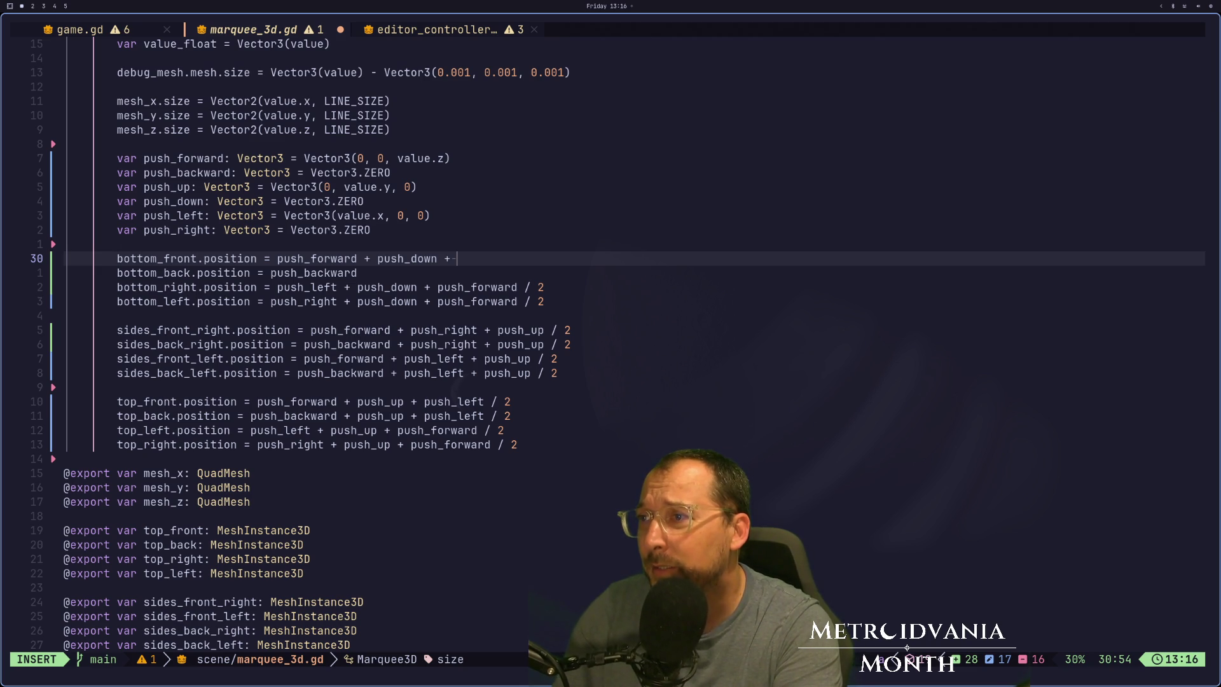
key(Escape)
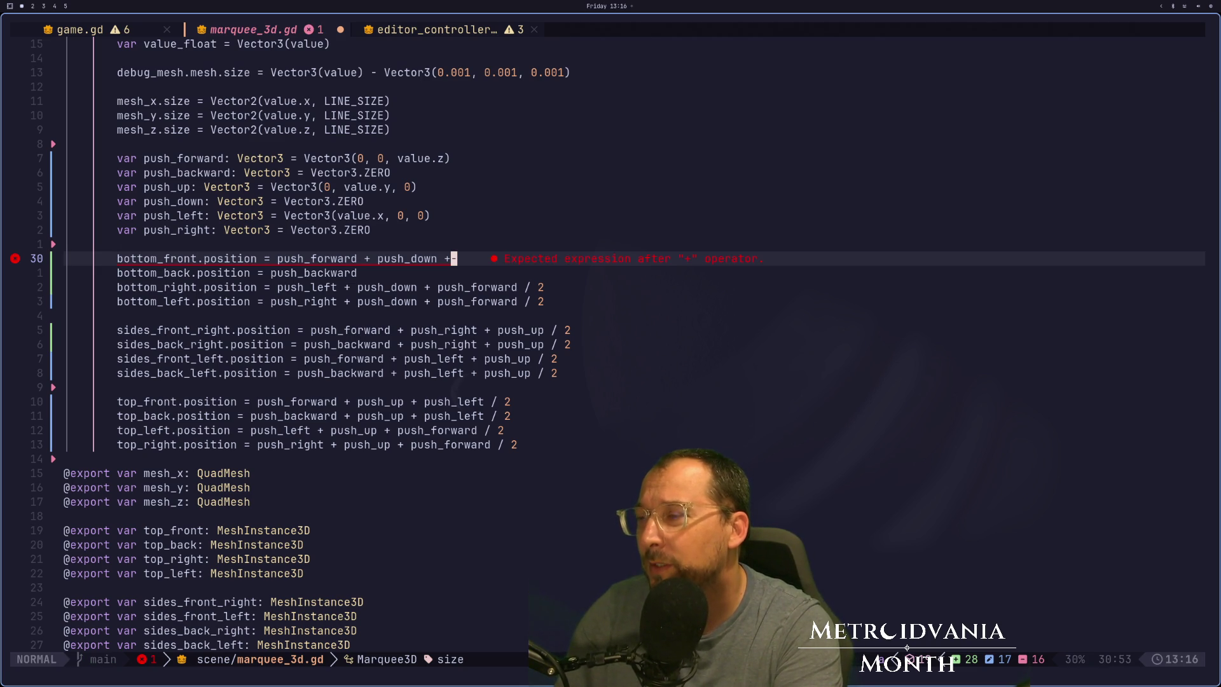
text(a)
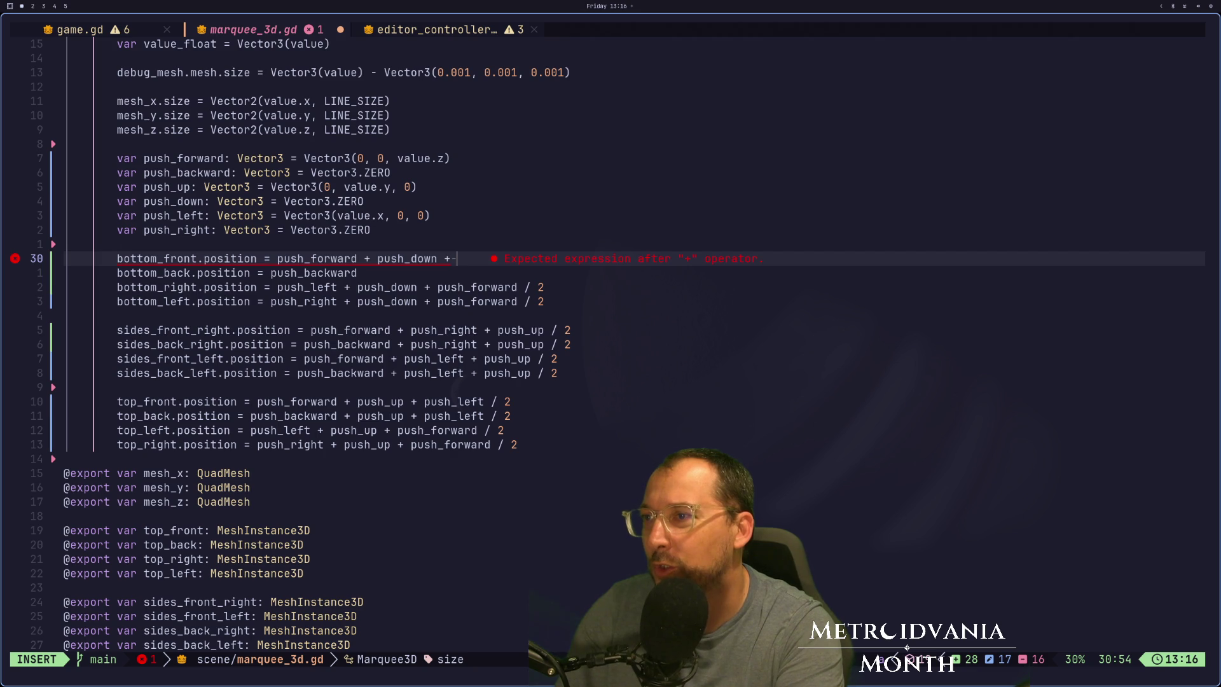
text( push)
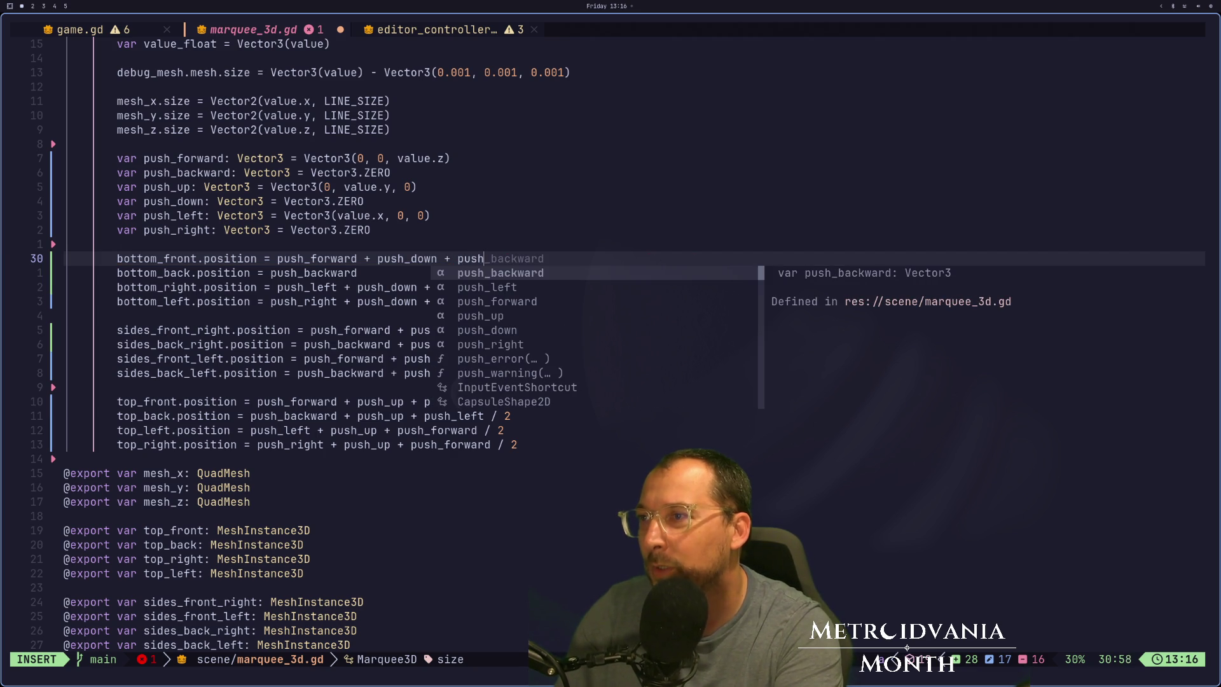
text(+)
key(BackSpace)
text(_up / 2)
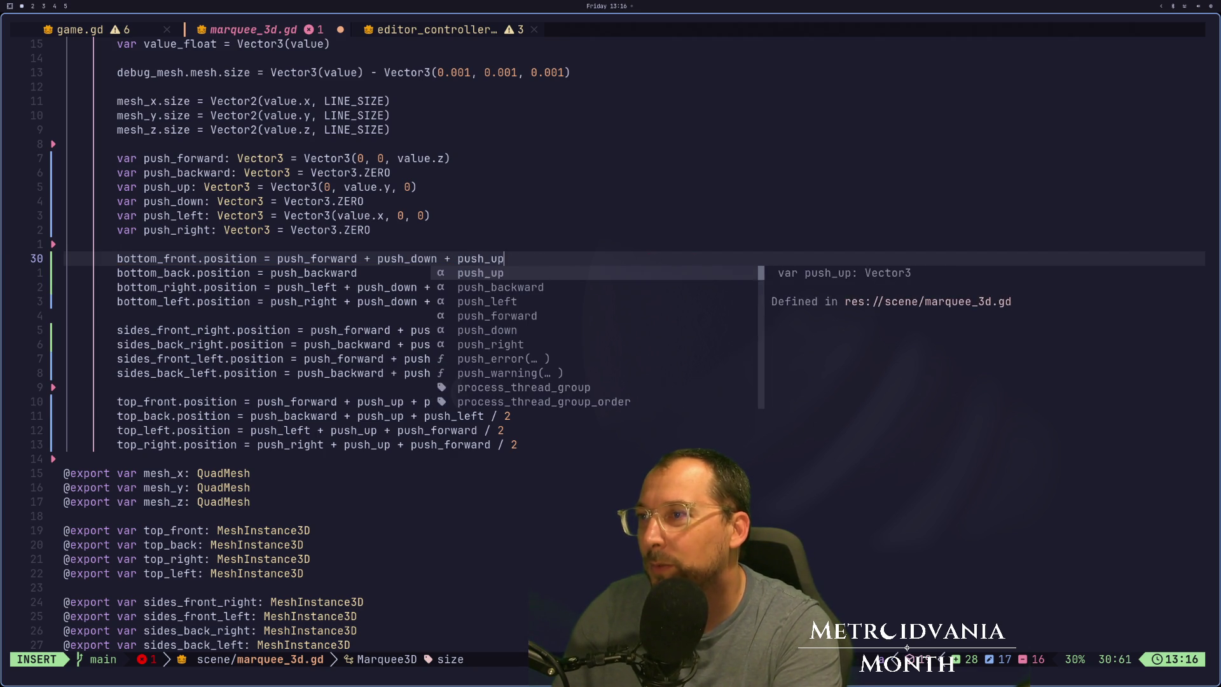
key(Escape)
key(super+4)
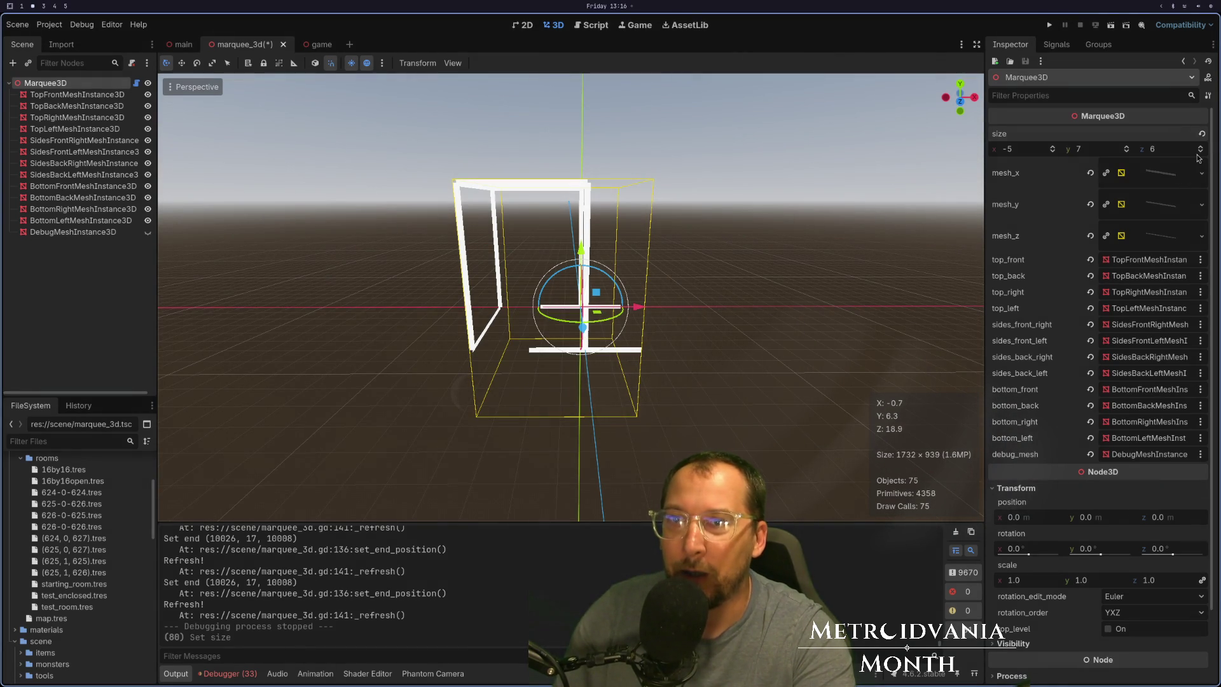
Test marquee z size 7, return it to 6, and orbit to inspect the edges.
click(1202, 147)
click(1202, 153)
mouse_move(687, 299)
mouse_down()
mouse_move(632, 299)
mouse_move(632, 310)
mouse_up()
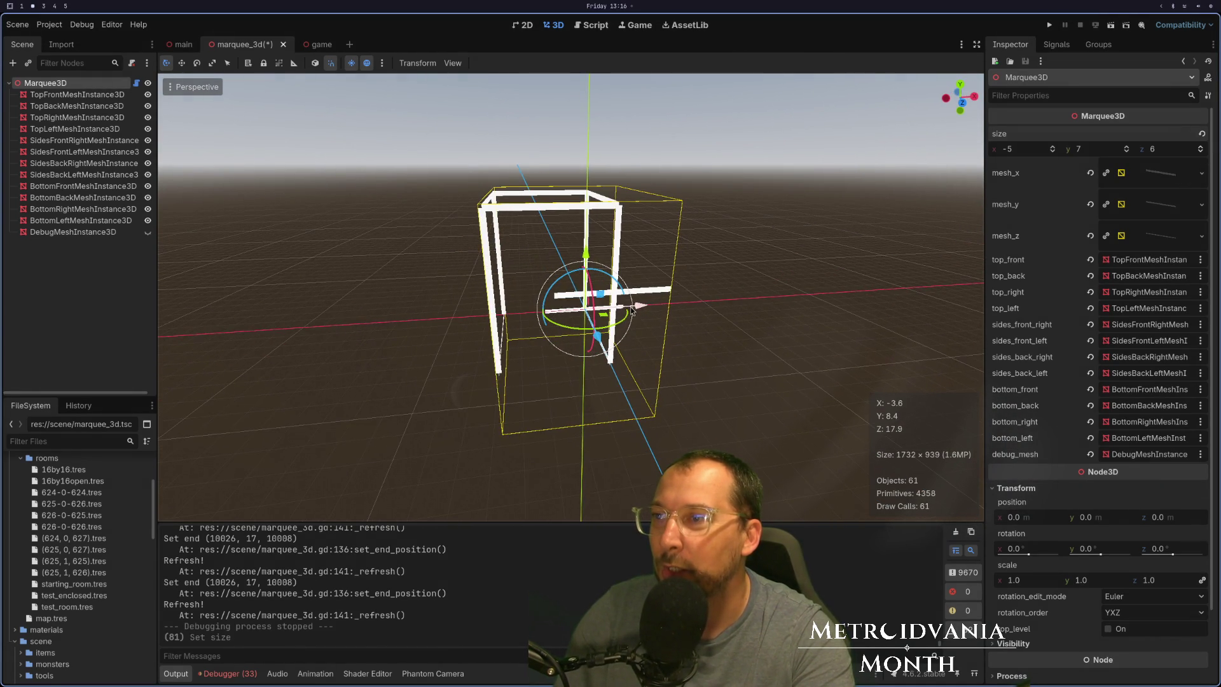
Remove the push_up term from the bottom_front line and save marquee_3d.gd.
key(super+1)
key(C)
key(Escape)
key(x)
key(x)
key(x)
text(:w)
key(Return)
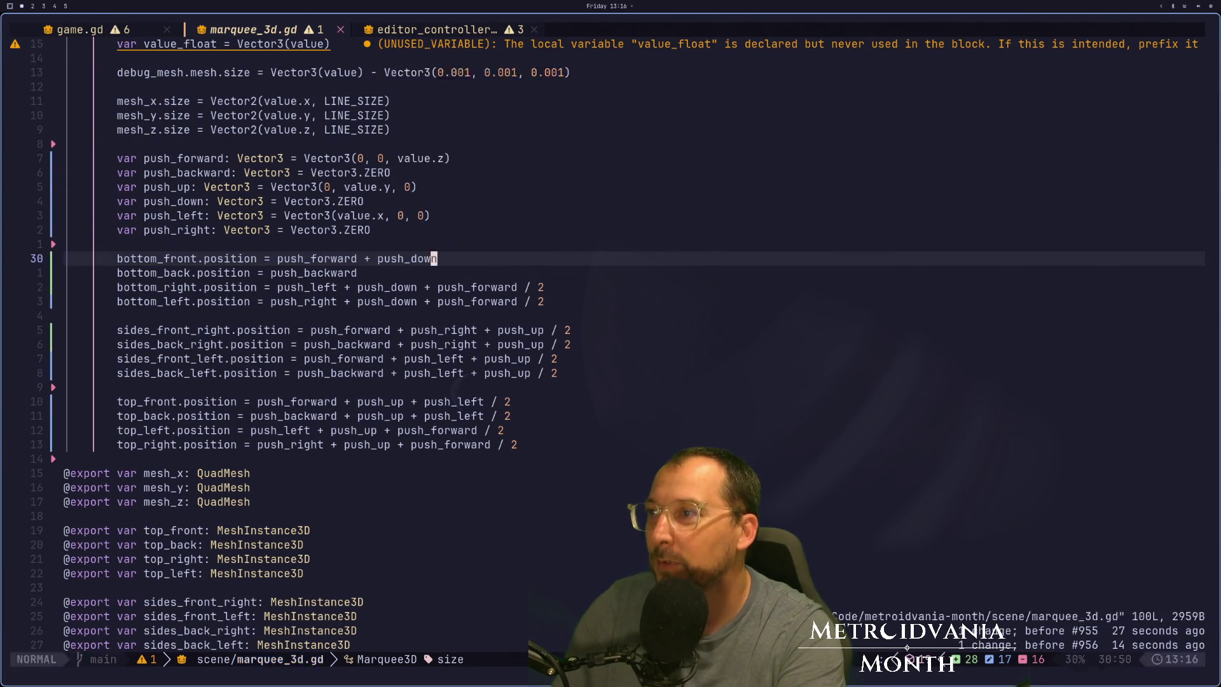
key(super+2)
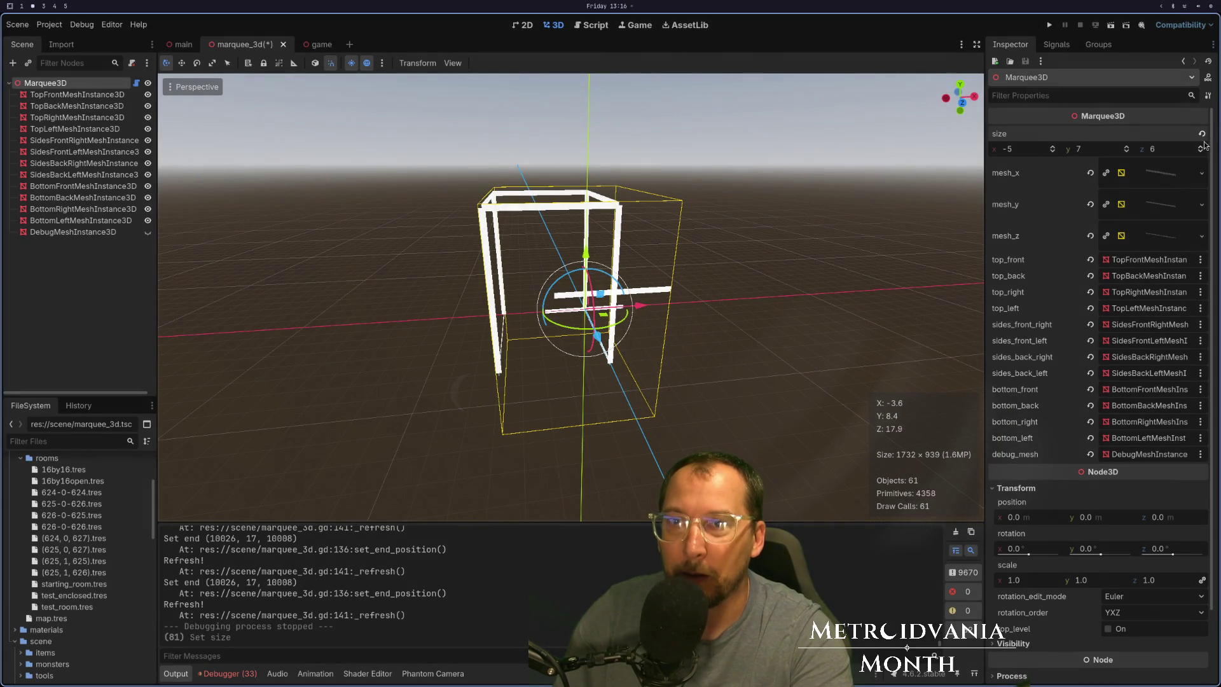
Set the marquee z size to 7 and begin appending after push_down on bottom_front.
click(1201, 149)
key(super+1)
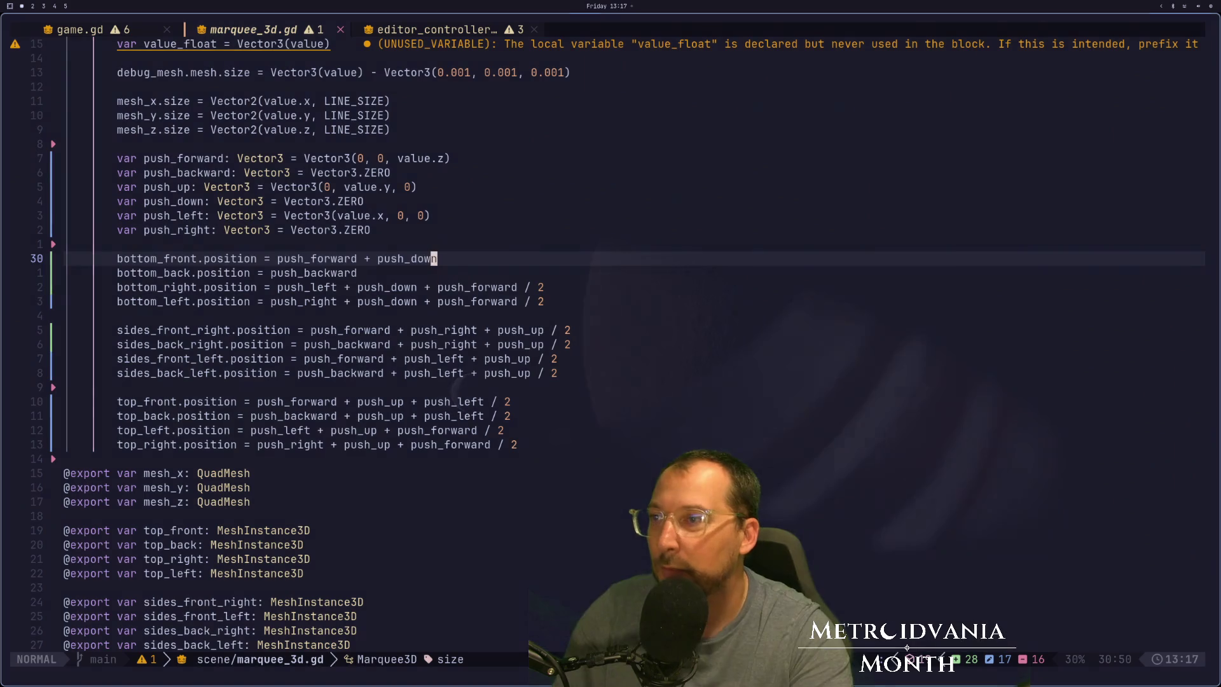
key(b)
key(b)
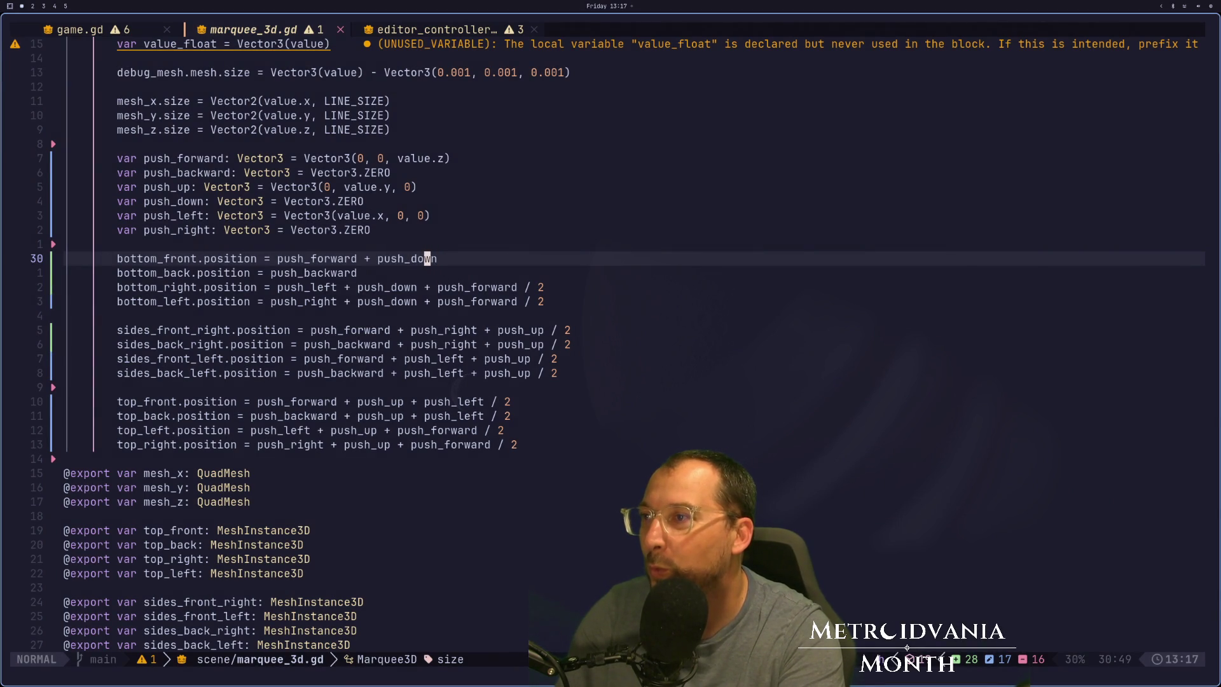
key(l)
key(l)
key(l)
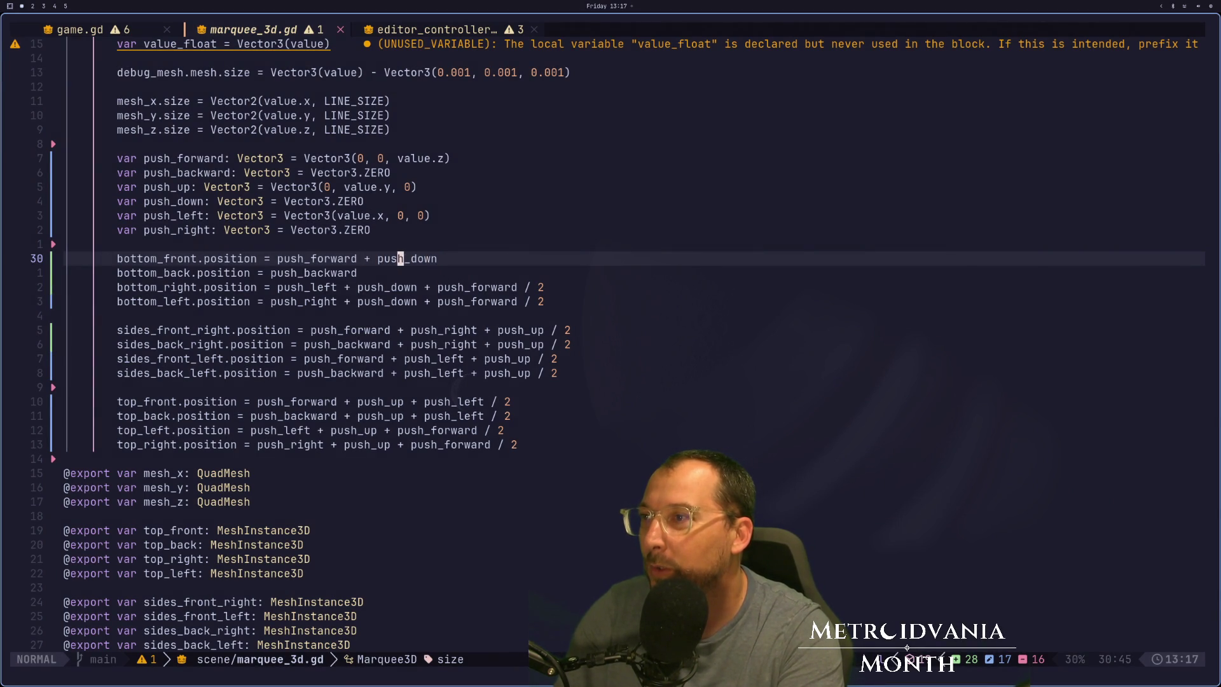
key(super+2)
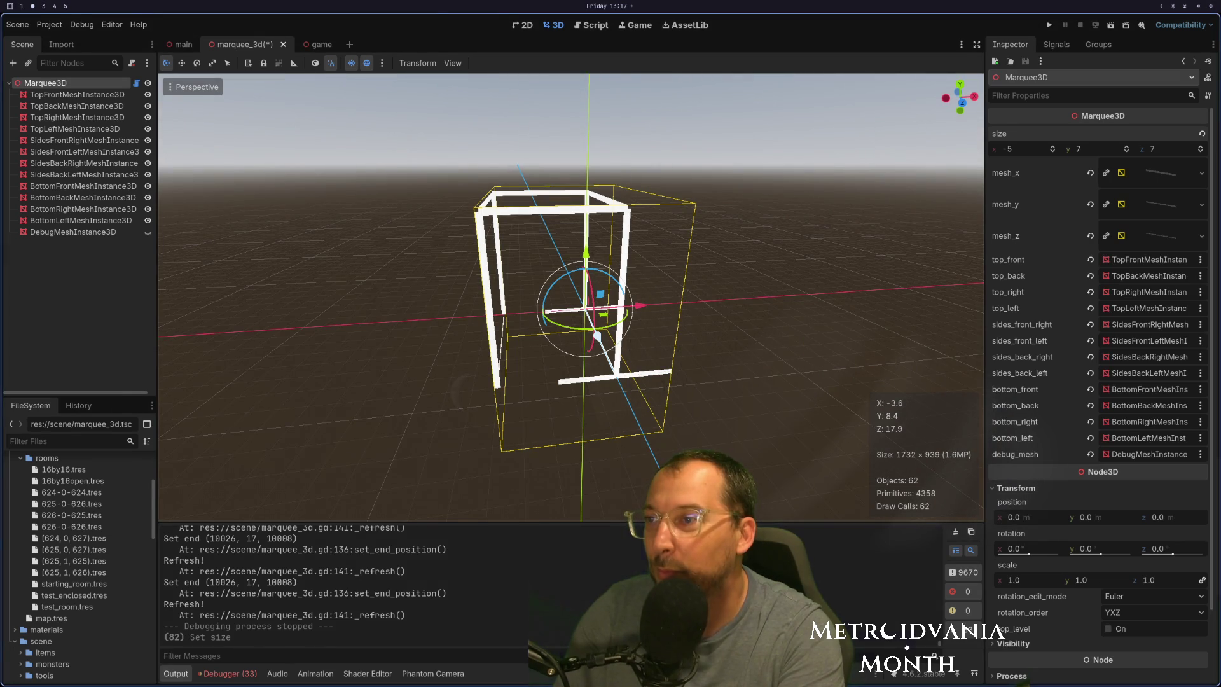
key(super+1)
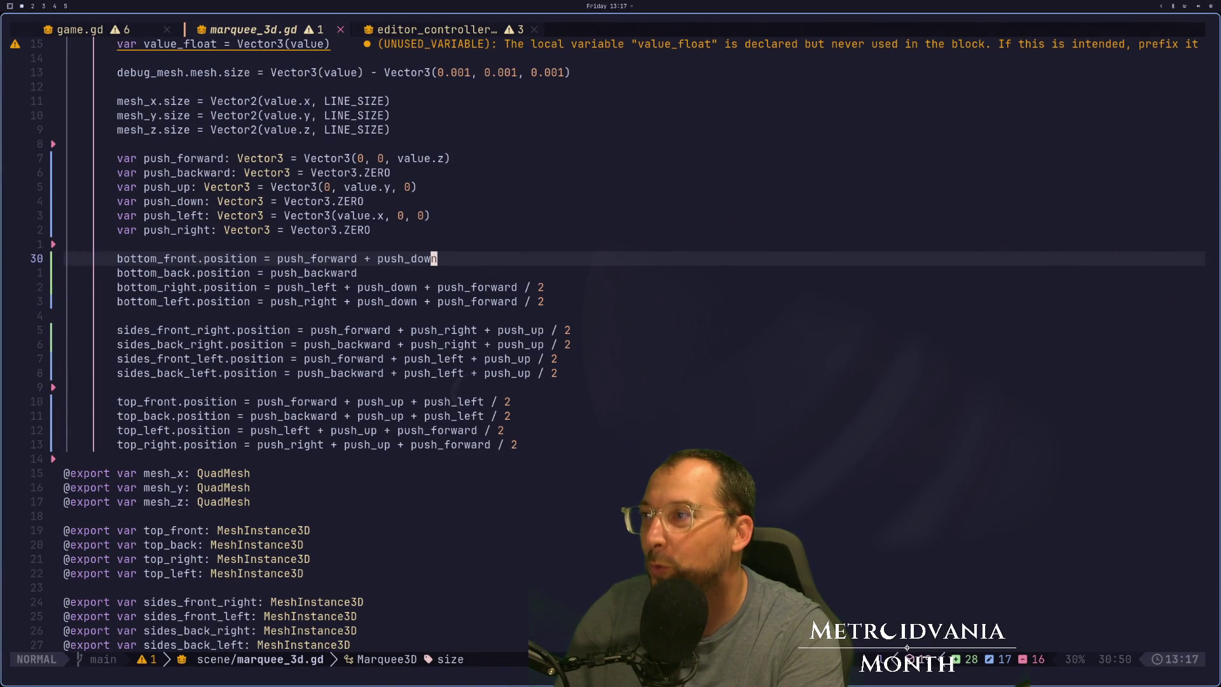
key(a)
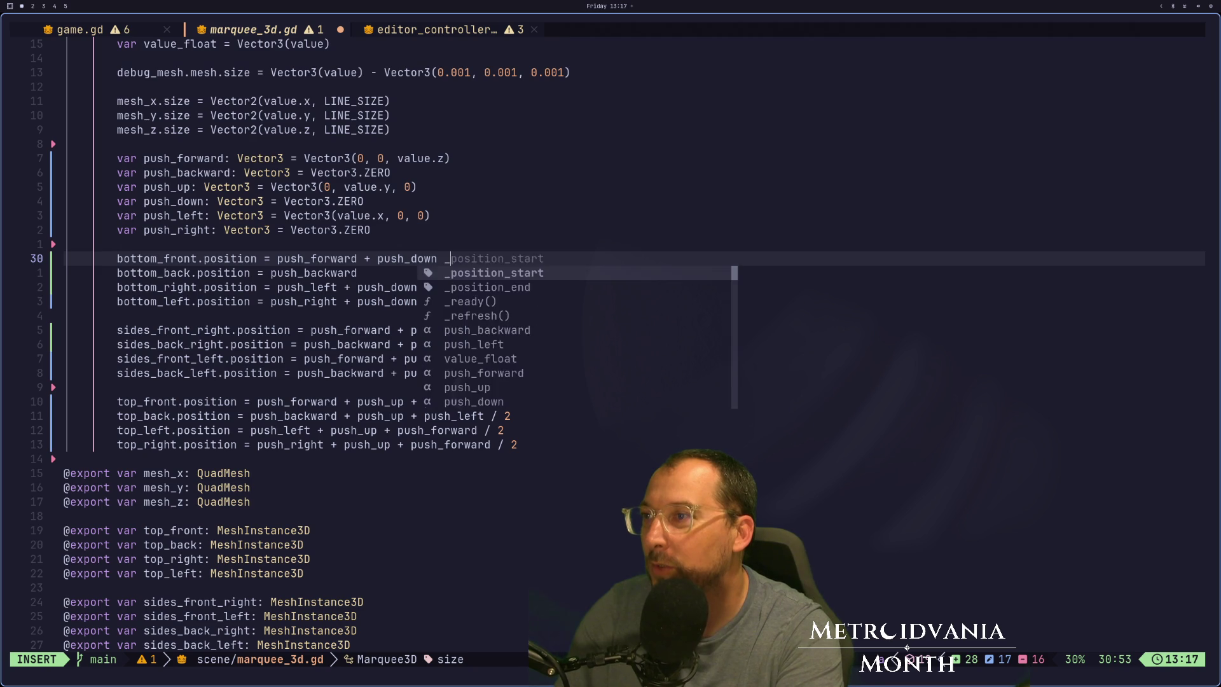
Append '+push_left / 2' to bottom_front, save, and test marquee depth 8 then 7.
key(Escape)
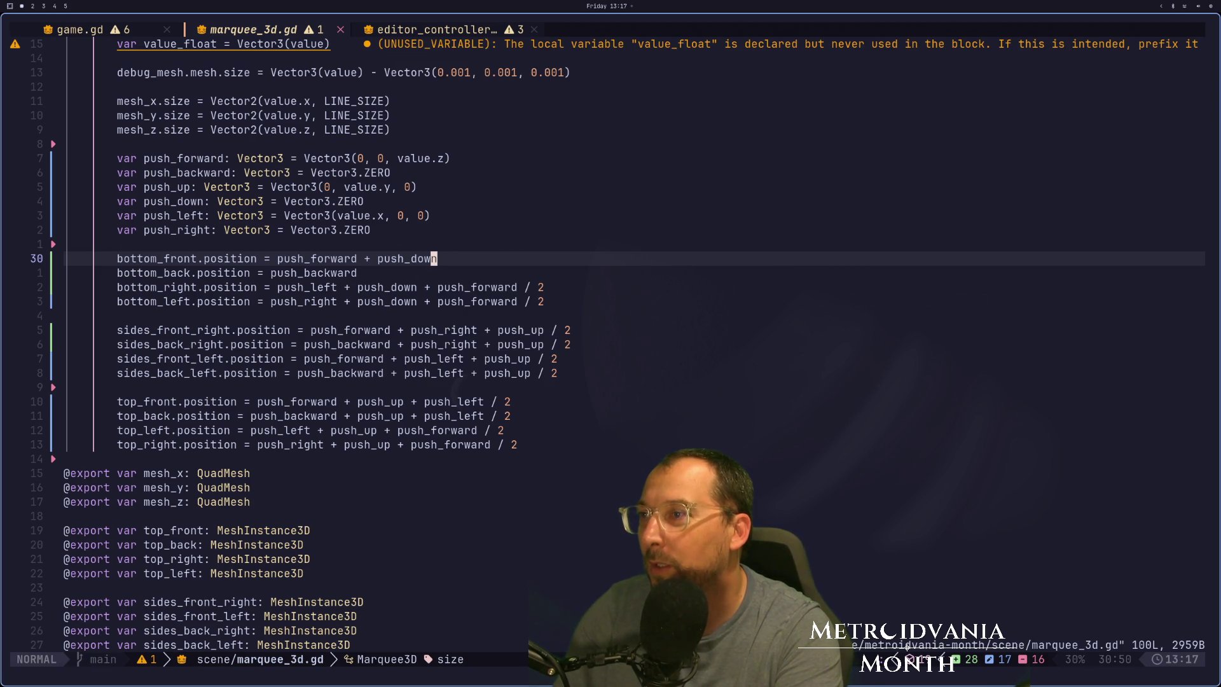
text(a)
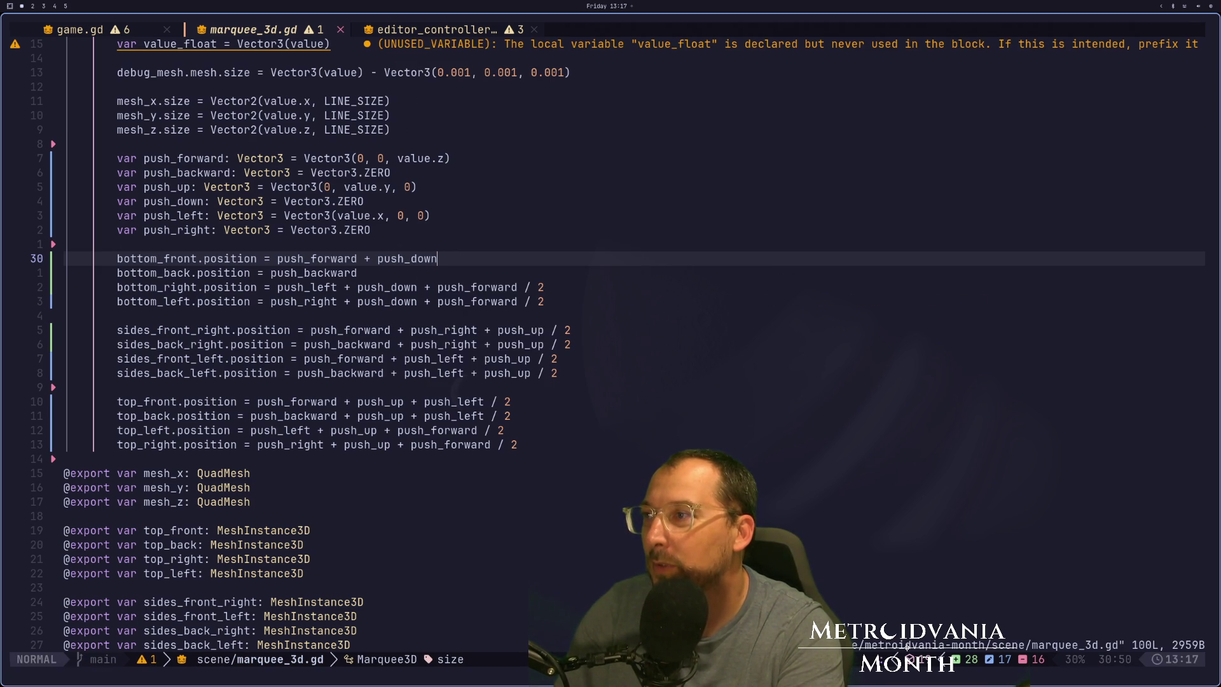
text( +push)
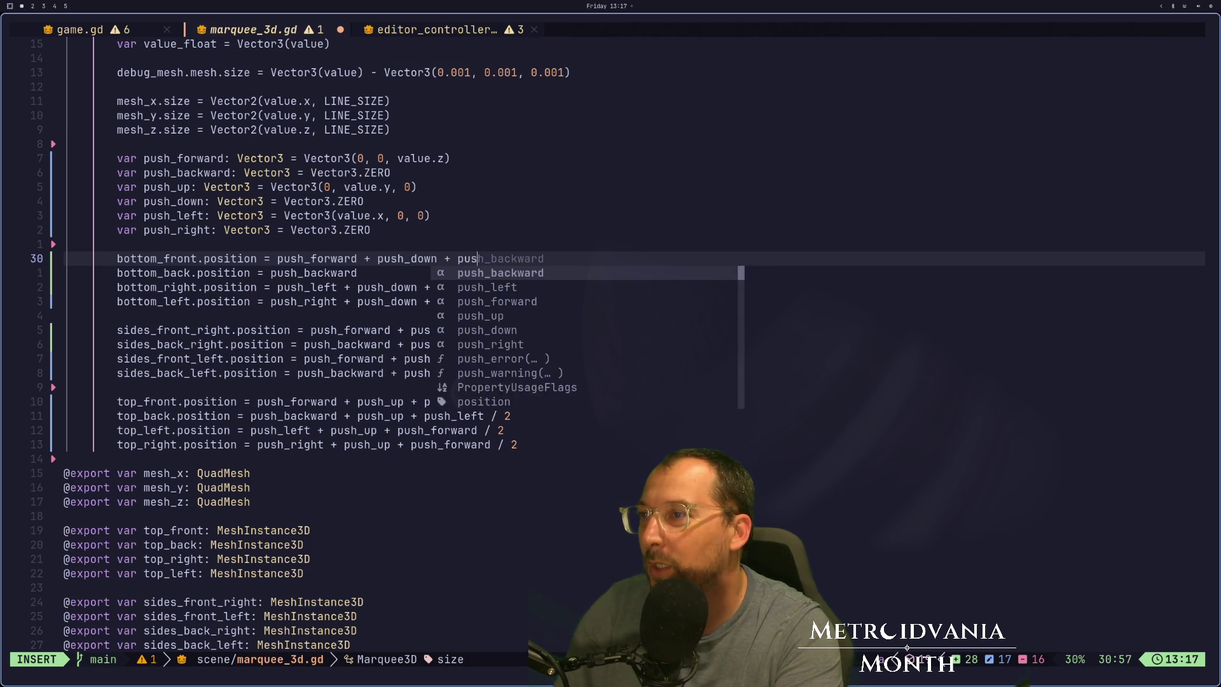
text(_le)
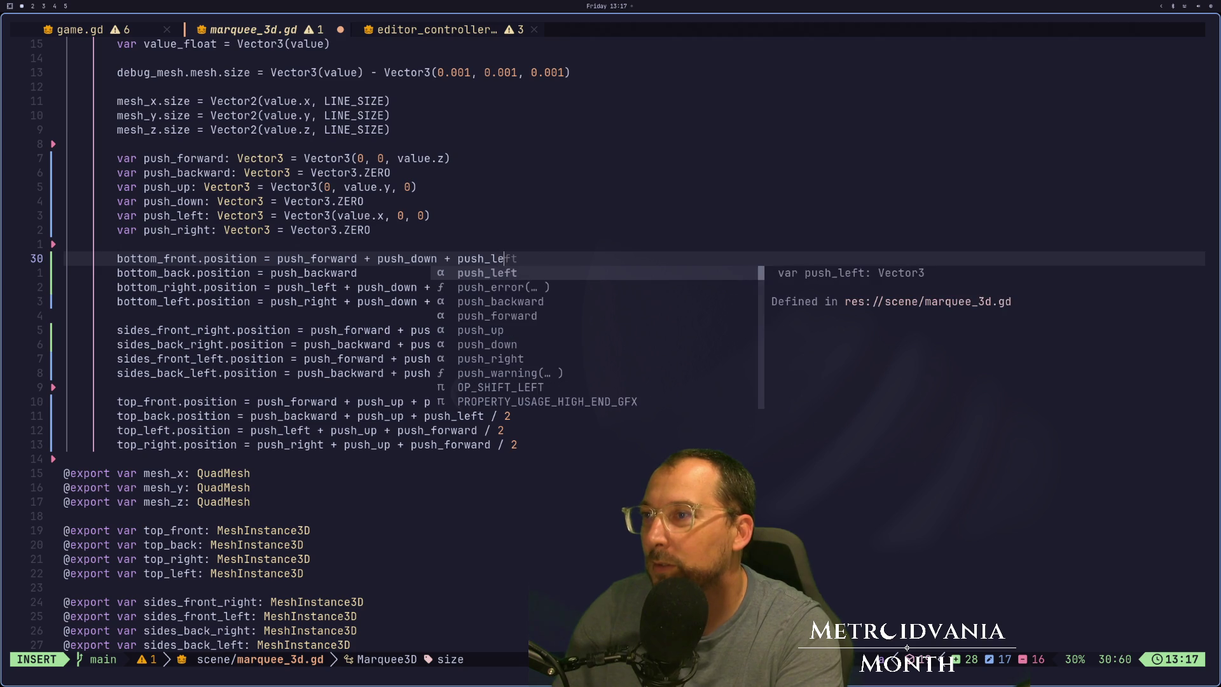
text(ft / 2)
key(Escape)
text(:w)
key(Return)
key(super+2)
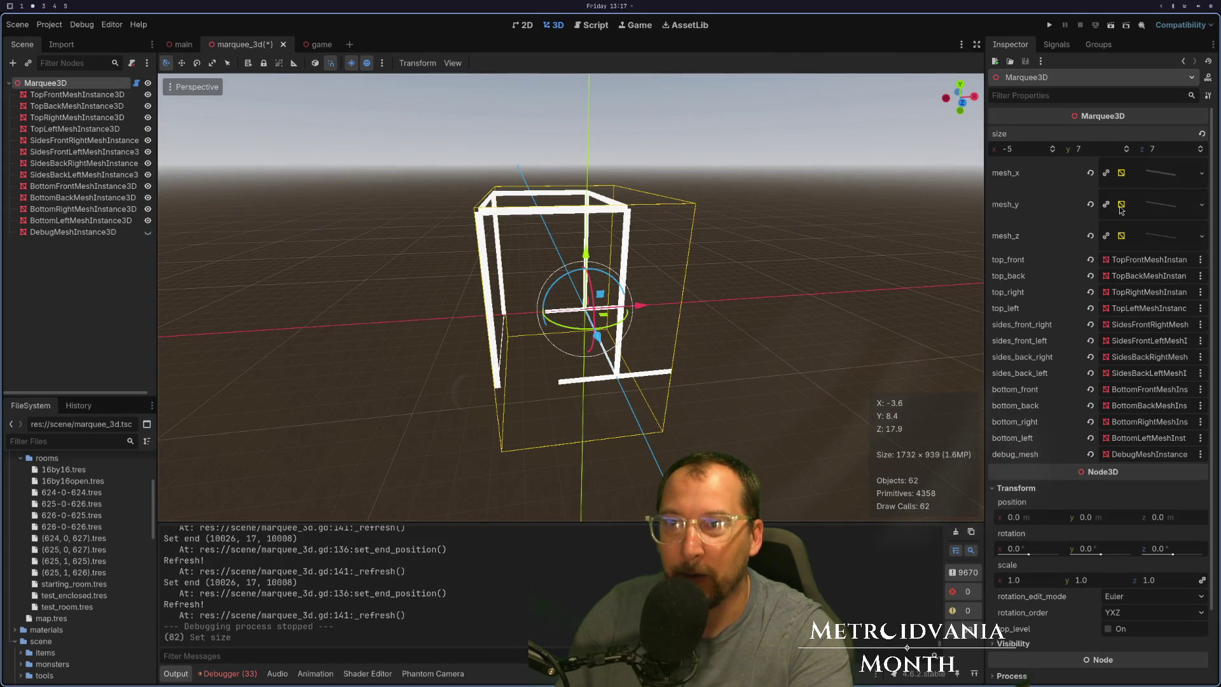
click(1202, 147)
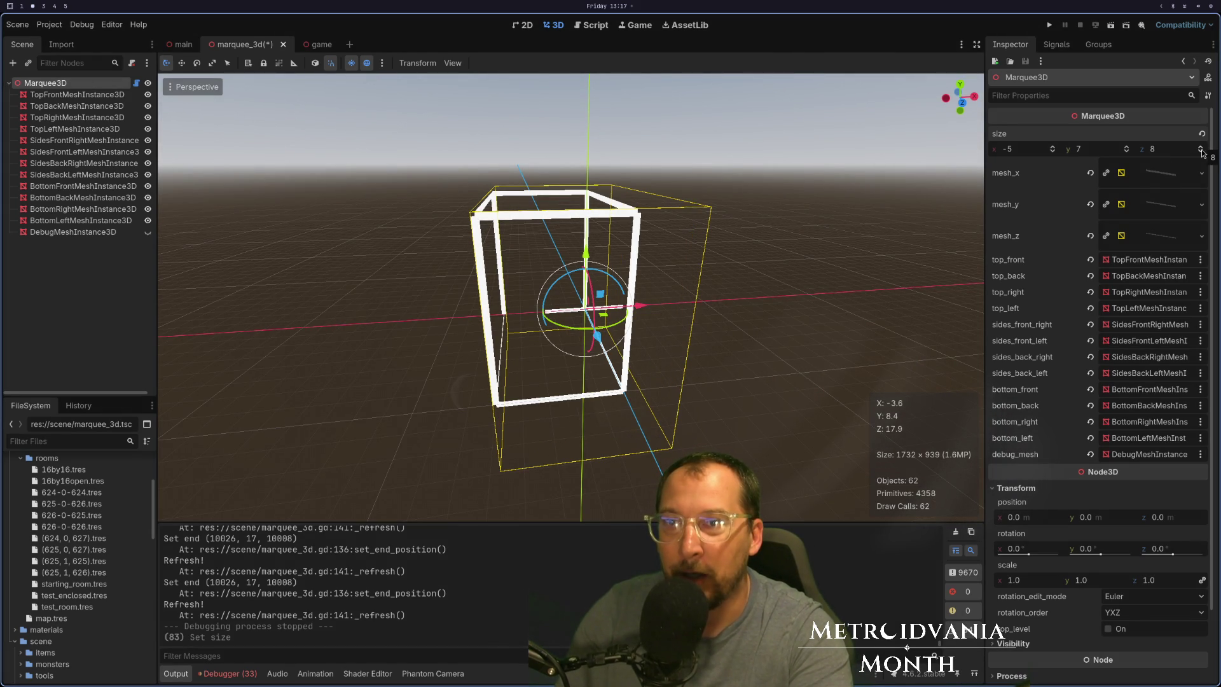
click(1200, 153)
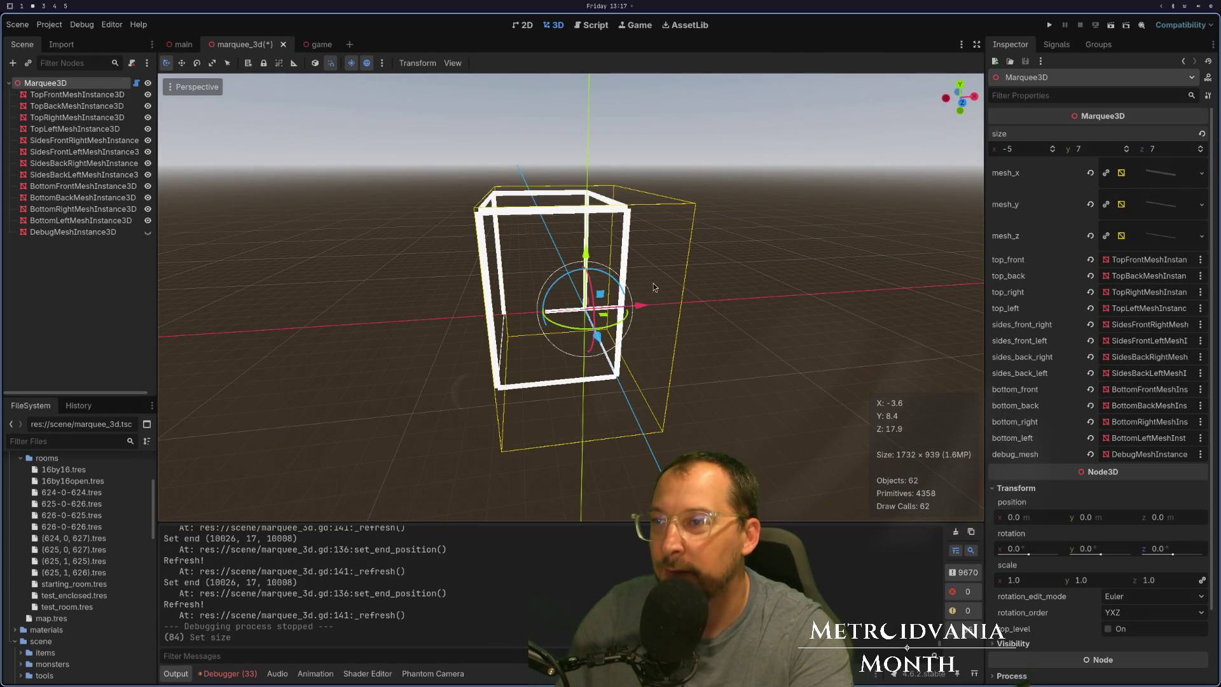
key(super+1)
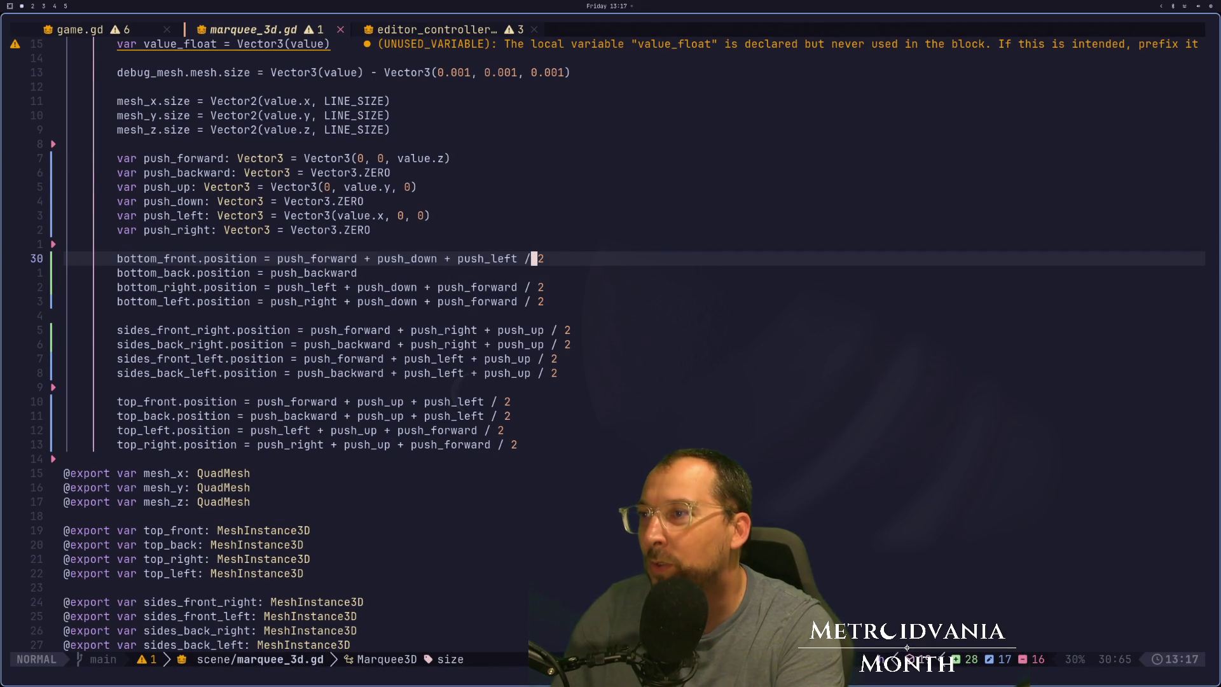
Copy the push_left offset onto the bottom_back line and save the script.
key(h)
key(v)
key(e)
key(e)
key(e)
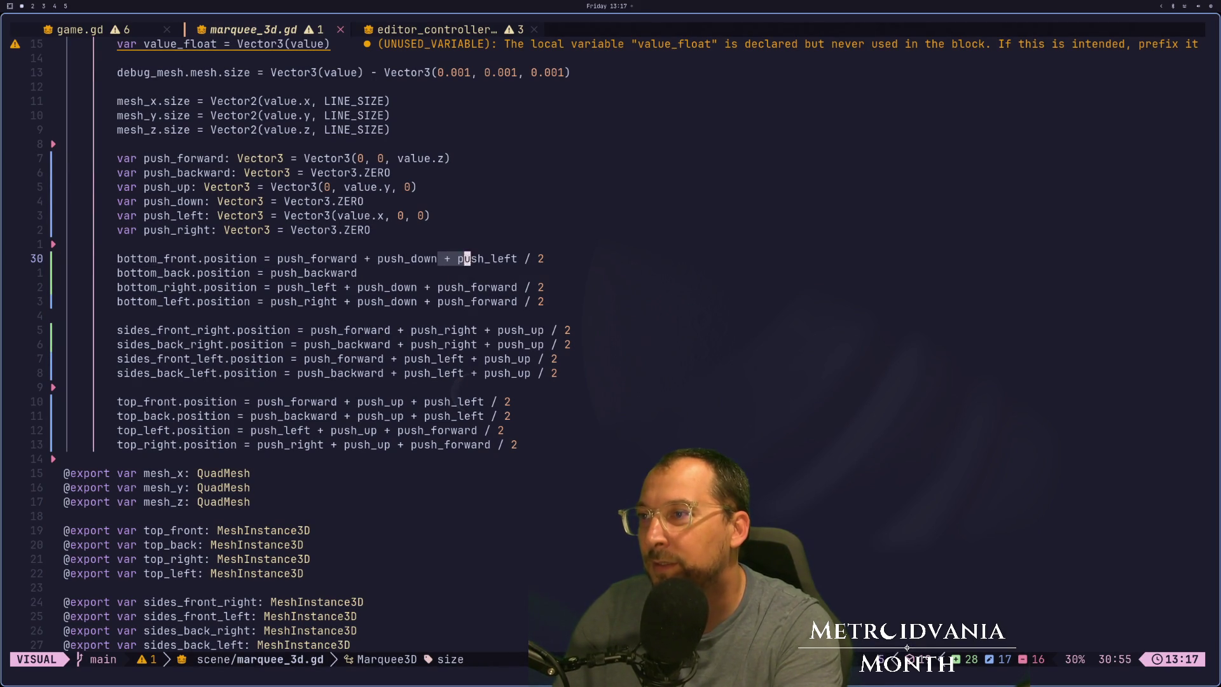
key(y)
key(j)
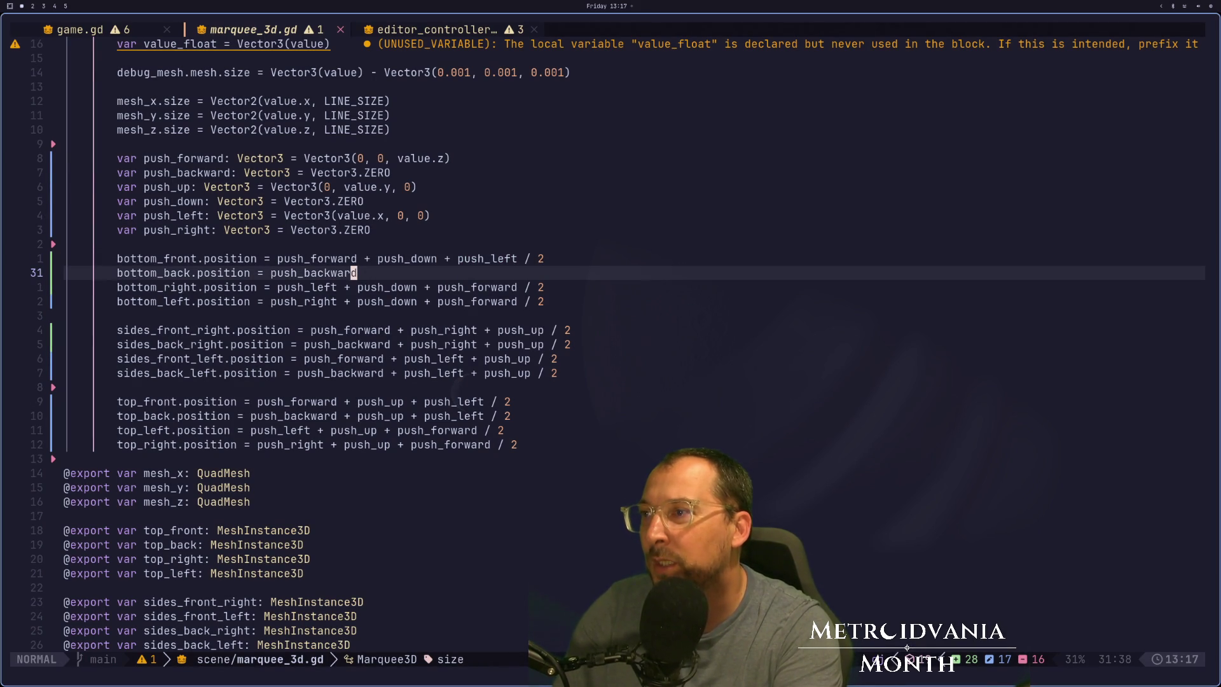
key(a)
key(Escape)
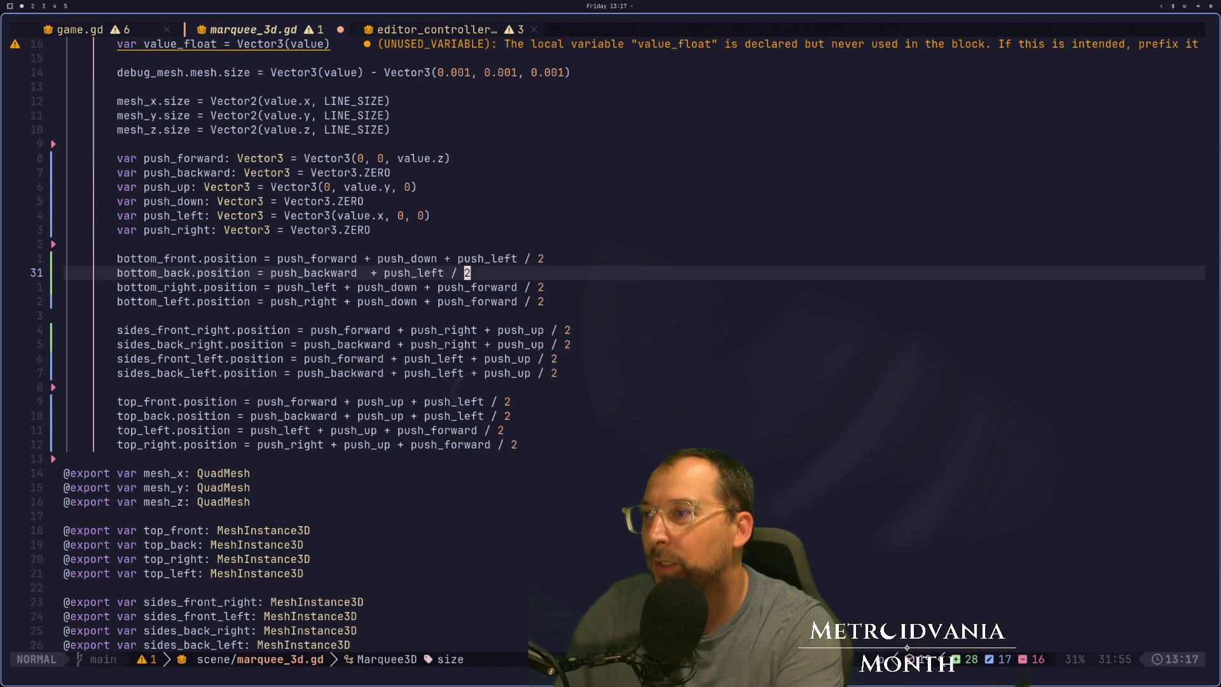
key(colon)
text(wh)
key(BackSpace)
key(Return)
Fix the spacing of the bottom_back offset and save marquee_3d.gd again.
key(b)
key(b)
key(b)
text(Xf/a)
key(Escape)
key(colon)
text(w)
key(Return)
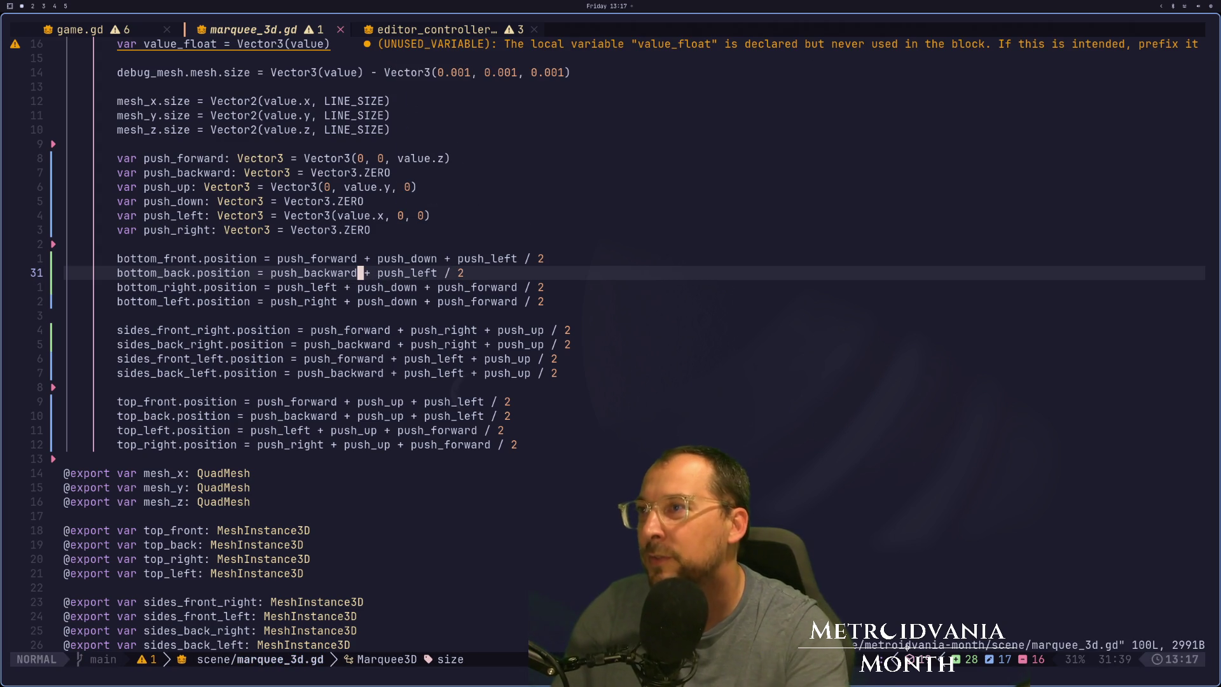
key(super+2)
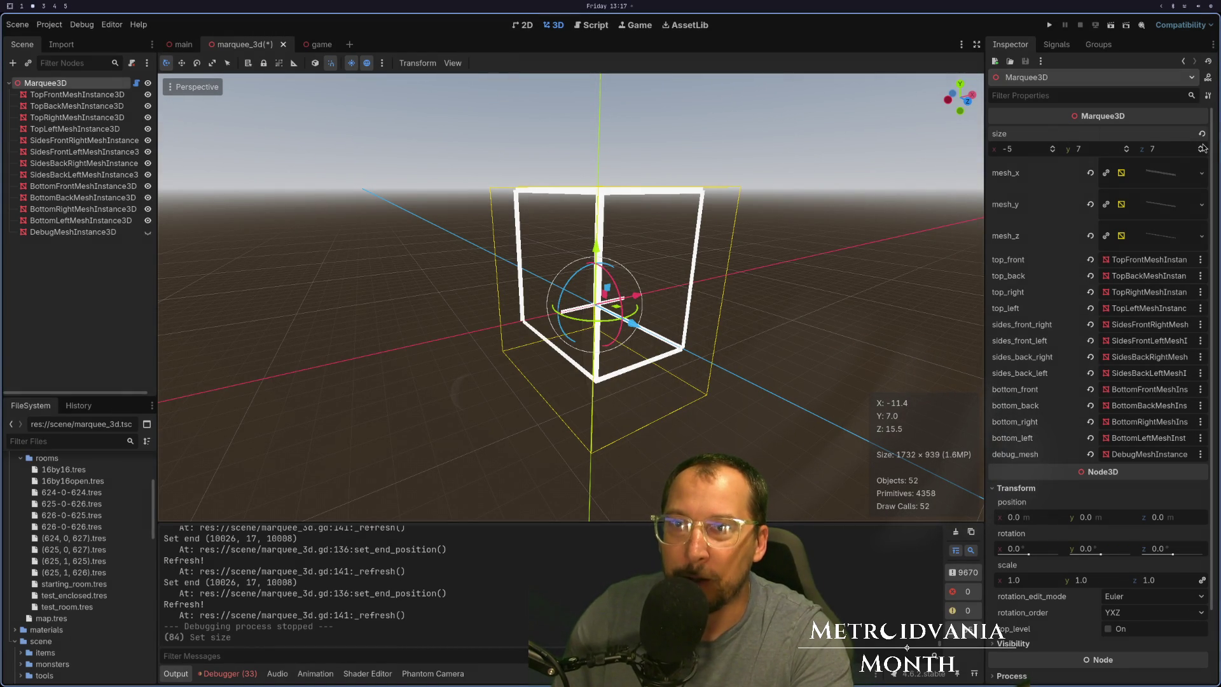
Try marquee depths 8 and -4 and height 2, orbit the box, and save the marquee_3d scene.
click(1200, 146)
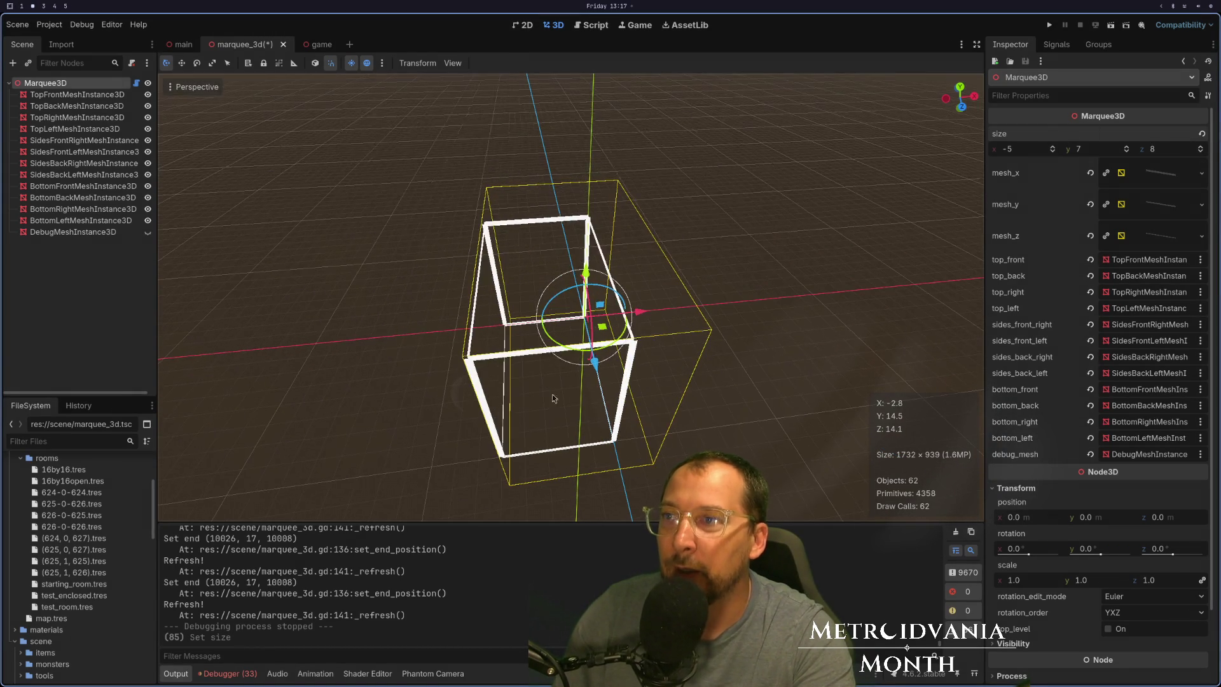
drag(1203, 153, 1203, 153)
drag(1127, 153, 1132, 150)
mouse_move(379, 252)
mouse_down()
mouse_move(567, 212)
mouse_move(435, 289)
mouse_up()
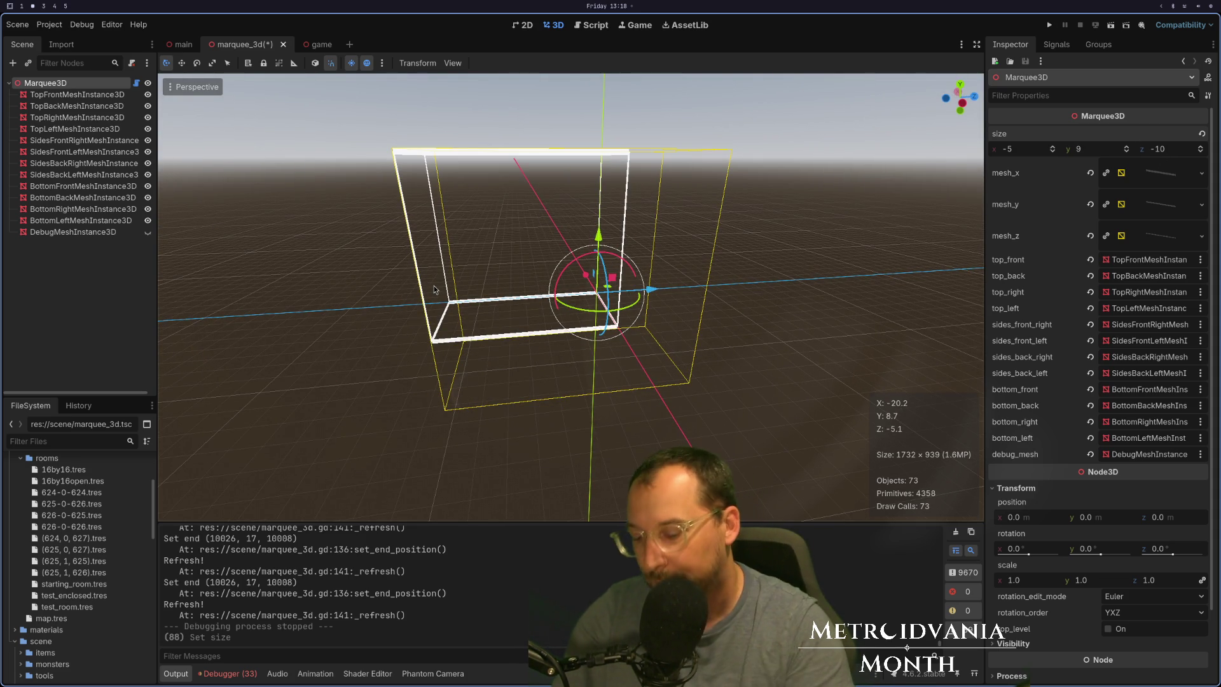
key(ctrl+s)
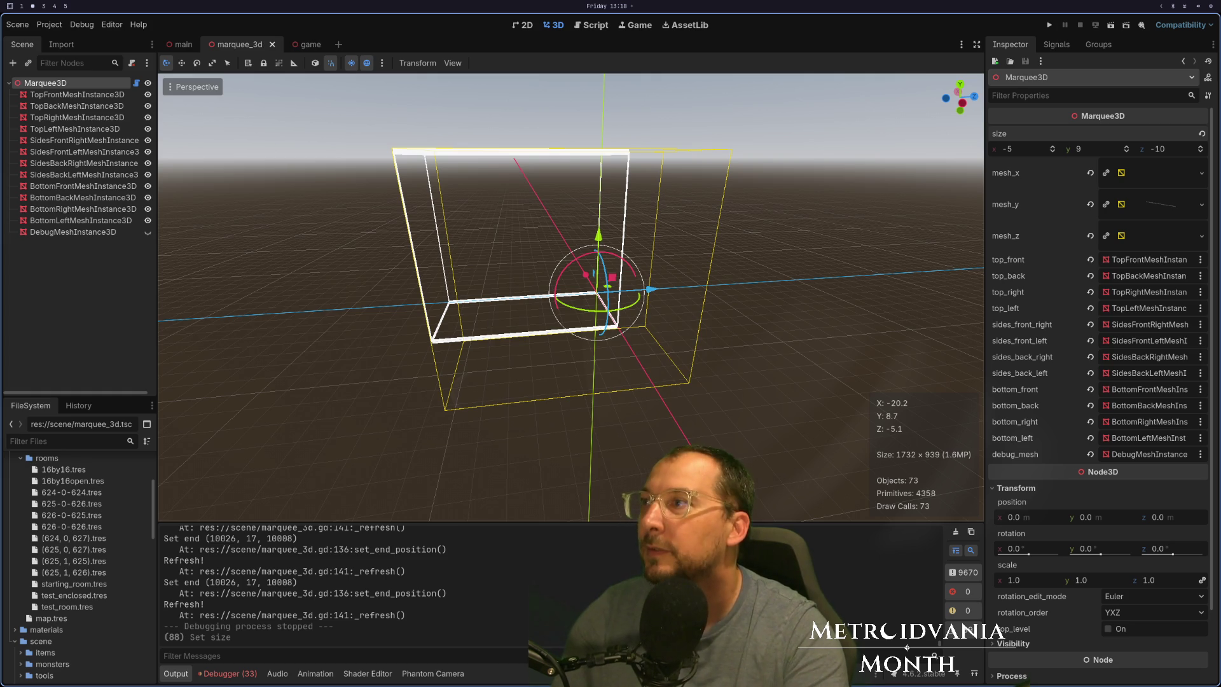
mouse_move(522, 231)
mouse_down()
mouse_move(538, 258)
mouse_move(598, 250)
mouse_move(574, 224)
mouse_move(591, 198)
mouse_move(445, 239)
mouse_move(264, 259)
mouse_move(274, 255)
mouse_up()
scroll(599, 251, up, 5)
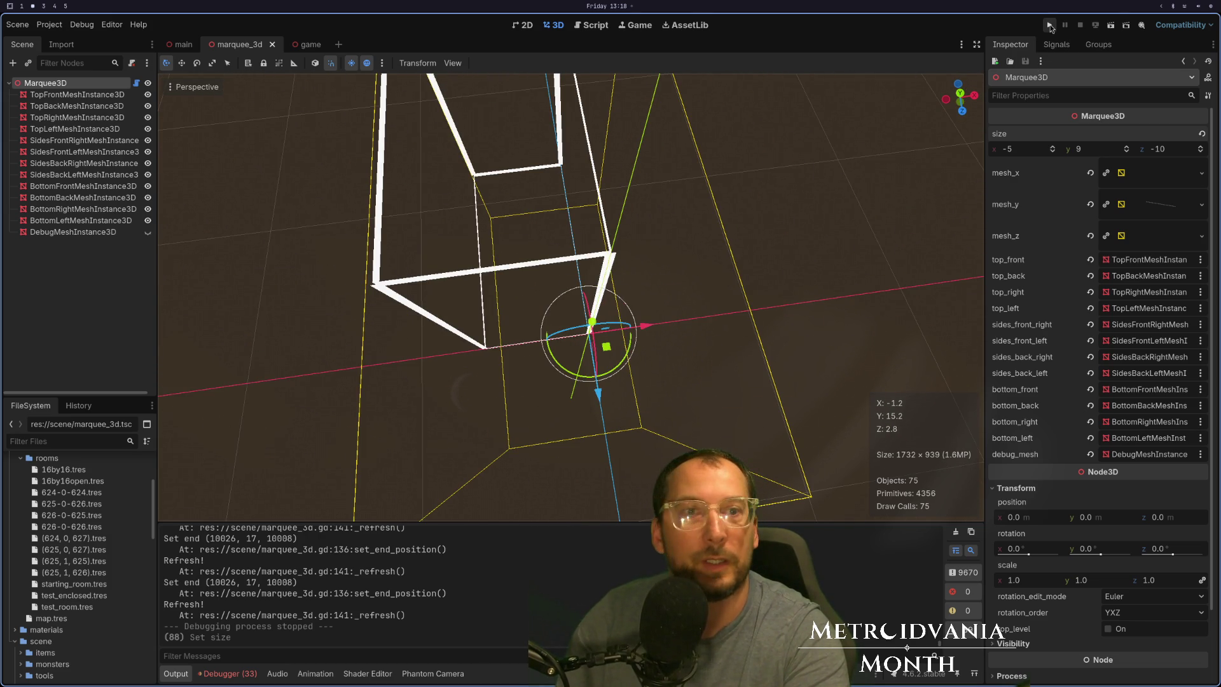
click(1050, 25)
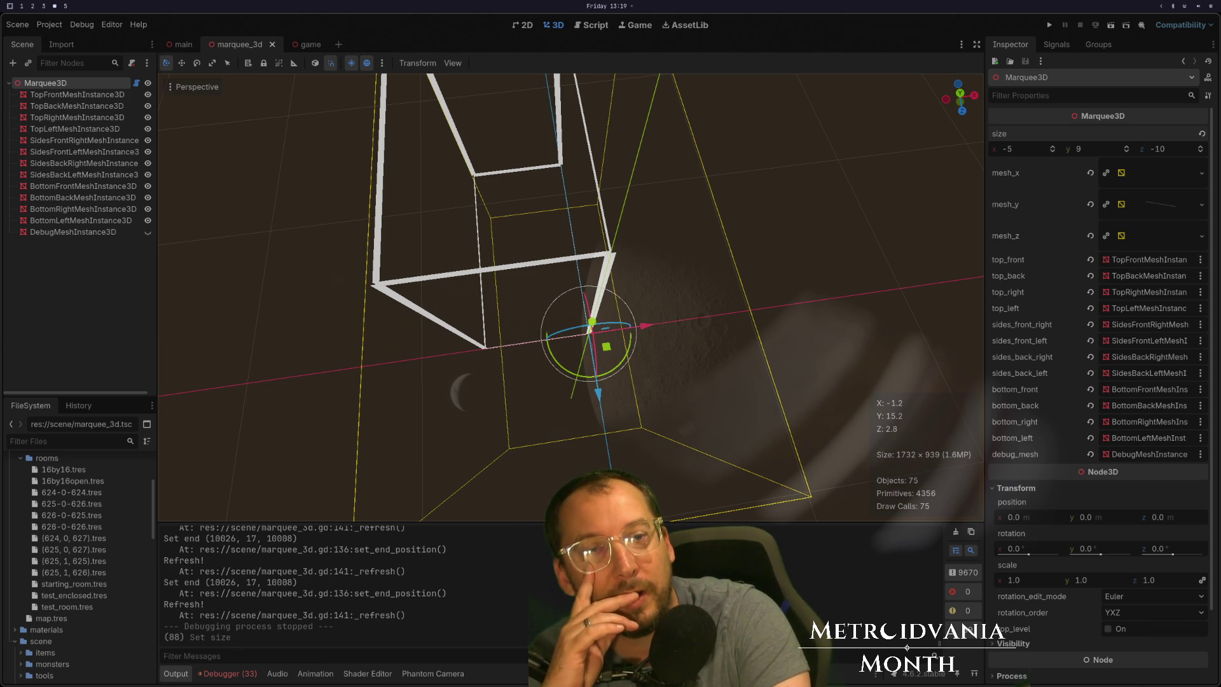
scroll(19, 477, up, 1)
Collapse the rooms and editor folders in the FileSystem dock and scroll to the top.
click(20, 485)
click(20, 463)
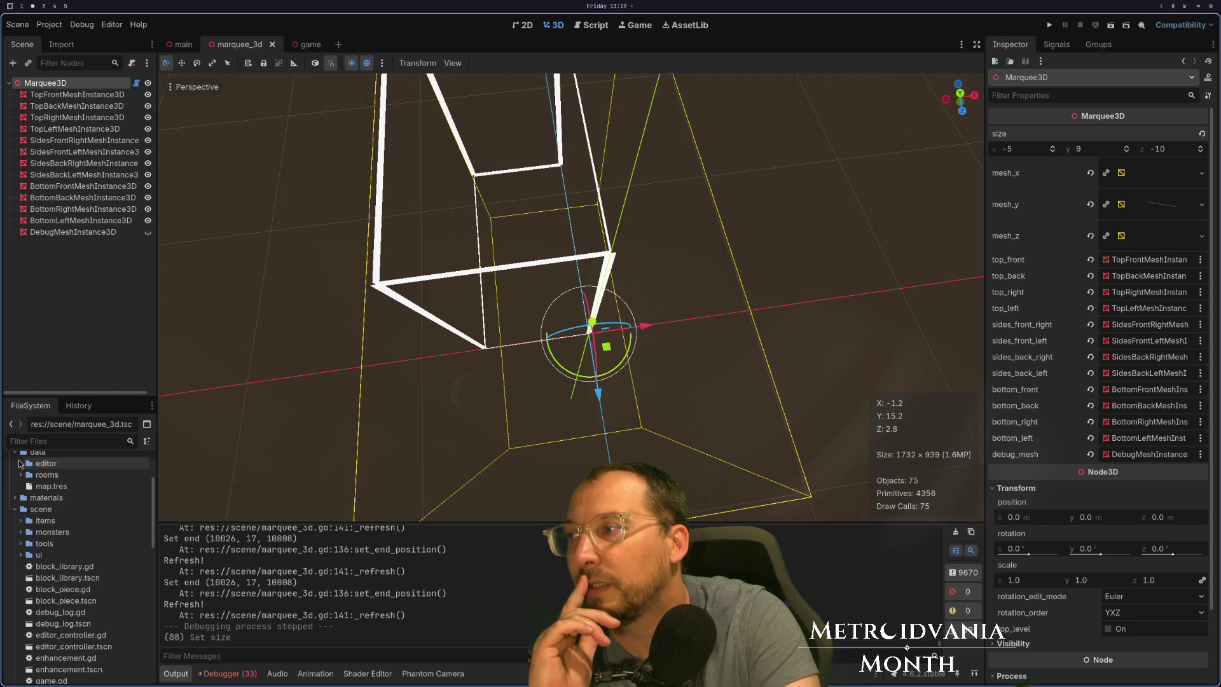
scroll(22, 474, up, 3)
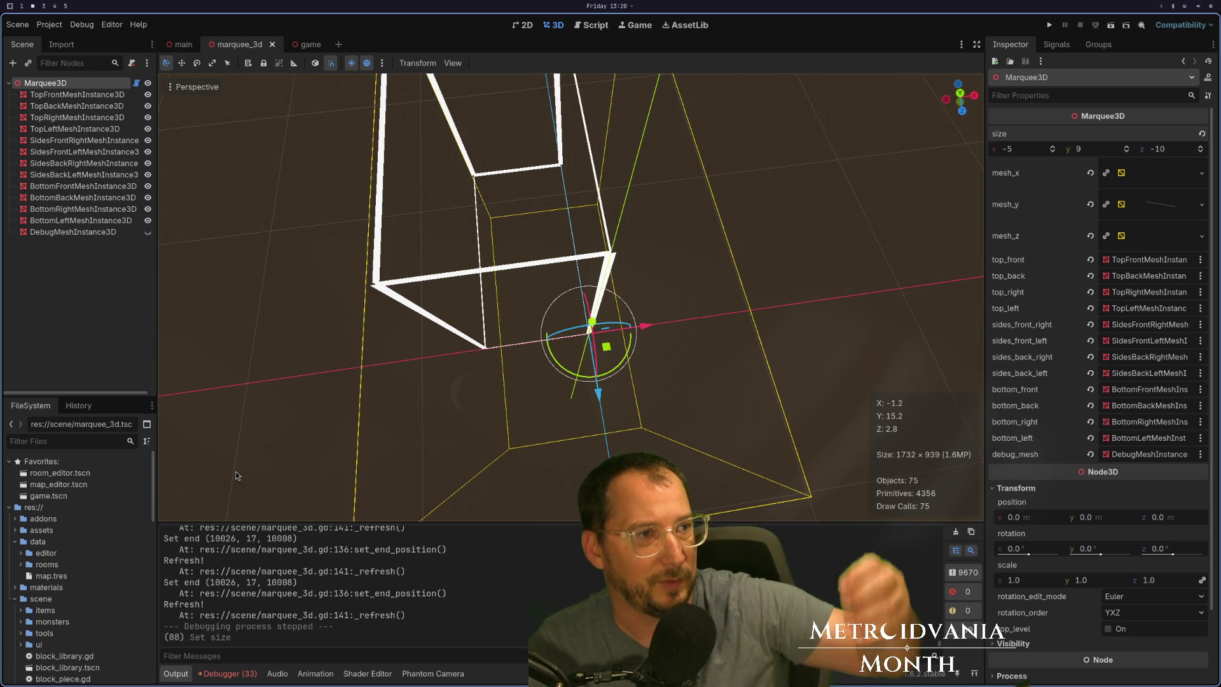
key(super+4)
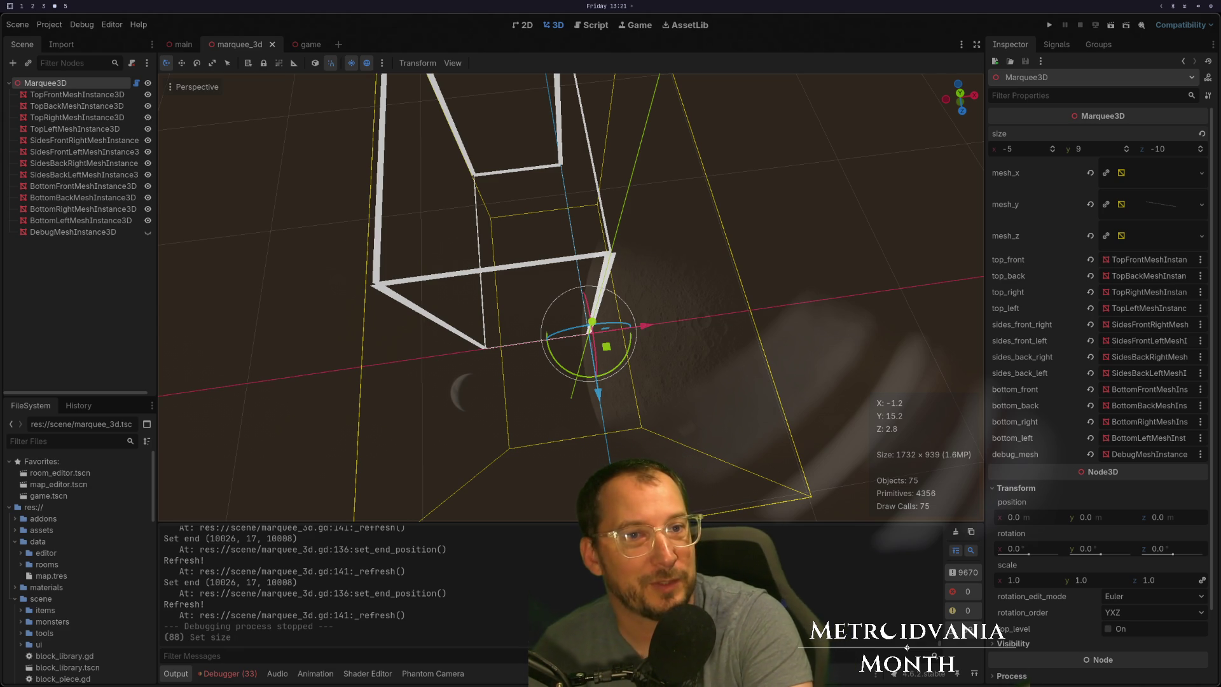
key(super+2)
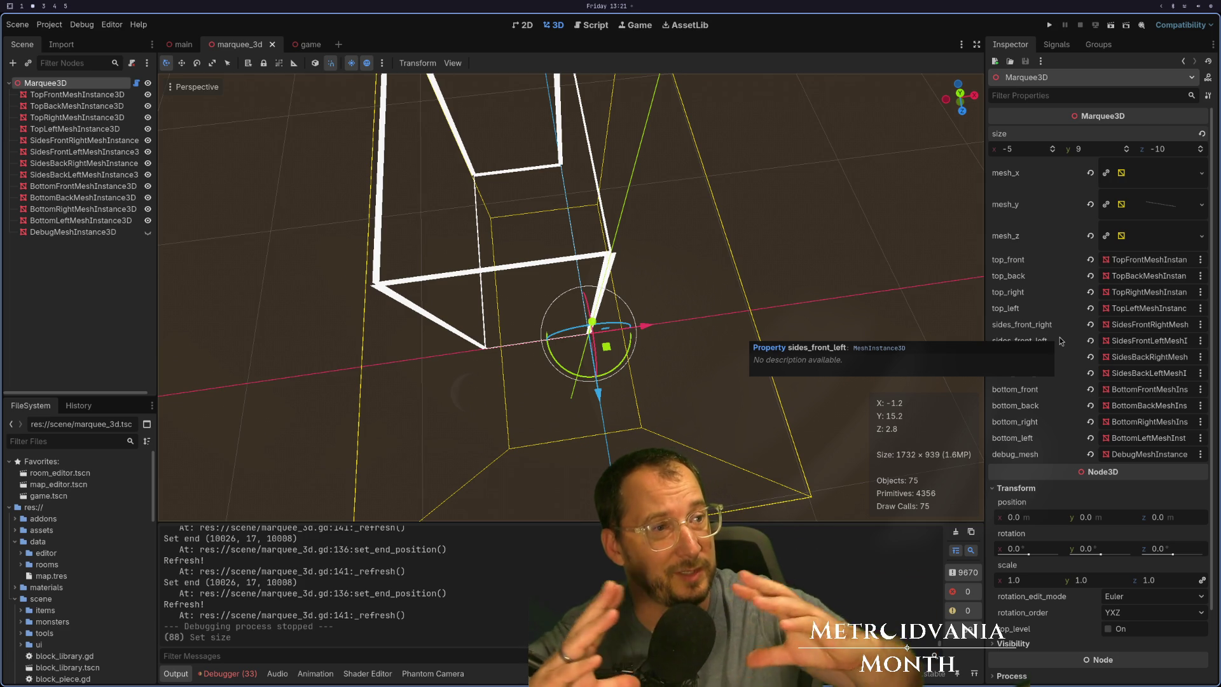
key(super+4)
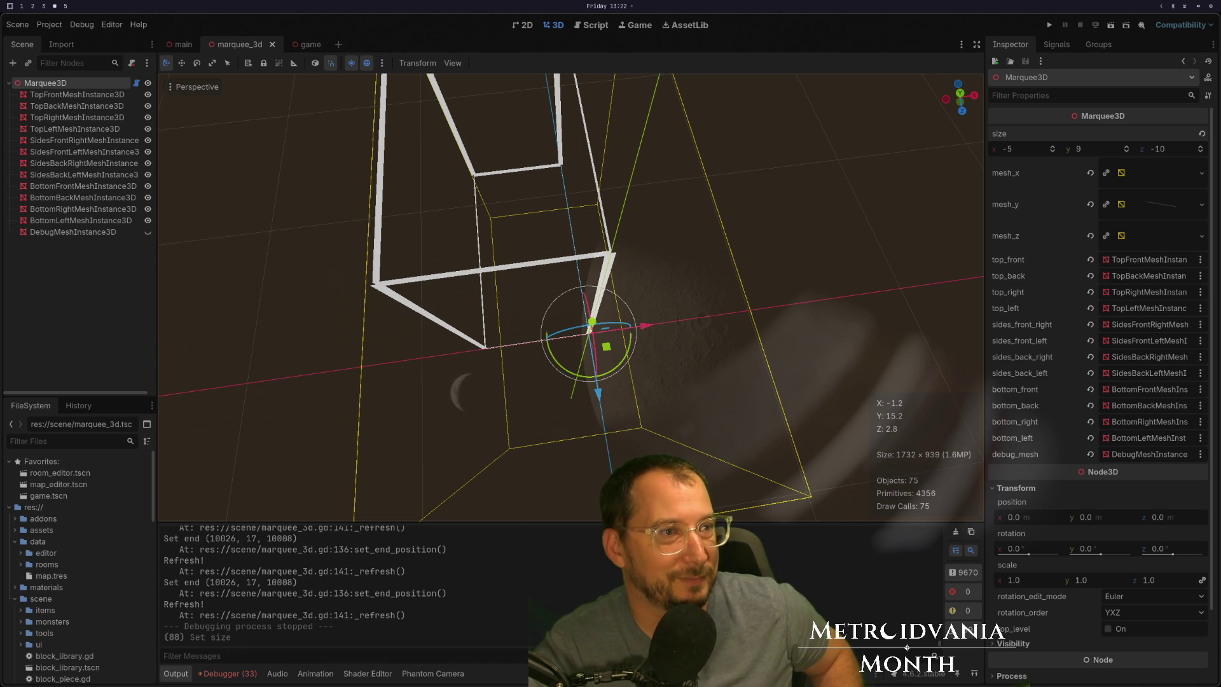
Run the project, drag a test marquee in the game, then return to marquee_3d.gd in Neovim.
click(1049, 25)
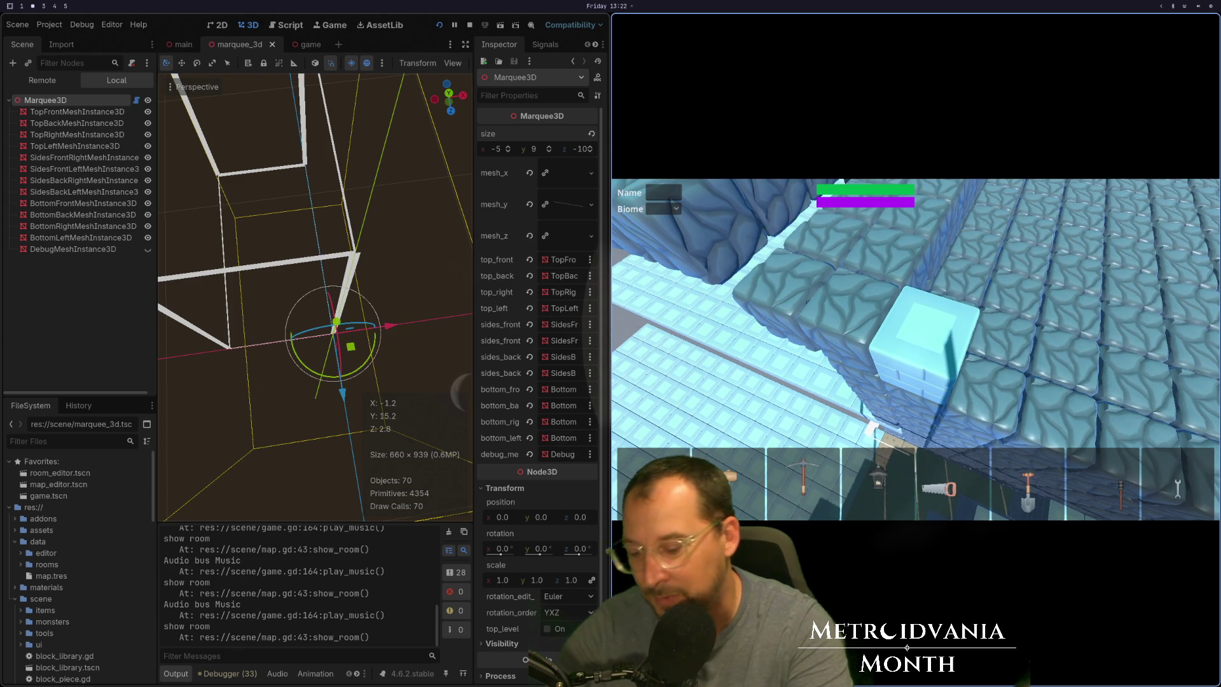
click(930, 318)
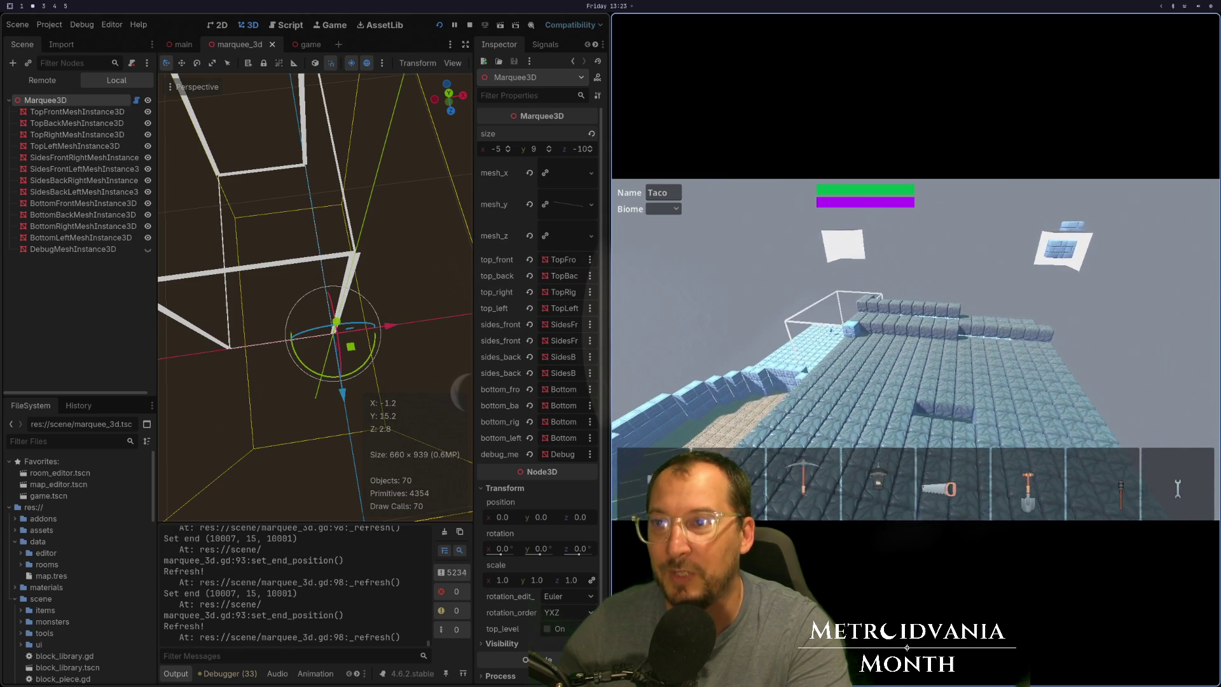
key(super+1)
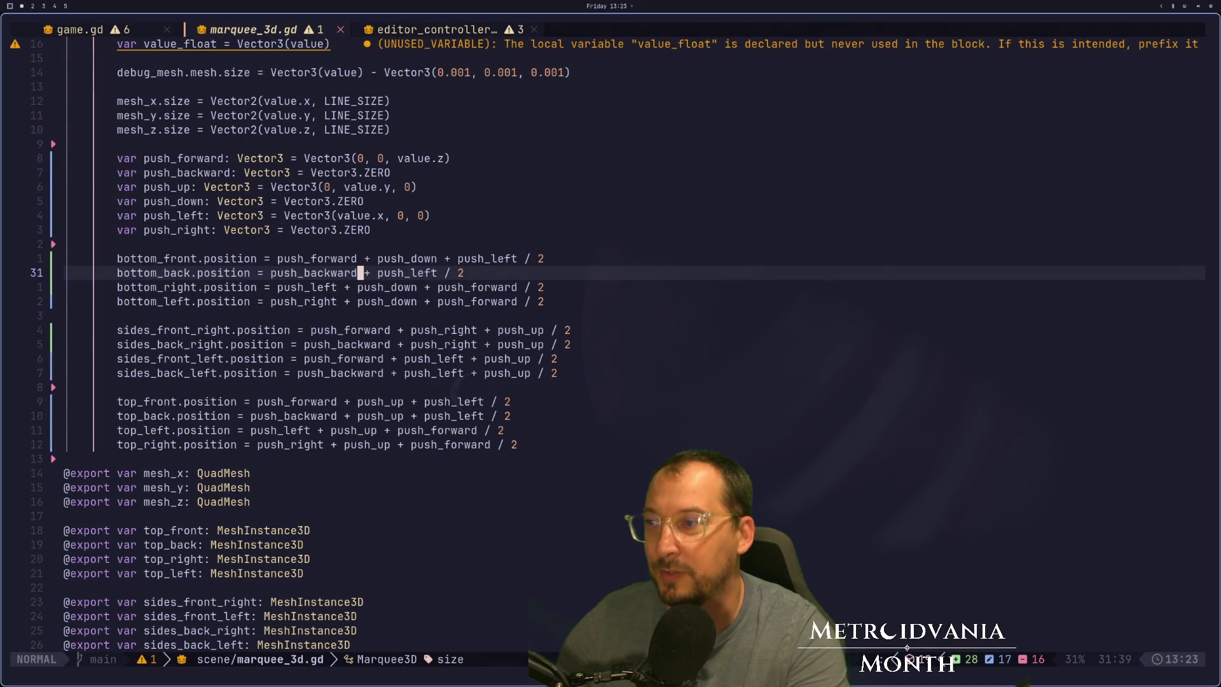
Rewrite line 99 as size = _position_end - _position_start by swapping the operands.
key(j)
key(j)
key(j)
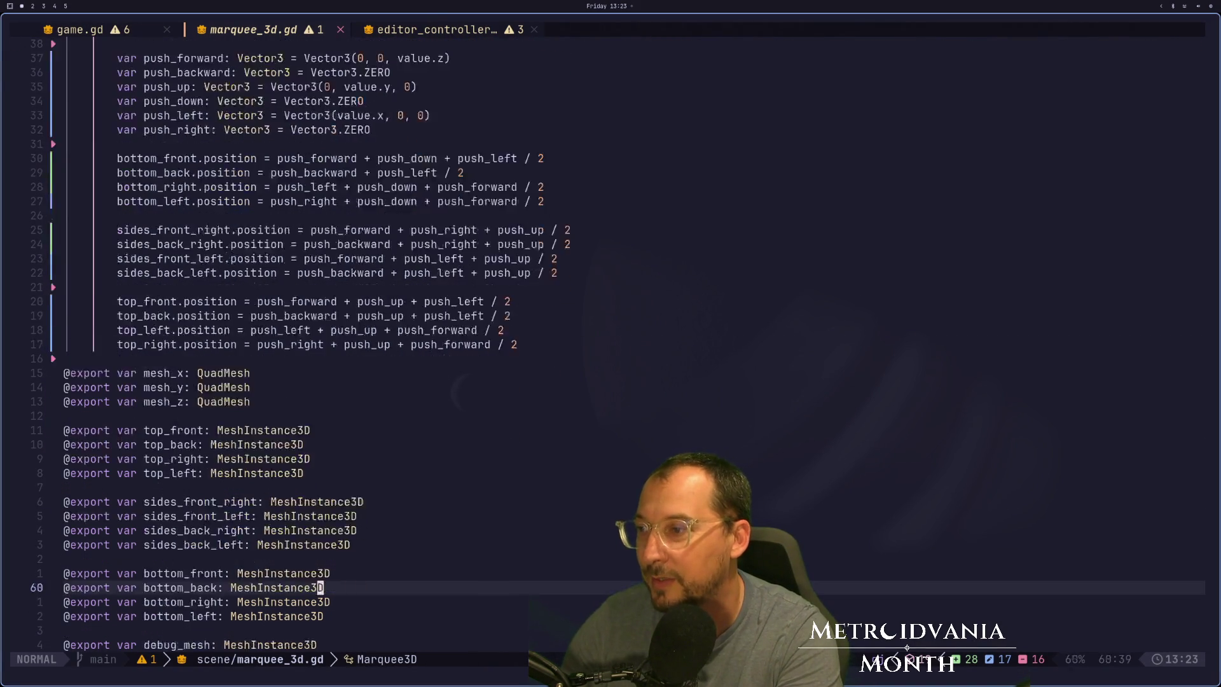
key(j)
key(j)
key(j)
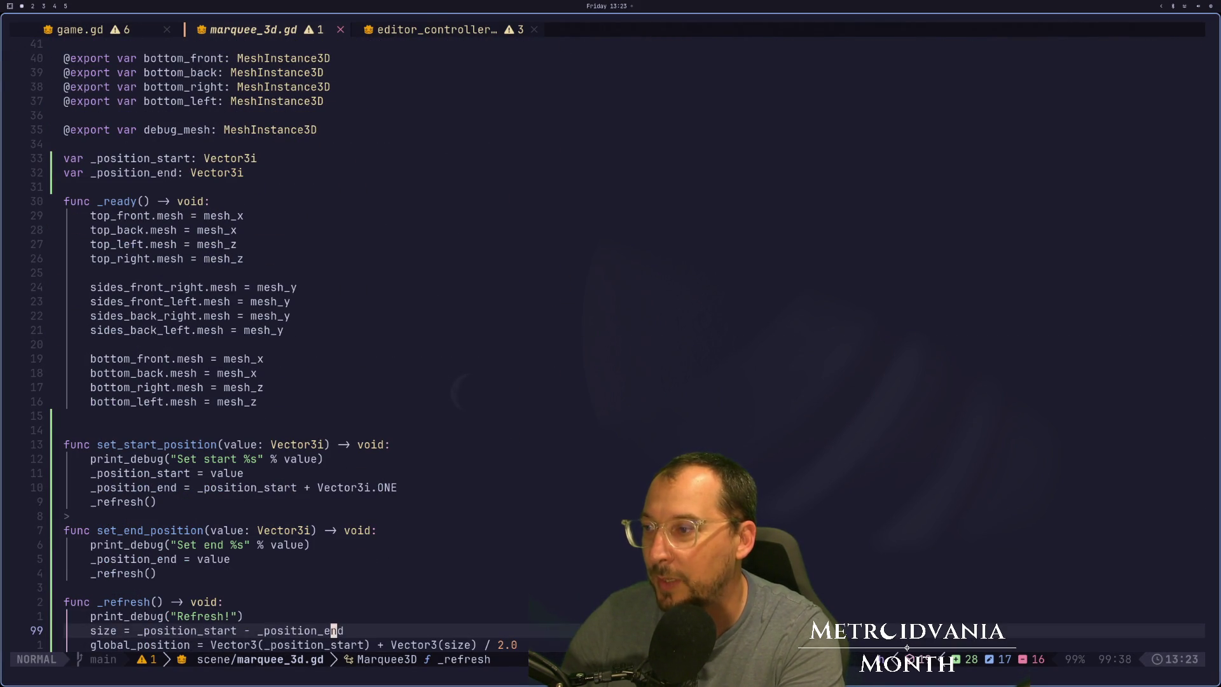
key(w)
key(v)
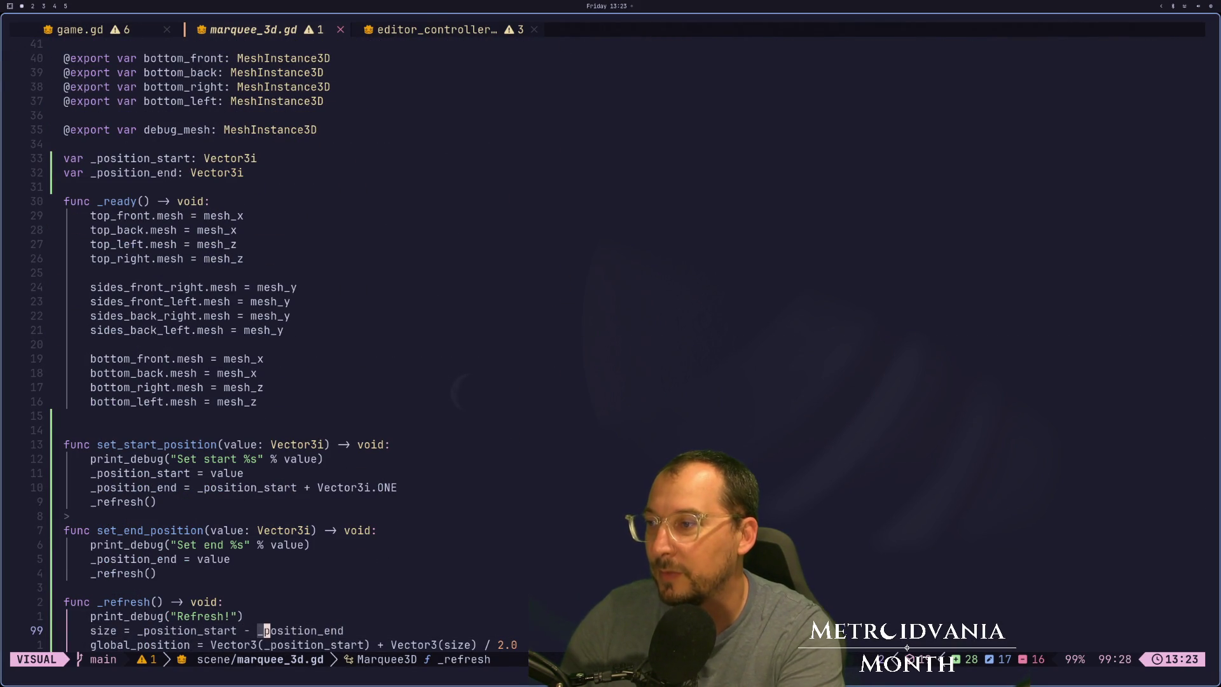
key(dollar)
key(d)
key(b)
key(b)
key(P)
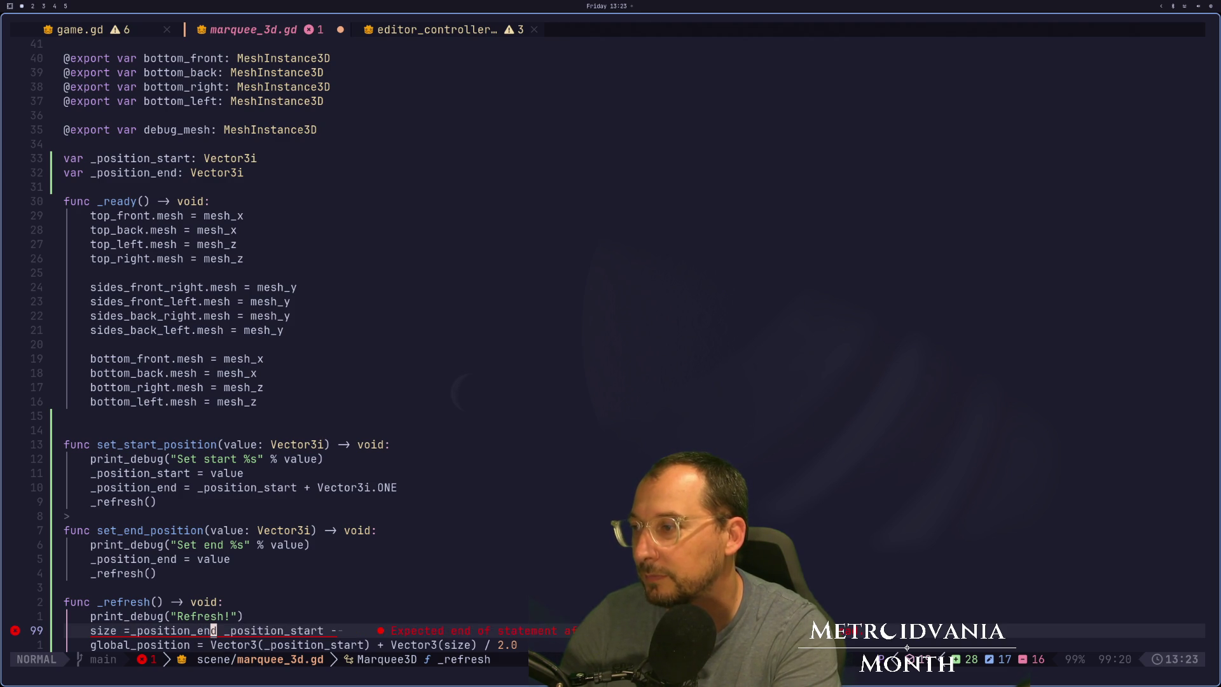
key(space)
key(space)
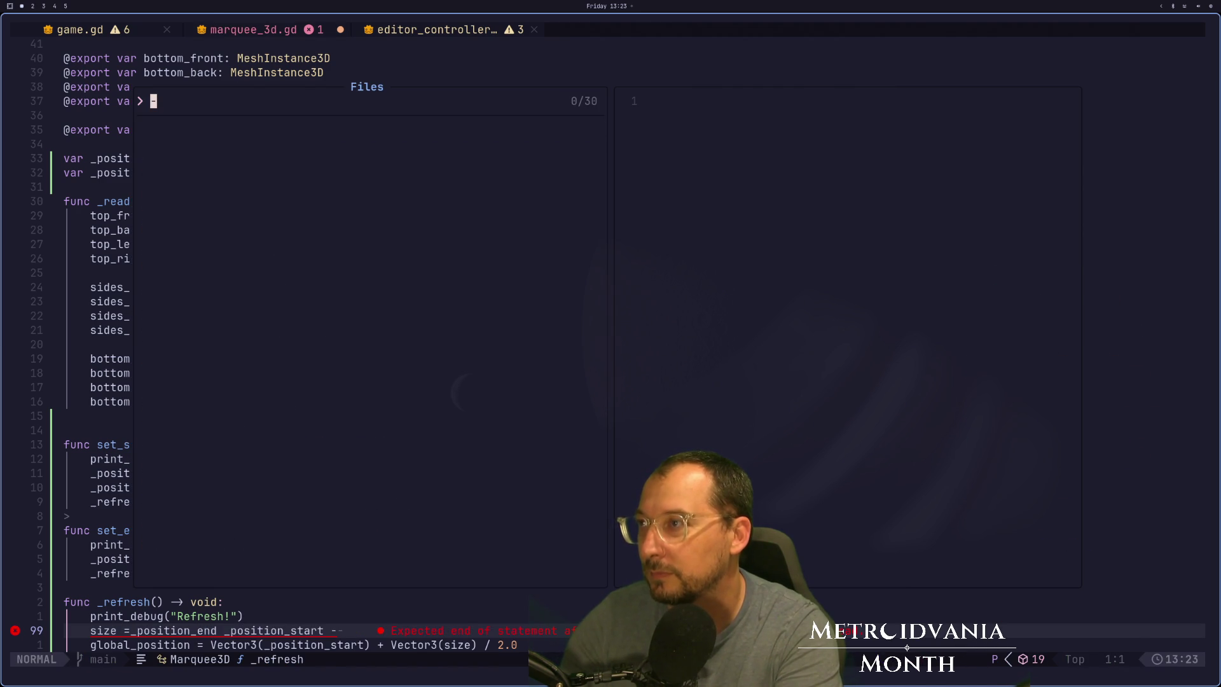
key(Escape)
text(i-)
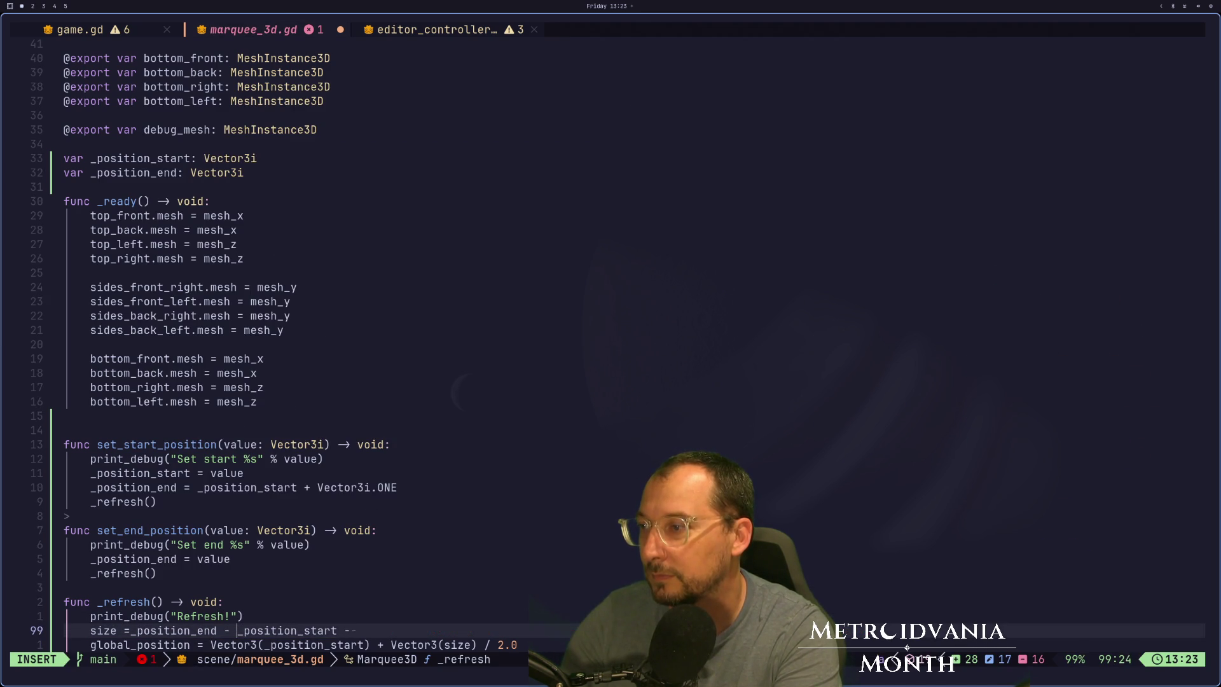
key(Escape)
Save marquee_3d.gd with :w and go back to the Godot workspace.
key(A)
key(Escape)
text(:w)
key(Return)
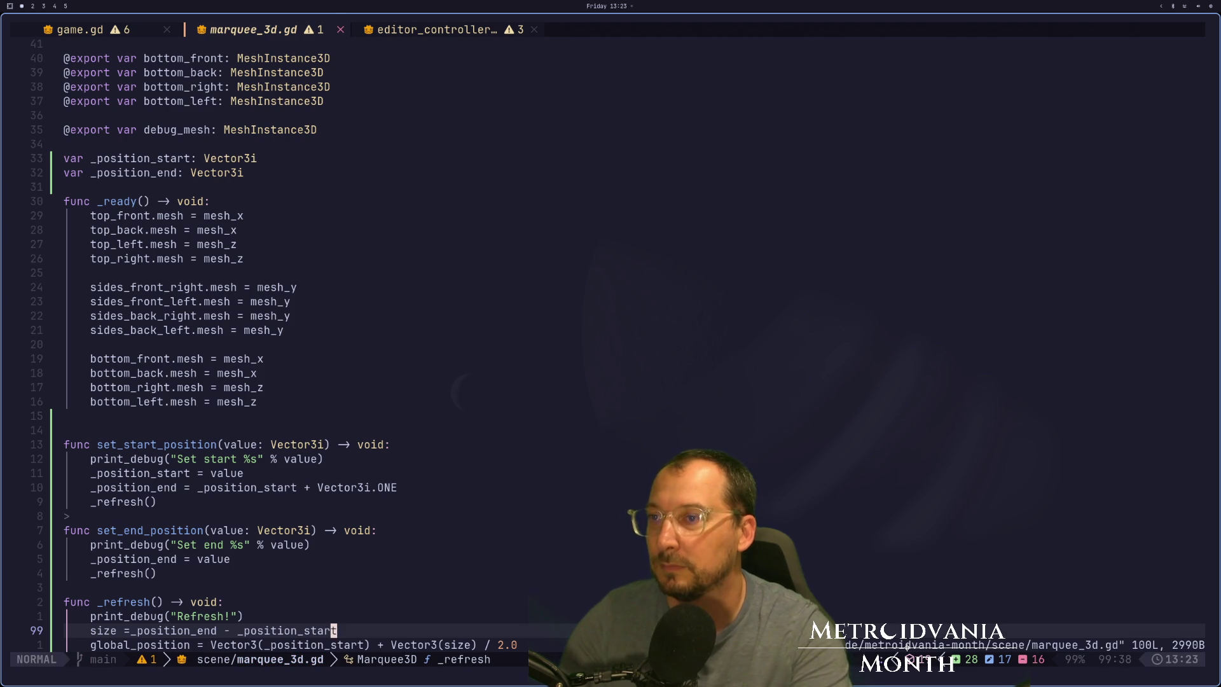
key(space)
key(super+1)
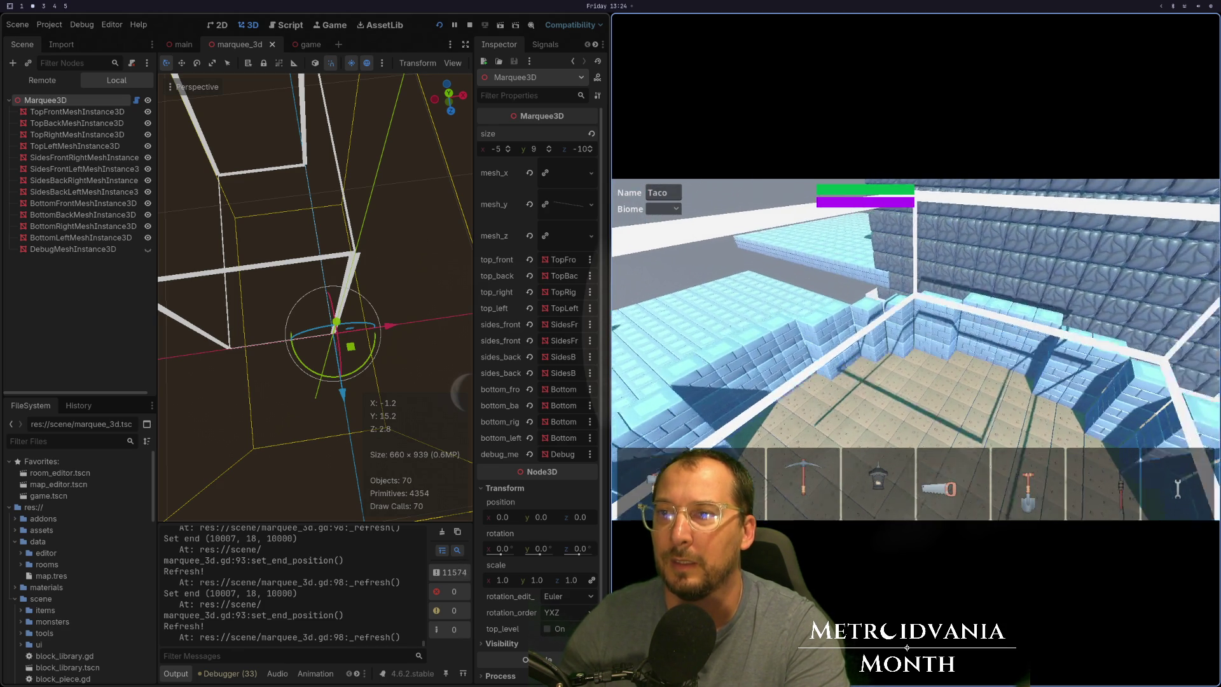
Stop the game with F8 and relaunch it to test the reversed marquee sizing.
key(F8)
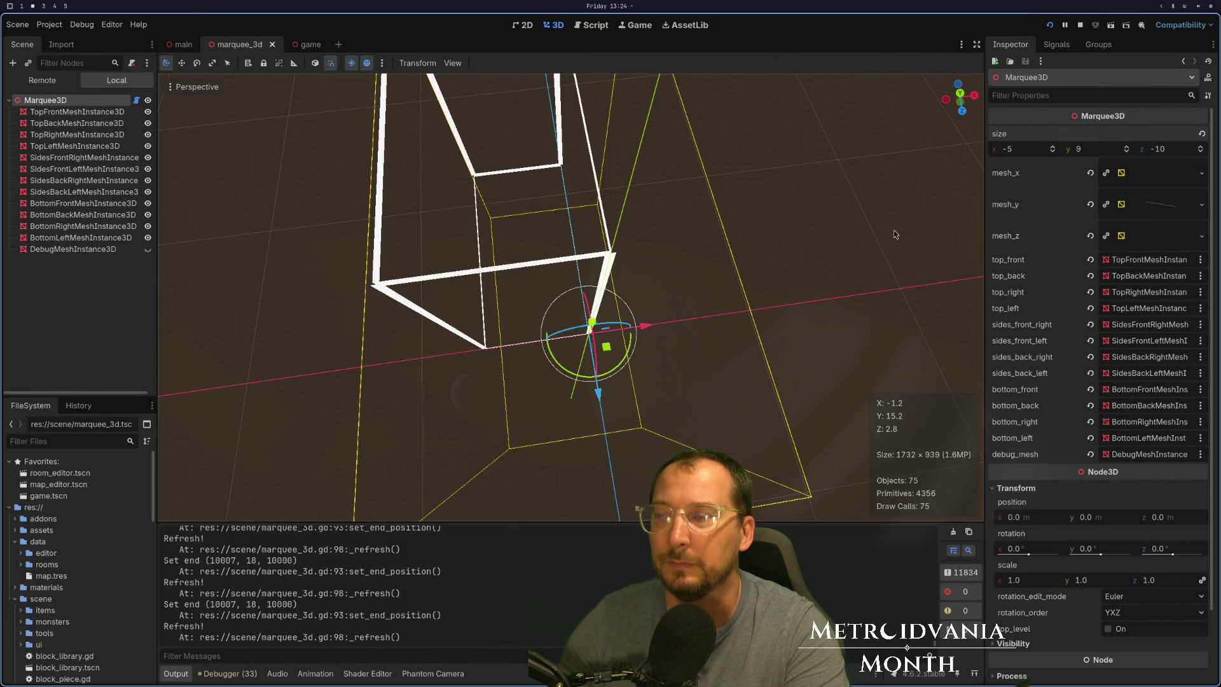
click(1050, 25)
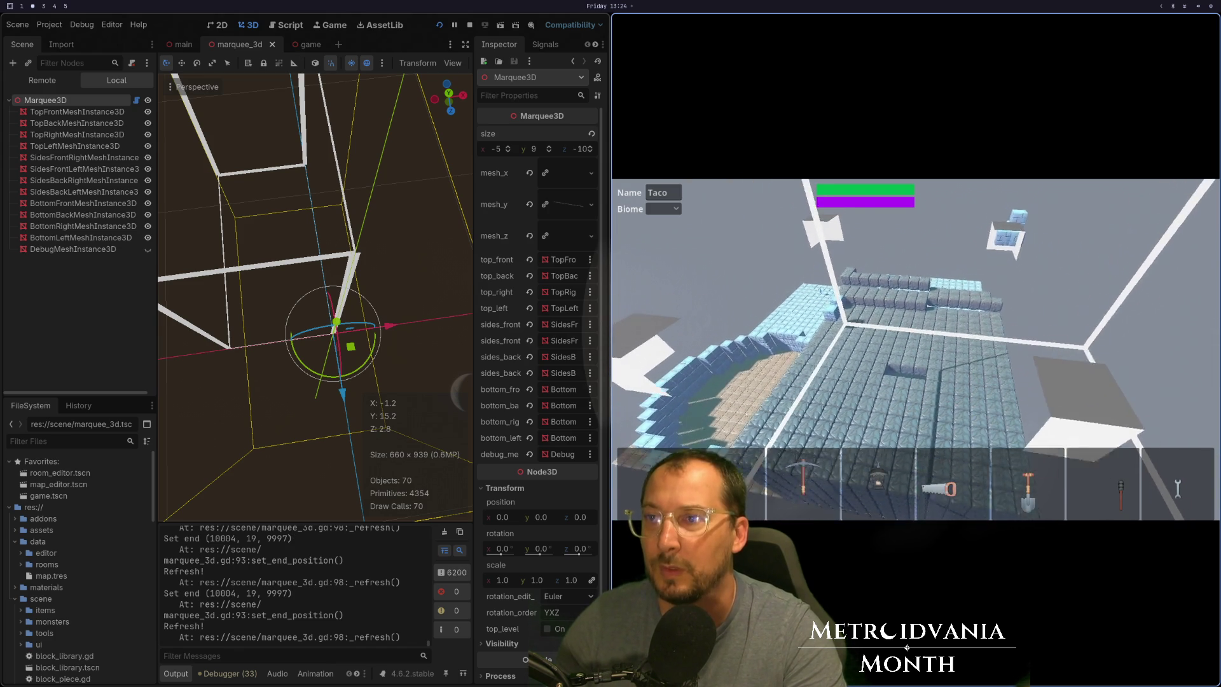
Review game.gd's marquee start and end setter calls, then save marquee_3d.gd.
key(super+1)
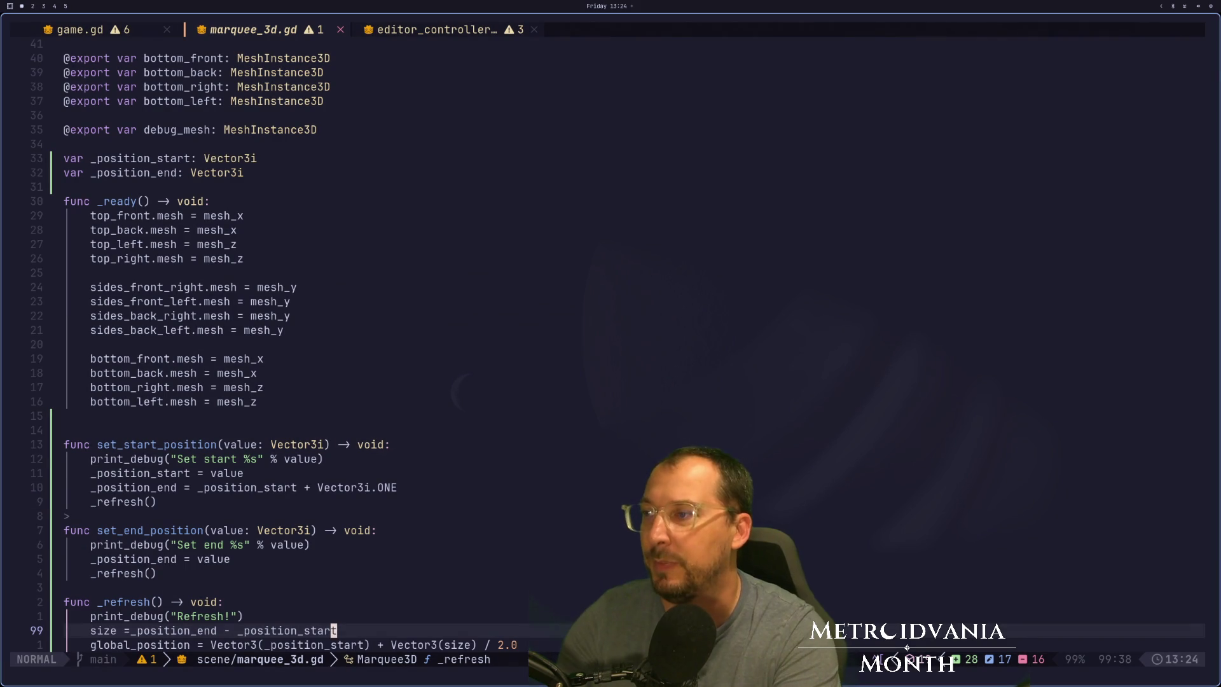
key(j)
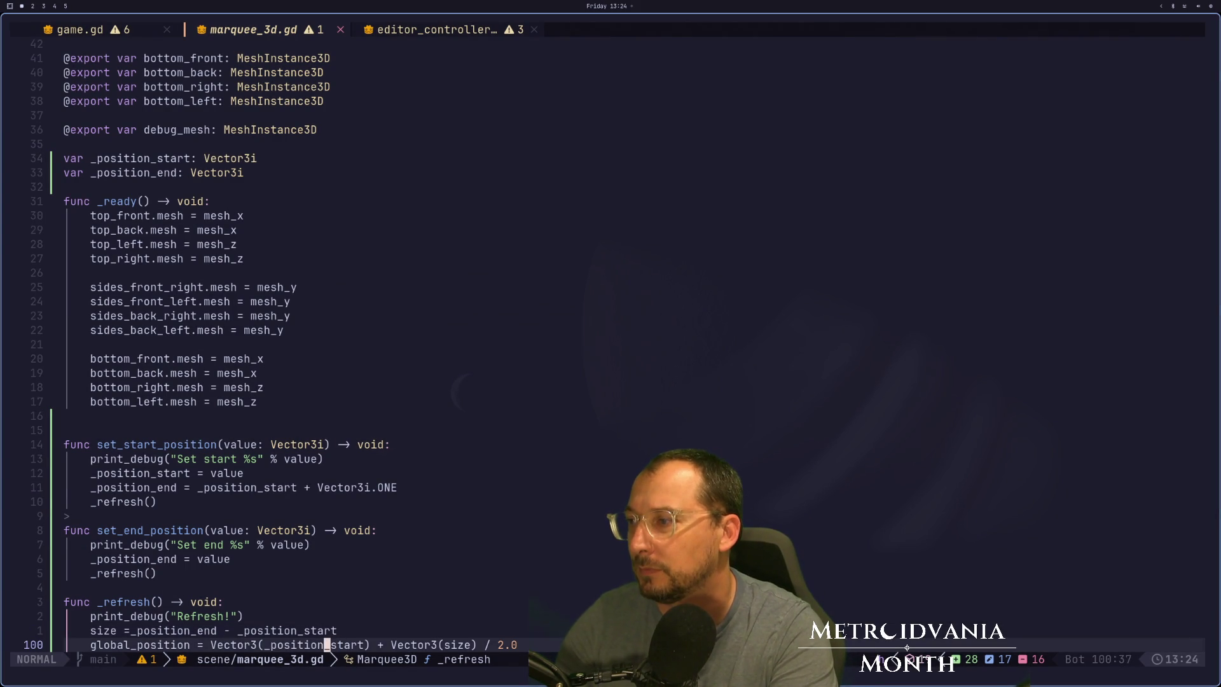
key(shift+h)
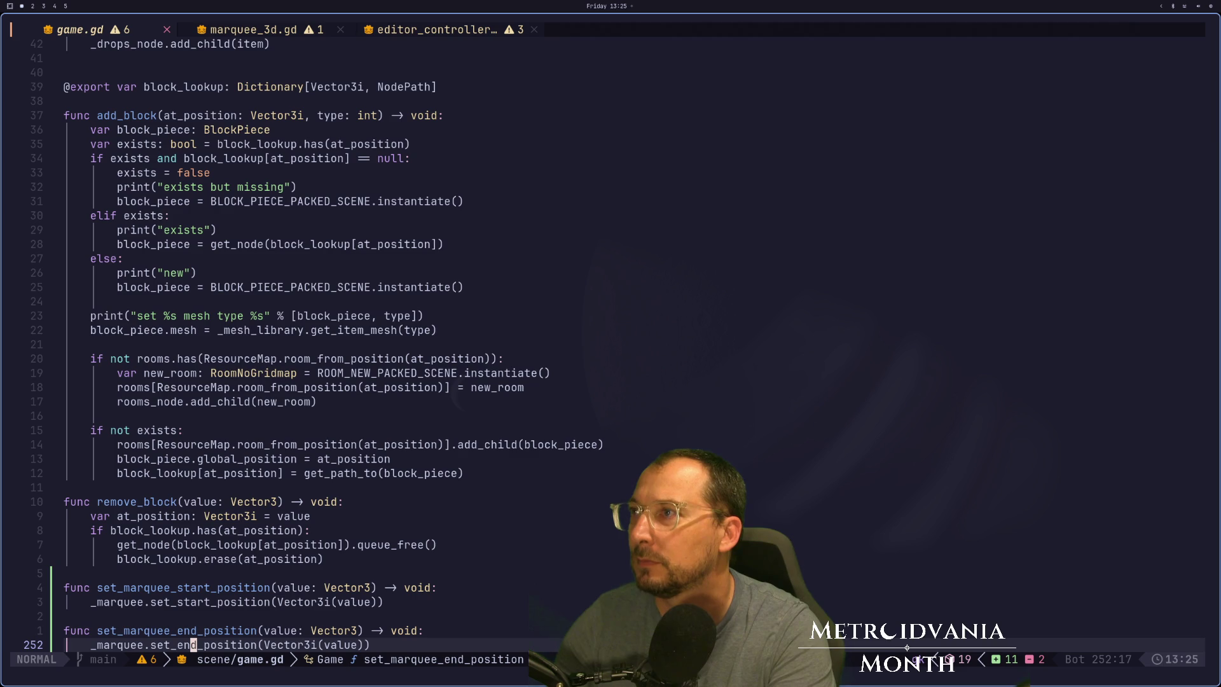
key(k)
key(k)
key(k)
key(j)
key(j)
key(j)
key(k)
key(k)
key(k)
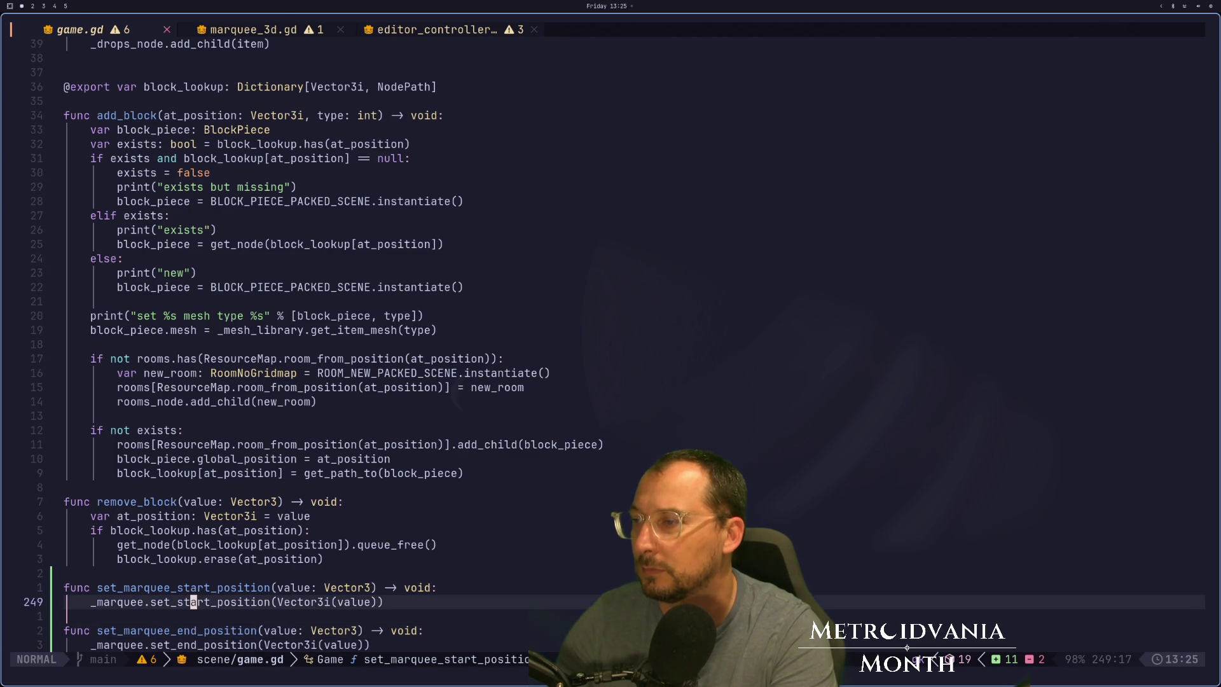
key(shift+l)
key(j)
key(j)
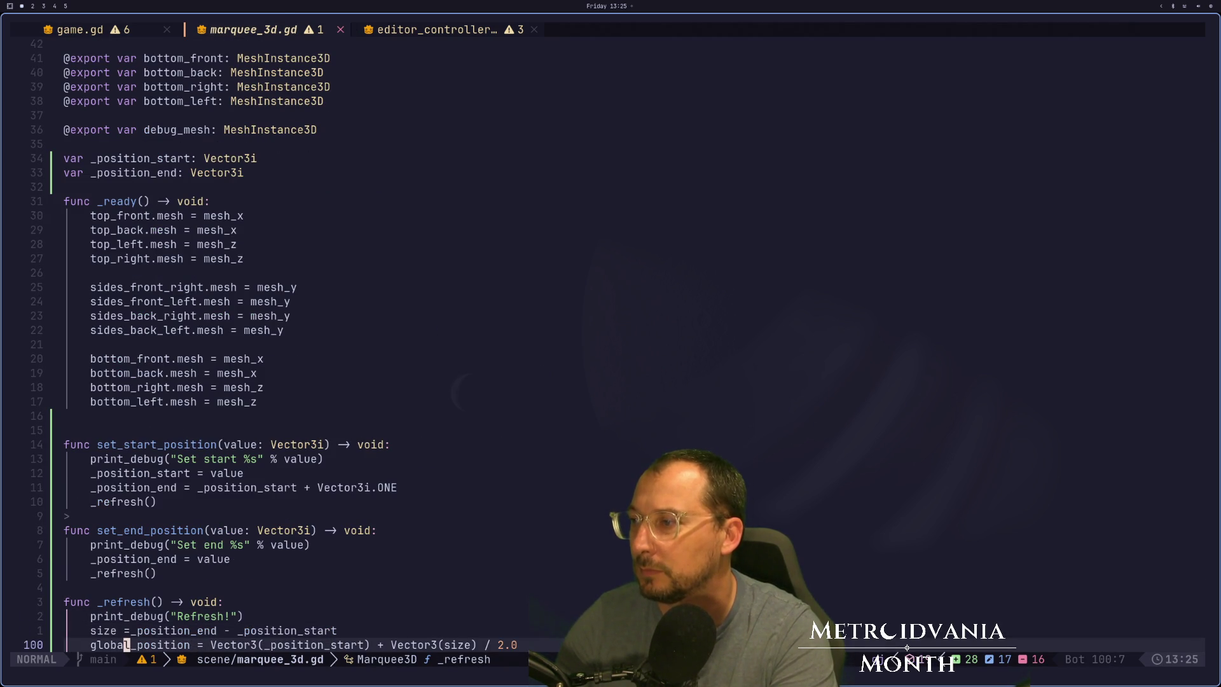
key(k)
key(a)
key(Escape)
text(:w)
key(Return)
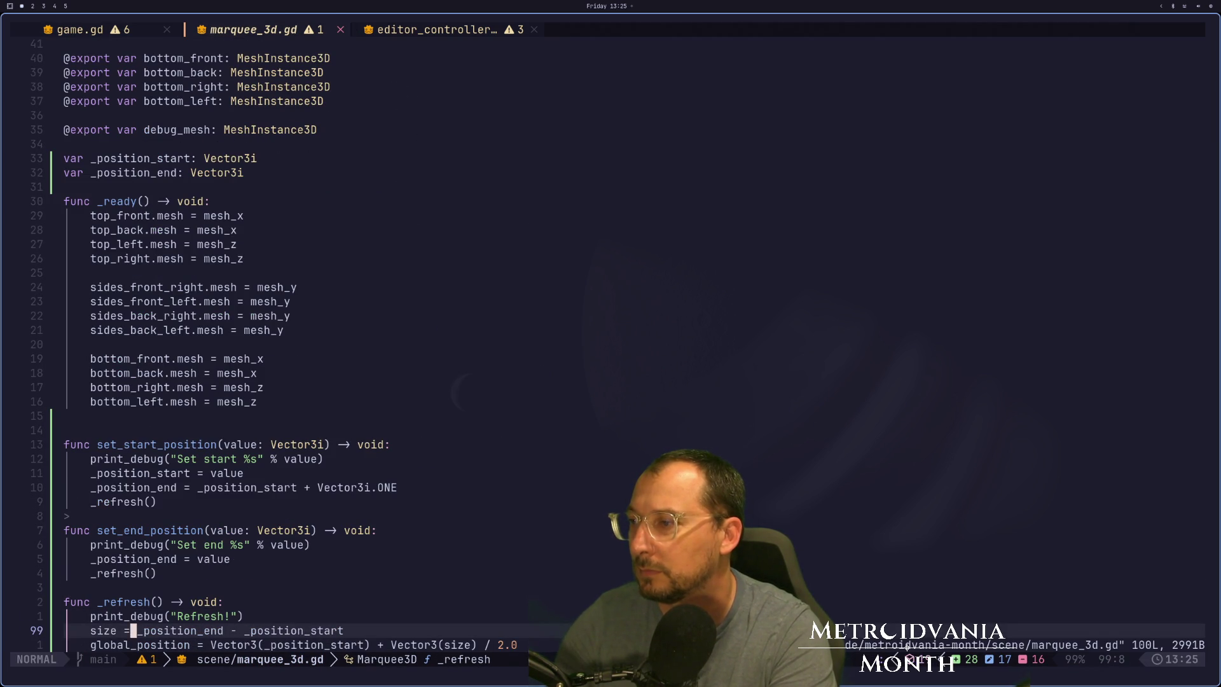
Change line 100 to global_position = _position_start, removing the Vector3 wrapper and half-size offset.
key(j)
key(l)
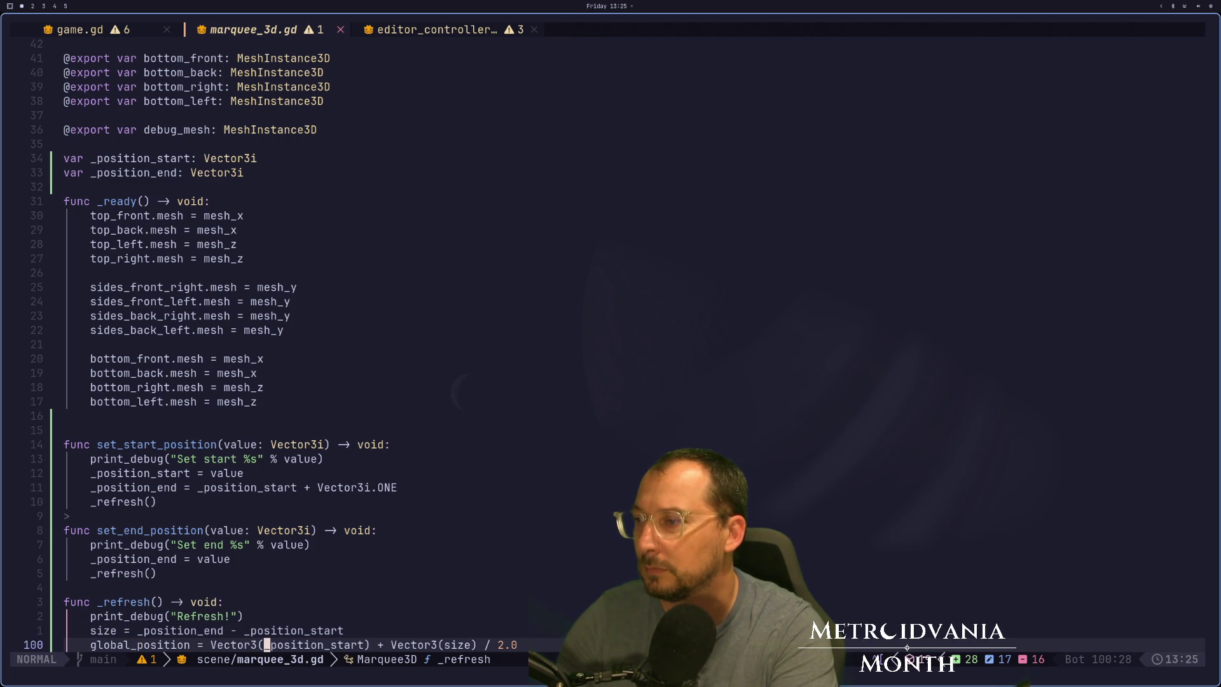
key(i)
key(BackSpace)
key(BackSpace)
key(BackSpace)
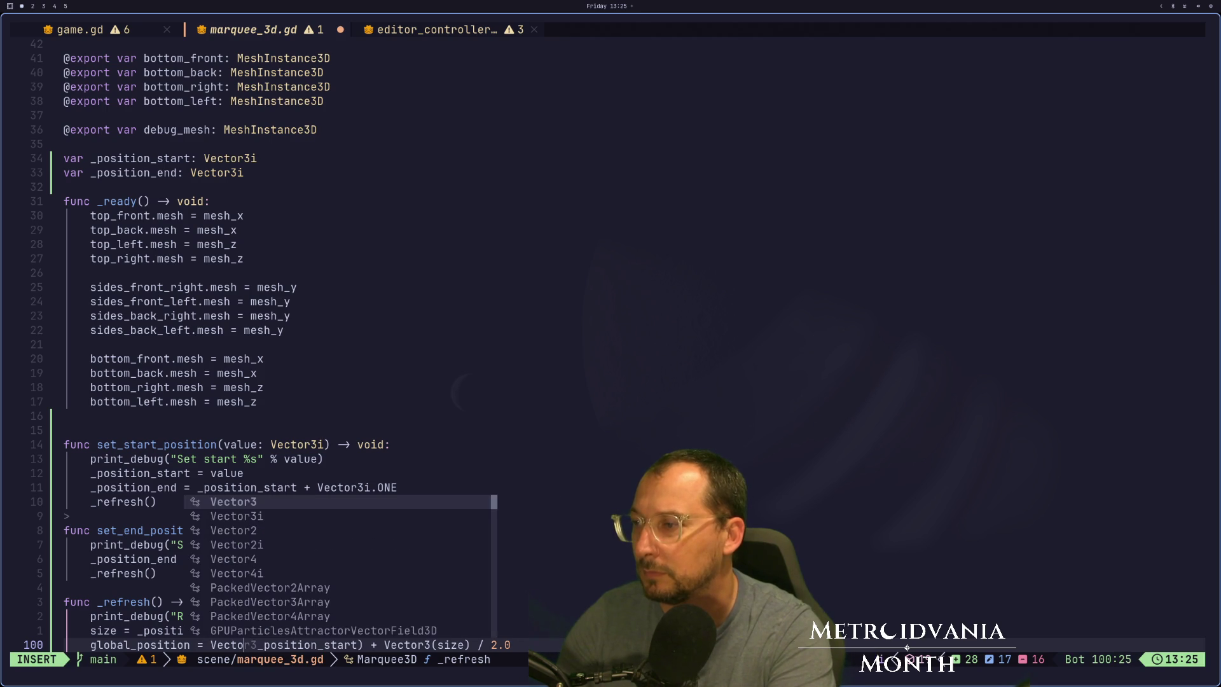
key(Escape)
key(x)
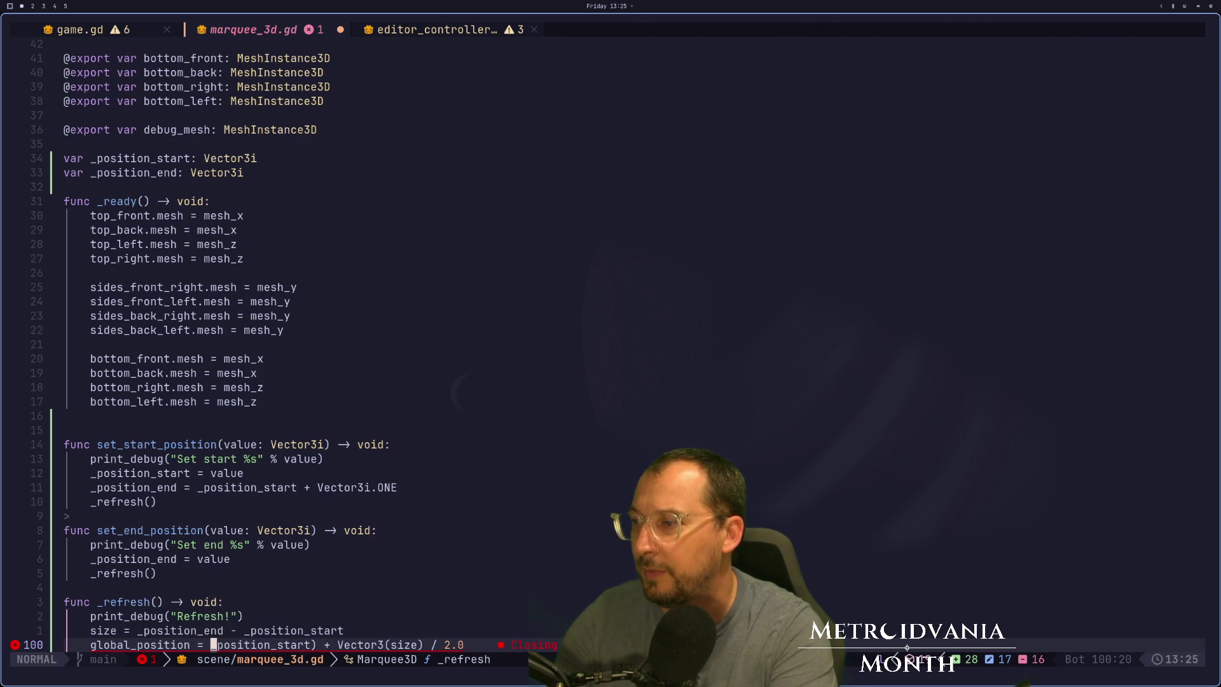
key(A)
key(BackSpace)
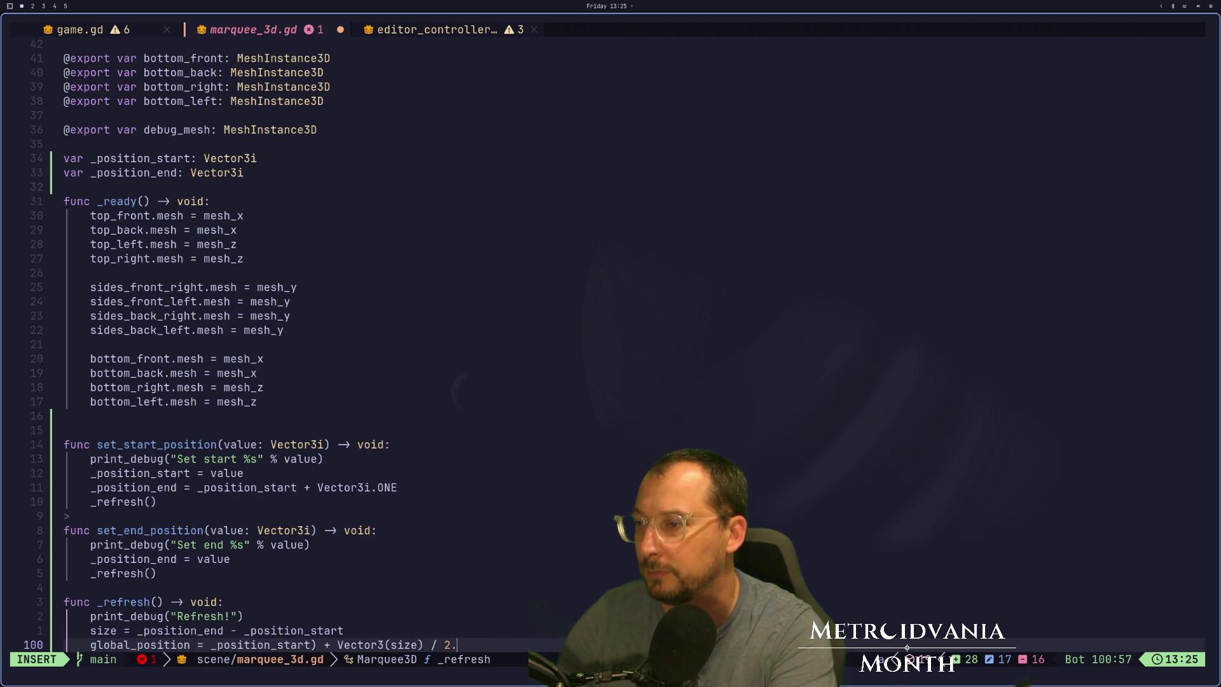
key(Escape)
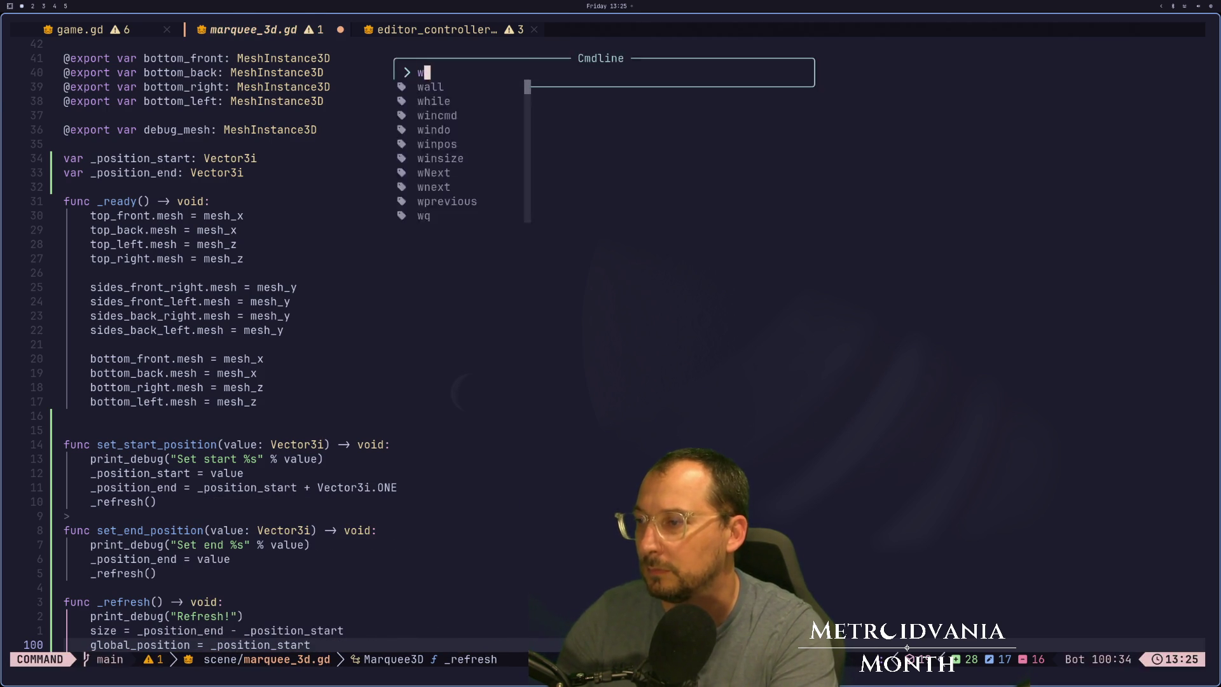
key(super+2)
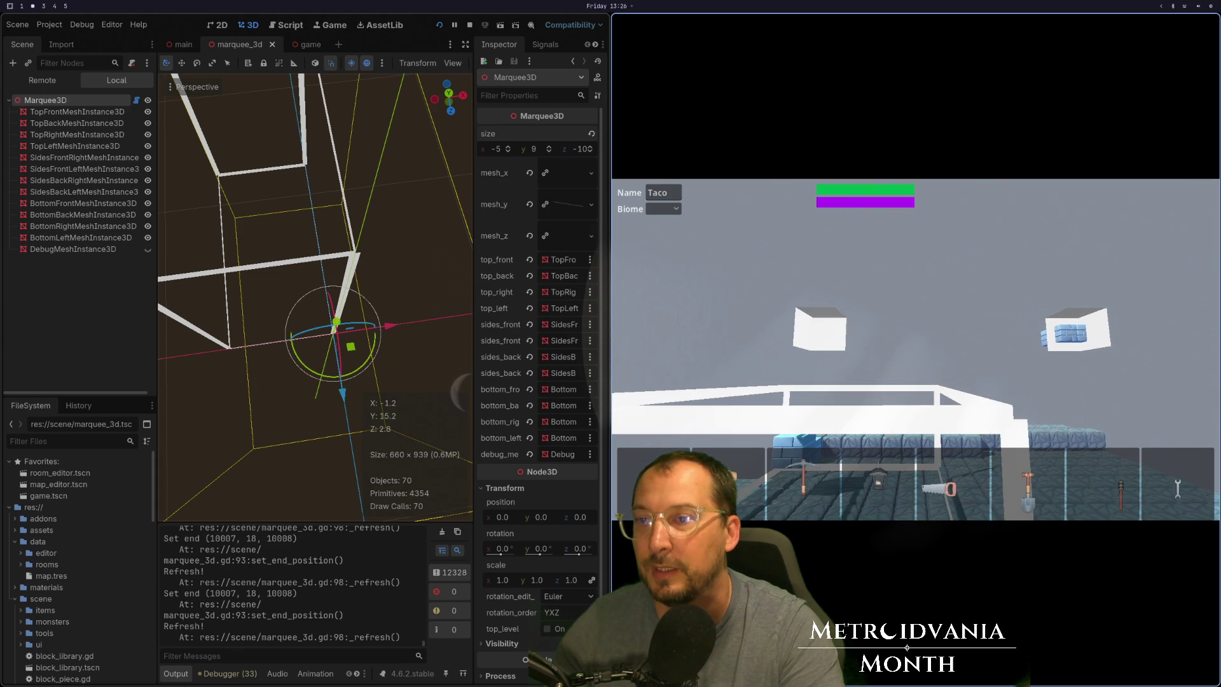
Stop the running project with F8 after checking the repositioned marquee.
key(F8)
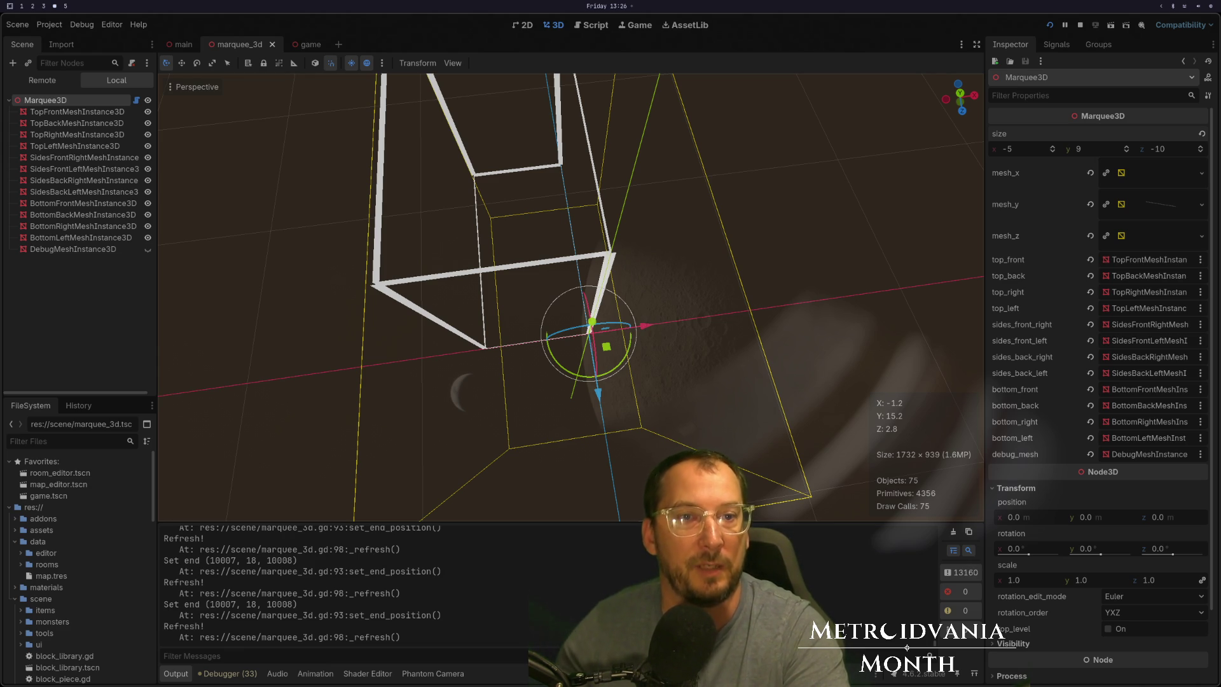
Bring up the OBSDirectionalSprite repository page and read the paragraph on its two new nodes.
key(alt+Tab)
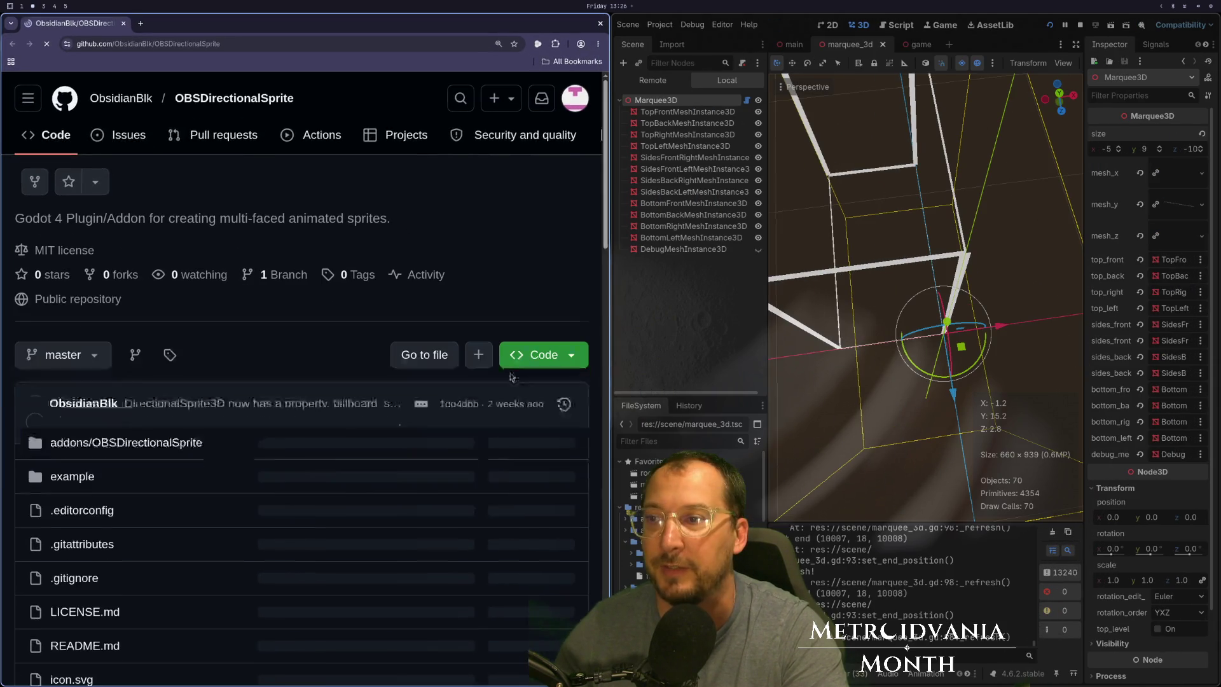
scroll(300, 269, down, 1)
scroll(300, 269, down, 15)
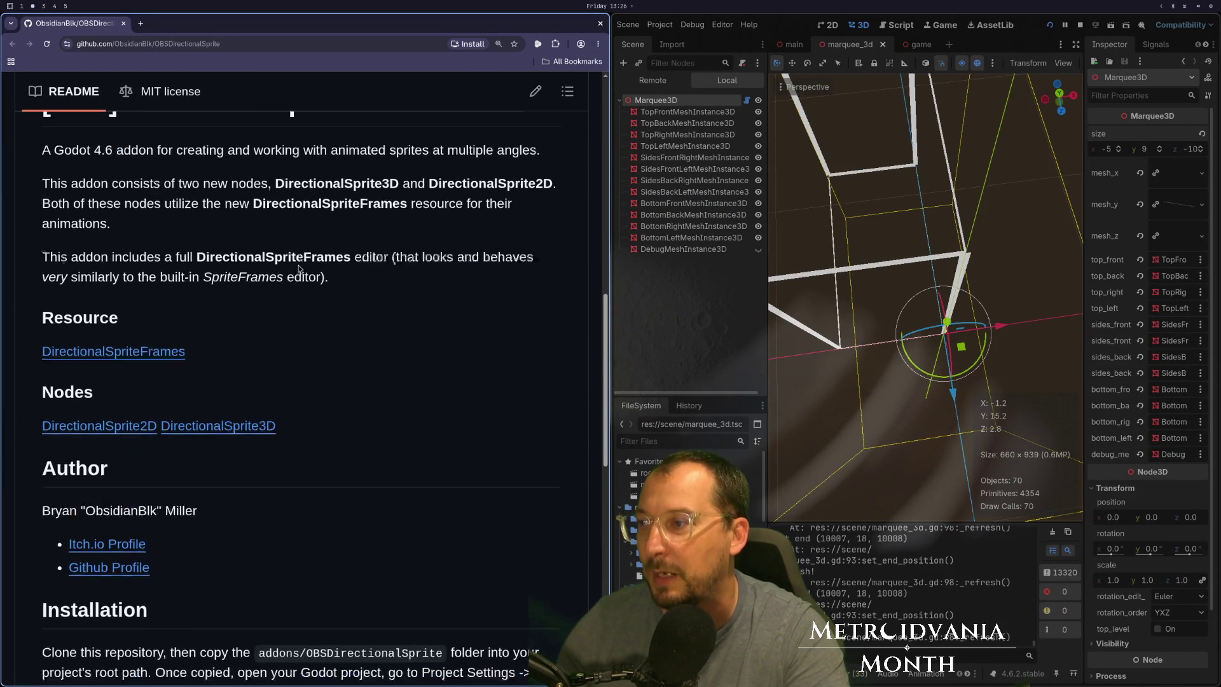
scroll(229, 291, up, 10)
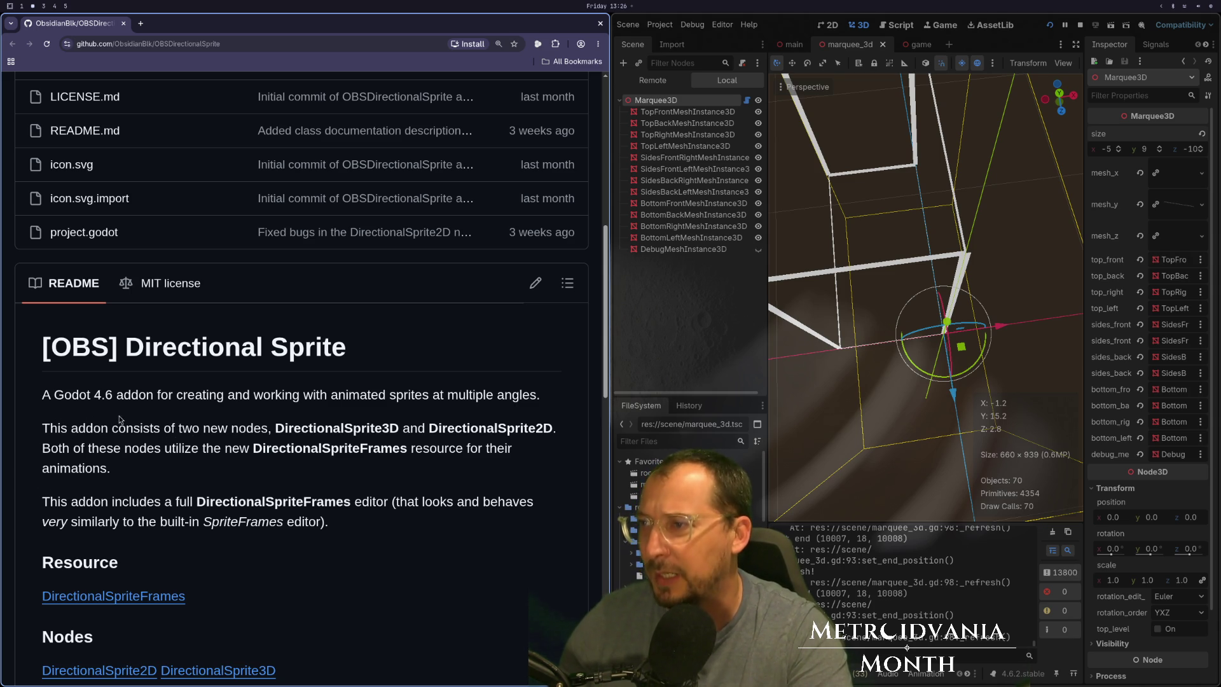
scroll(176, 418, down, 1)
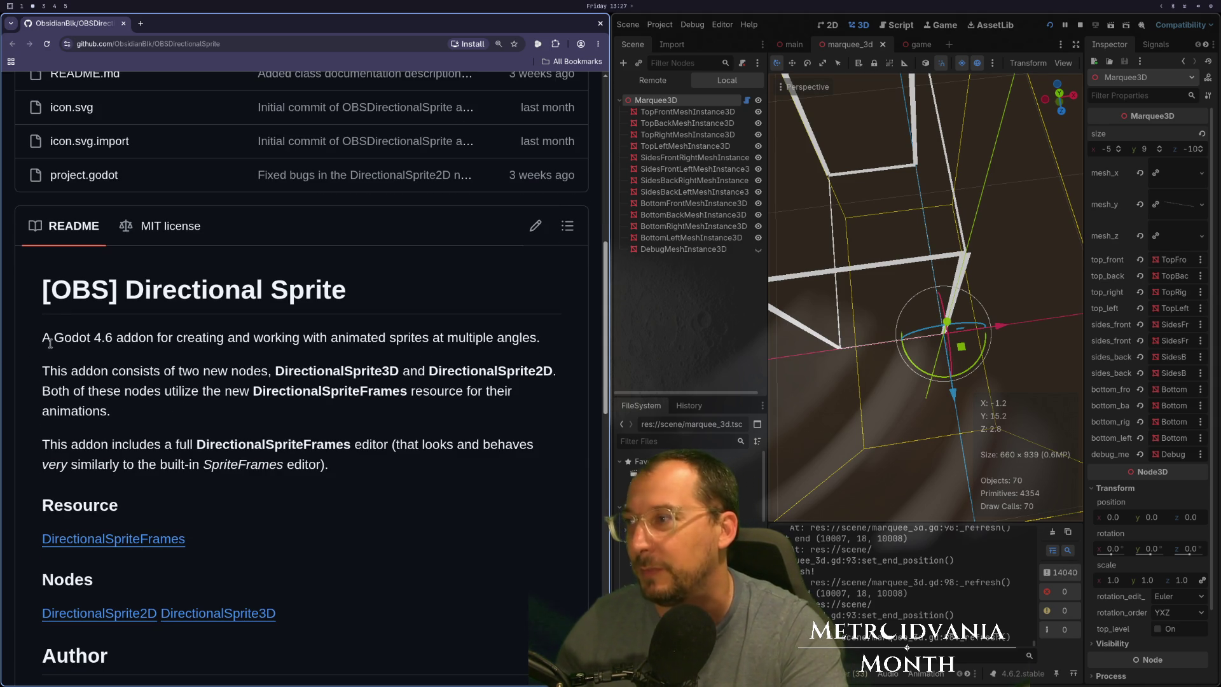
mouse_move(169, 352)
mouse_down()
mouse_move(262, 391)
mouse_move(275, 416)
mouse_up()
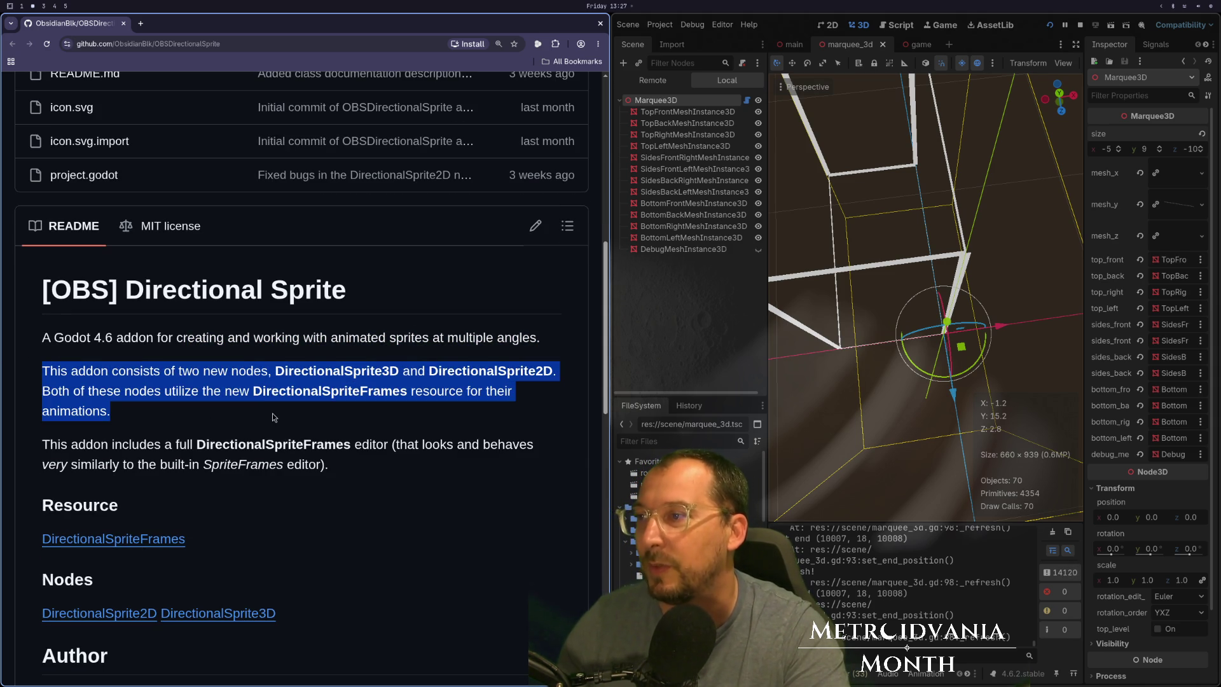
click(275, 416)
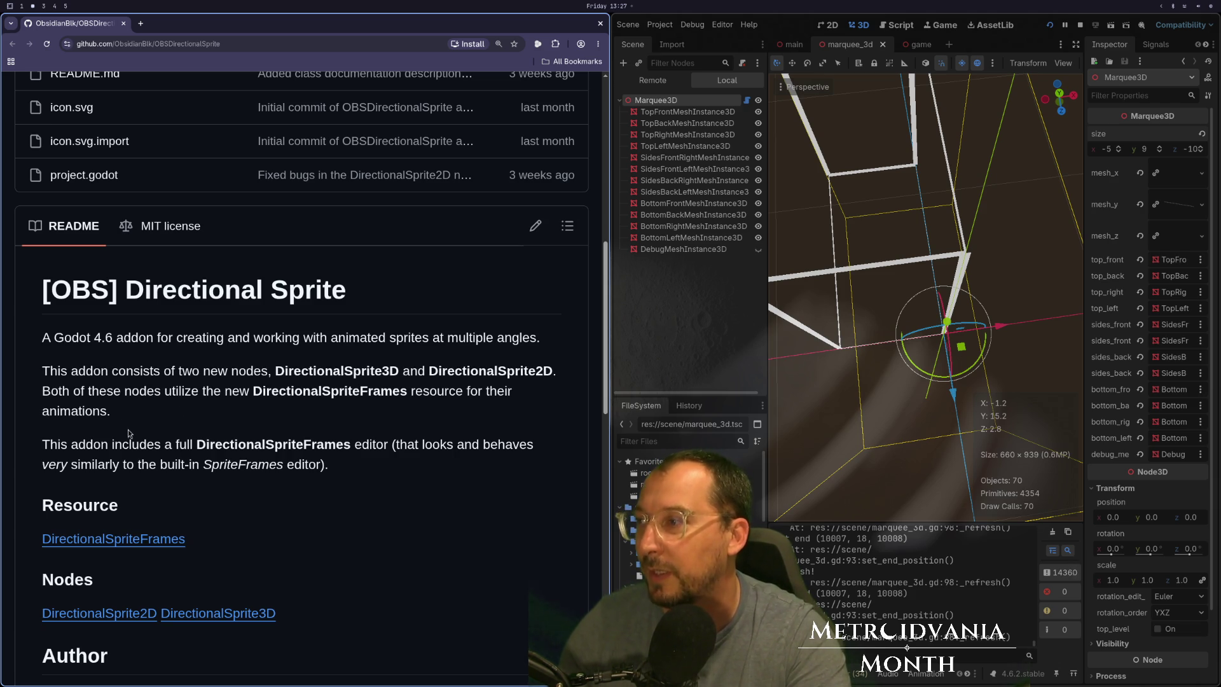
Return to the top of the page and open the repository's commit history.
scroll(144, 424, down, 3)
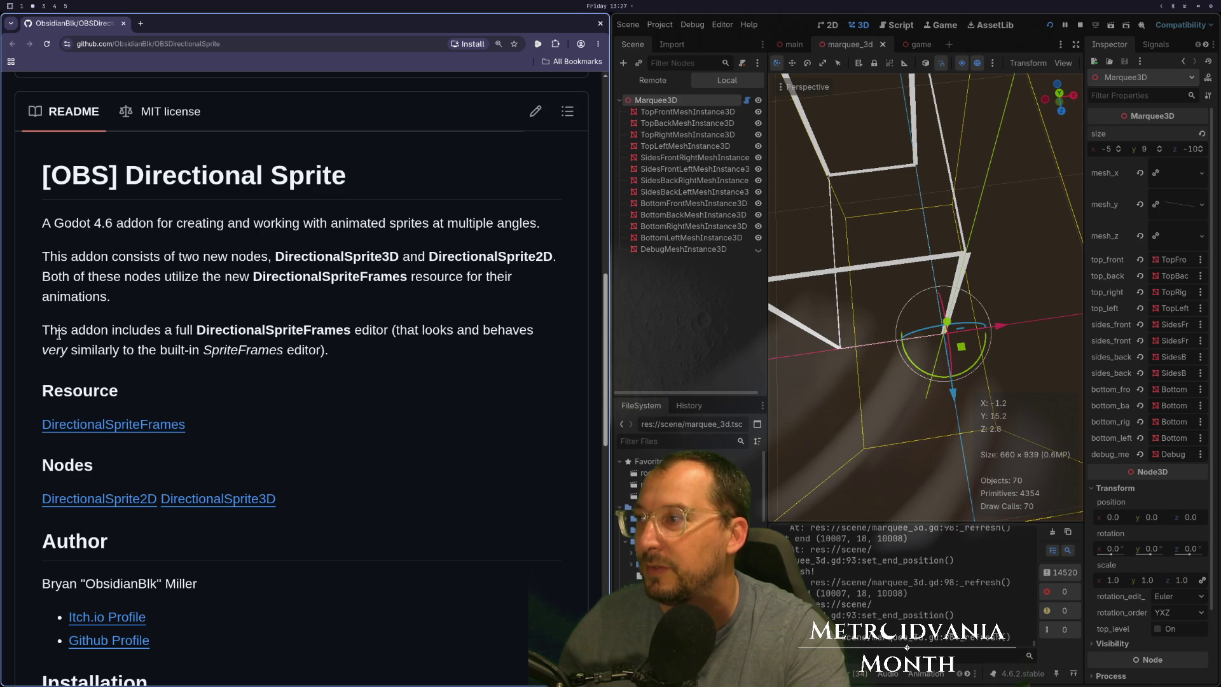
scroll(52, 355, up, 3)
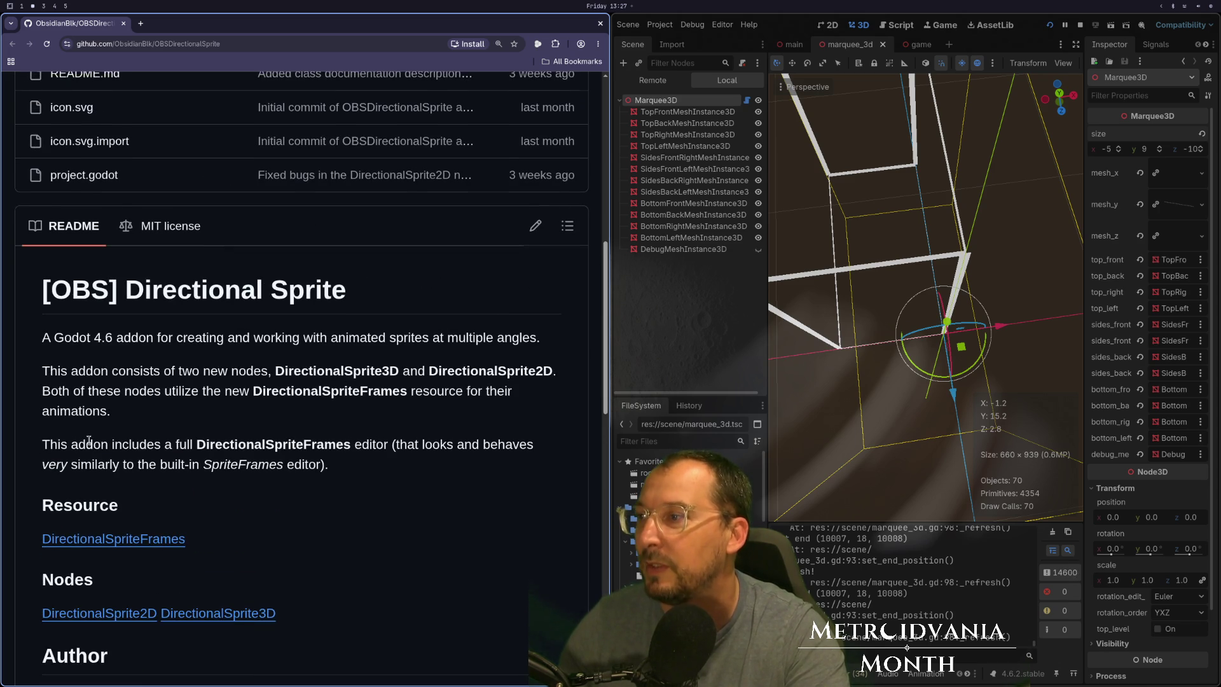
scroll(89, 441, up, 10)
scroll(94, 445, down, 6)
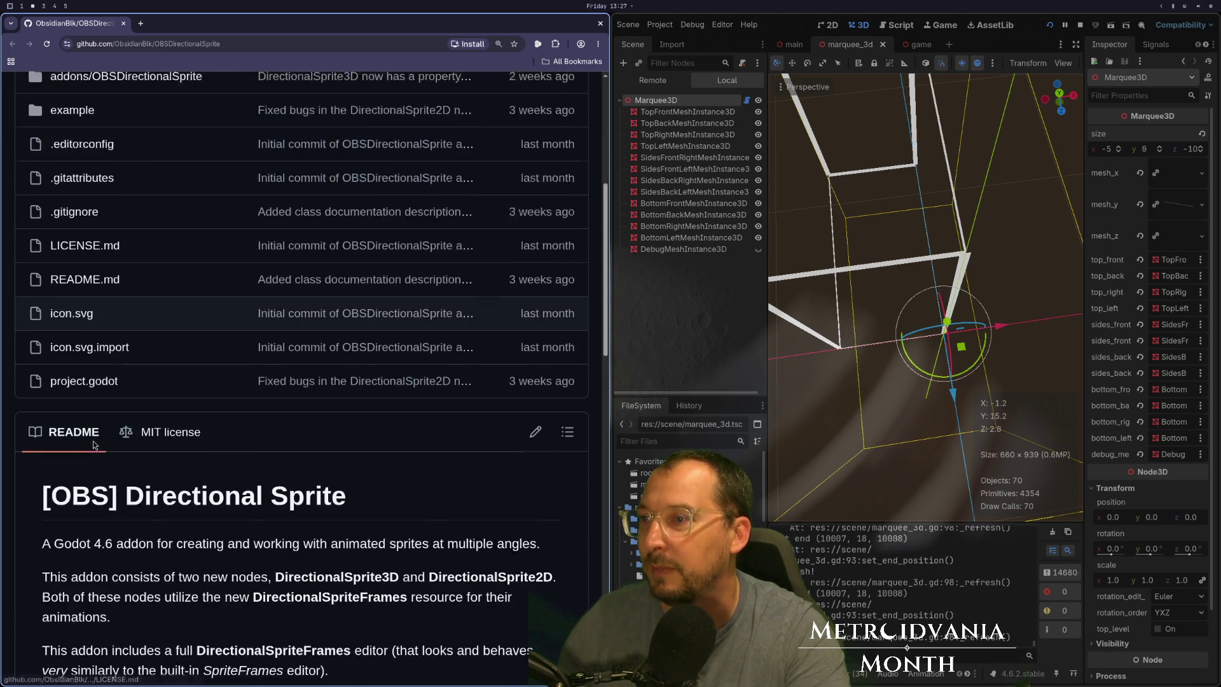
scroll(94, 445, down, 7)
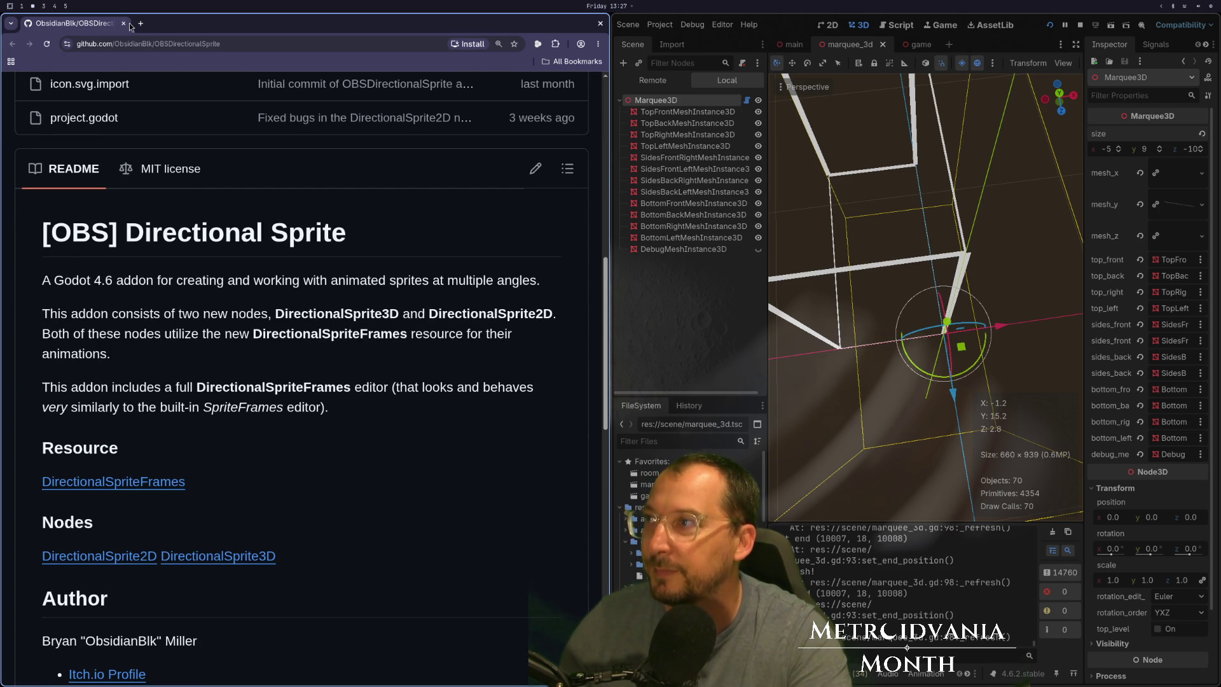
scroll(88, 193, up, 12)
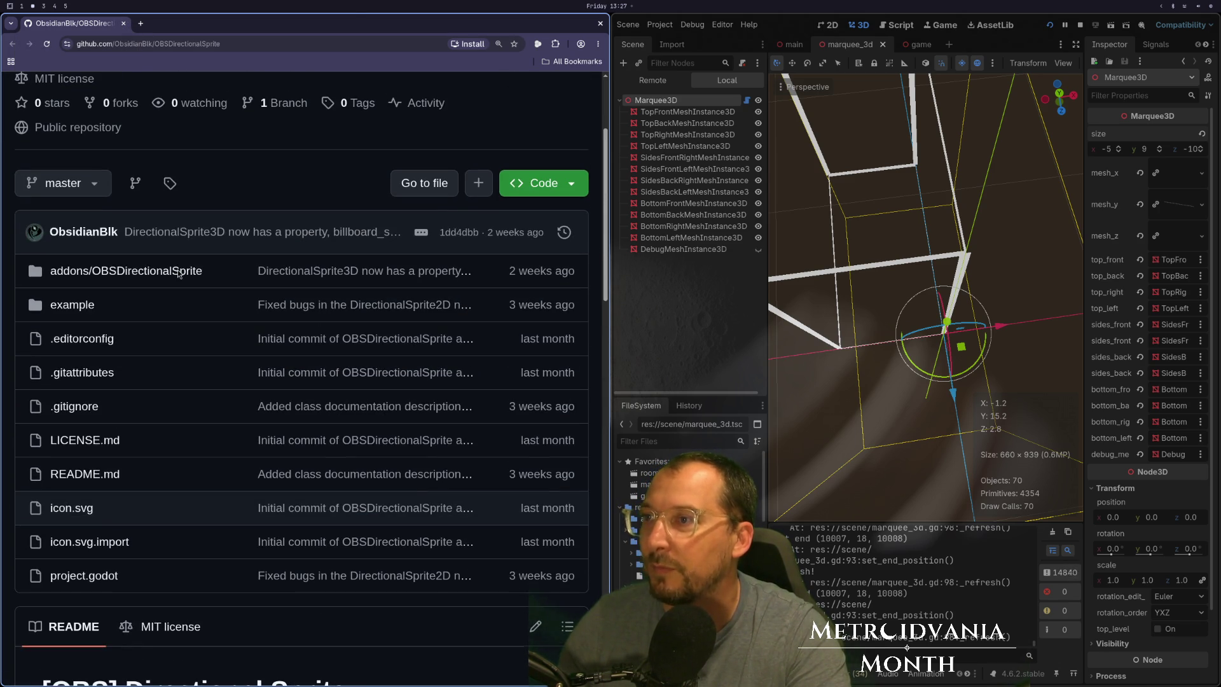
scroll(49, 326, up, 3)
click(222, 330)
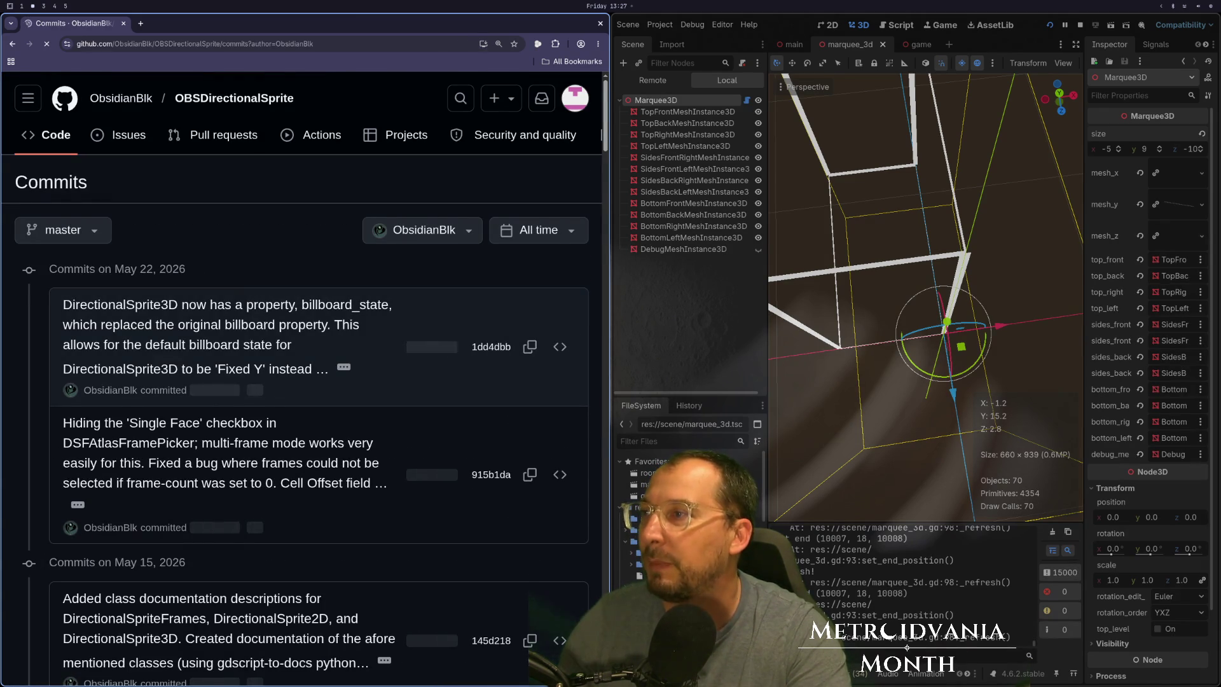
Go from the commits page to the owner's profile and its Repositories list.
click(554, 235)
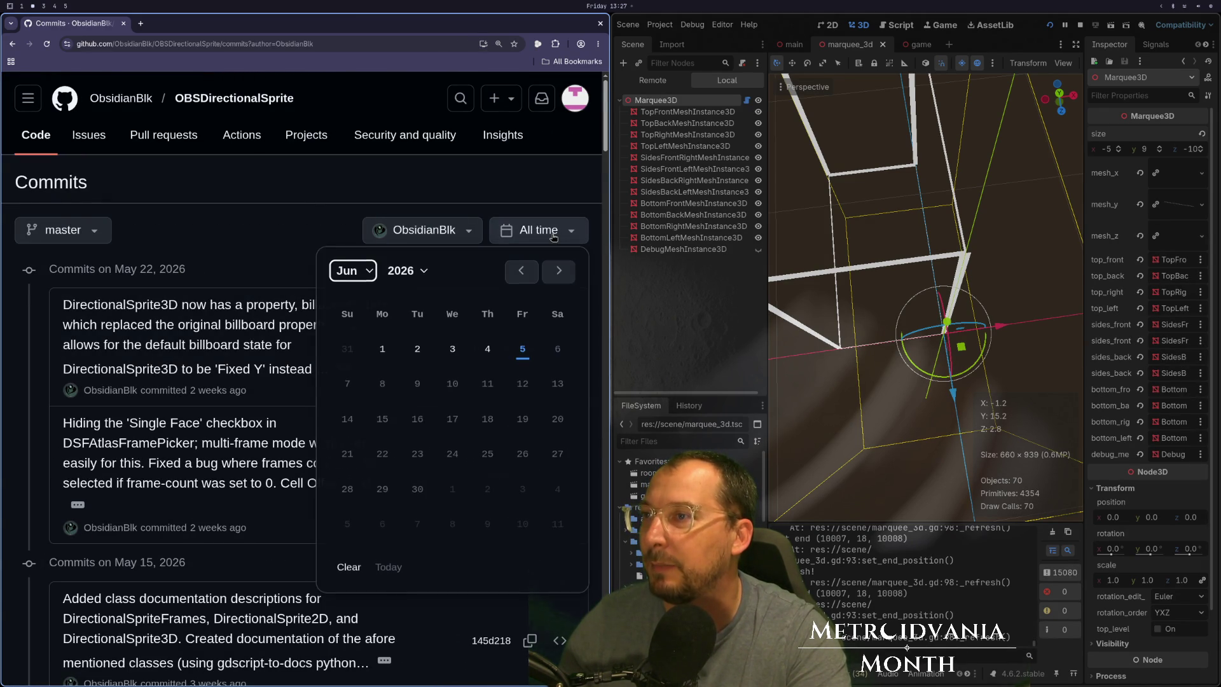
click(553, 236)
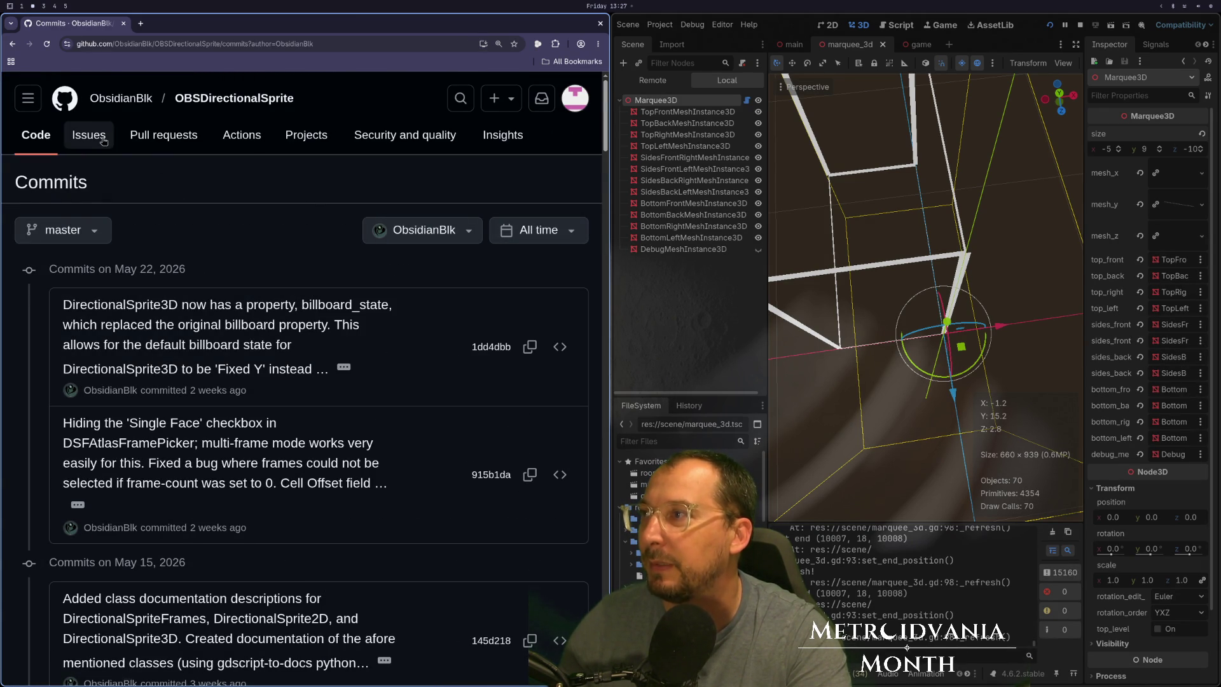
click(135, 100)
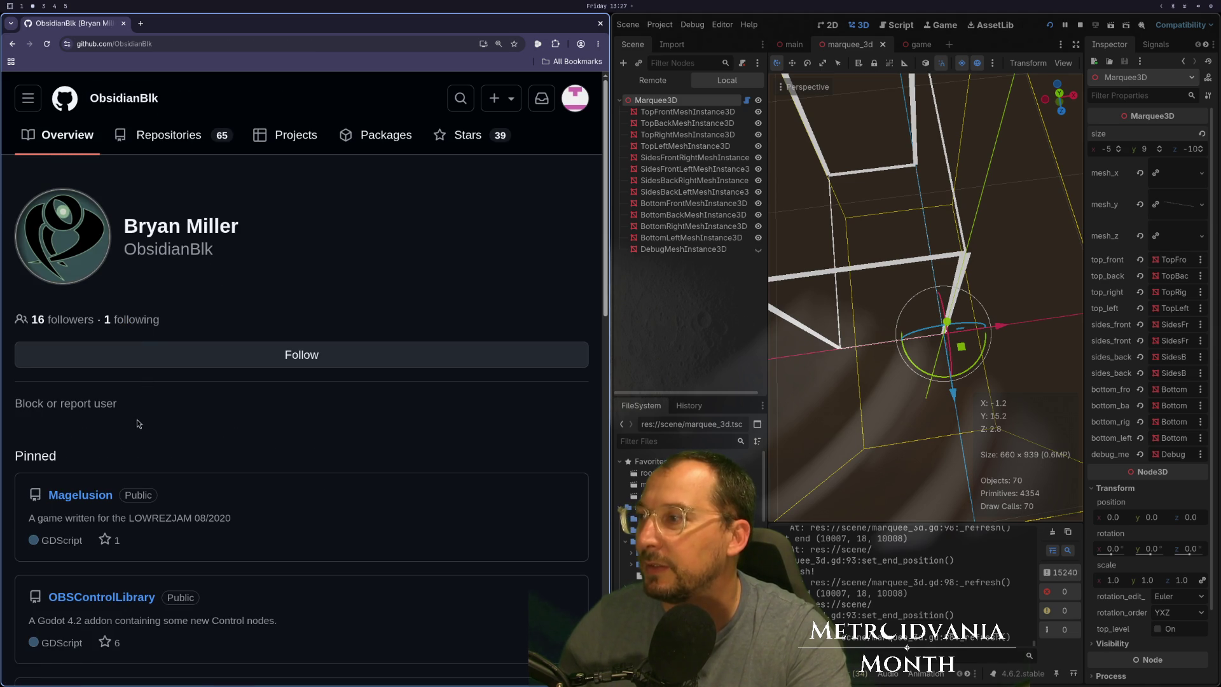
scroll(139, 424, down, 12)
scroll(220, 375, down, 3)
scroll(221, 375, up, 8)
scroll(221, 376, up, 7)
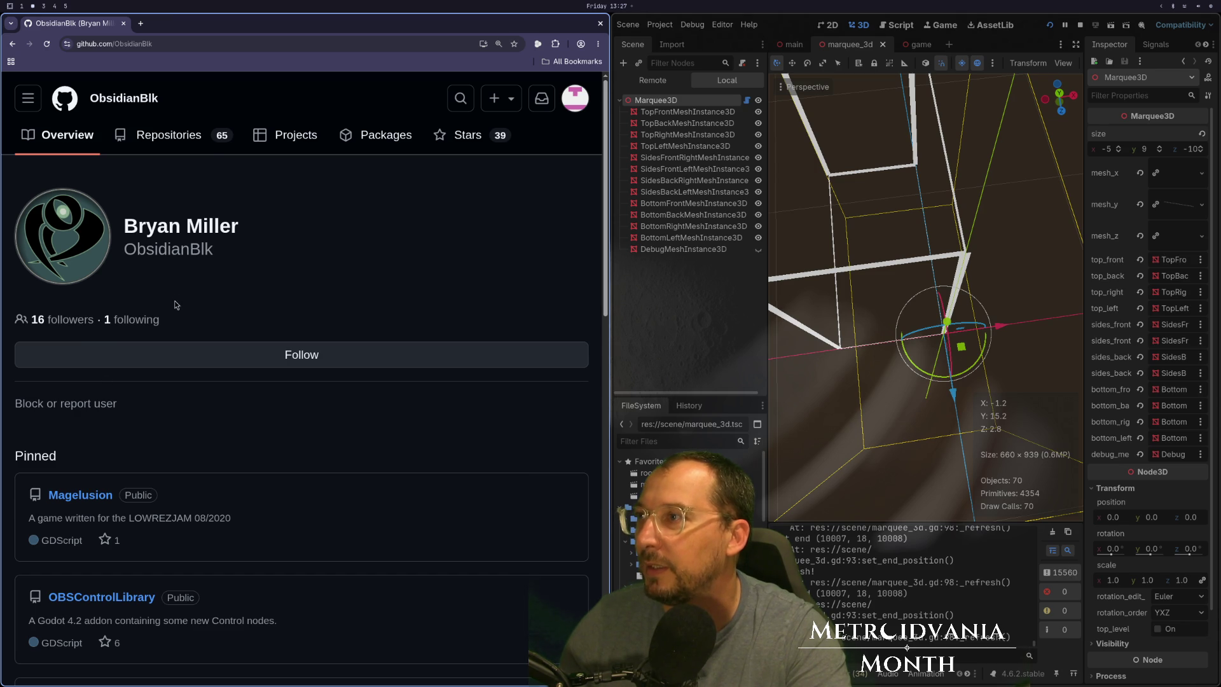
click(199, 145)
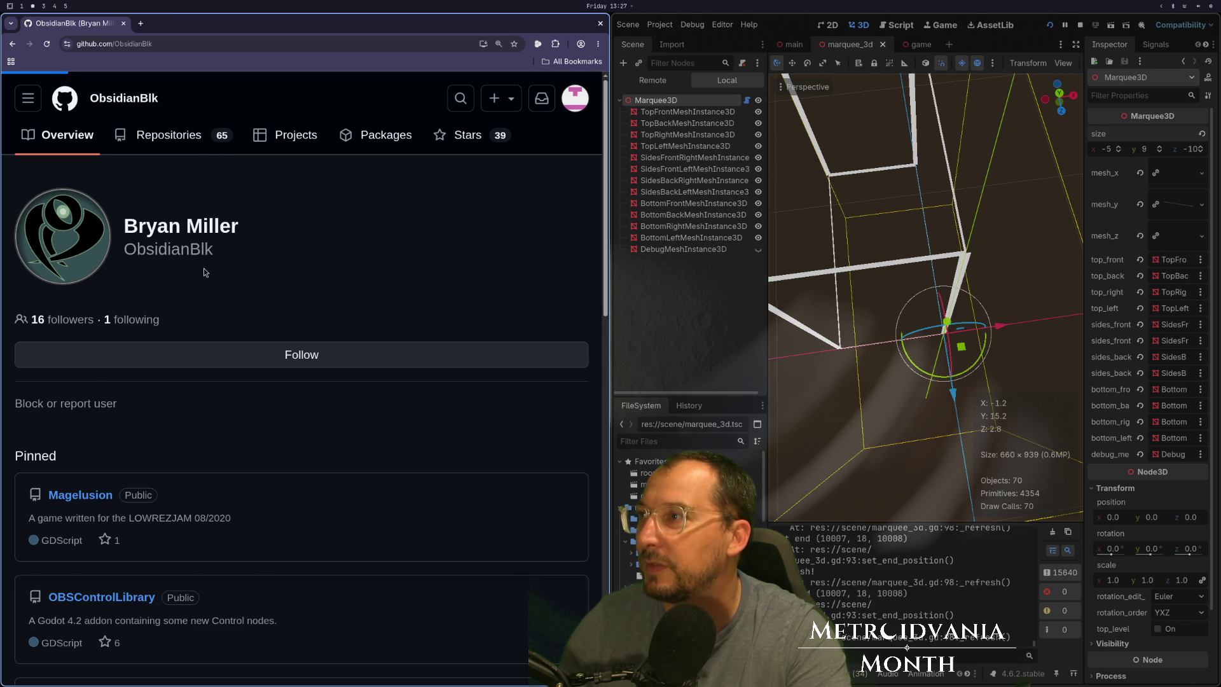
Sort the repository list by Stars.
scroll(203, 324, down, 2)
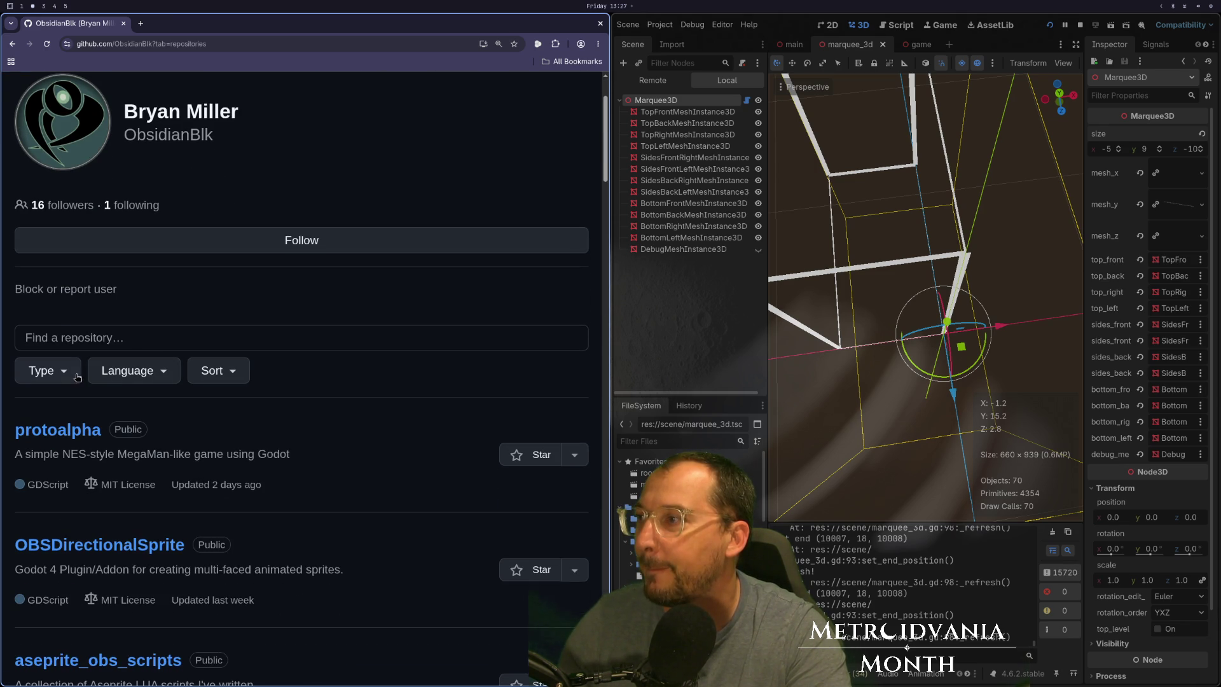
click(213, 375)
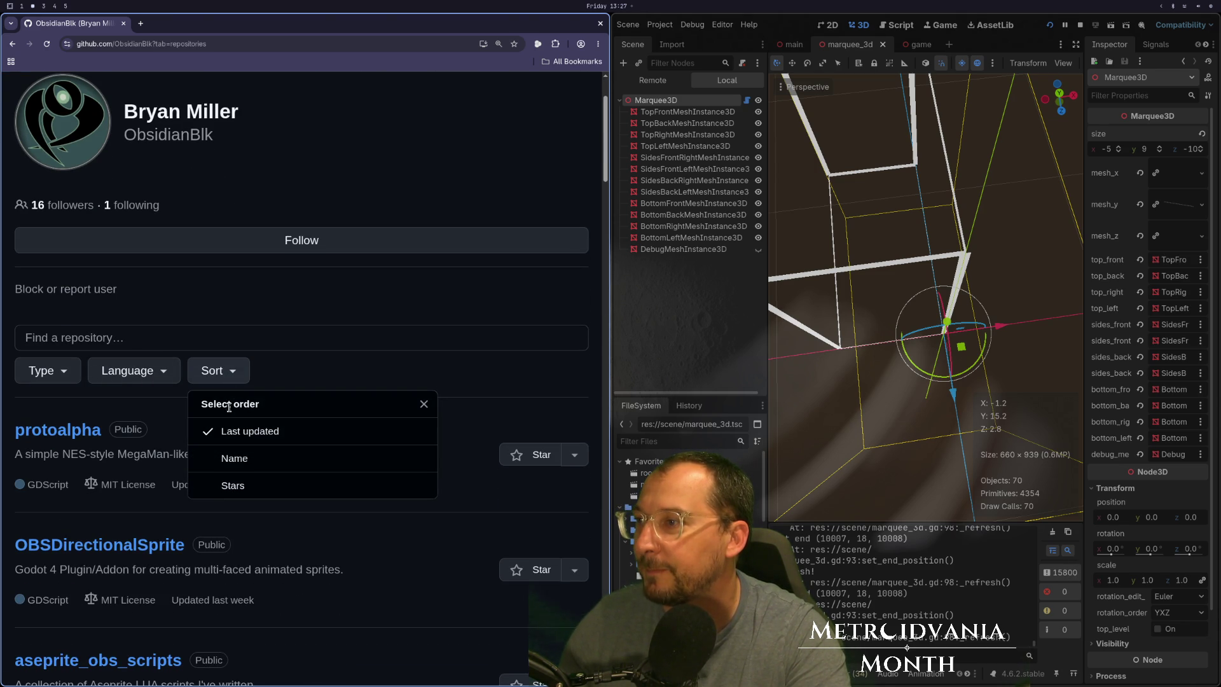
click(264, 494)
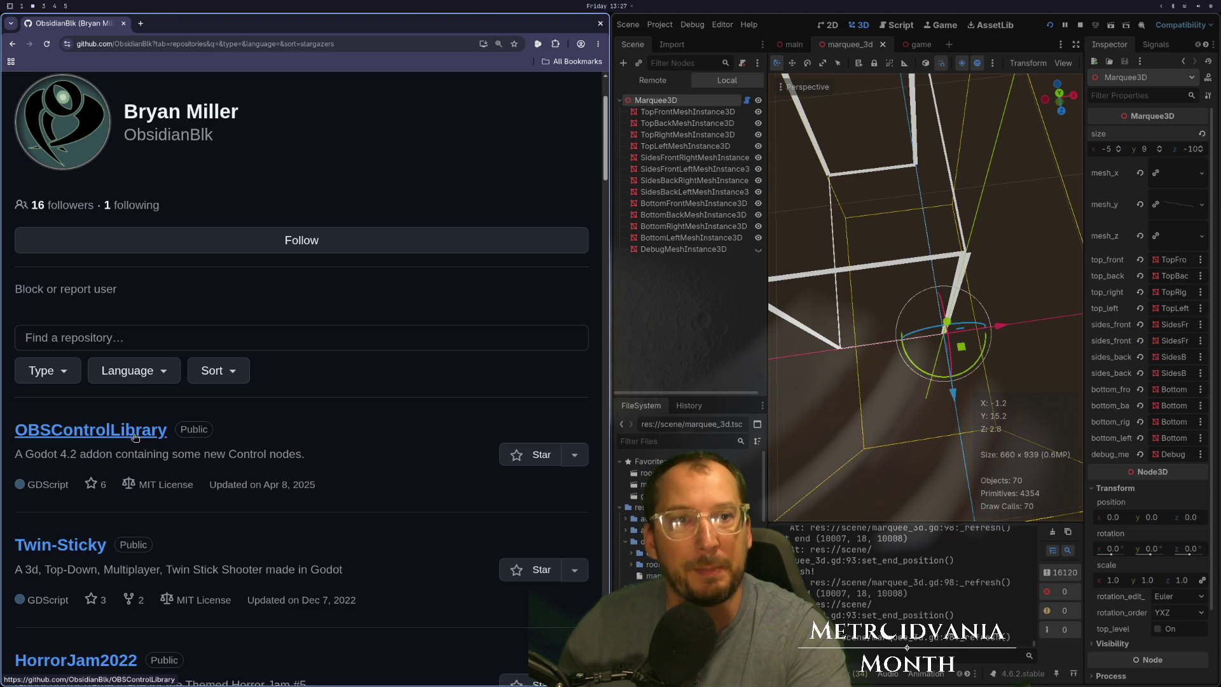
scroll(146, 450, down, 2)
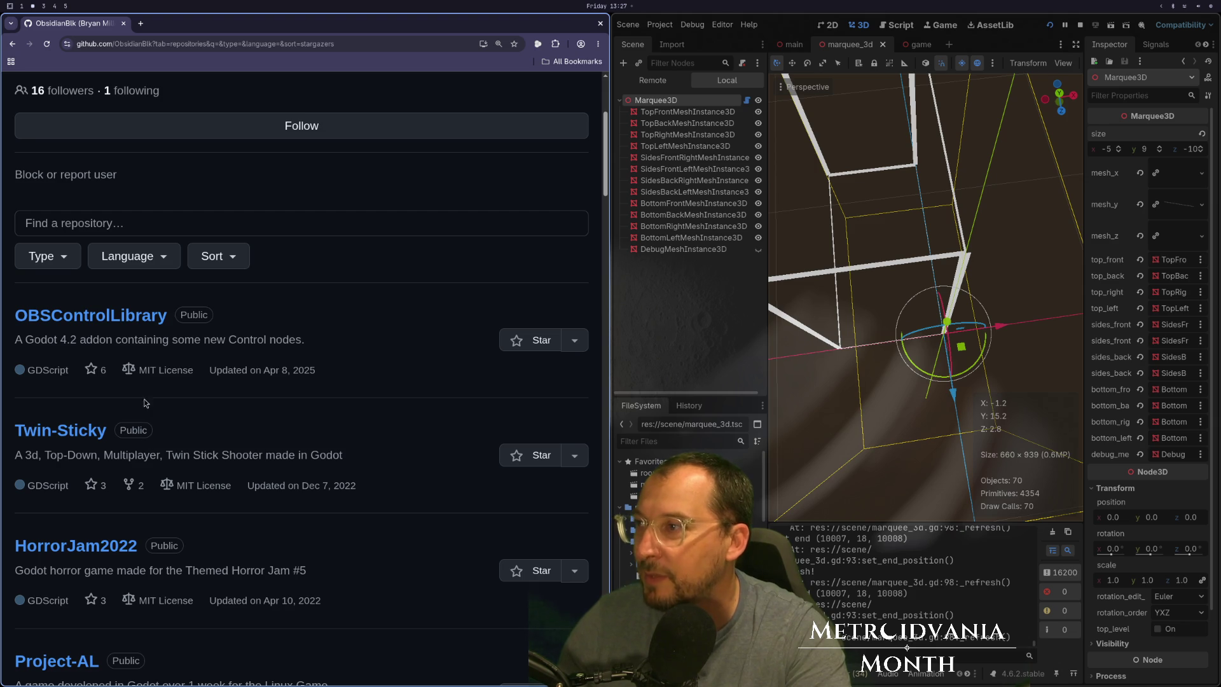
click(247, 255)
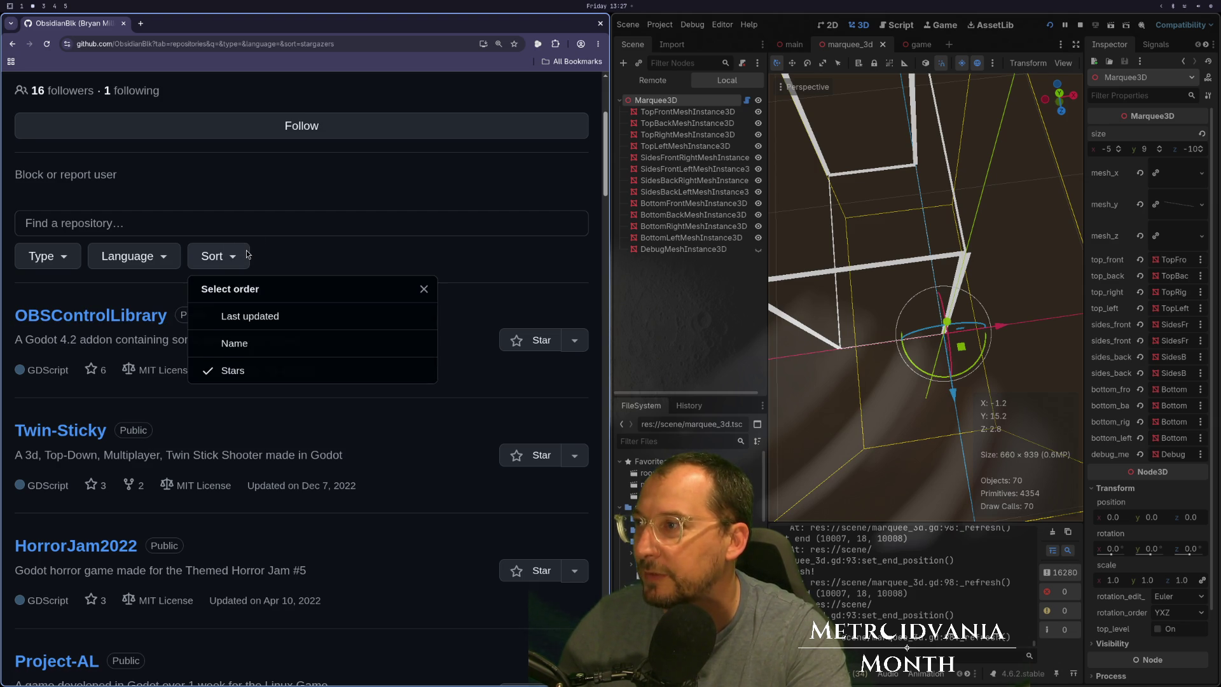
click(216, 251)
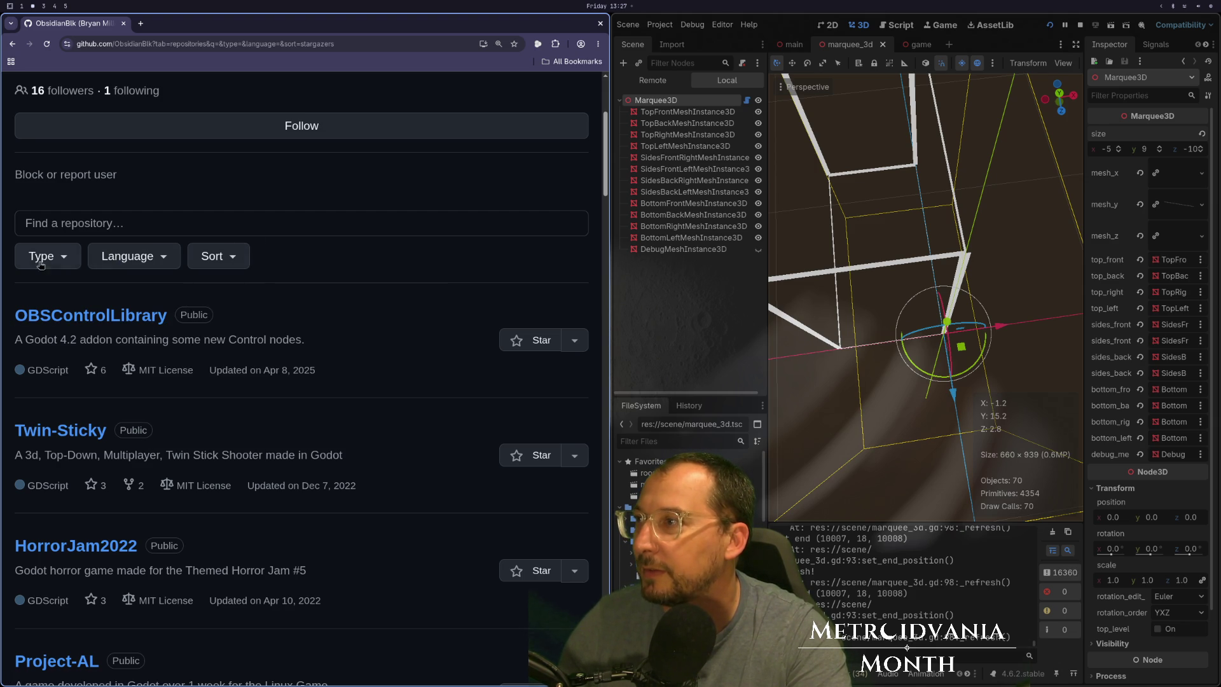
Filter the repositories to Forks, then switch the Type filter back to All.
click(40, 265)
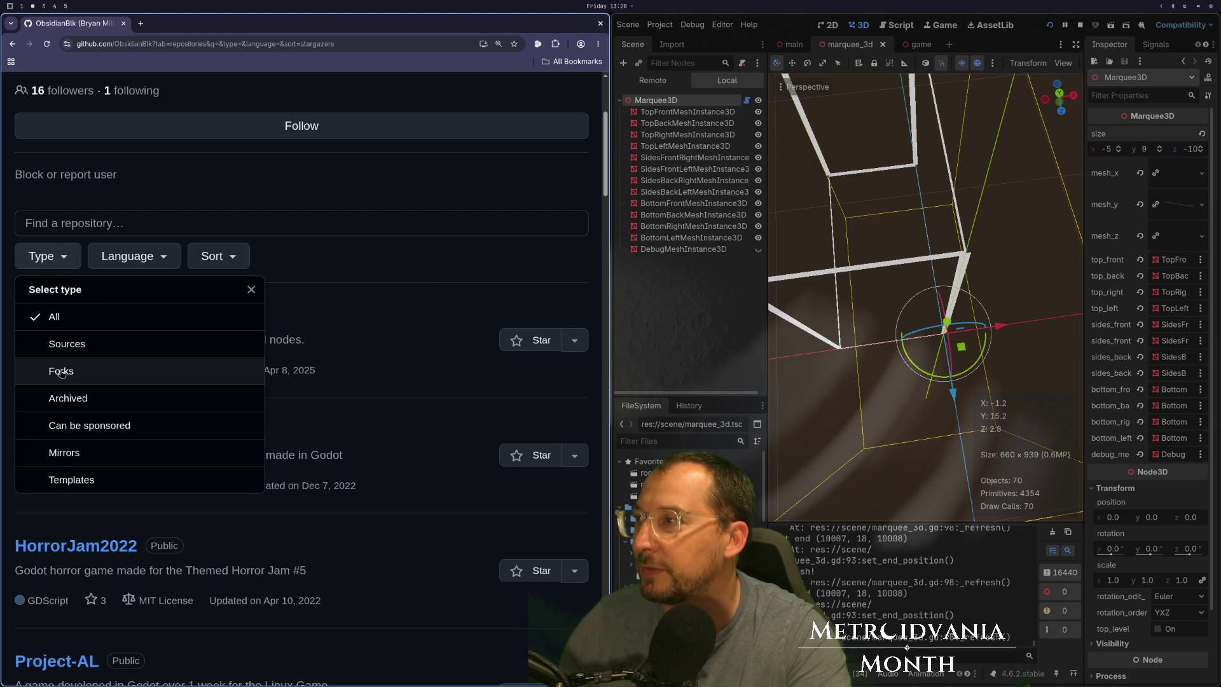
click(61, 372)
click(71, 260)
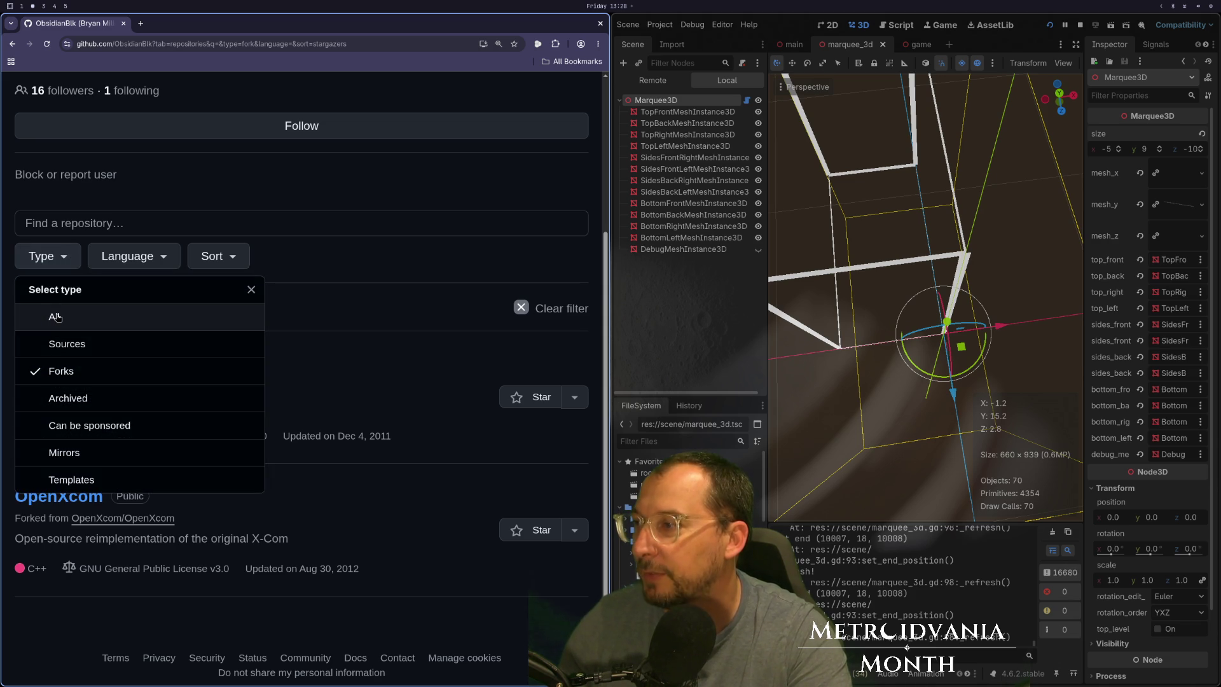
click(57, 318)
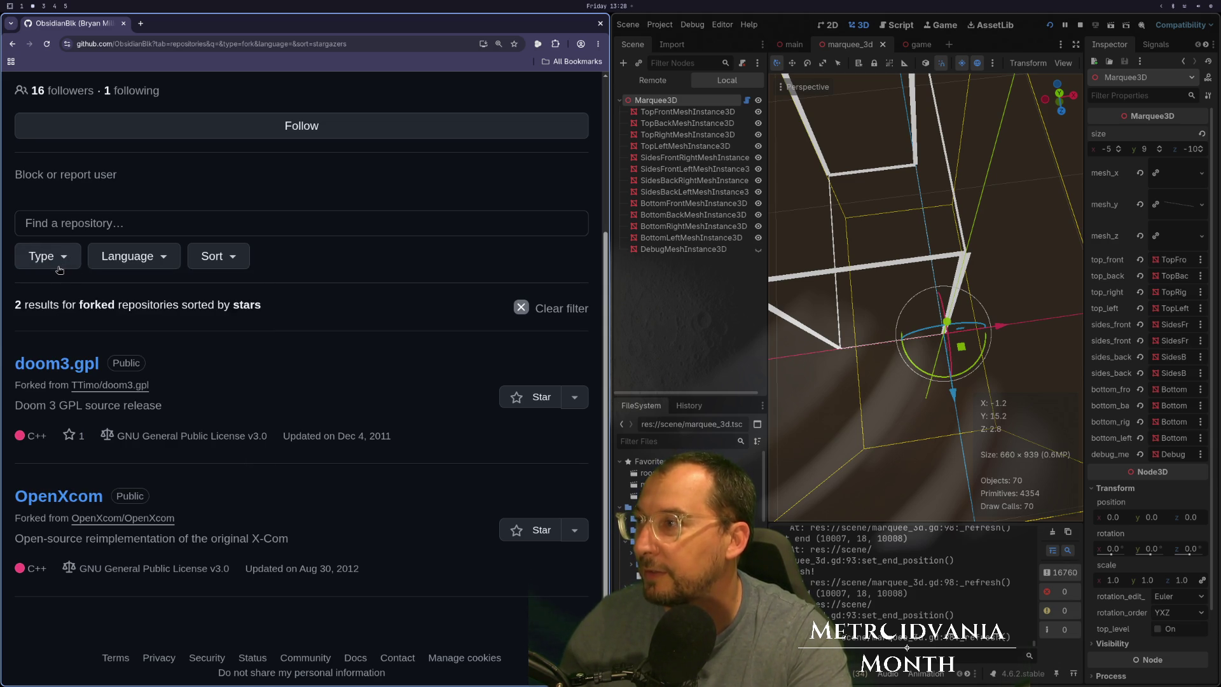
click(59, 267)
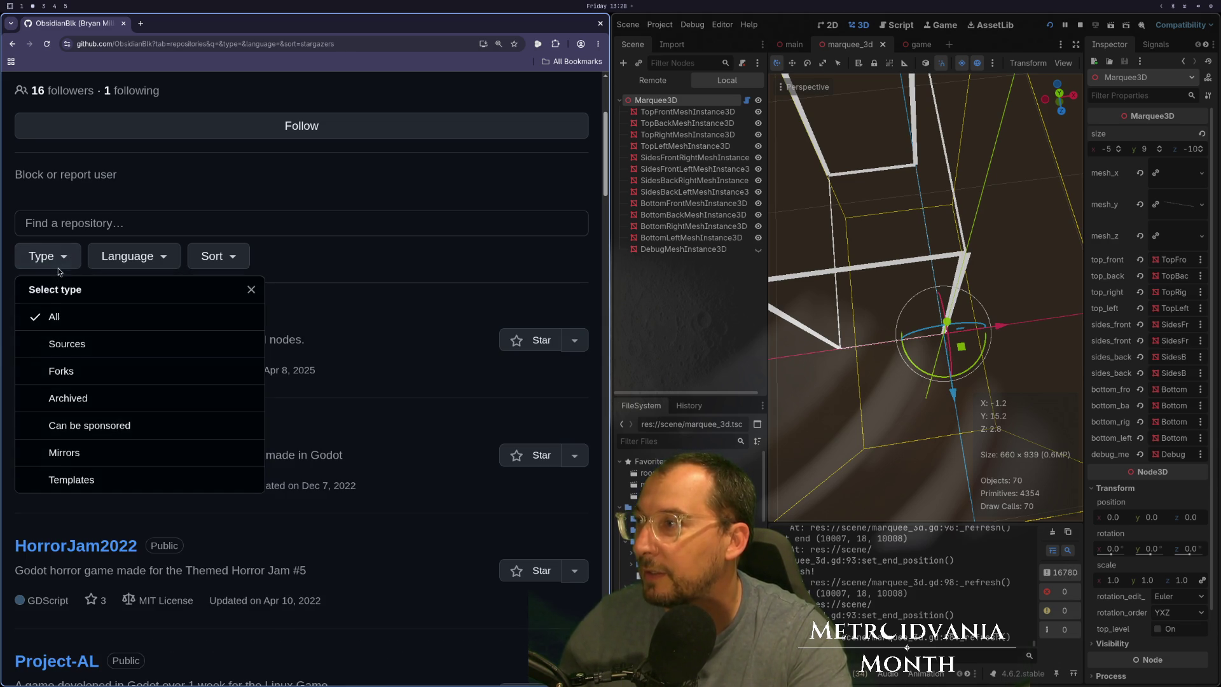
click(356, 251)
click(231, 266)
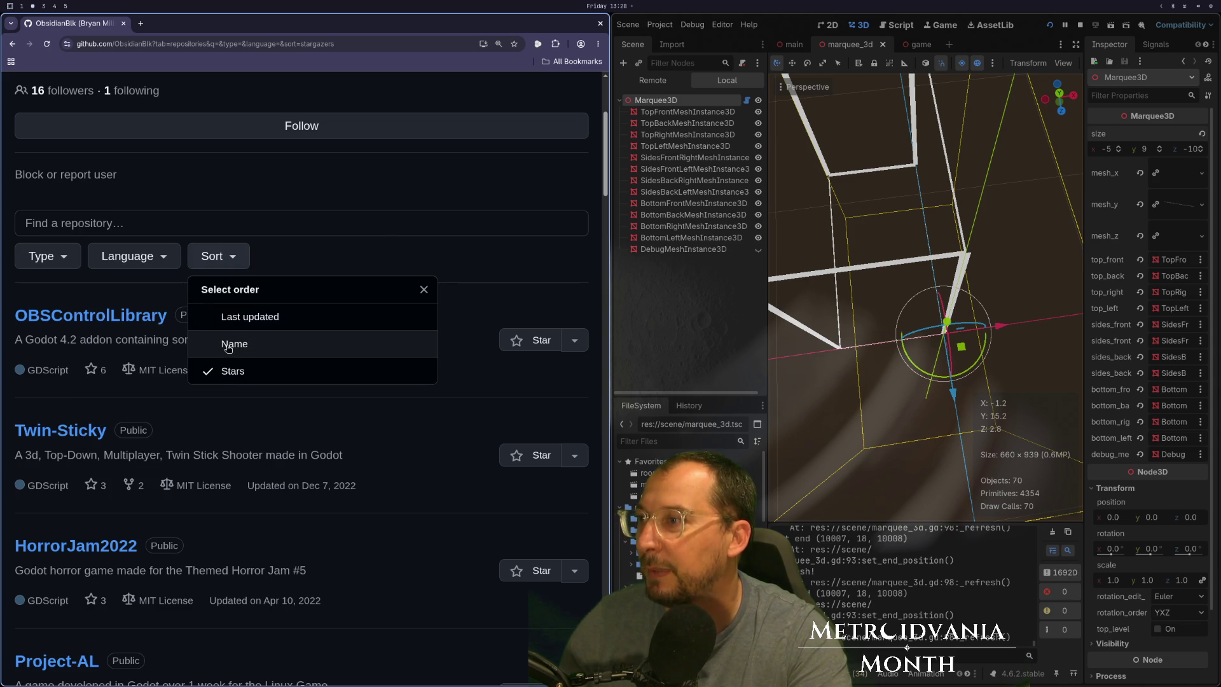
click(207, 256)
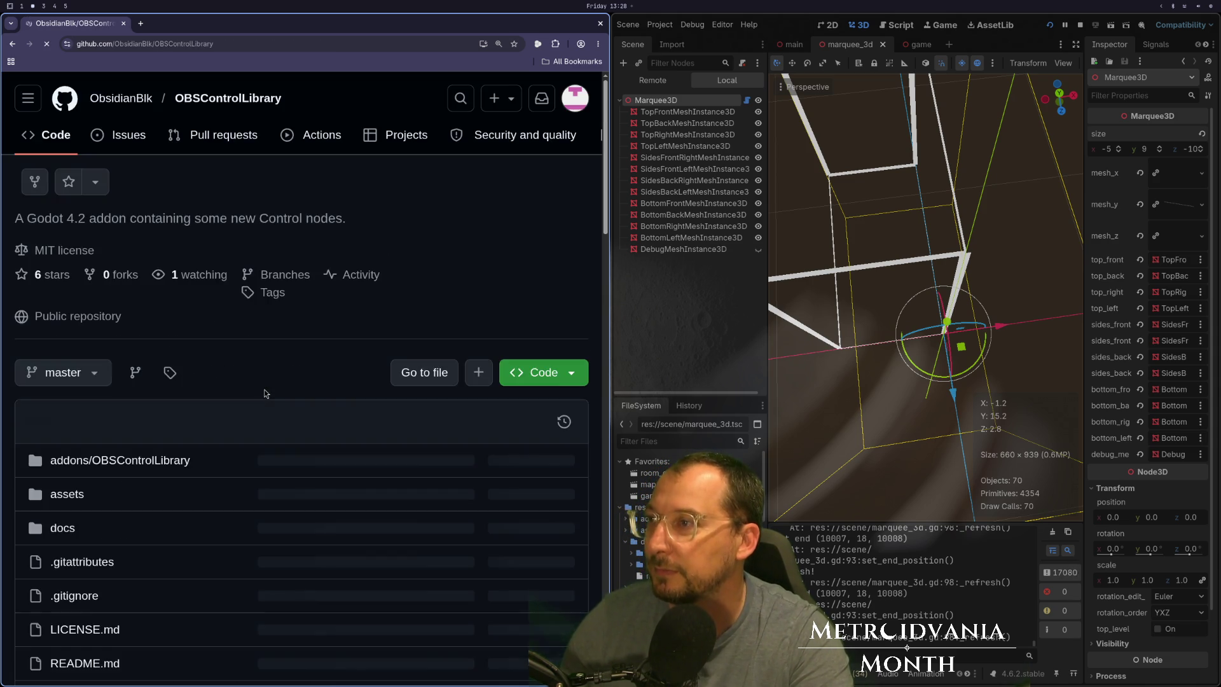
Browse the star-sorted repositories and the OBSControlLibrary README, then close the browser.
scroll(266, 393, down, 10)
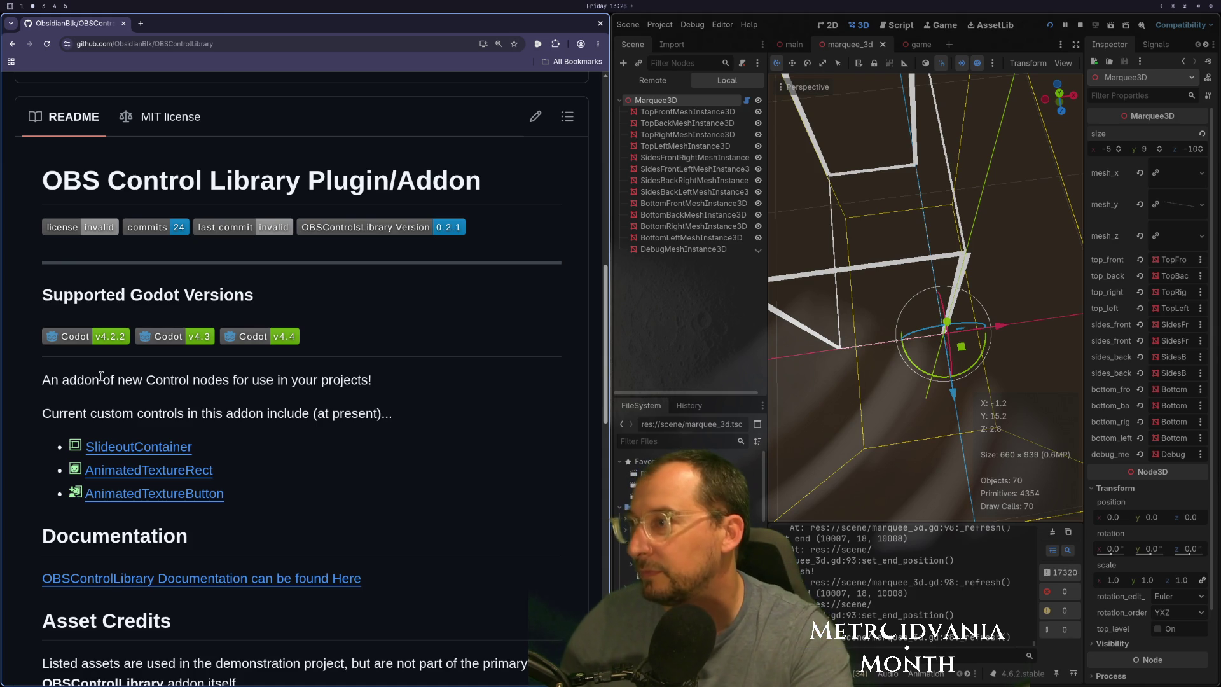
scroll(215, 448, down, 3)
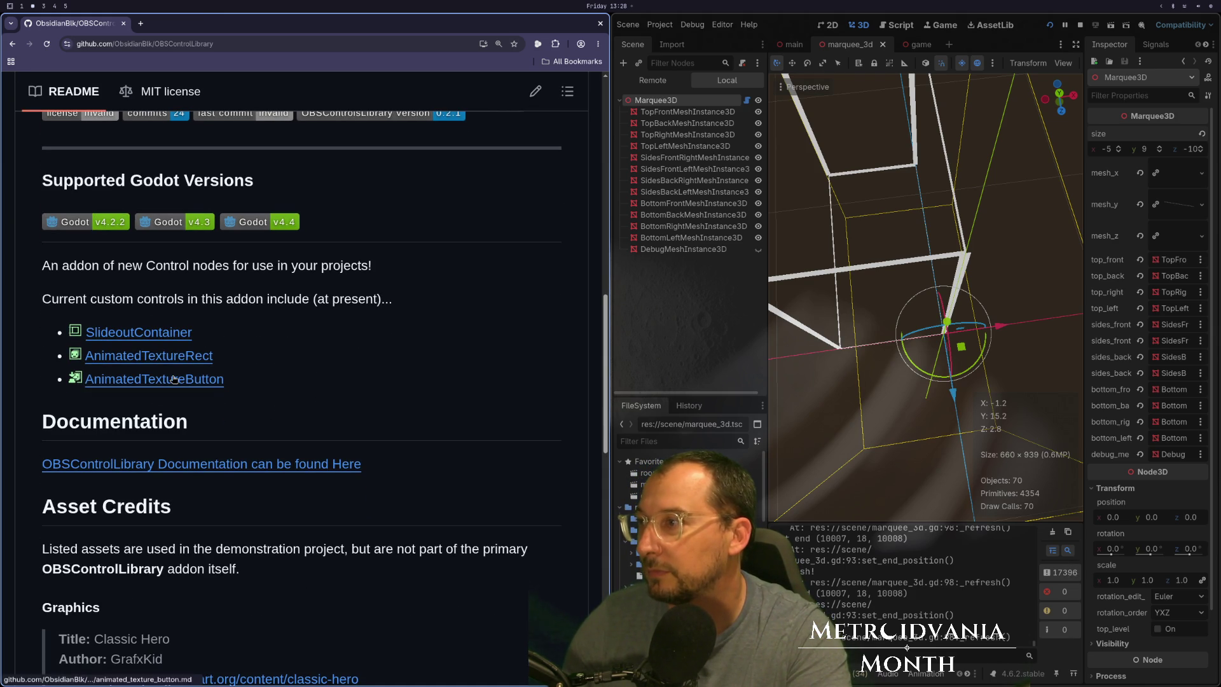
scroll(180, 361, down, 5)
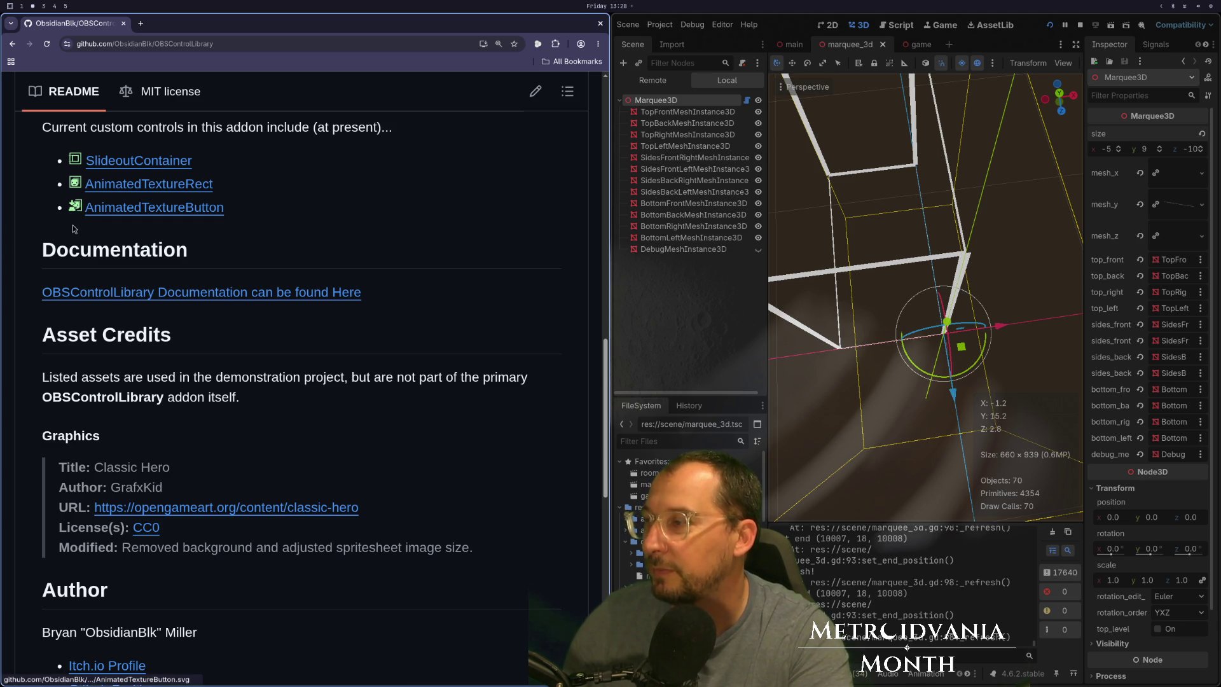
scroll(73, 229, down, 5)
scroll(148, 232, up, 10)
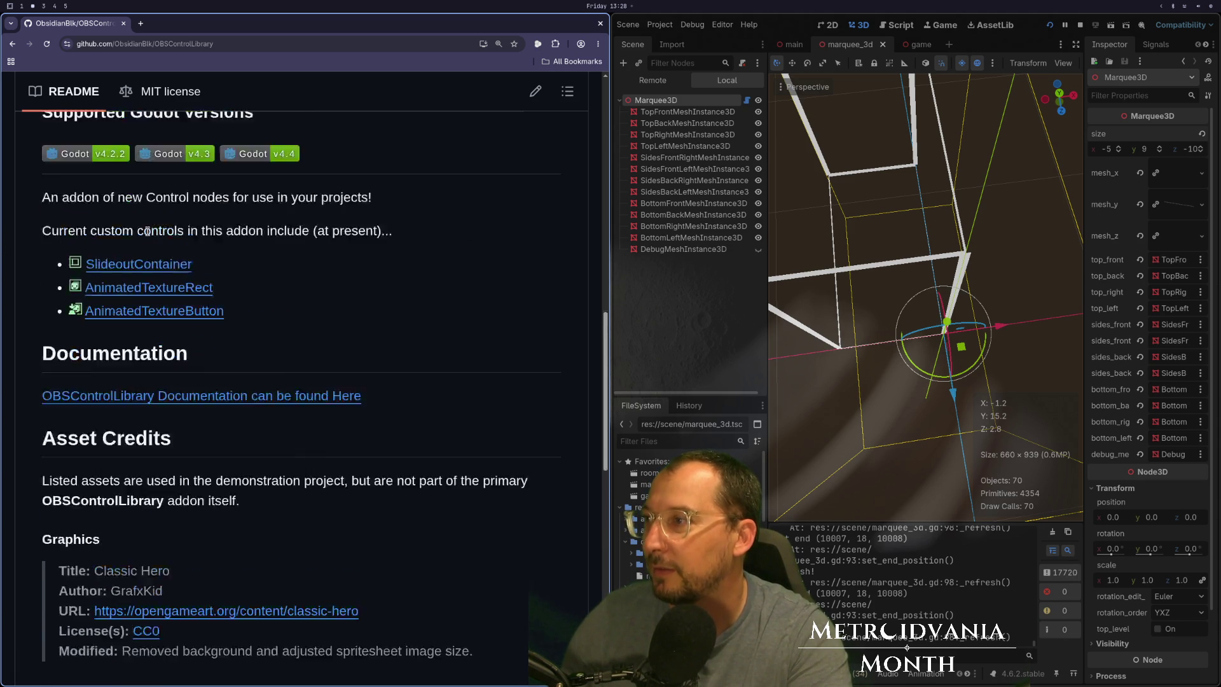
scroll(150, 235, down, 6)
scroll(148, 237, down, 2)
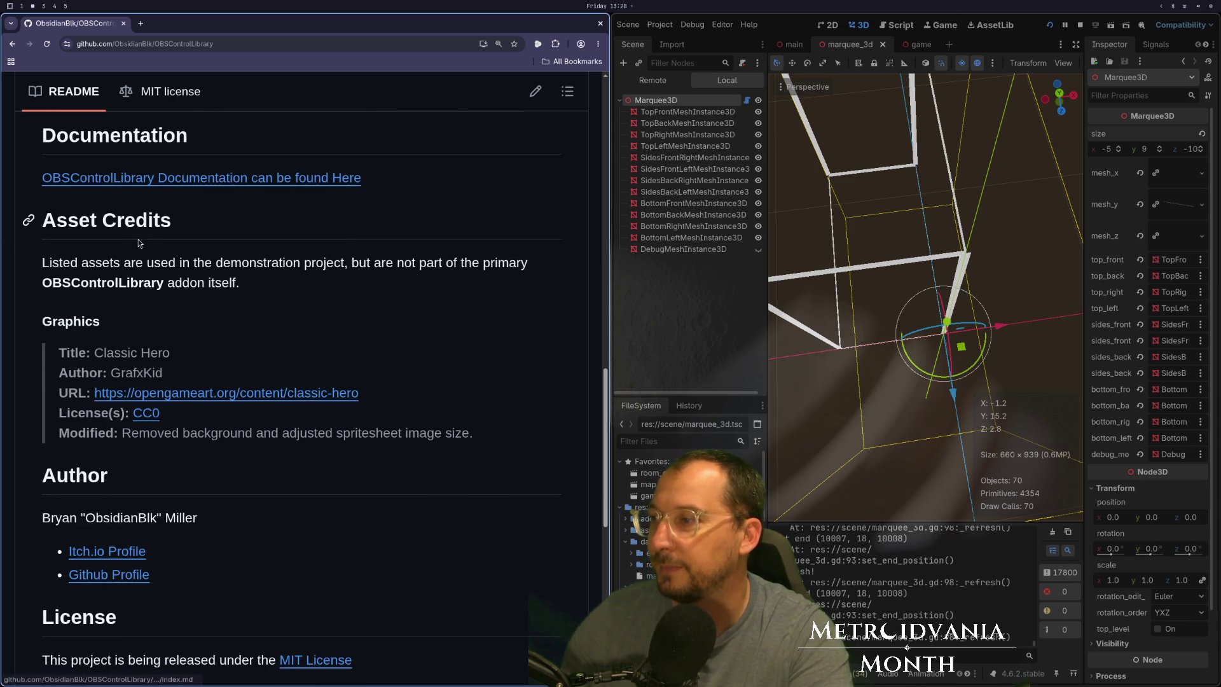
scroll(142, 243, up, 8)
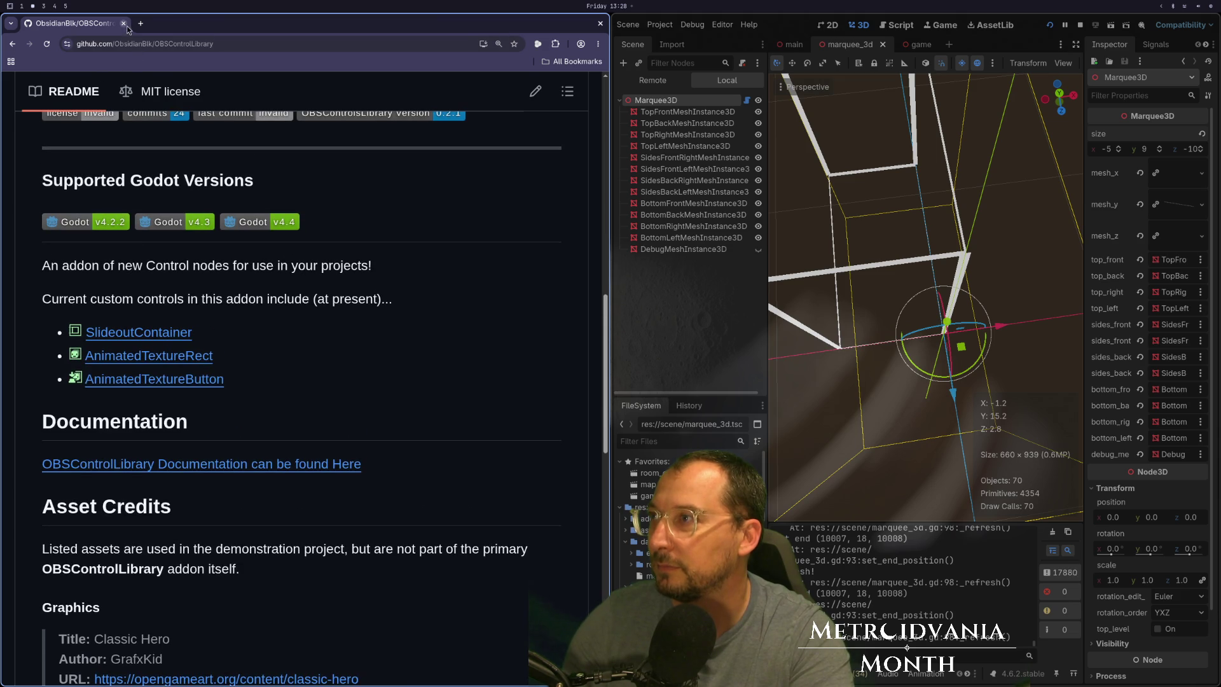
click(124, 24)
mouse_move(598, 337)
mouse_down()
mouse_move(624, 284)
mouse_move(697, 243)
mouse_up()
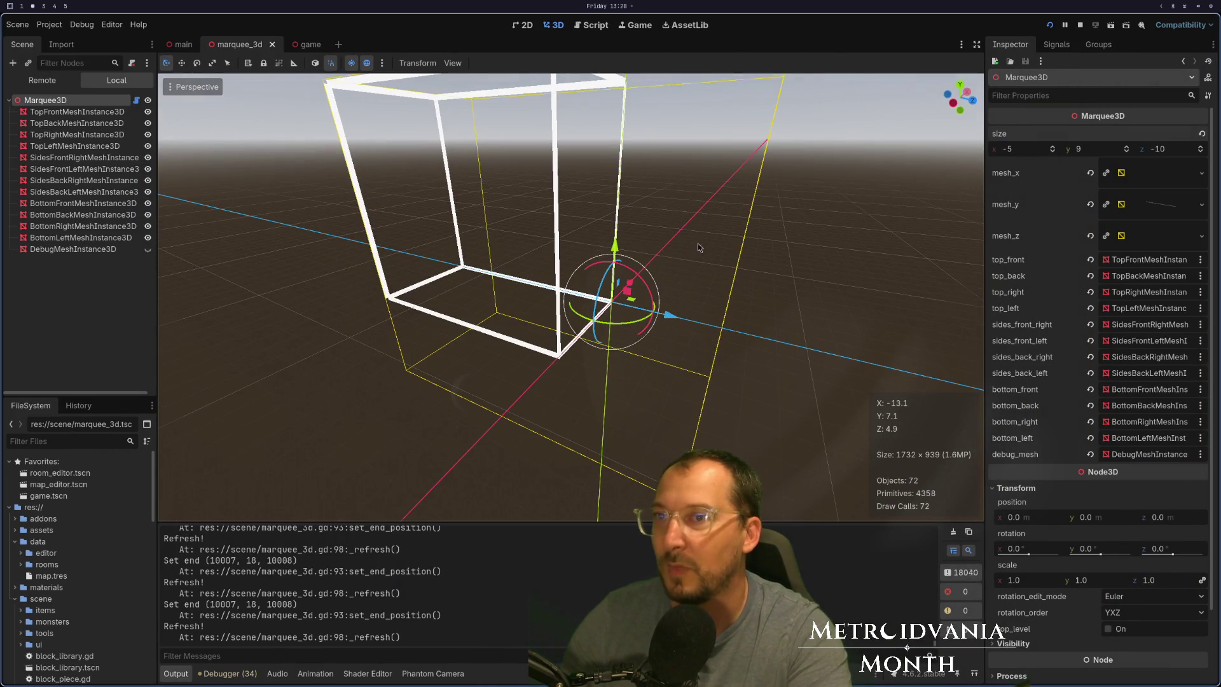
key(super+4)
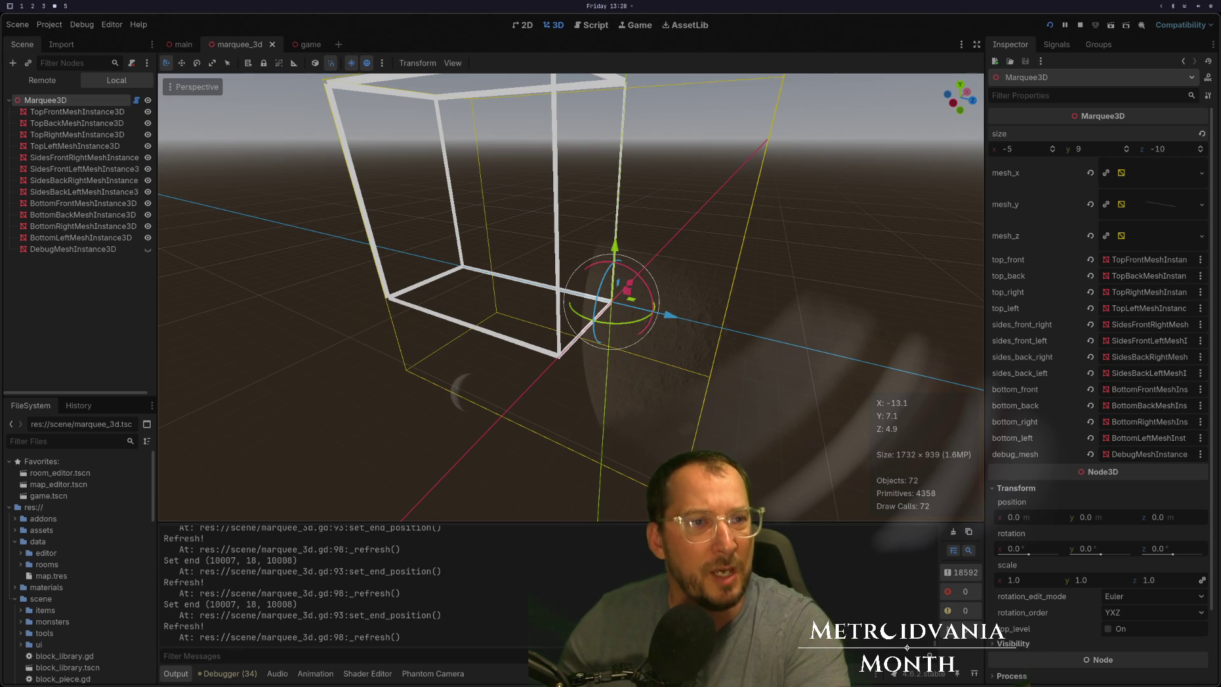
mouse_move(636, 305)
mouse_down()
mouse_move(430, 288)
mouse_move(670, 316)
mouse_move(818, 382)
mouse_move(756, 395)
mouse_up()
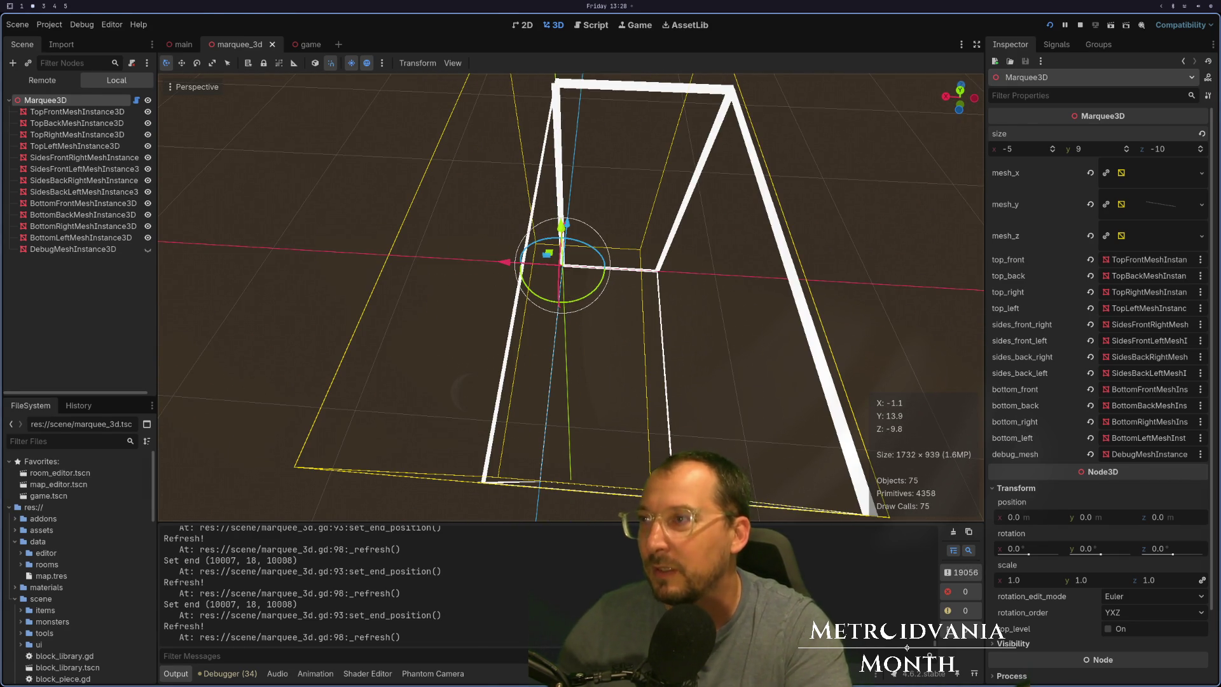
key(super+1)
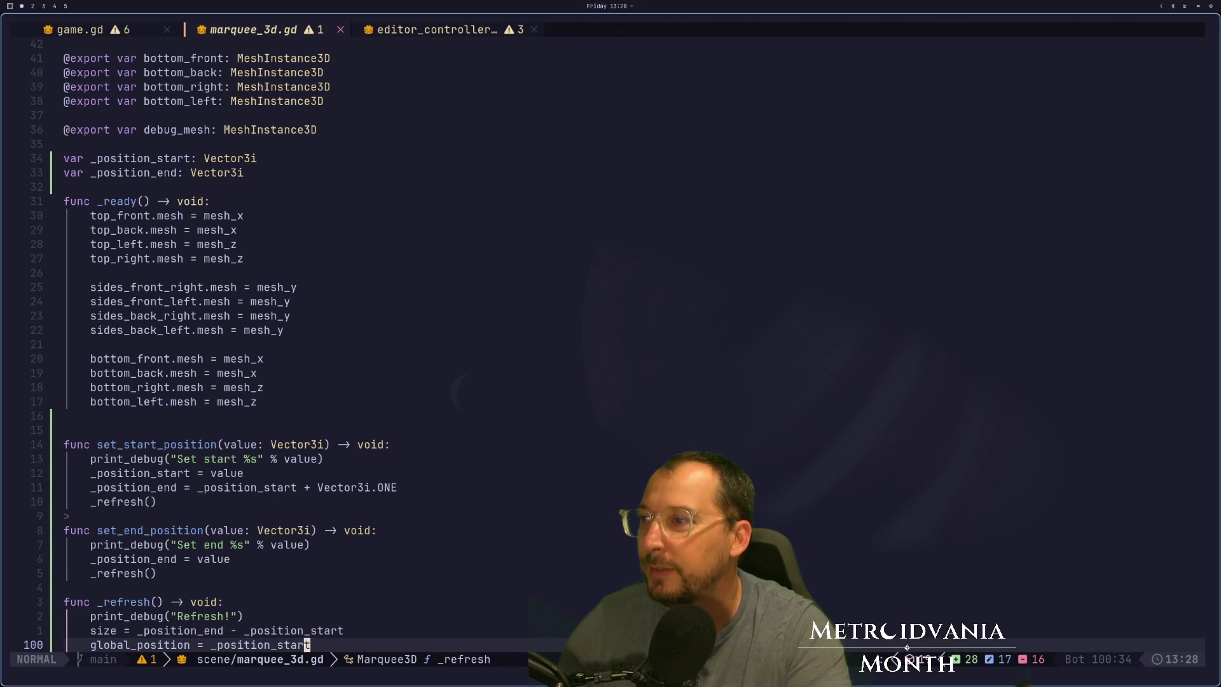
key(super+2)
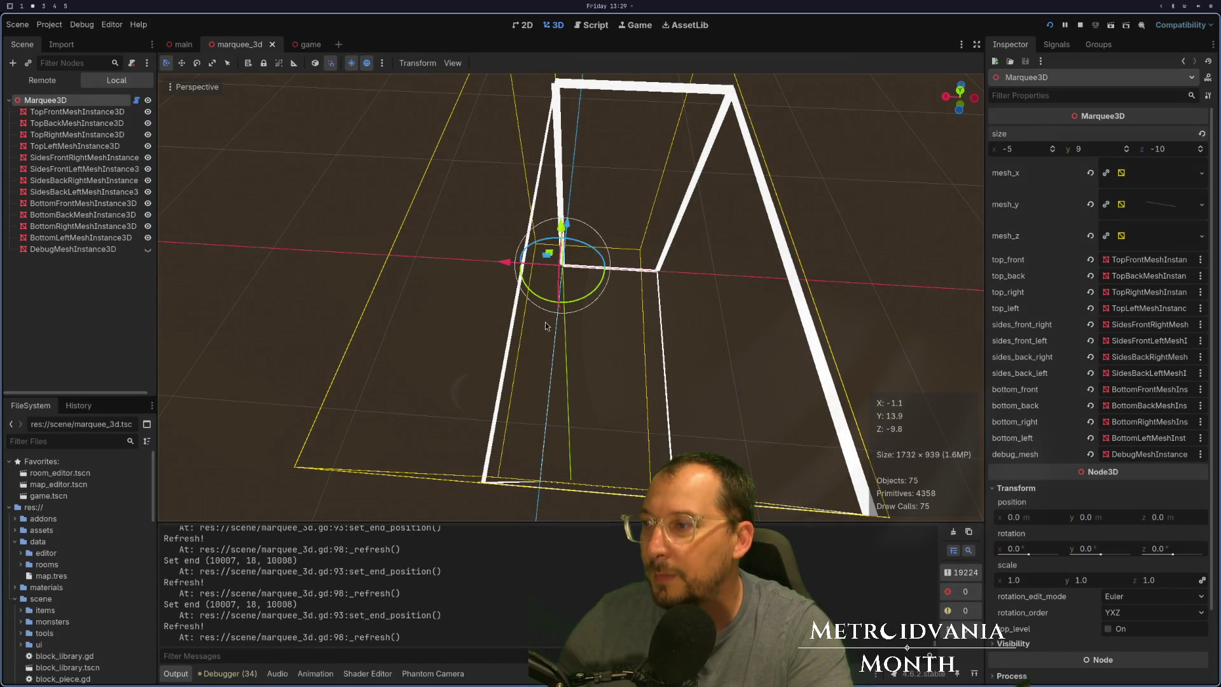
key(super+1)
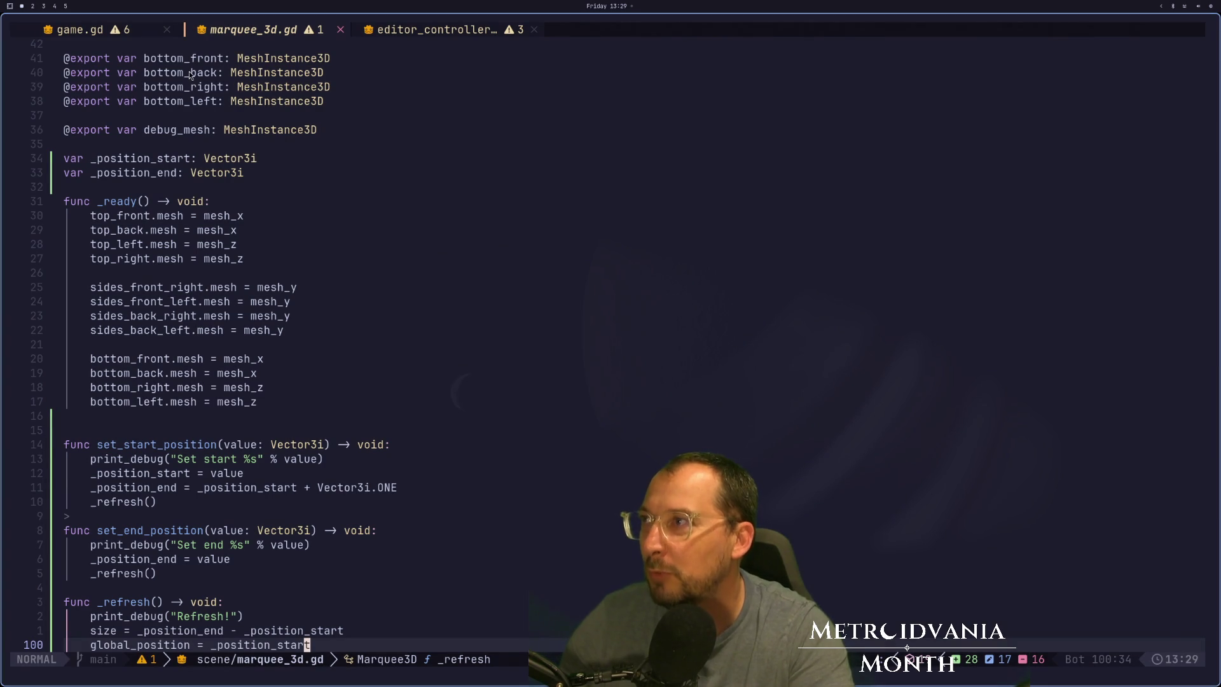
click(104, 35)
scroll(344, 375, up, 4)
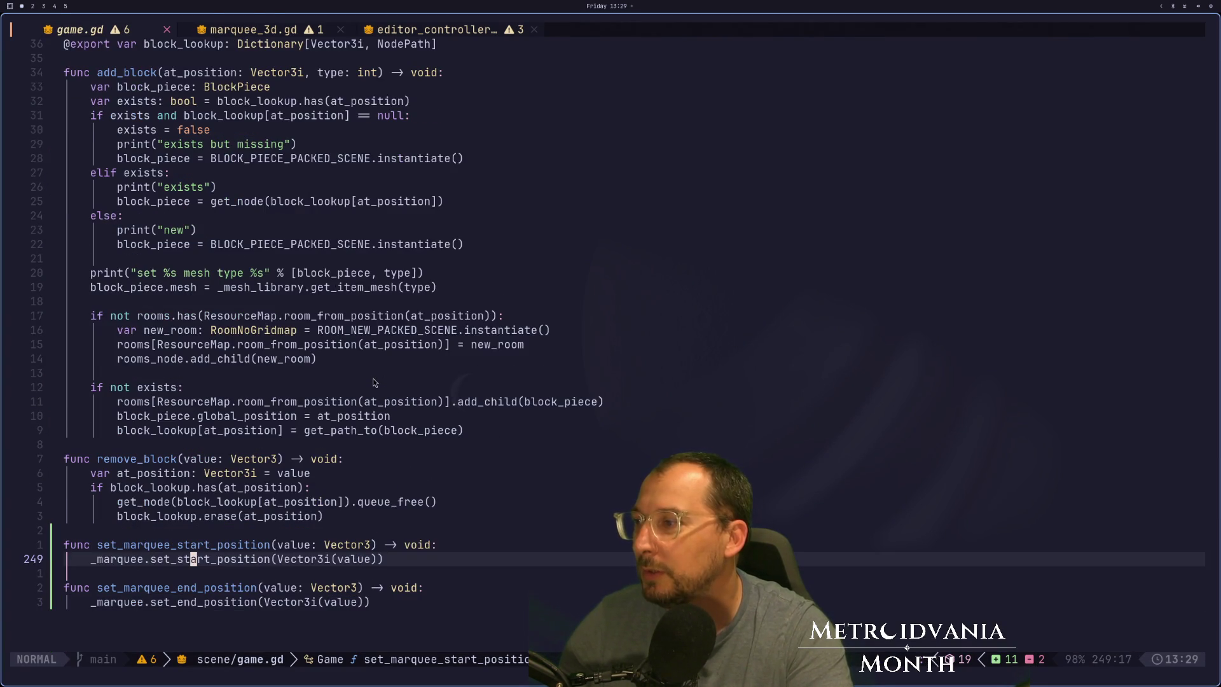
scroll(381, 349, up, 3)
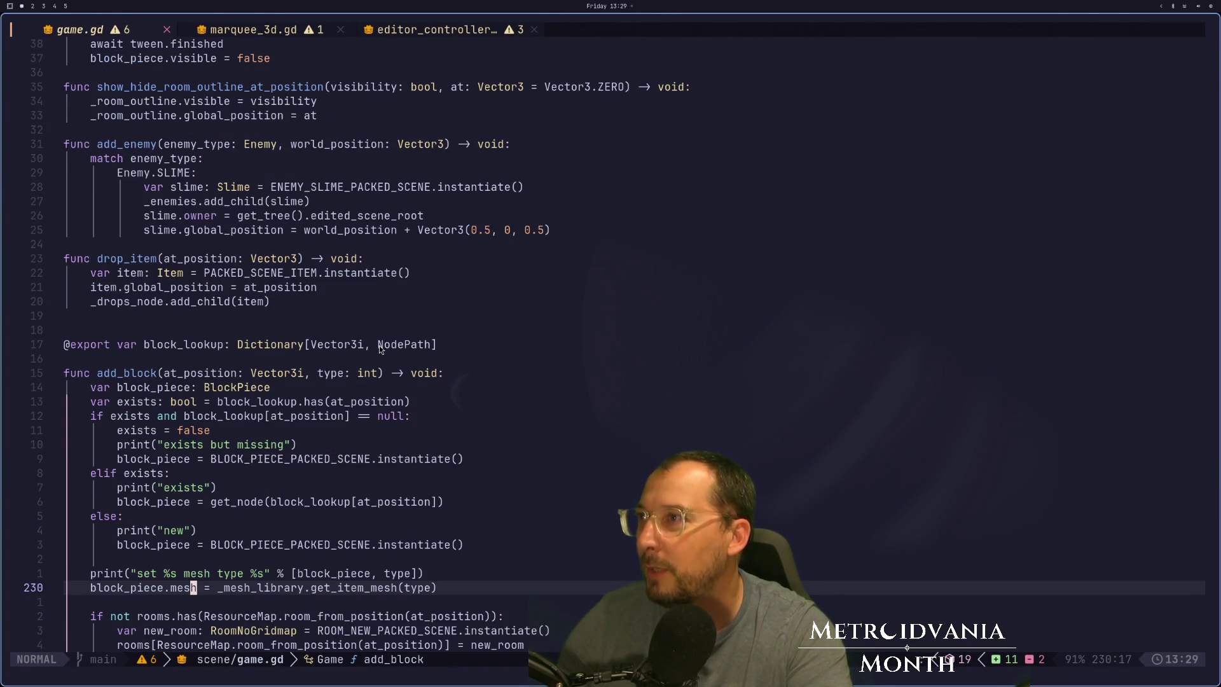
key(super+2)
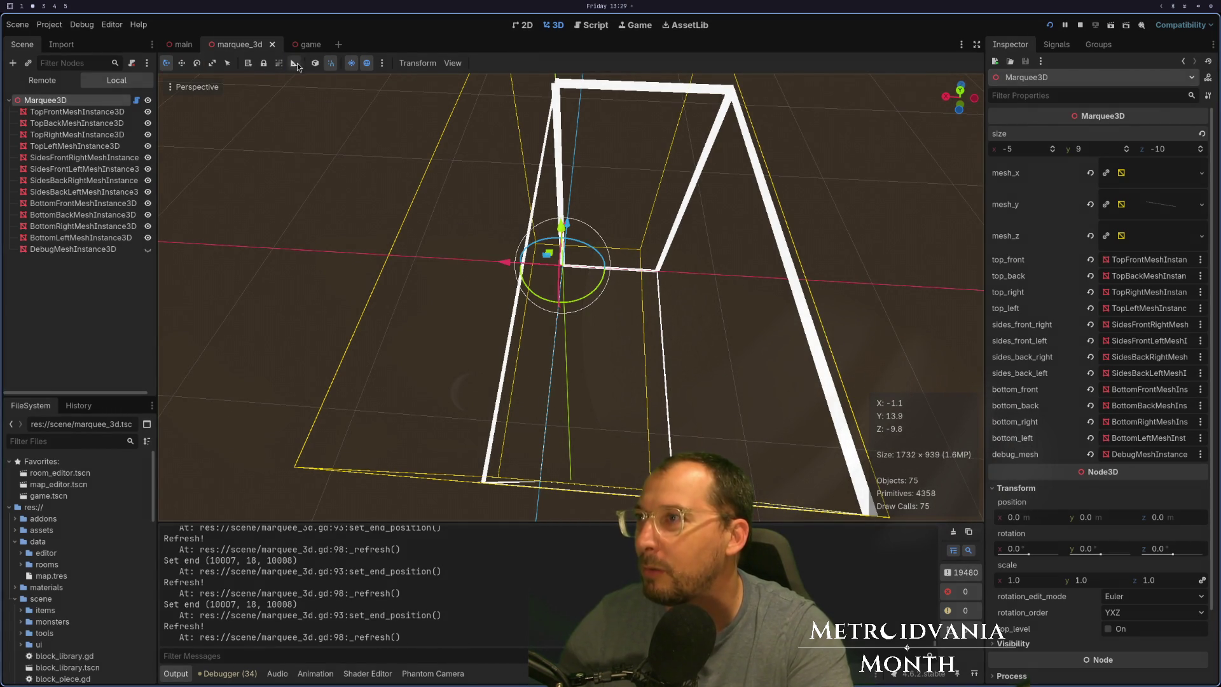
click(311, 45)
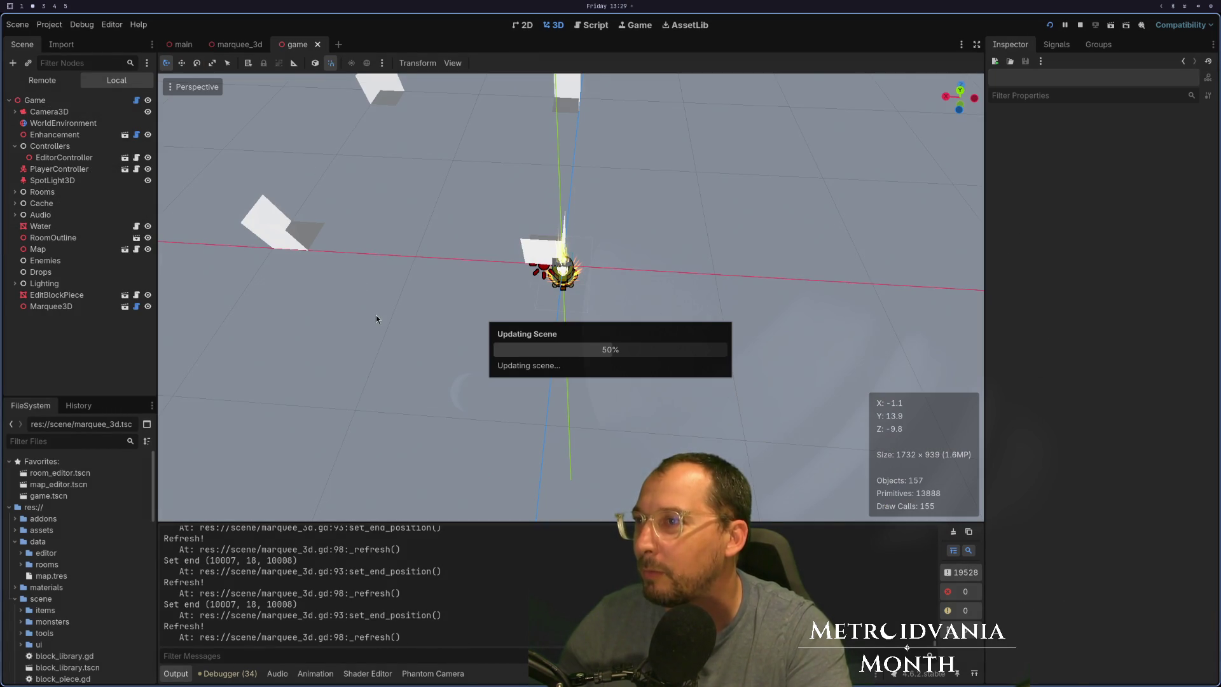
scroll(581, 322, down, 3)
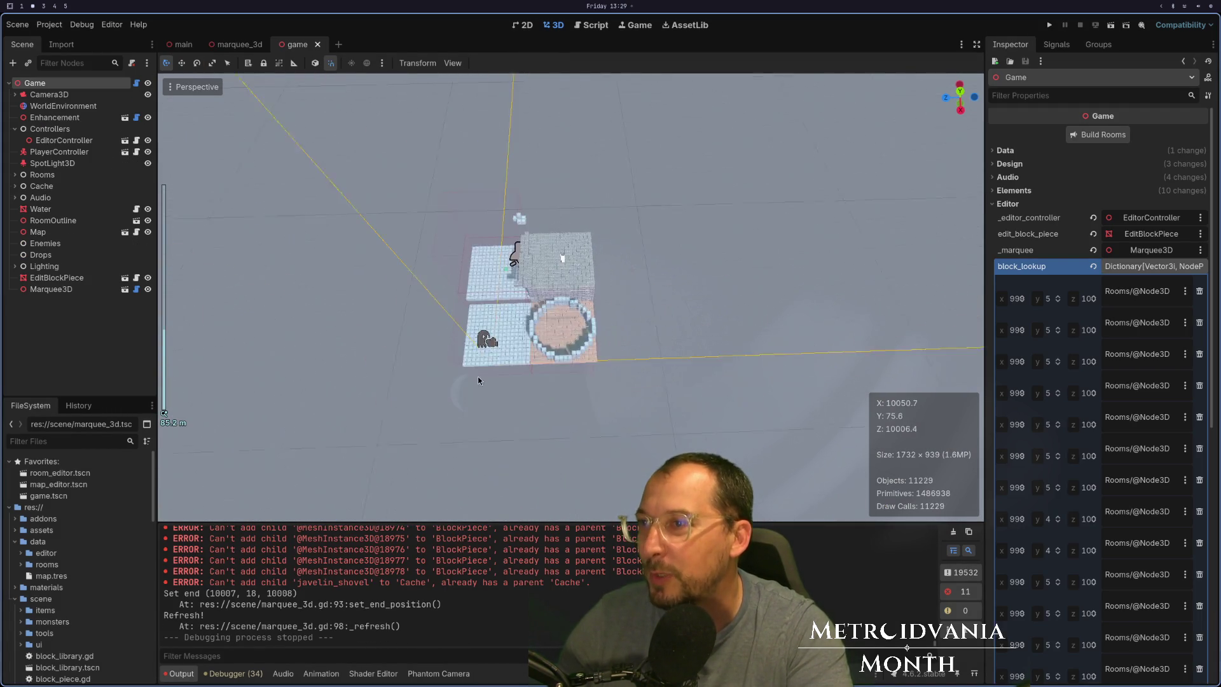
scroll(504, 348, up, 4)
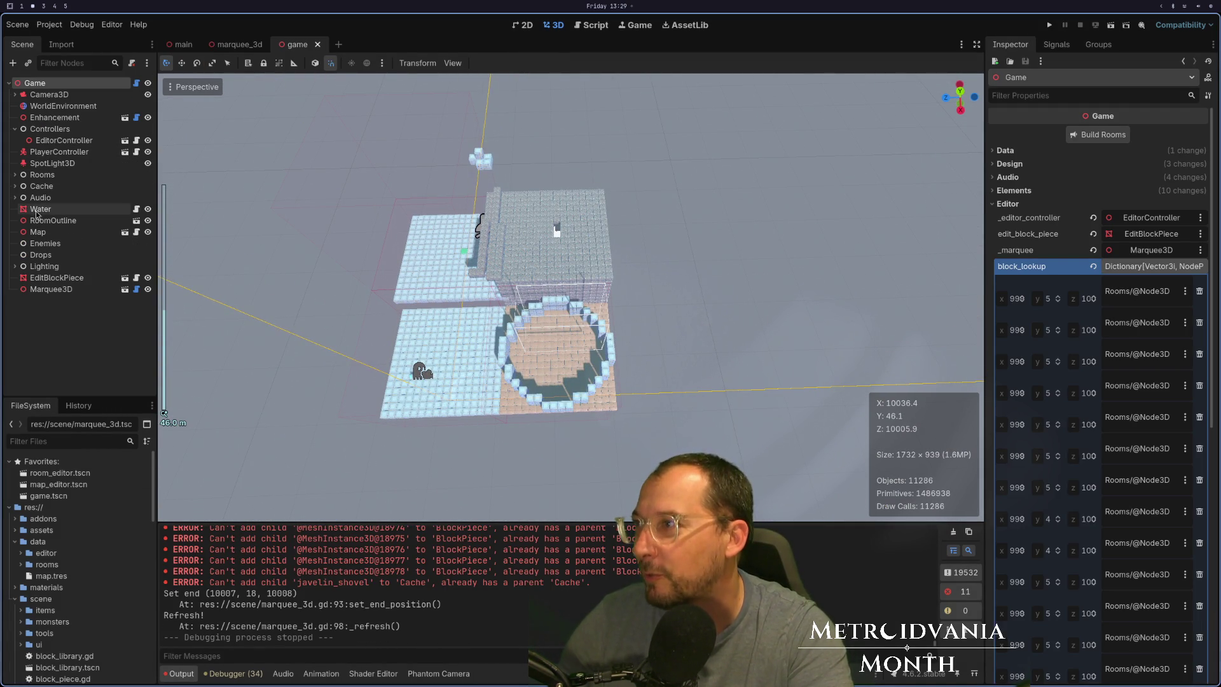
click(19, 167)
click(15, 175)
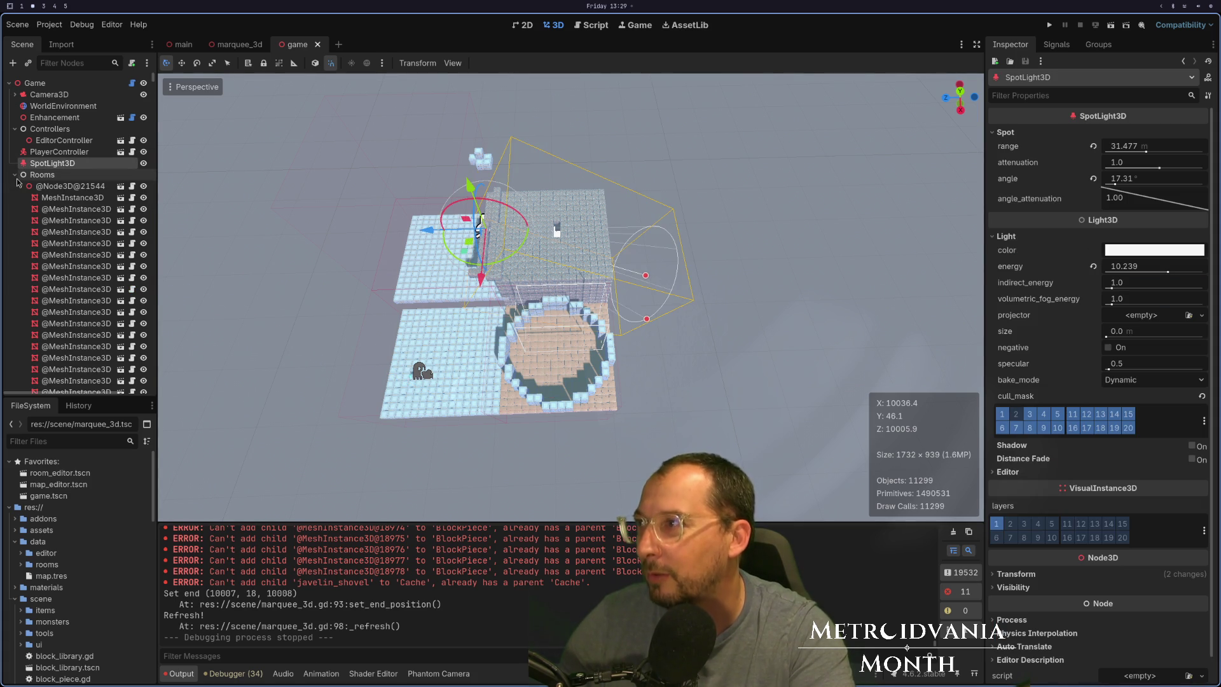
click(19, 175)
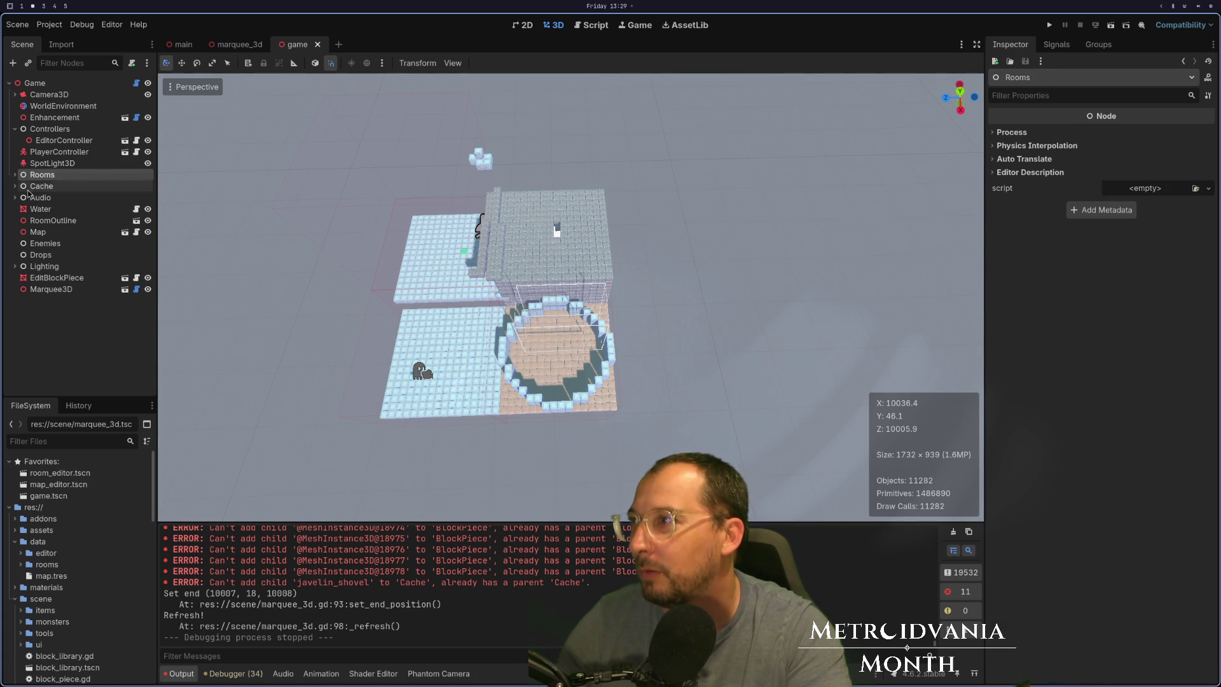
click(15, 174)
click(55, 198)
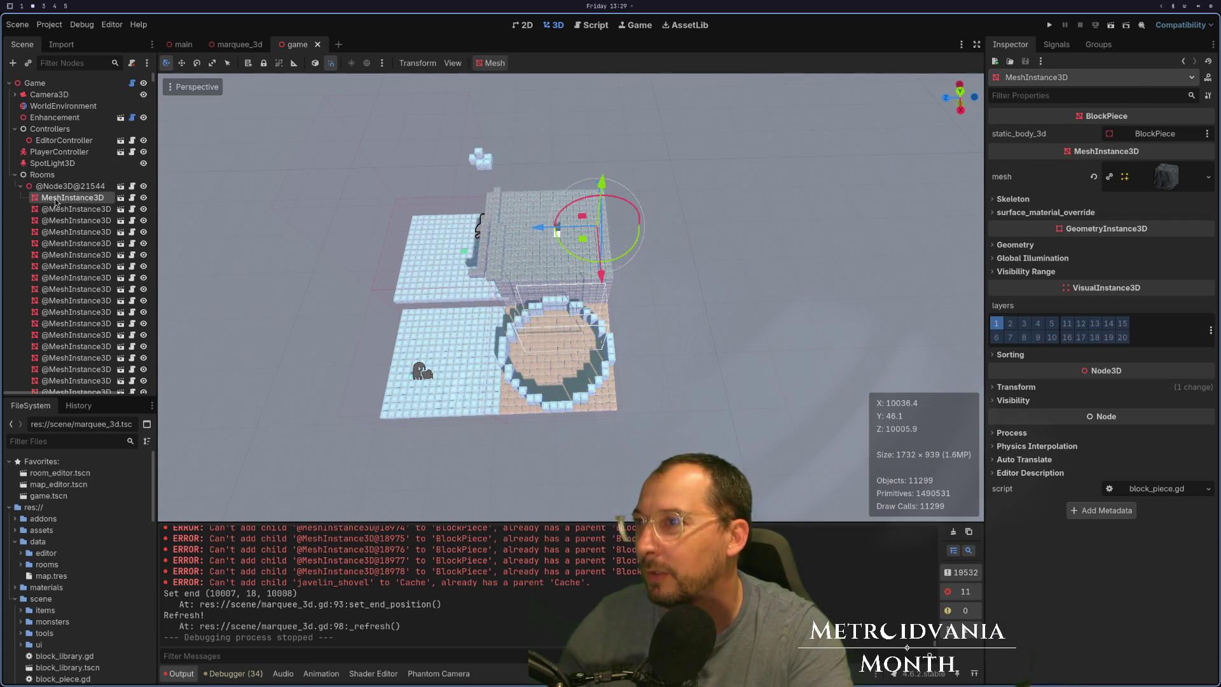
scroll(532, 303, up, 5)
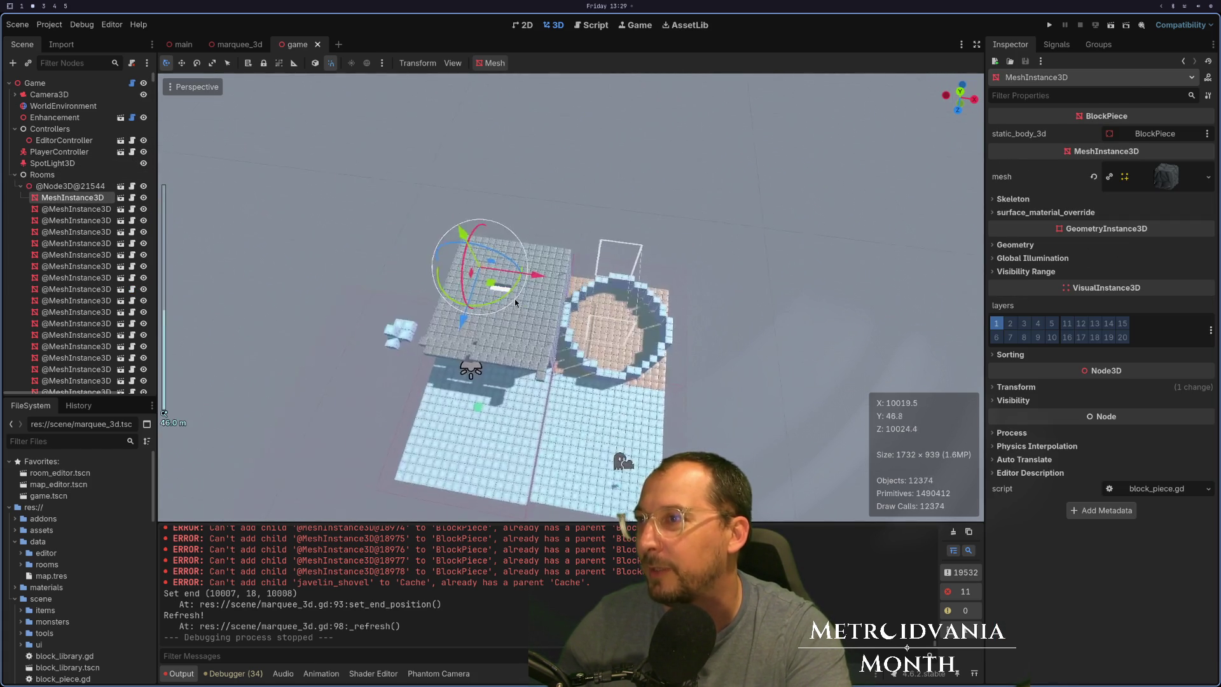
scroll(532, 303, up, 5)
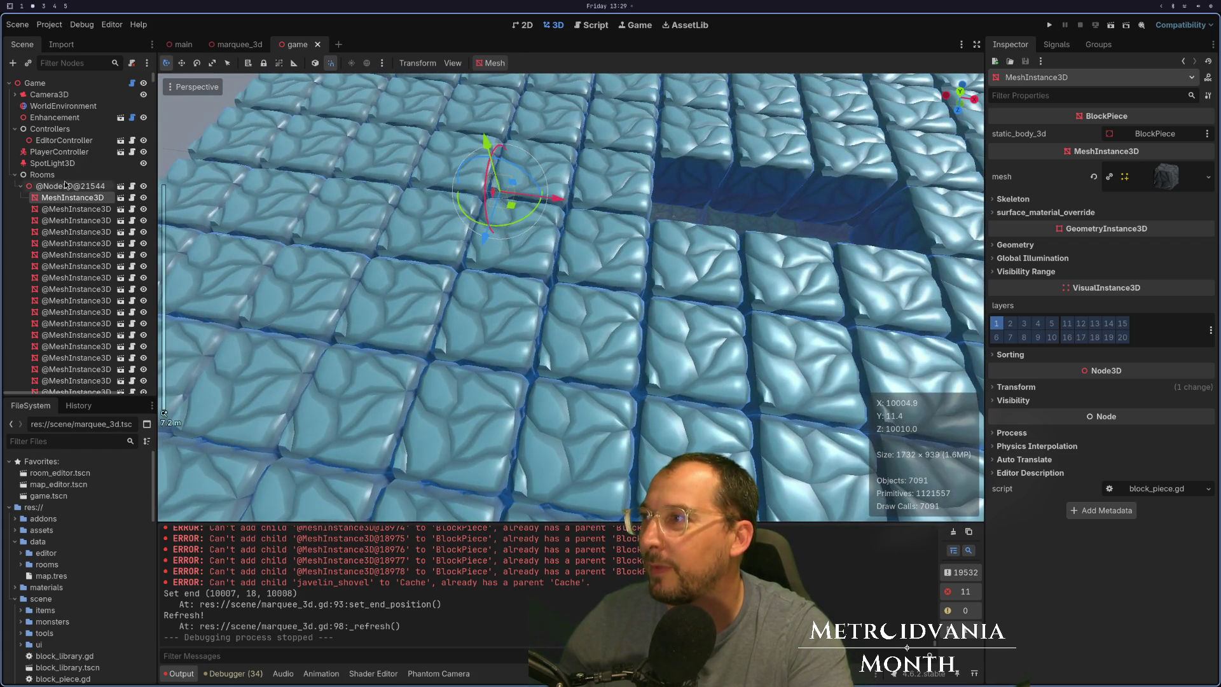
click(65, 185)
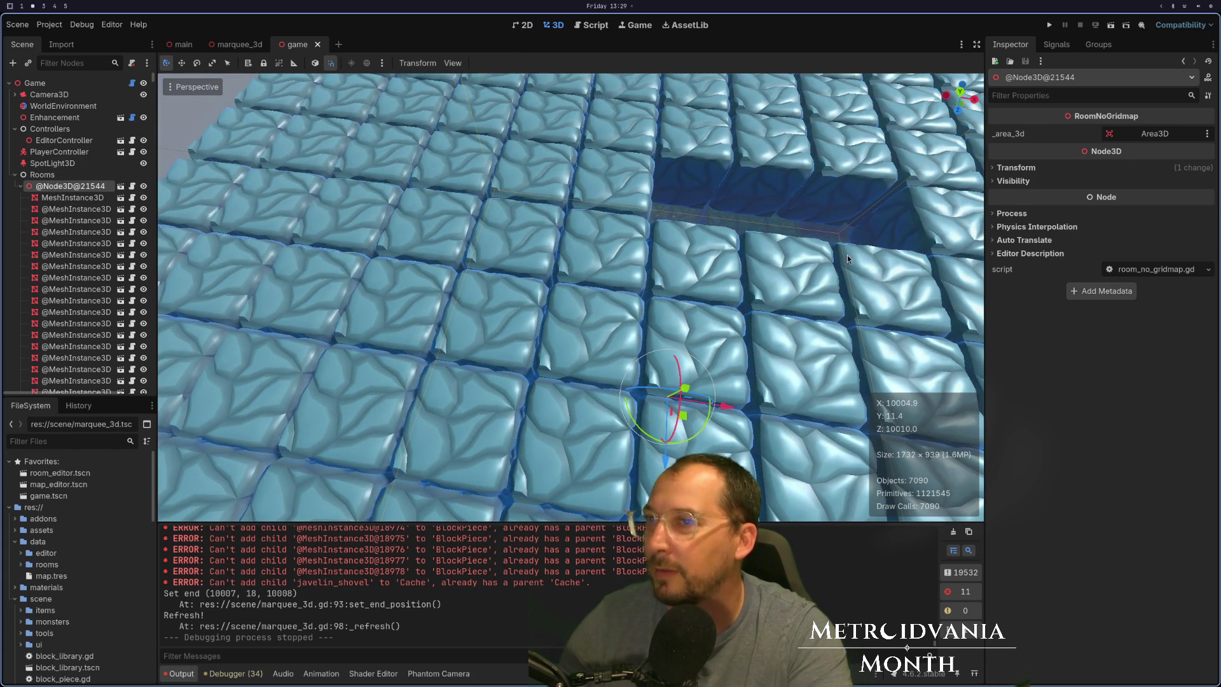
click(1011, 167)
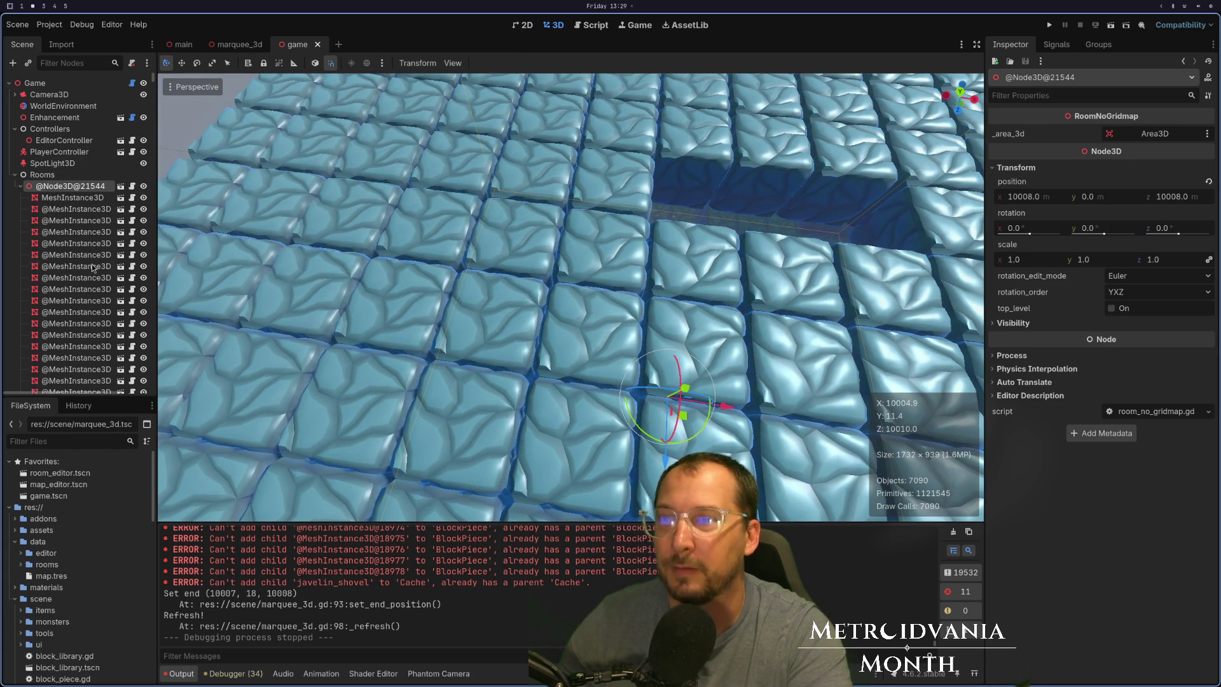
Frame the room and orbit the viewport to check its block meshes line up.
key(f)
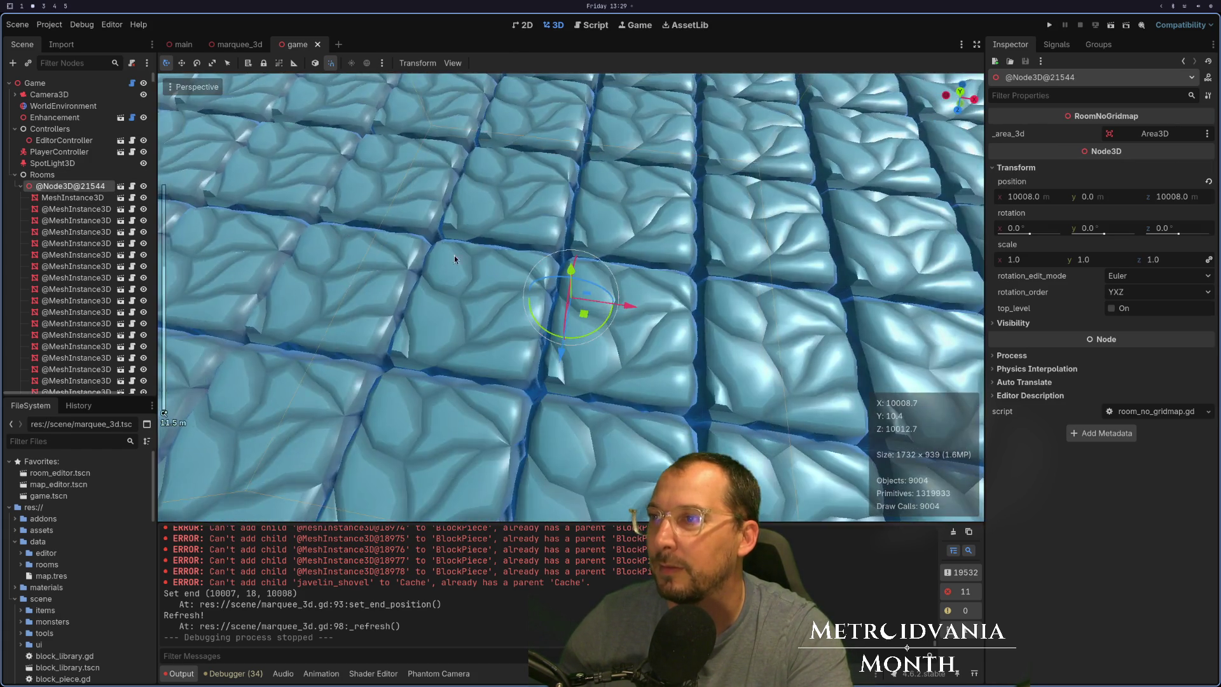
scroll(436, 308, down, 4)
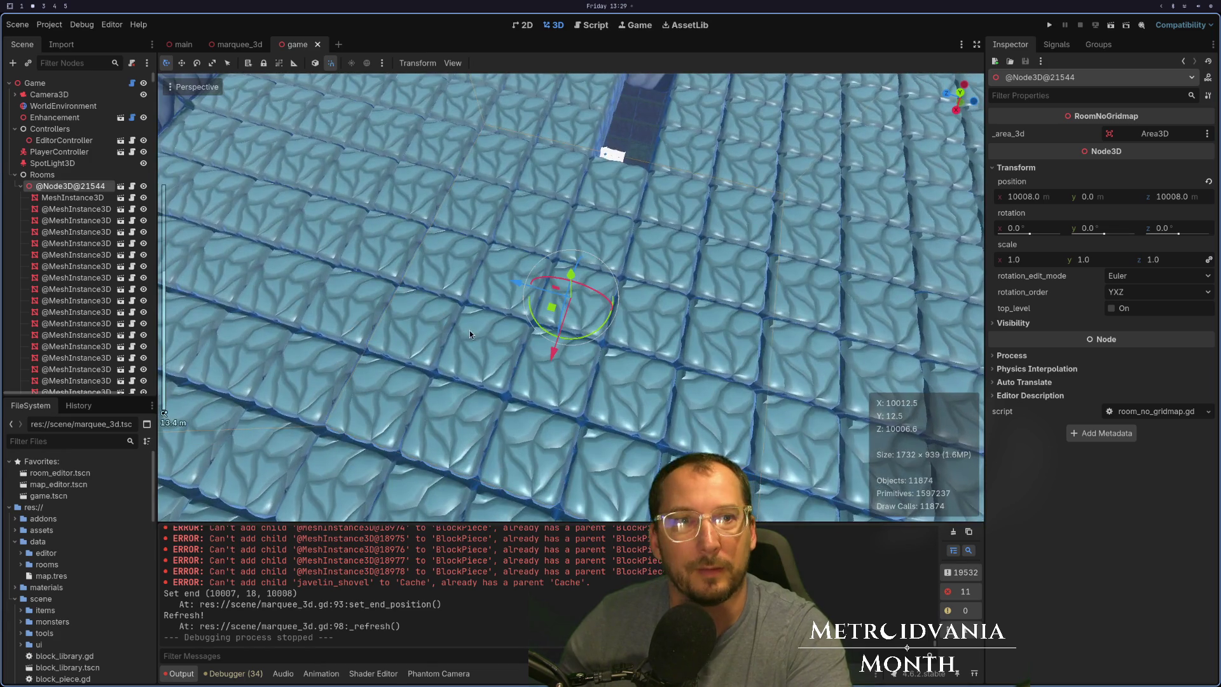
scroll(470, 330, up, 4)
scroll(485, 292, up, 2)
mouse_move(486, 288)
mouse_down()
mouse_move(498, 318)
mouse_move(374, 364)
mouse_move(413, 445)
mouse_up()
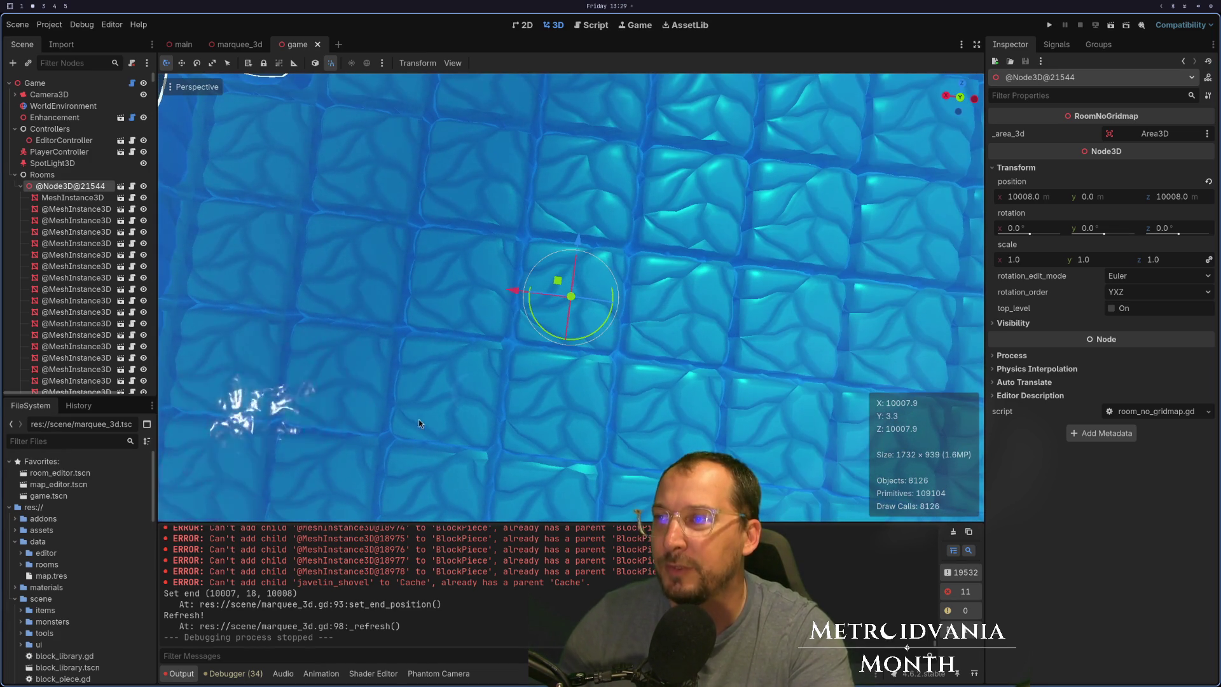
mouse_move(403, 391)
mouse_down()
mouse_move(495, 353)
mouse_move(481, 303)
mouse_move(541, 344)
mouse_move(605, 342)
mouse_move(720, 300)
mouse_move(741, 334)
mouse_move(734, 369)
mouse_move(734, 329)
mouse_move(651, 292)
mouse_up()
scroll(650, 293, down, 3)
scroll(612, 371, down, 3)
scroll(606, 379, up, 8)
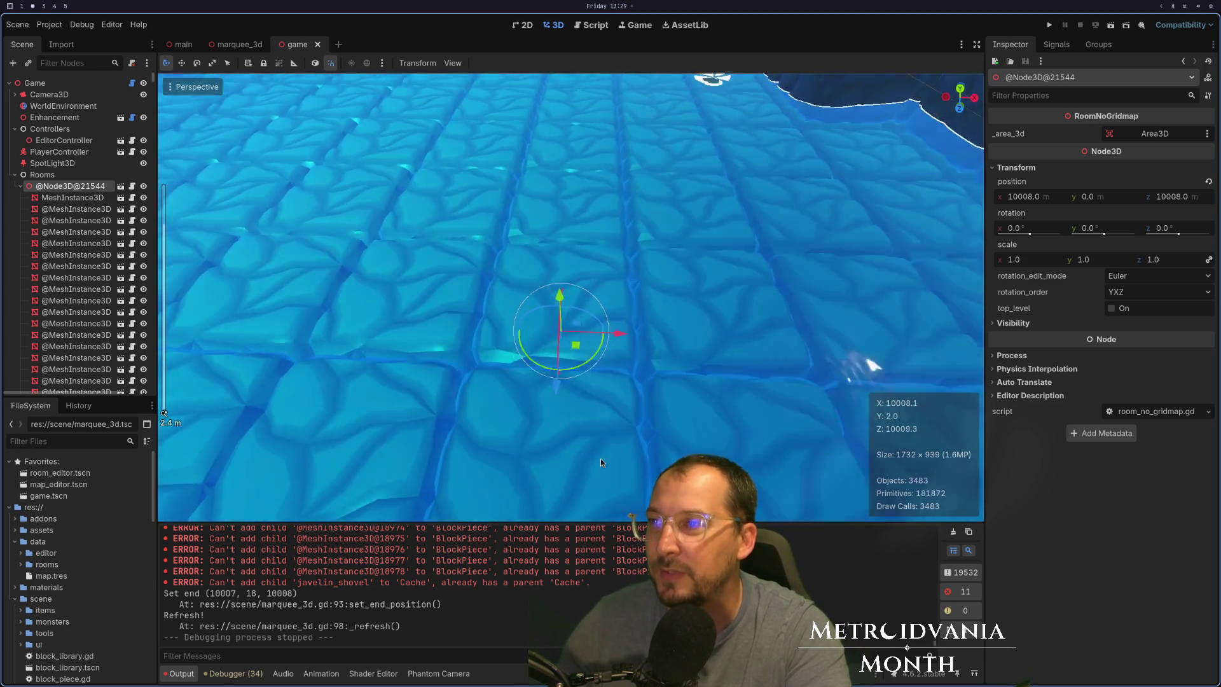
drag(600, 459, 632, 380)
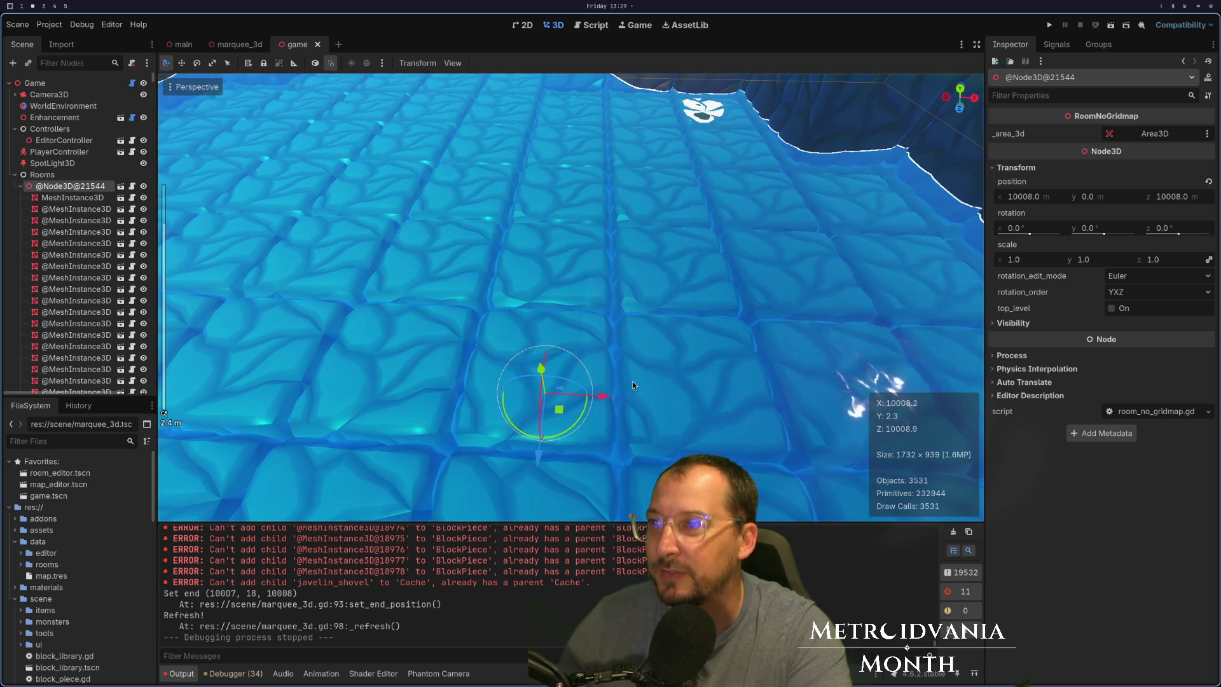
drag(512, 250, 578, 273)
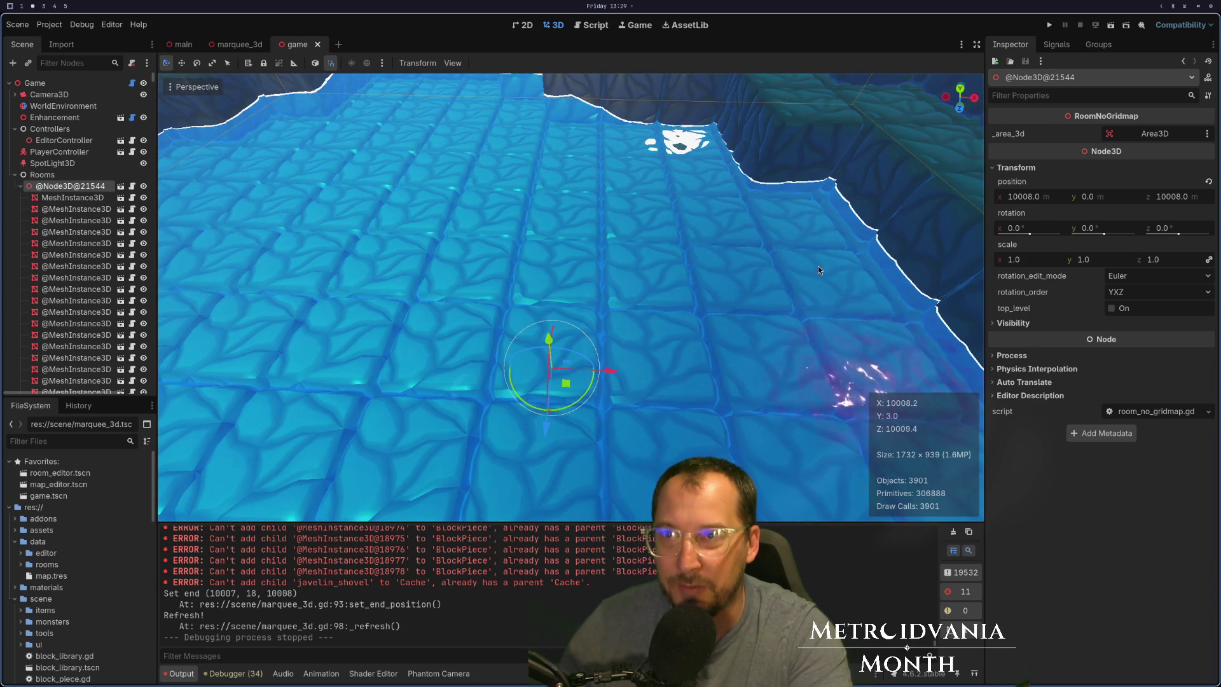
scroll(720, 341, down, 4)
drag(527, 371, 517, 386)
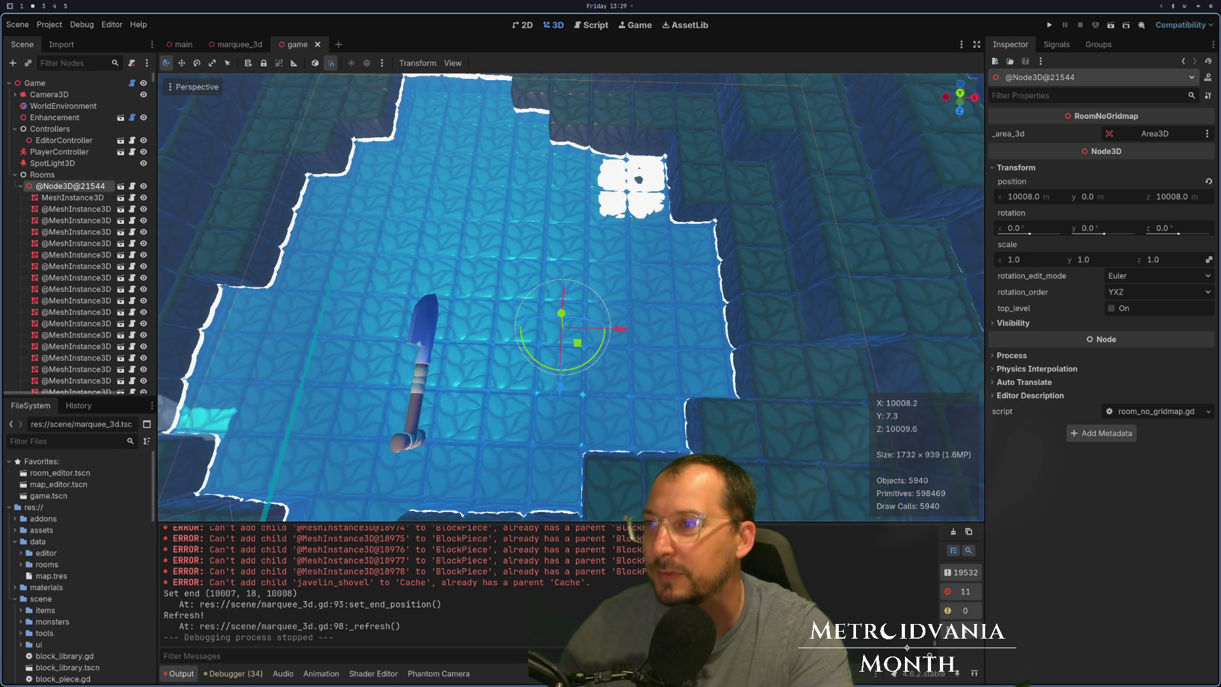
key(super+1)
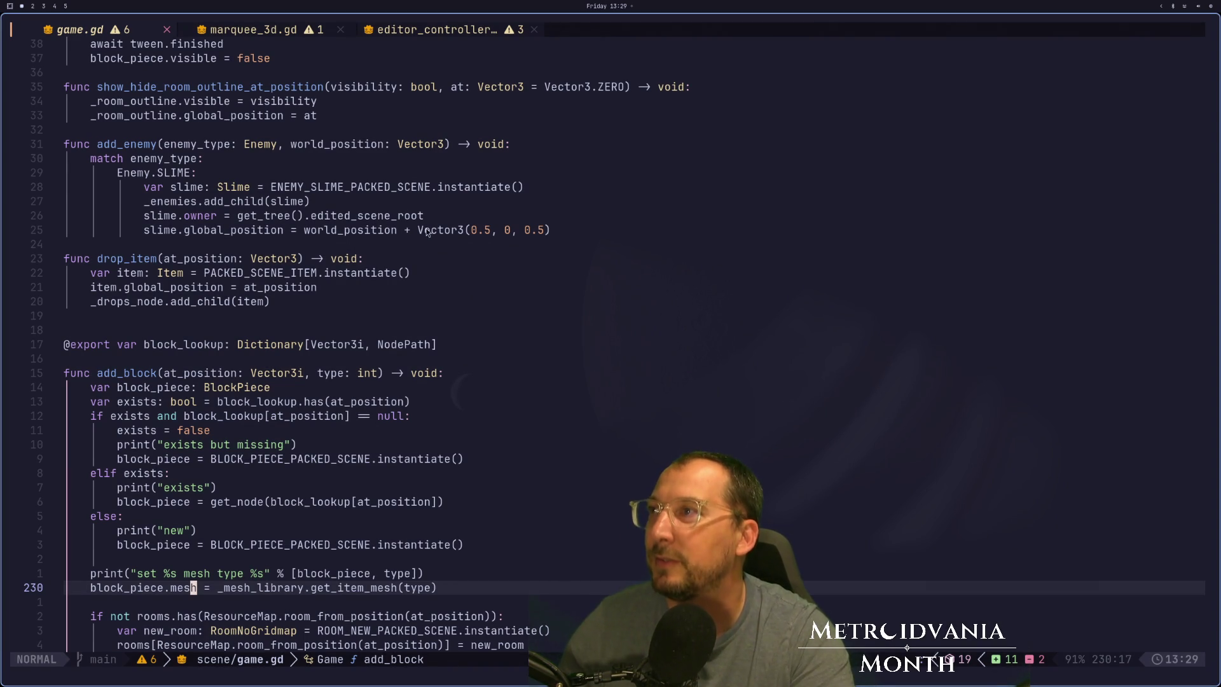
Look through game.gd down to _build_rooms_new and save it with :w.
click(395, 152)
key(space)
key(space)
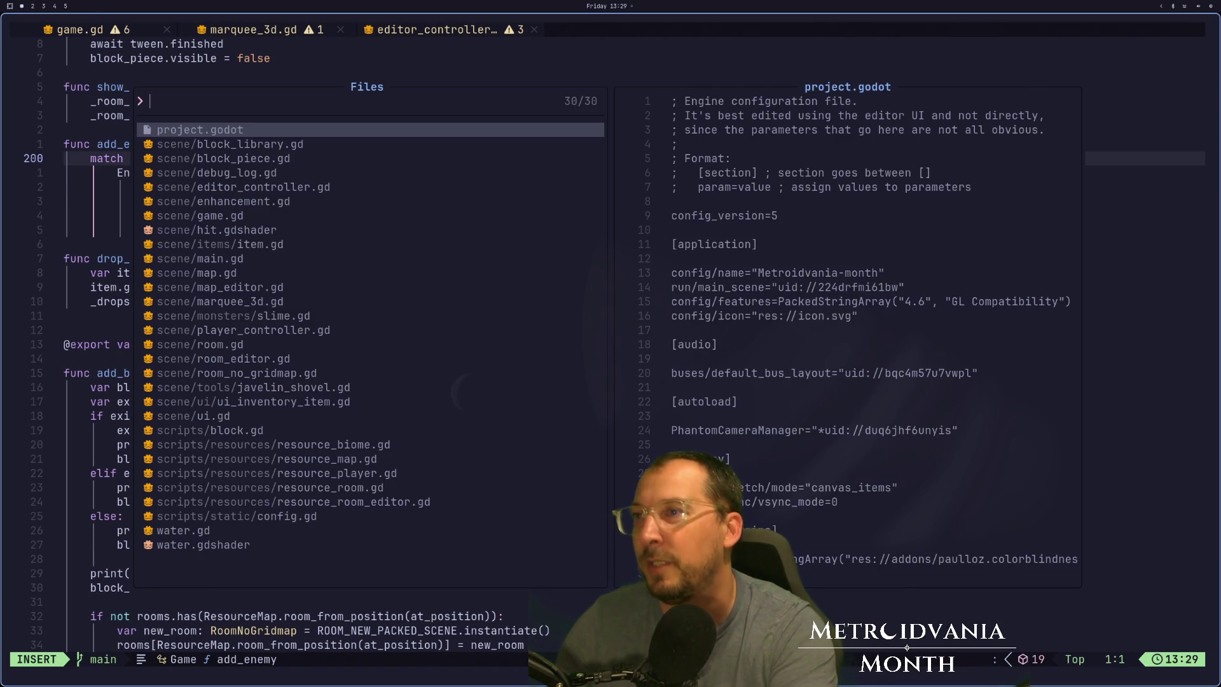
key(Escape)
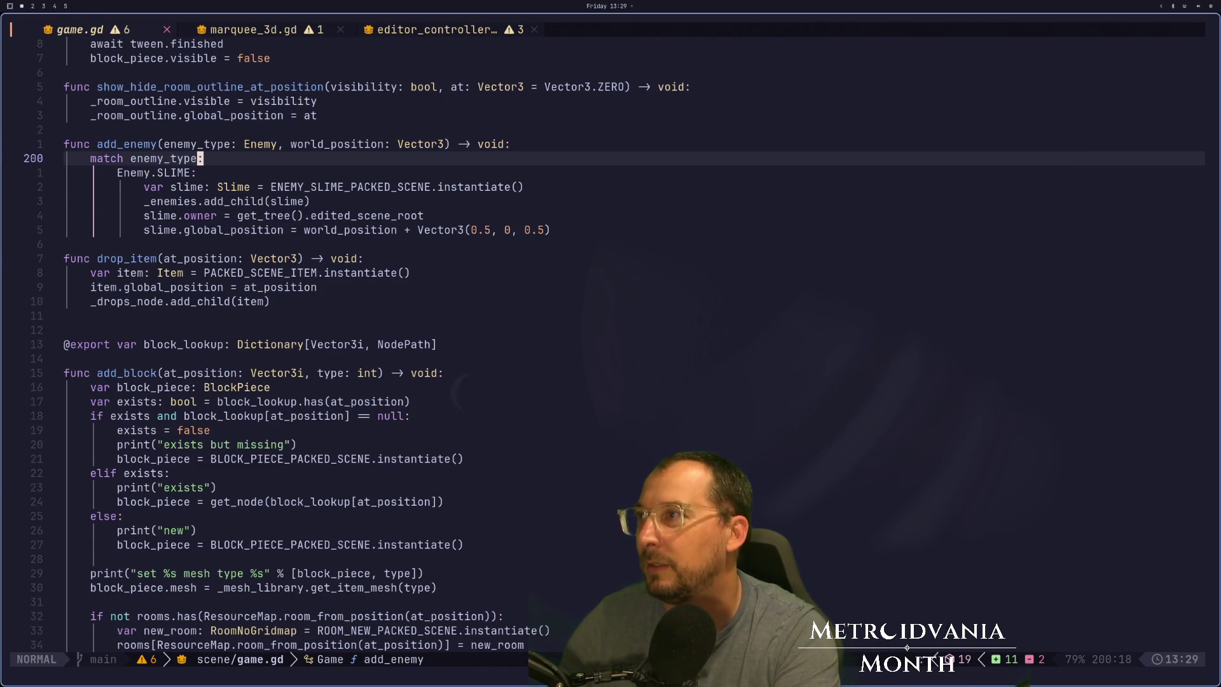
key(g)
key(g)
key(j)
key(j)
key(j)
key(j)
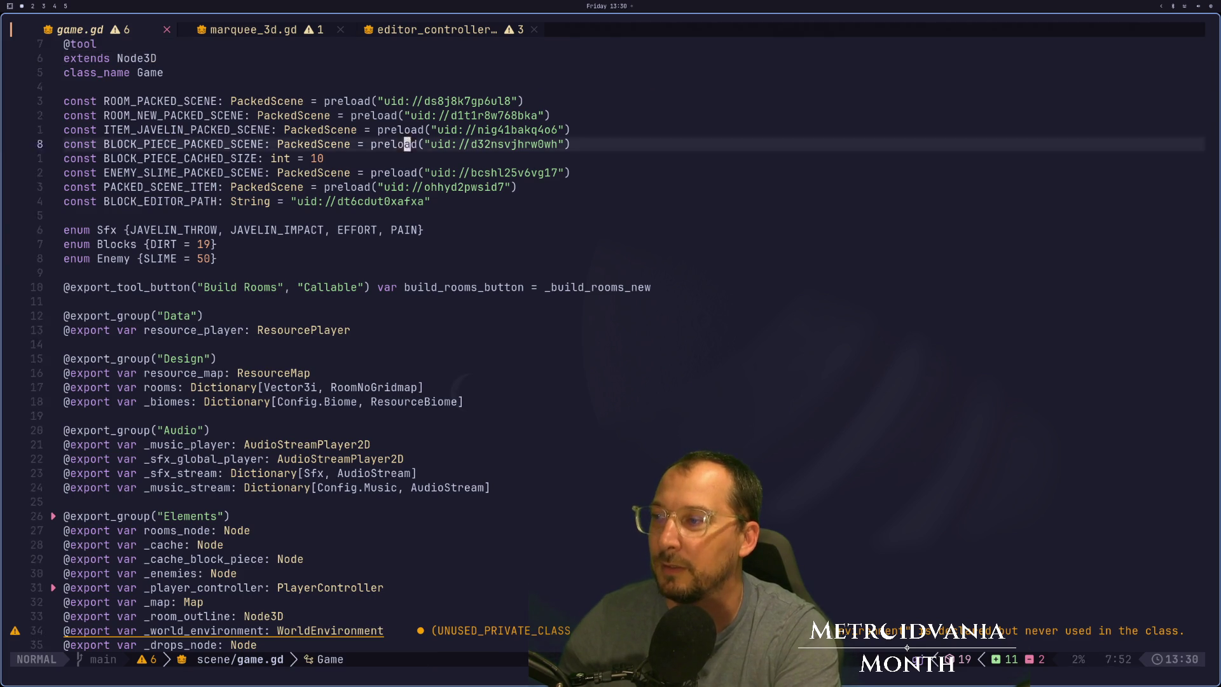
key(j)
key(j)
key(j)
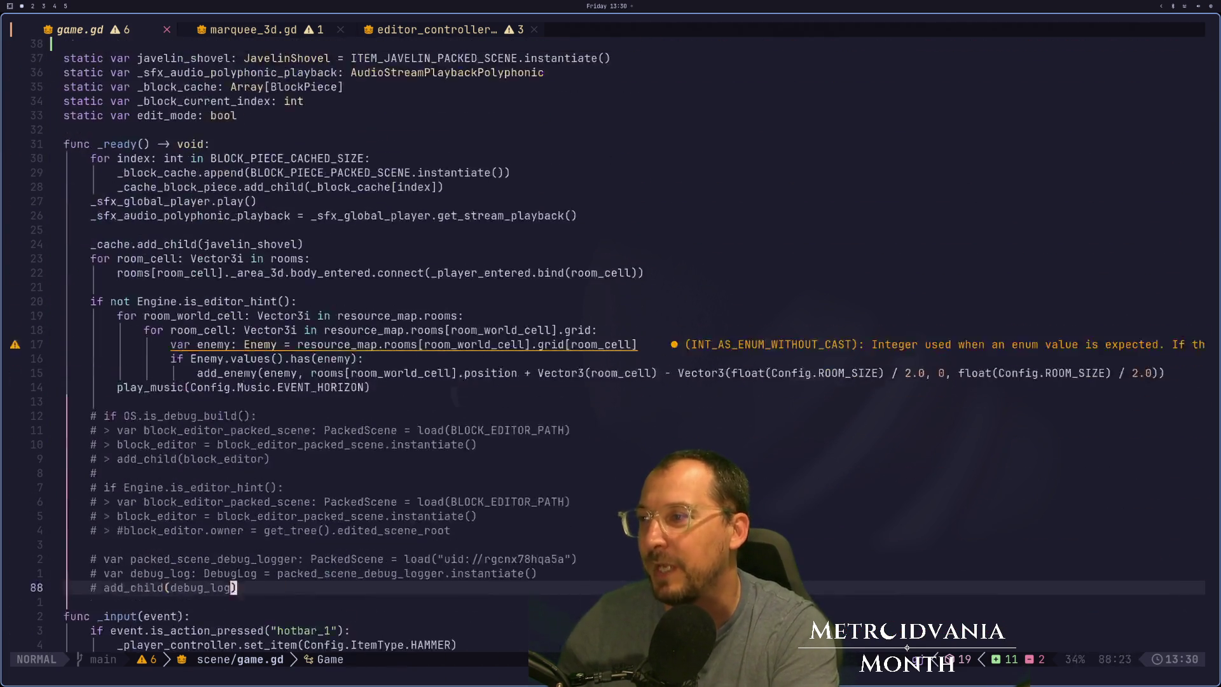
key(k)
key(k)
key(k)
key(k)
key(k)
key(k)
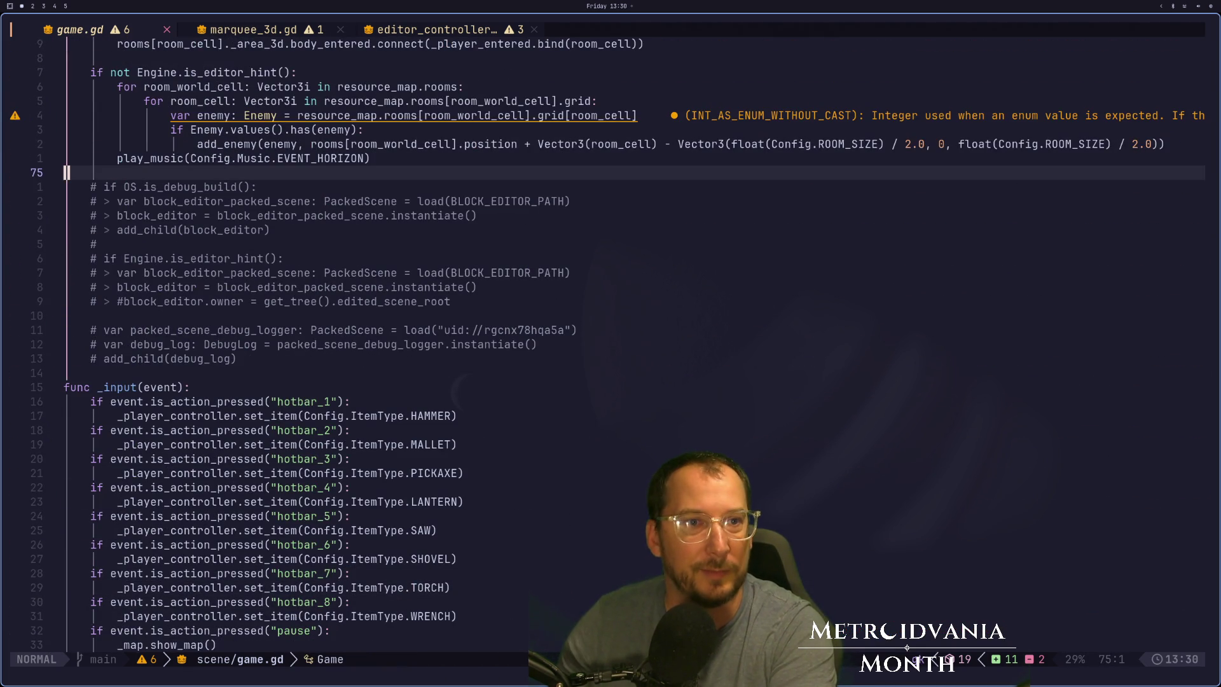
key(k)
key(k)
key(k)
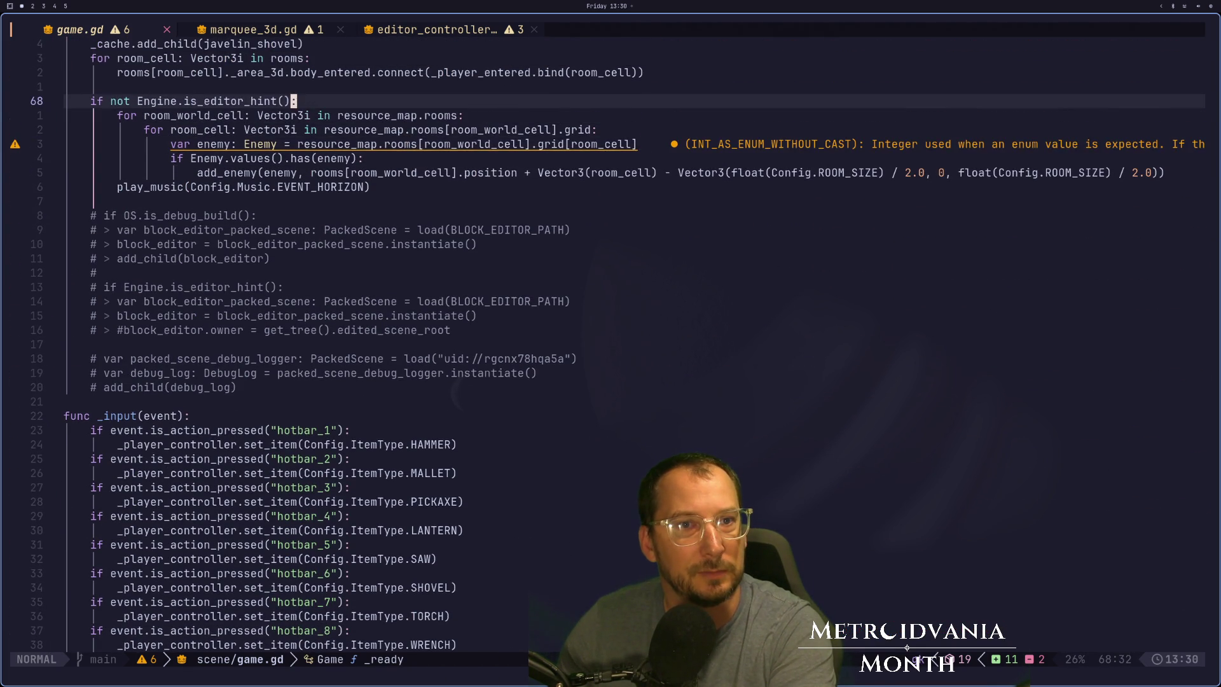
key(k)
key(k)
key(k)
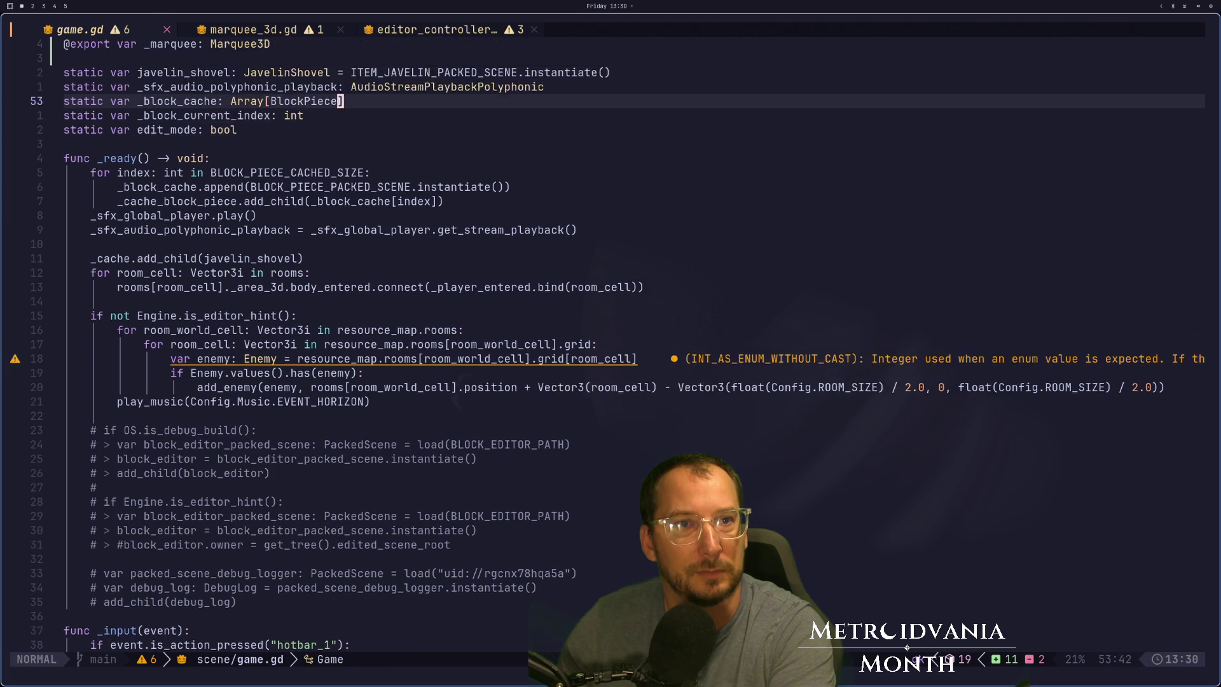
key(j)
key(j)
key(j)
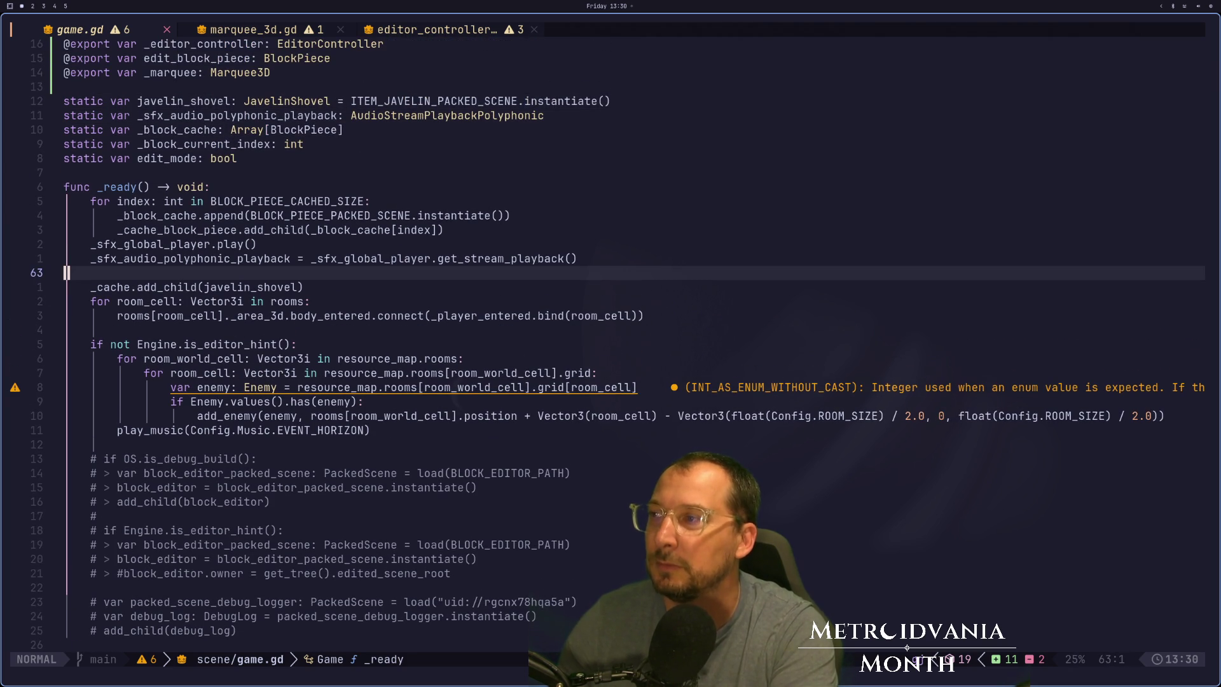
key(j)
key(j)
key(j)
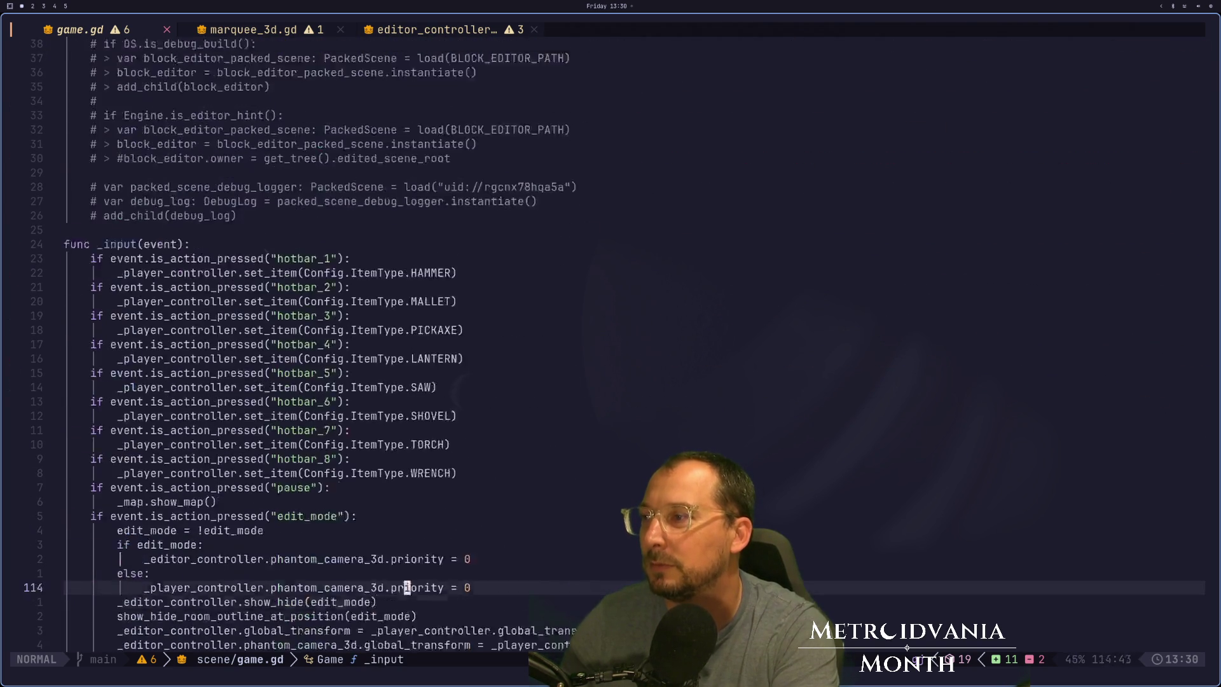
key(j)
key(j)
key(j)
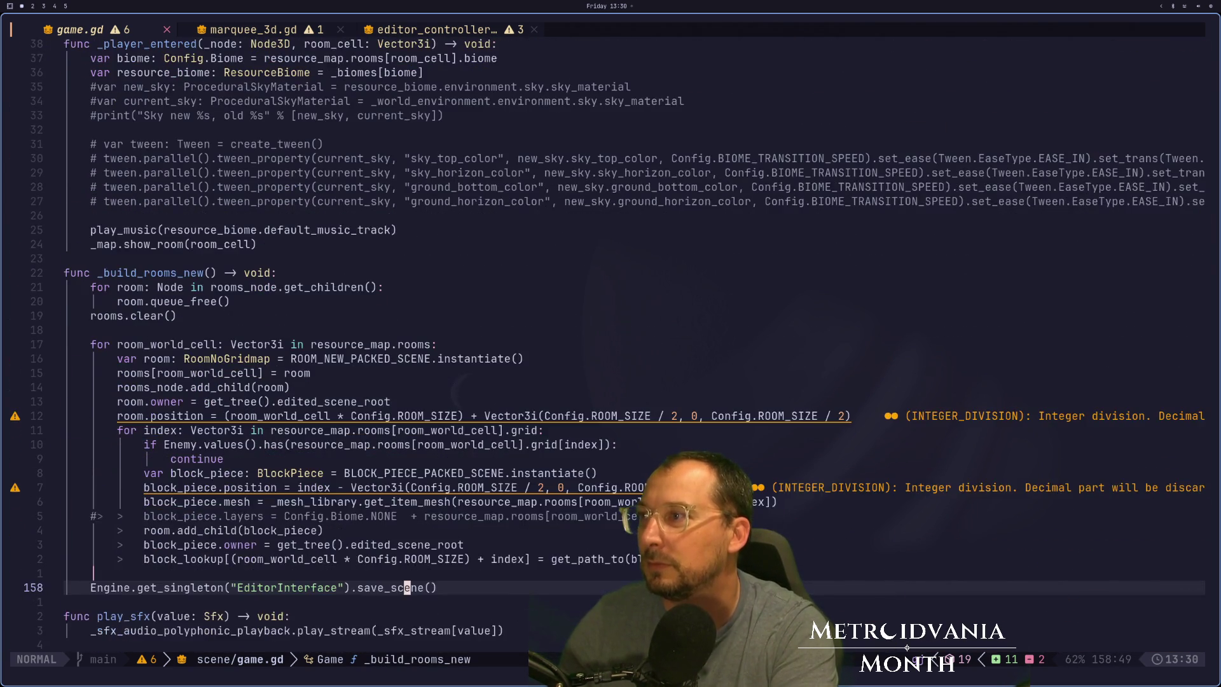
text(j)
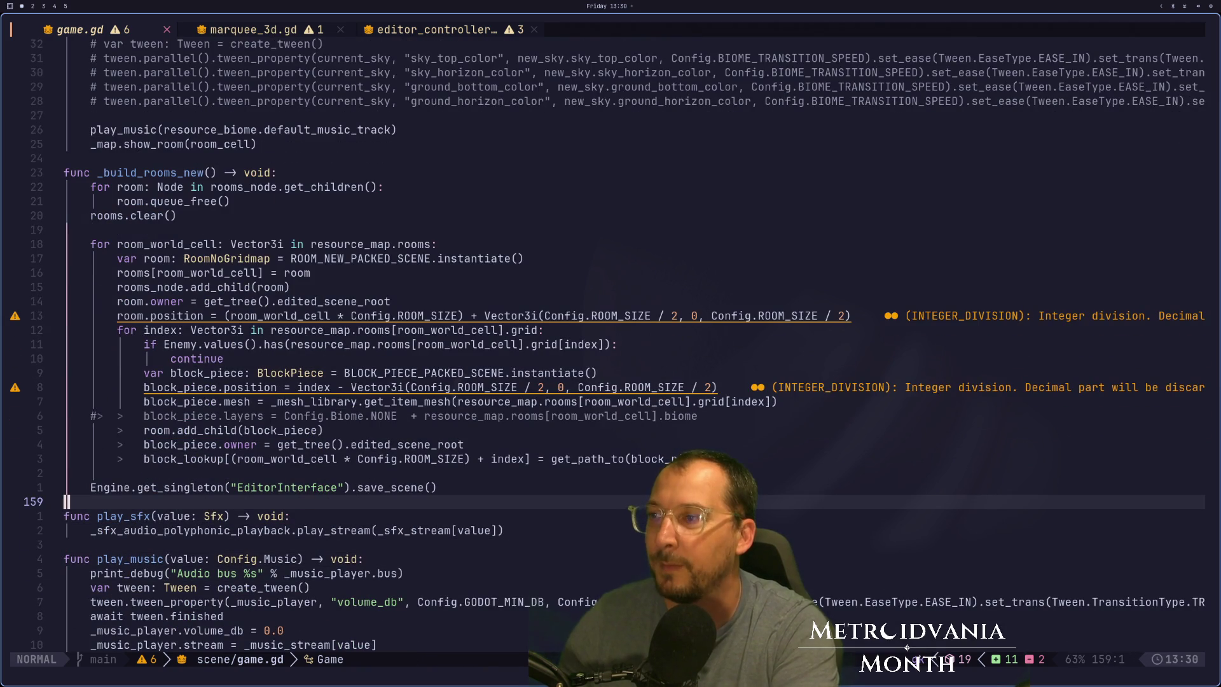
text(:w)
key(Return)
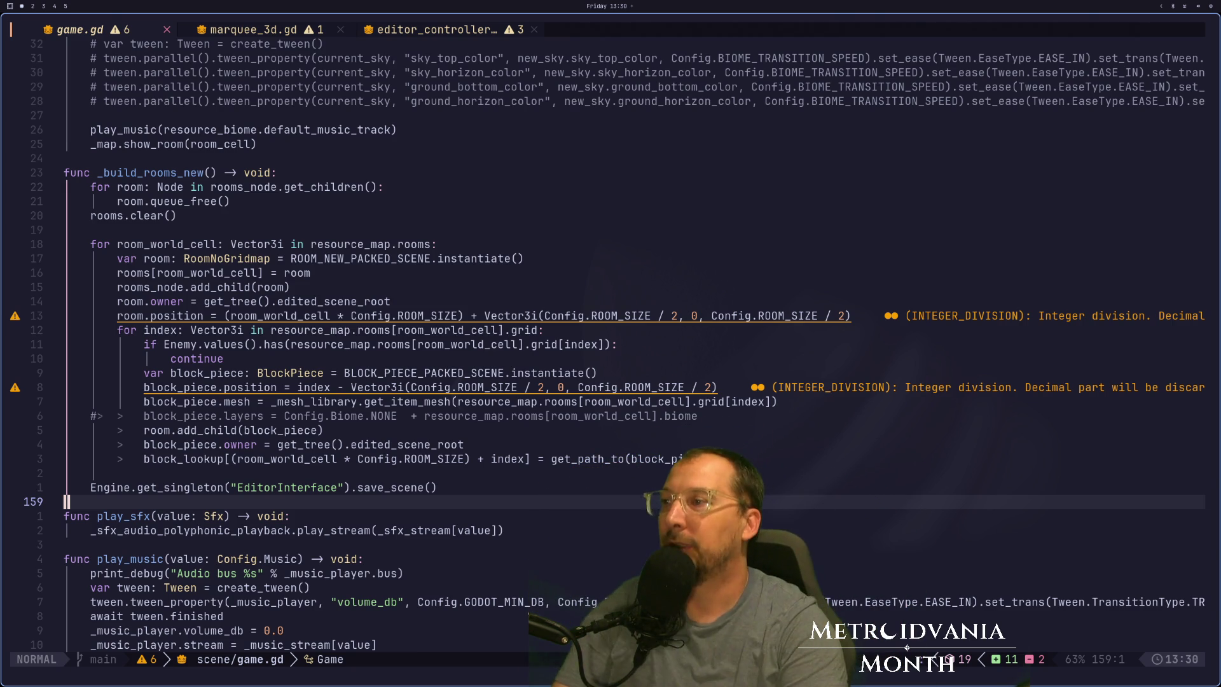
Glance at Godot, then open marquee_3d.gd and scroll to its _refresh function.
key(alt+Tab)
key(alt+Tab)
key(alt+Tab)
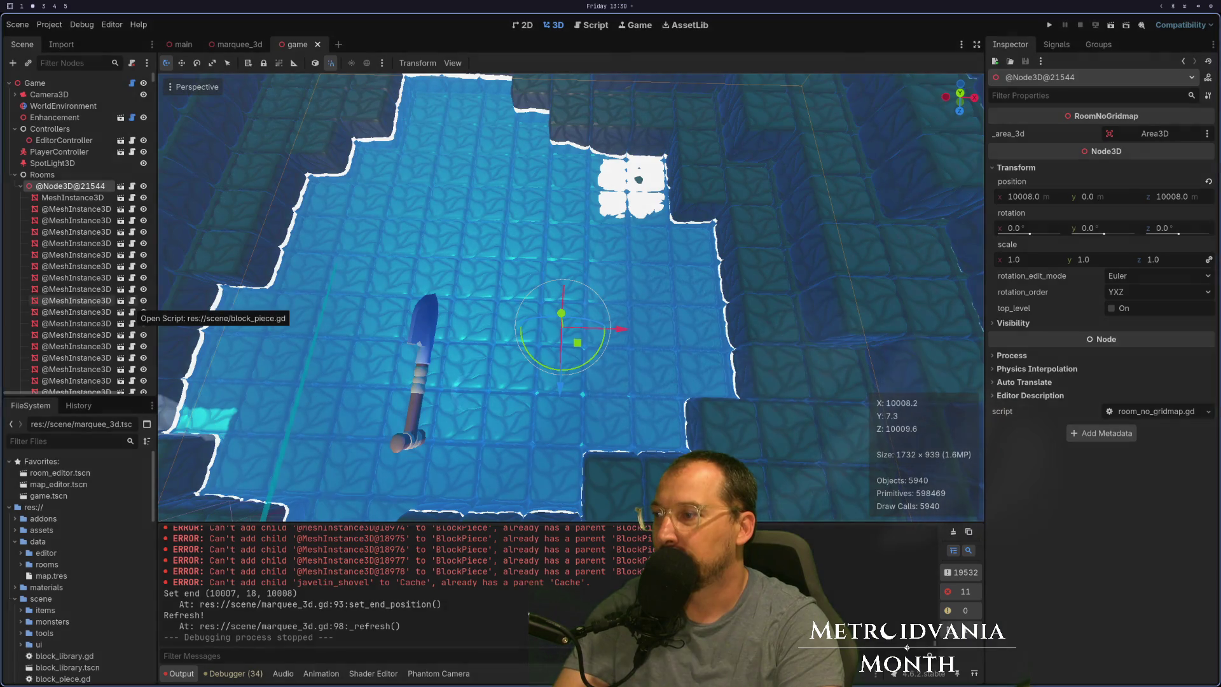
key(alt+Tab)
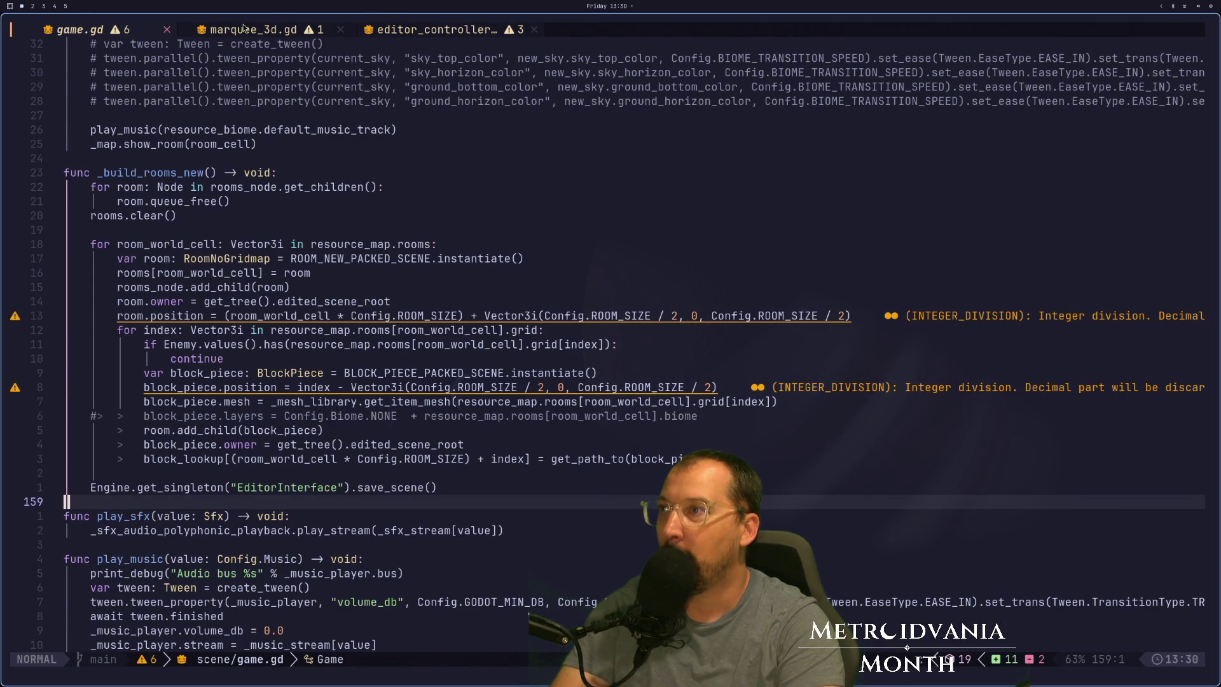
click(244, 28)
scroll(208, 478, down, 4)
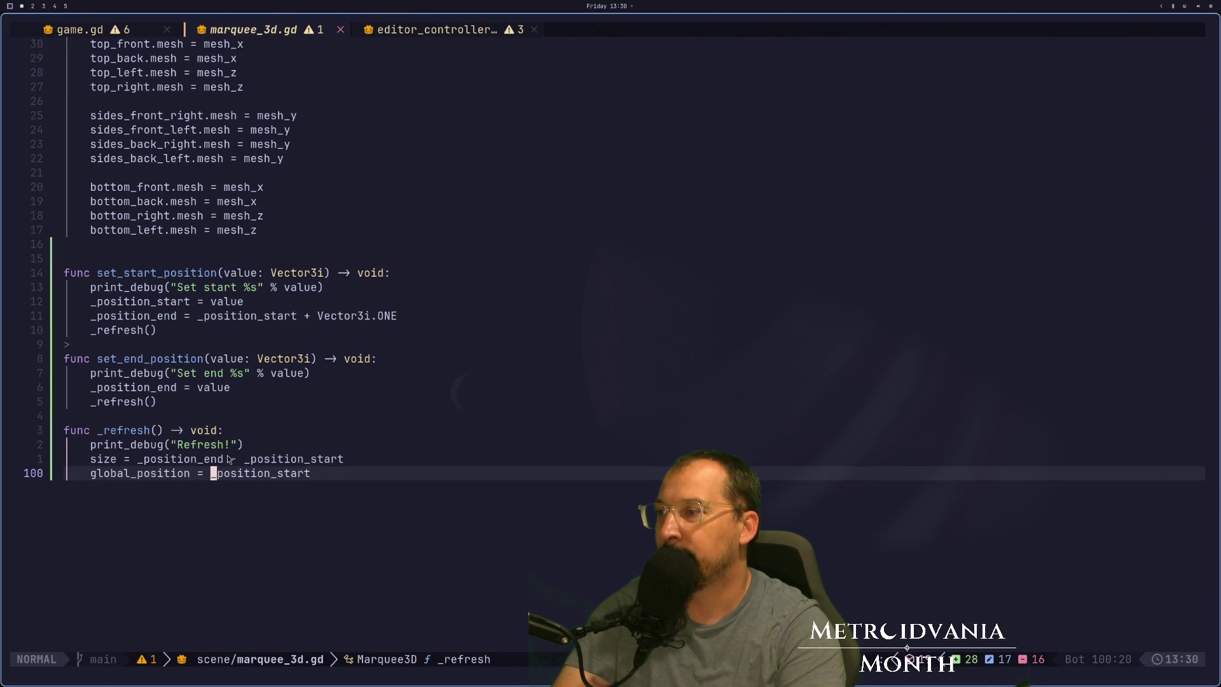
Delete the print_debug lines in marquee_3d.gd's set_start_position and set_end_position.
key(v)
key(e)
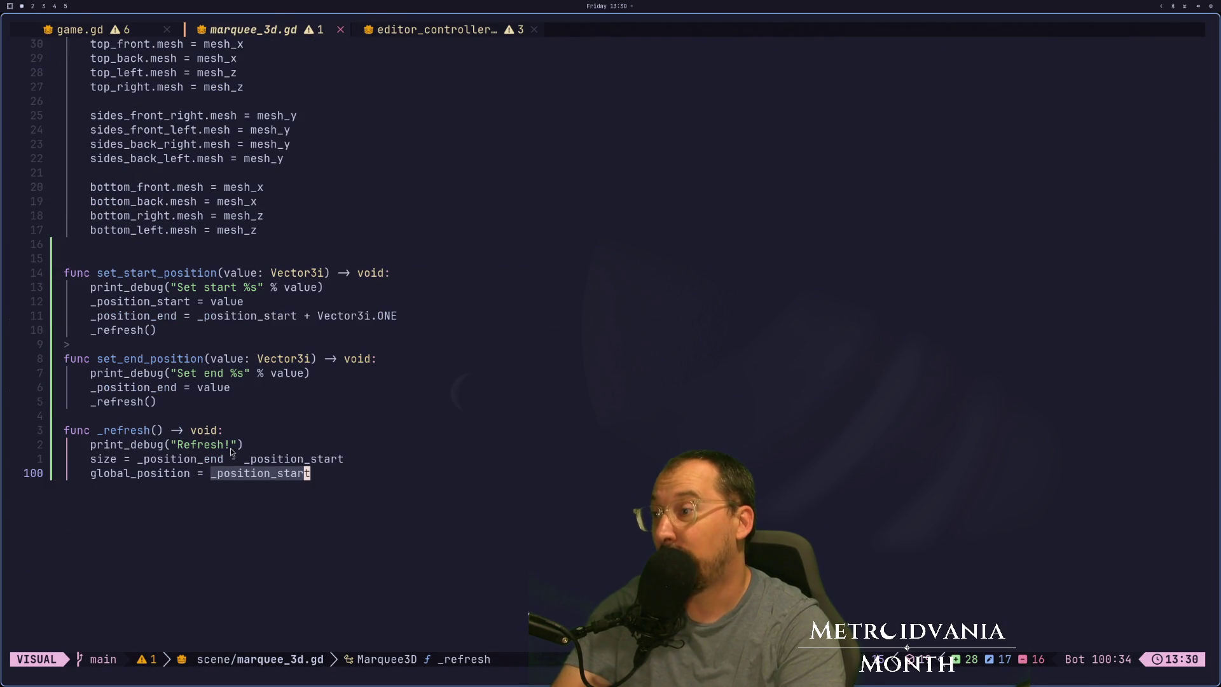
click(180, 444)
click(187, 459)
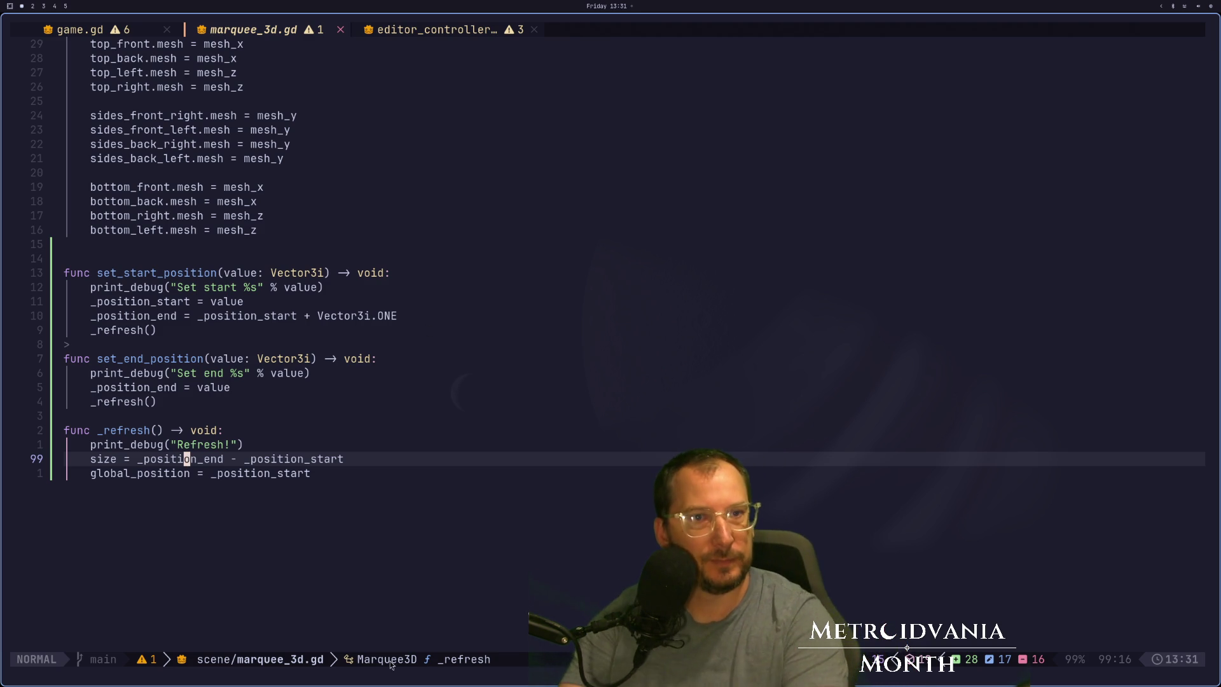
key(super+shift+4)
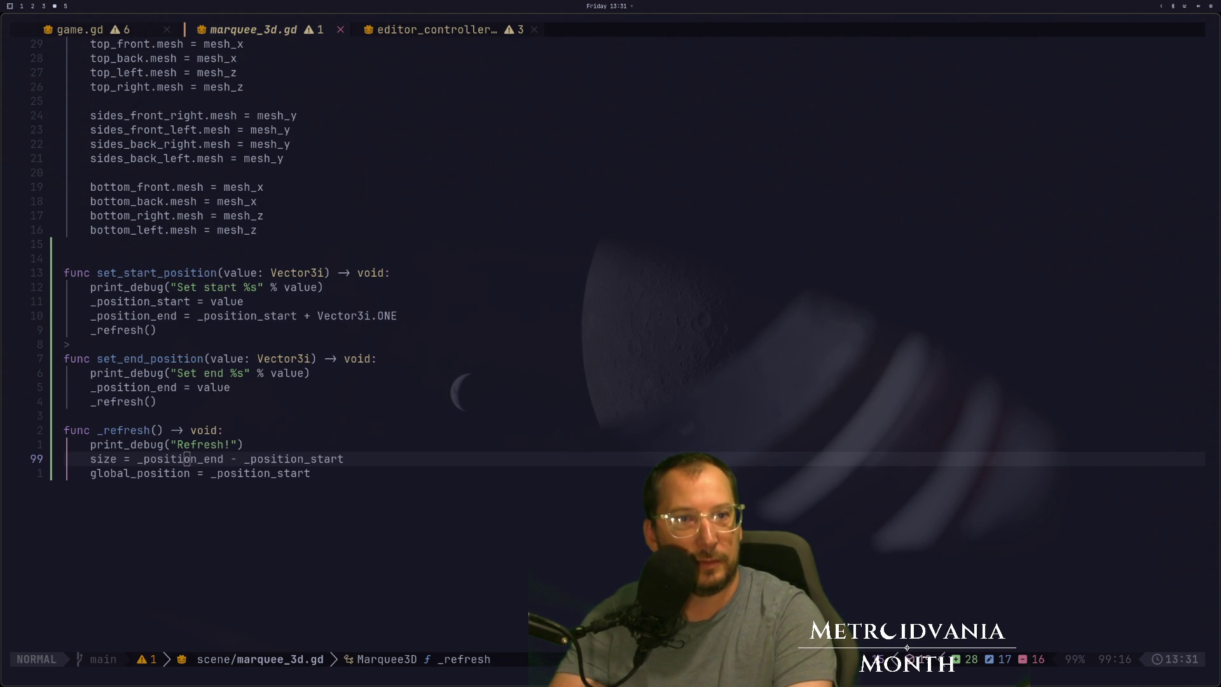
key(super+1)
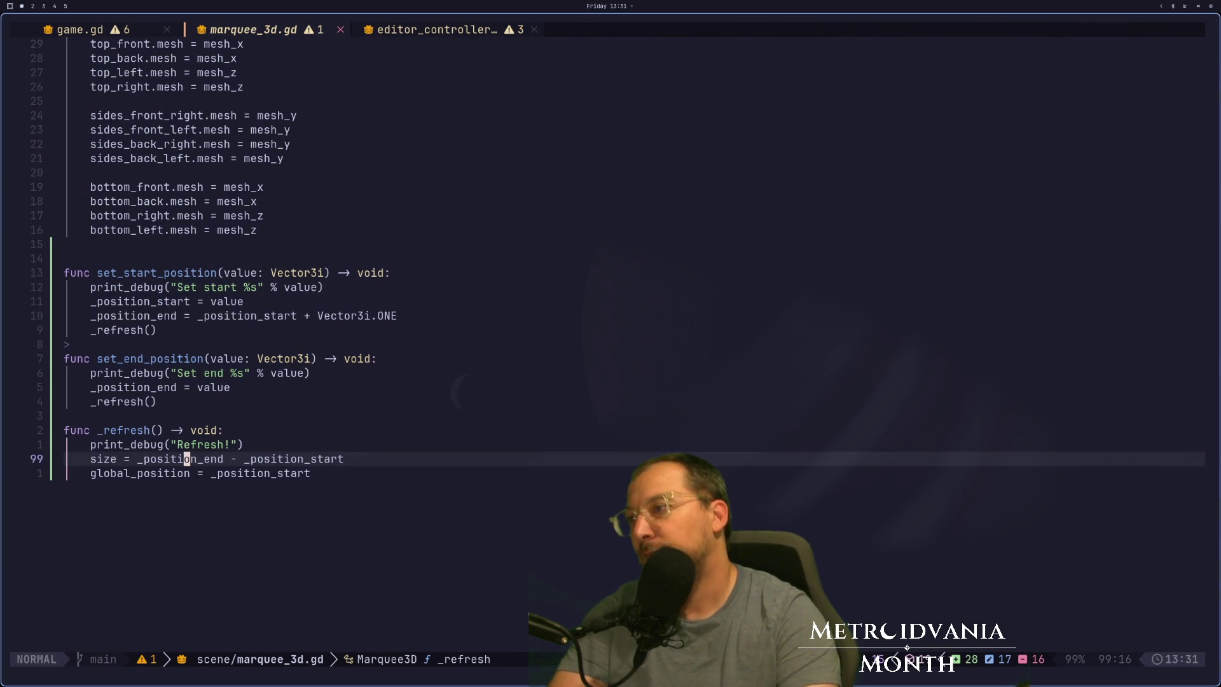
key(k)
key(k)
key(k)
key(k)
key(k)
key(k)
key(d)
key(d)
key(k)
key(k)
key(k)
key(j)
key(j)
key(j)
key(j)
key(d)
key(d)
Save, remove the print_debug line from _refresh, and save marquee_3d.gd again.
text(:w)
key(Return)
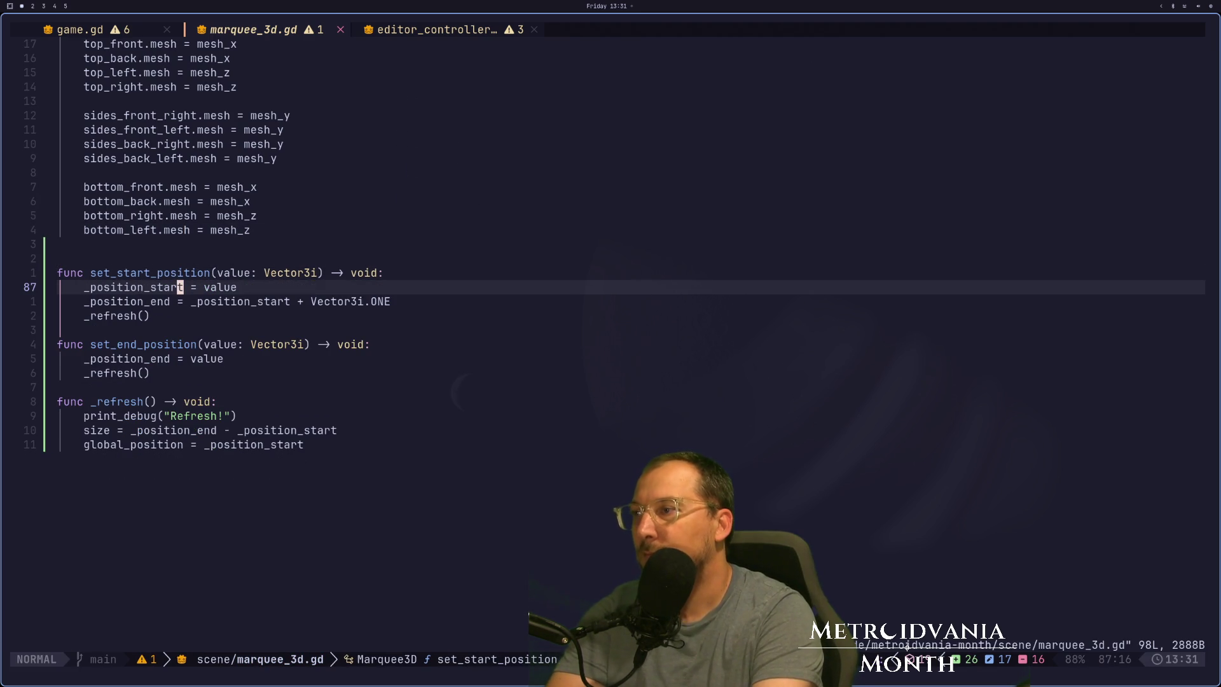
key(j)
key(j)
key(j)
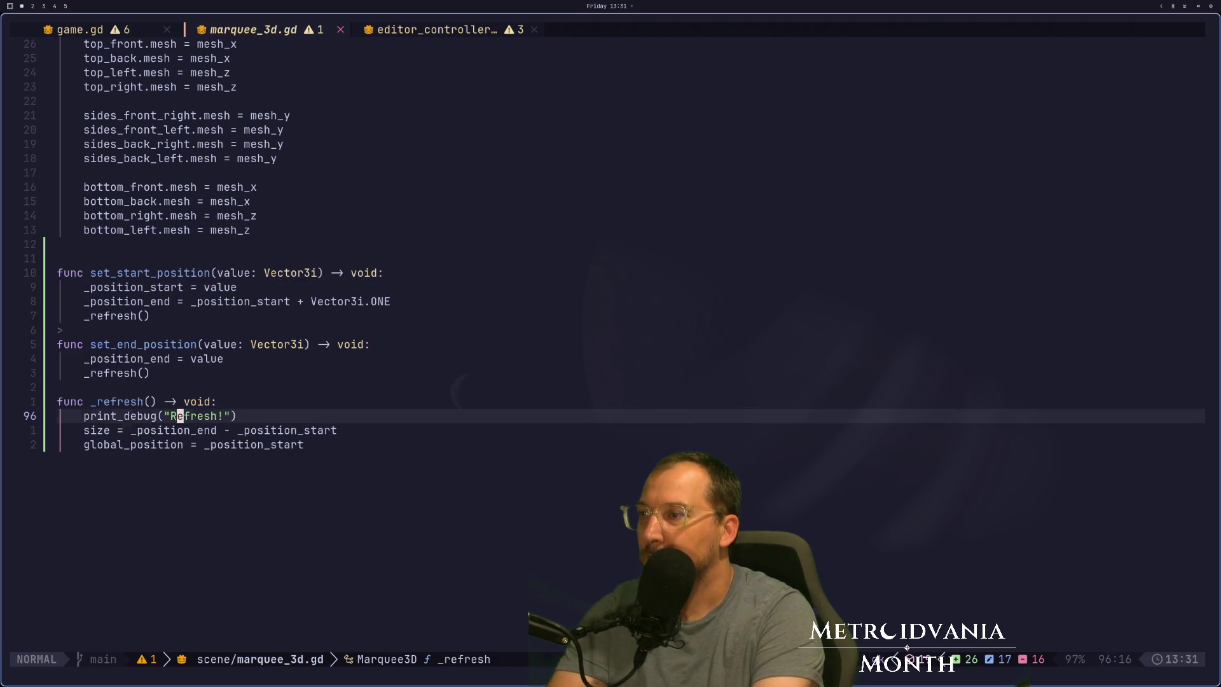
key(d)
key(d)
text(:w)
key(Return)
Check the Godot scene, then go back to the game.gd tab in Neovim.
key(super+2)
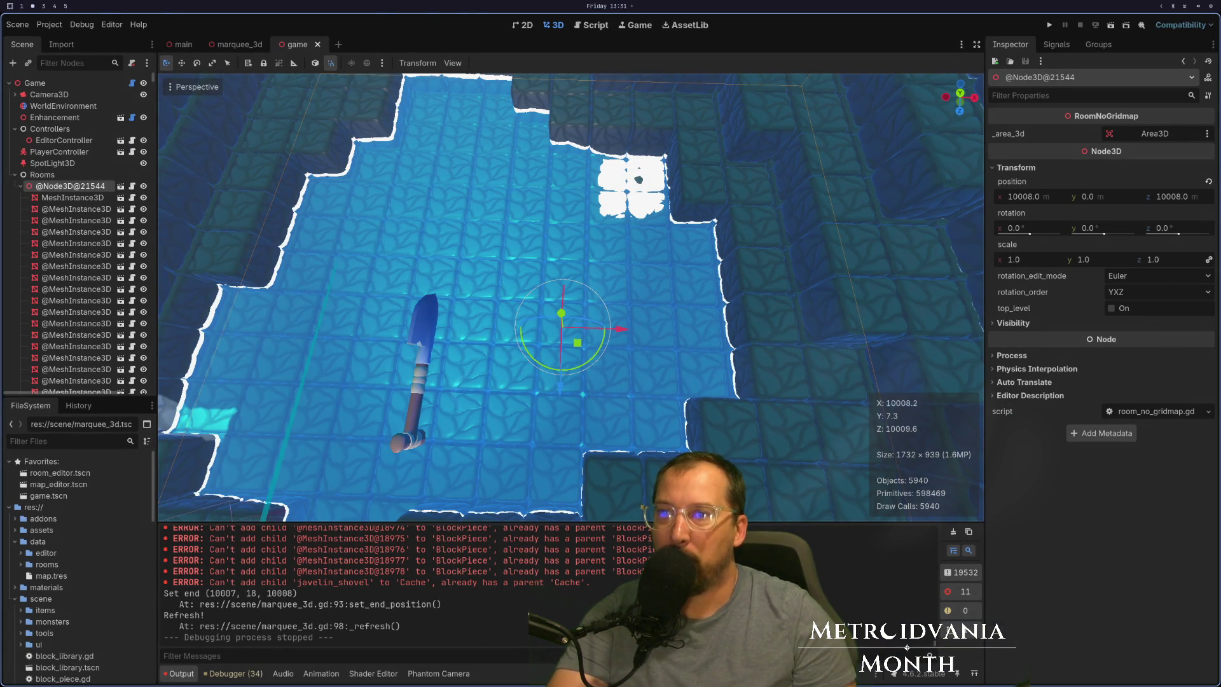
key(super+1)
key(super+2)
key(super+1)
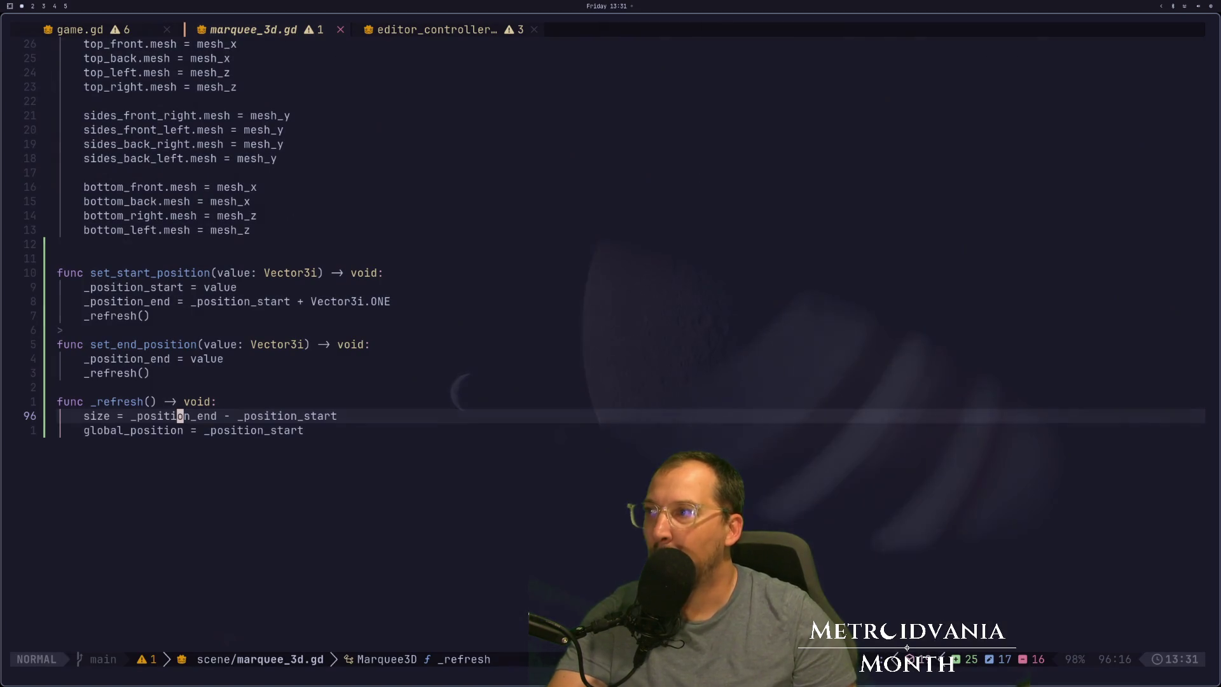
click(130, 36)
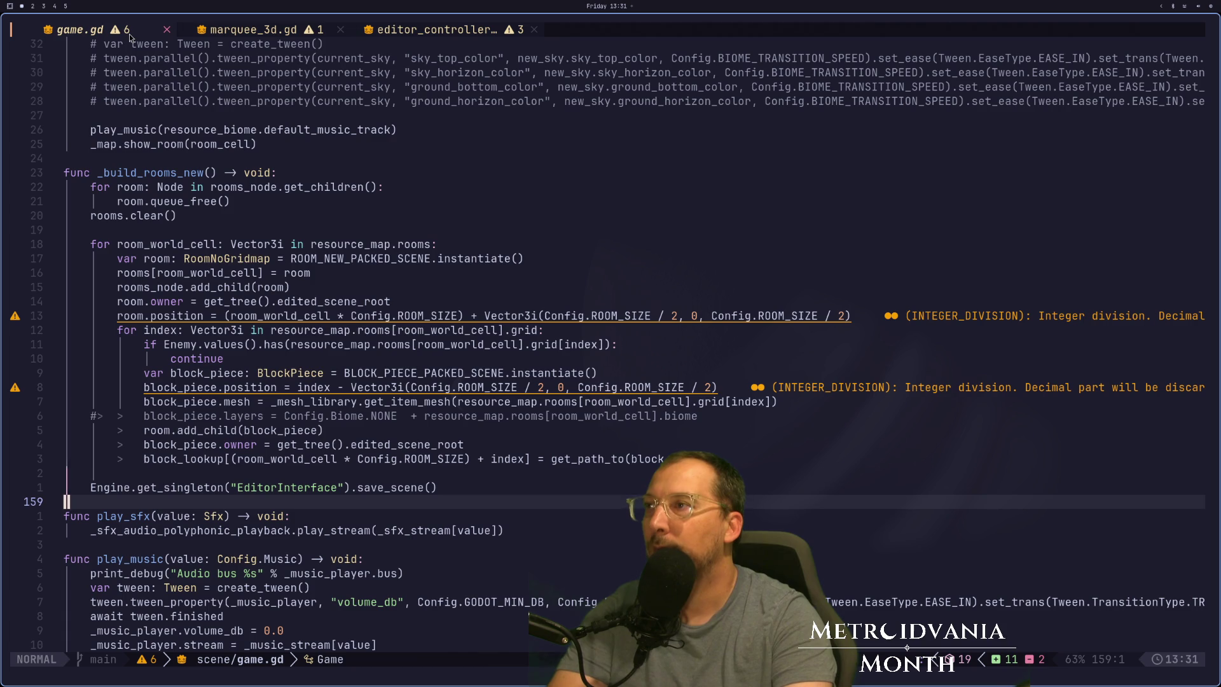
scroll(214, 176, down, 1)
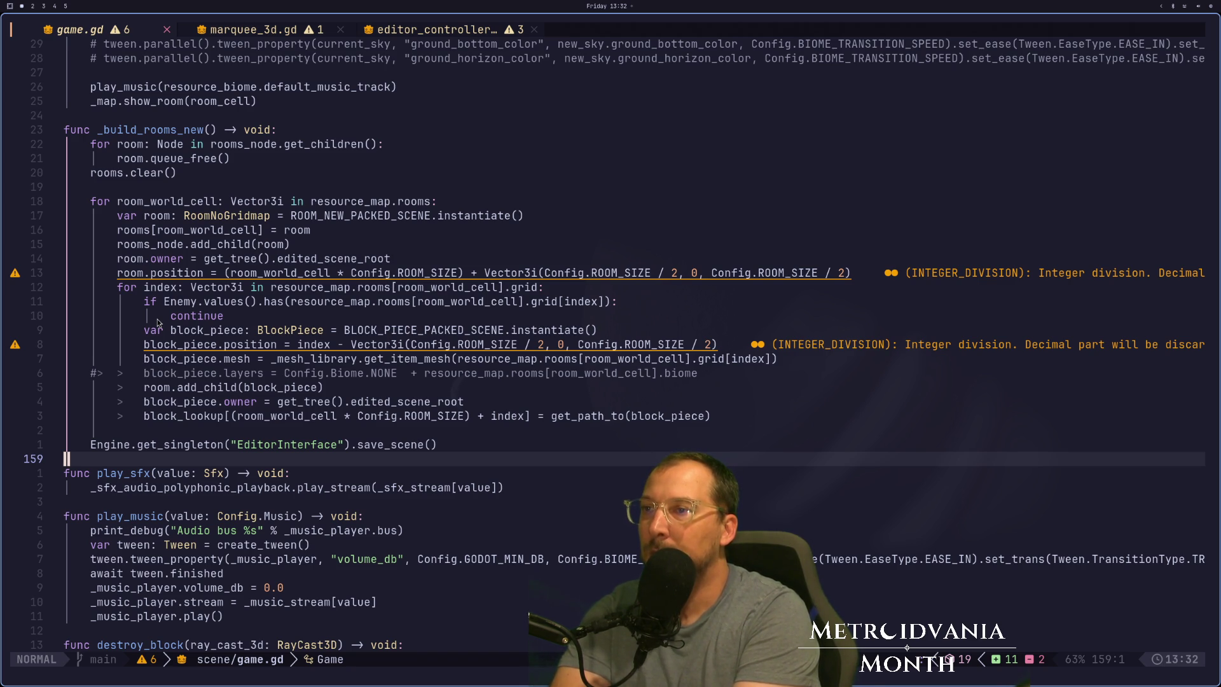
key(super+2)
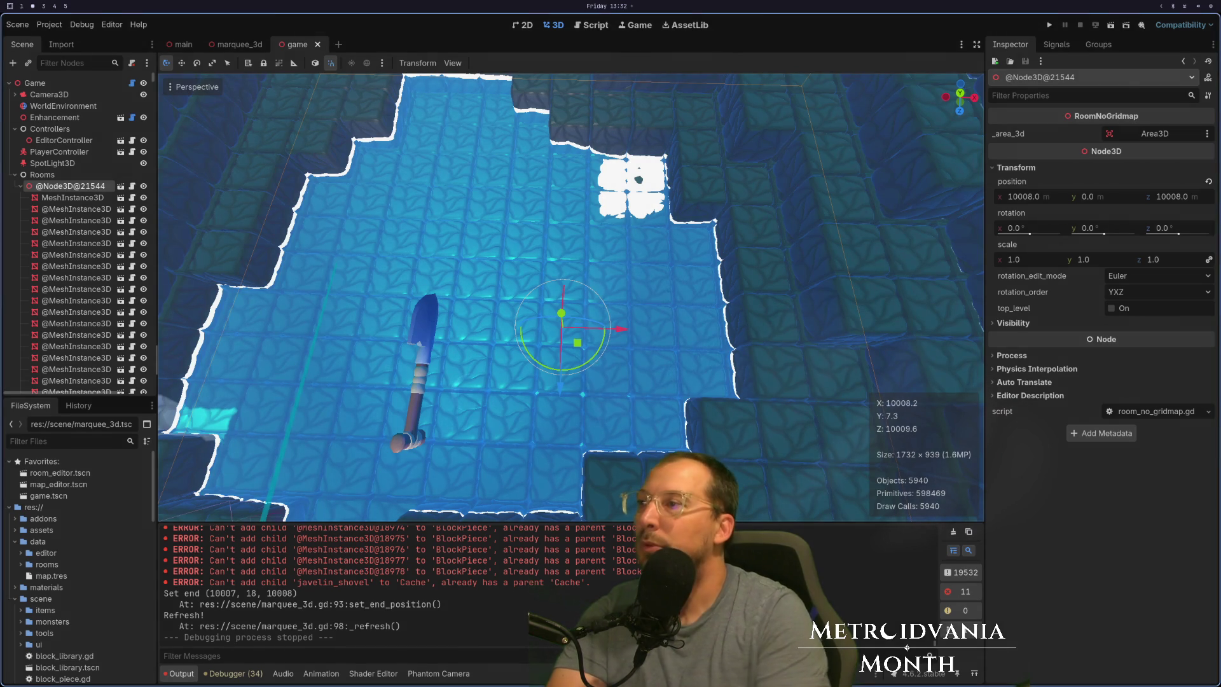
click(71, 197)
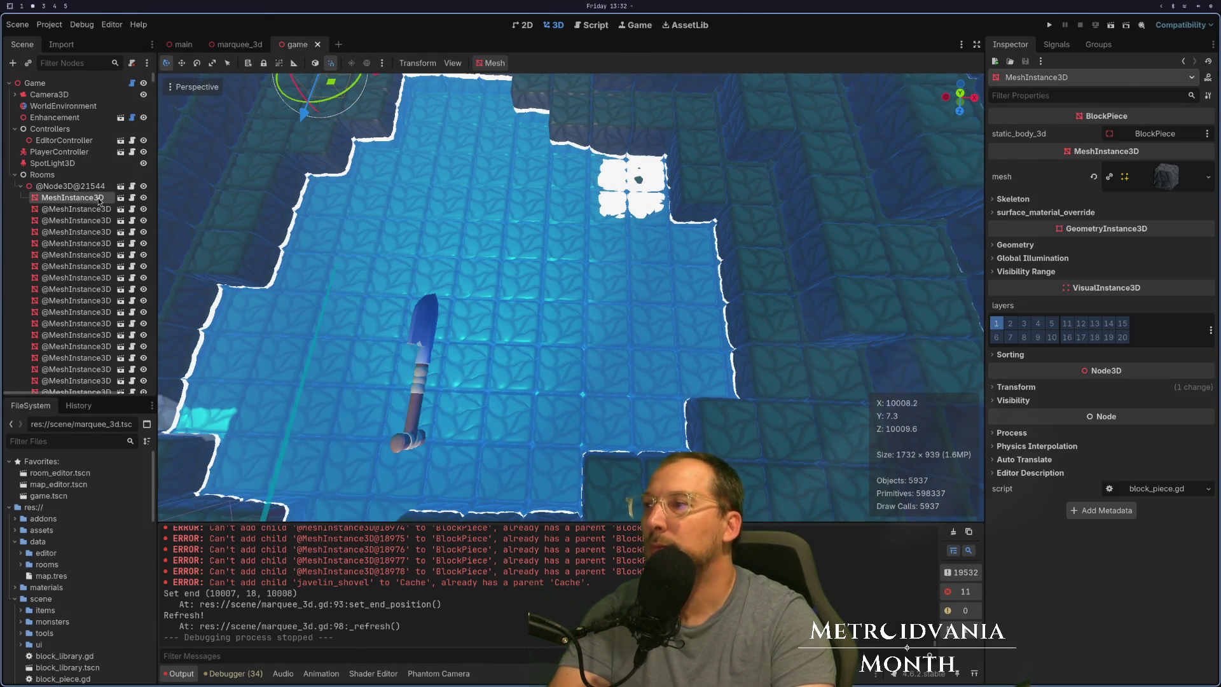
click(1011, 386)
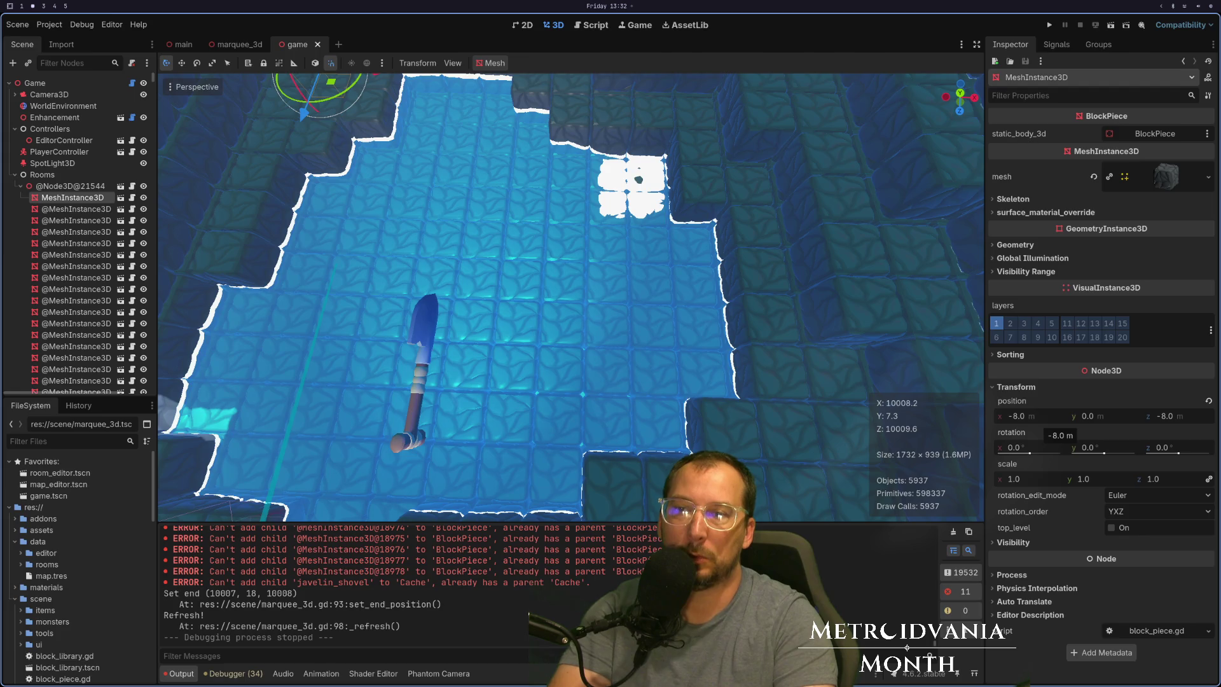
key(super+1)
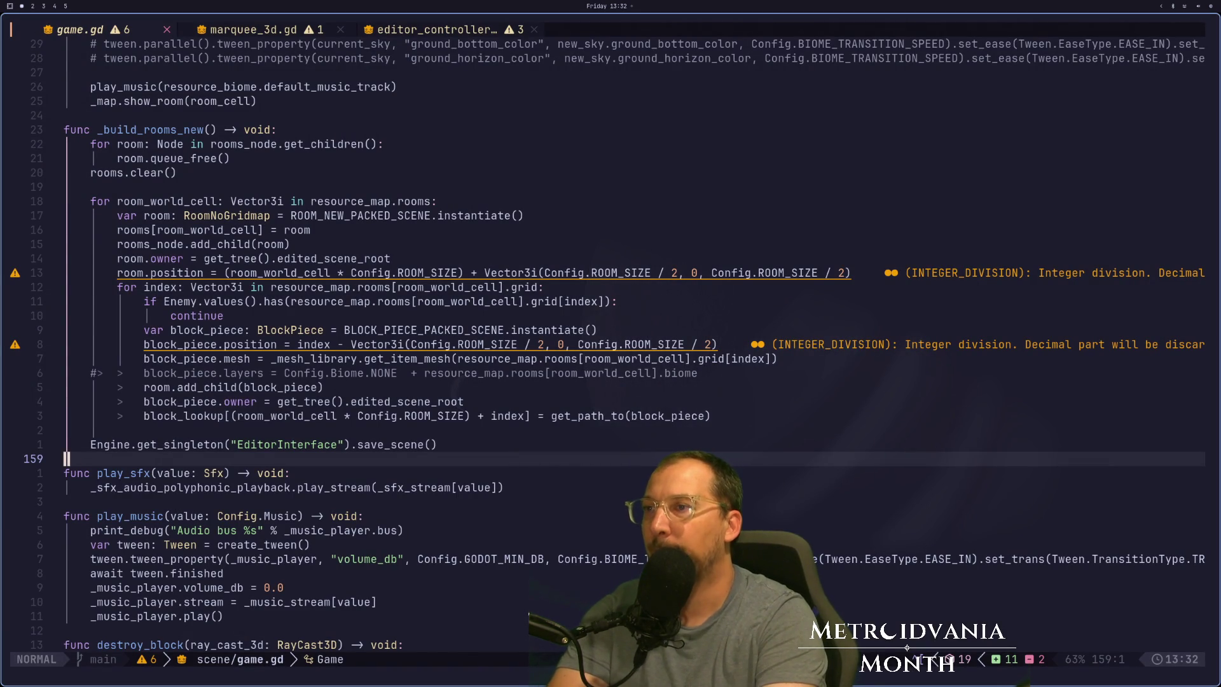
Remove the halving from room.position's x and z Config.ROOM_SIZE offsets.
key(k)
key(k)
key(k)
key(9)
key(k)
key(k)
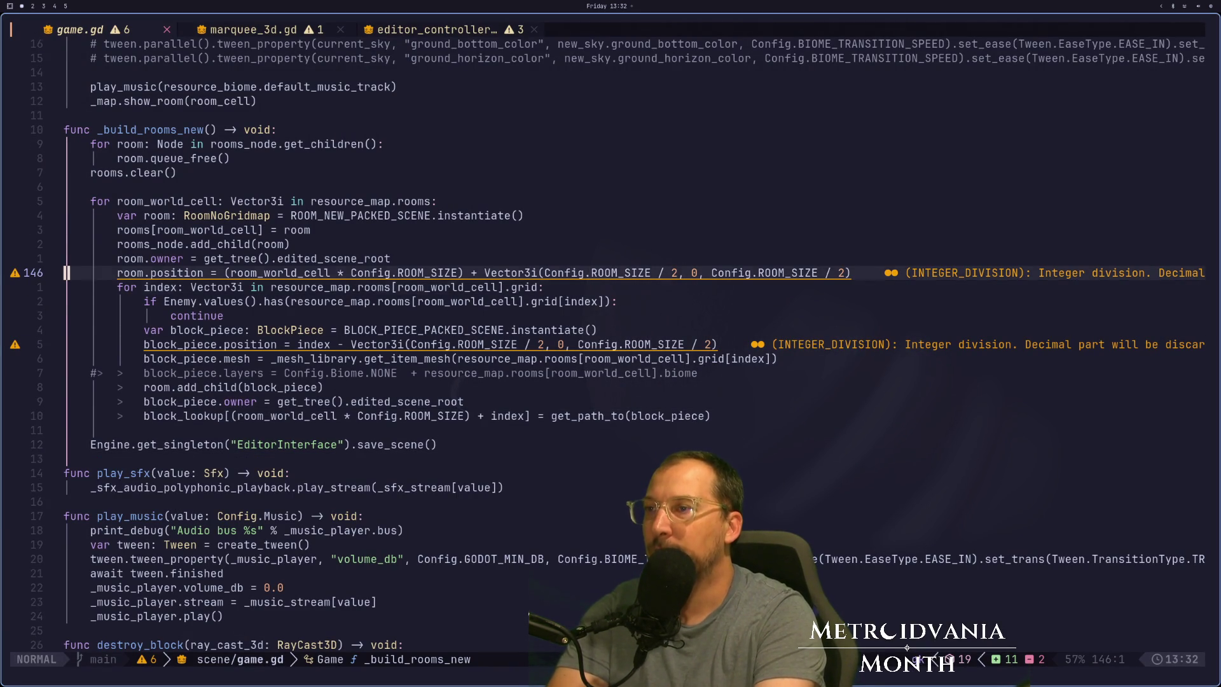
key(f)
key(s)
key(w)
key(w)
key(w)
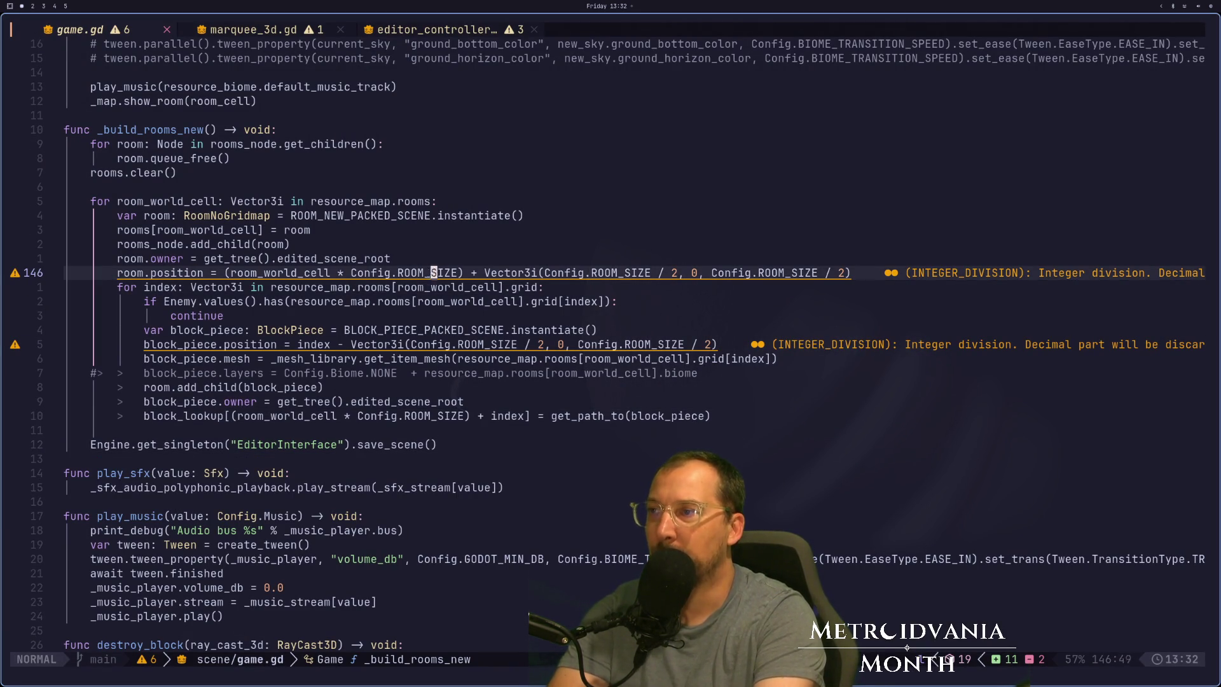
key(a)
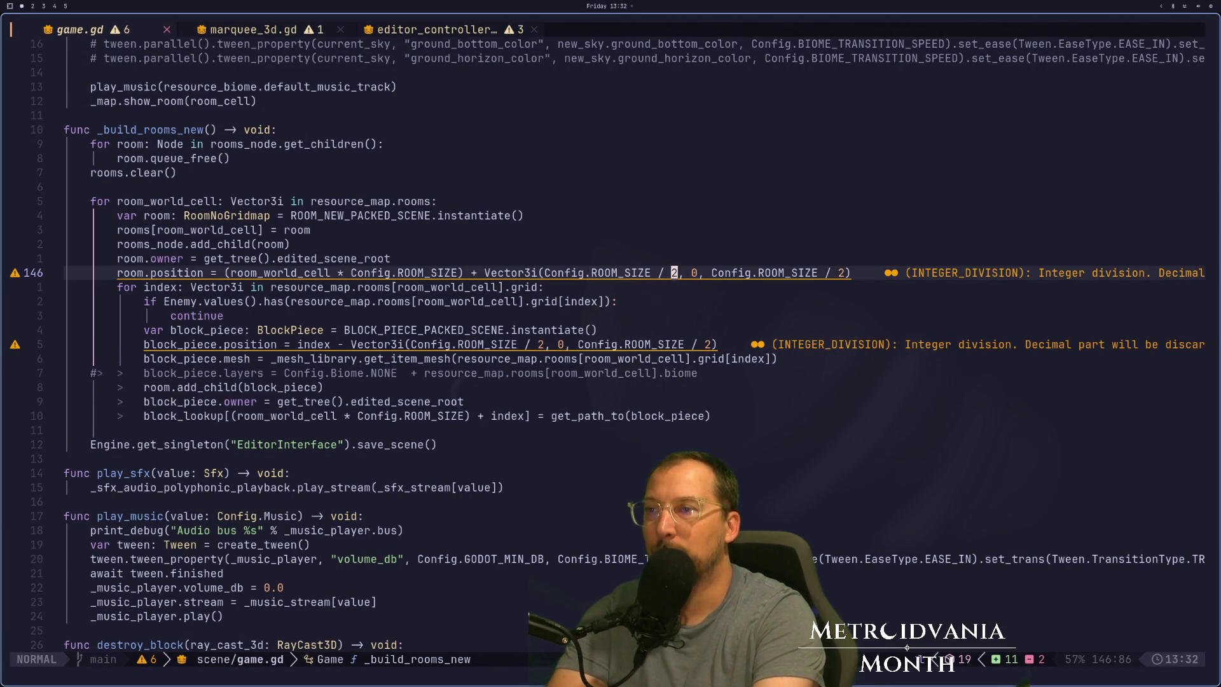
key(Delete)
key(BackSpace)
key(BackSpace)
key(BackSpace)
key(Escape)
key(w)
key(w)
key(w)
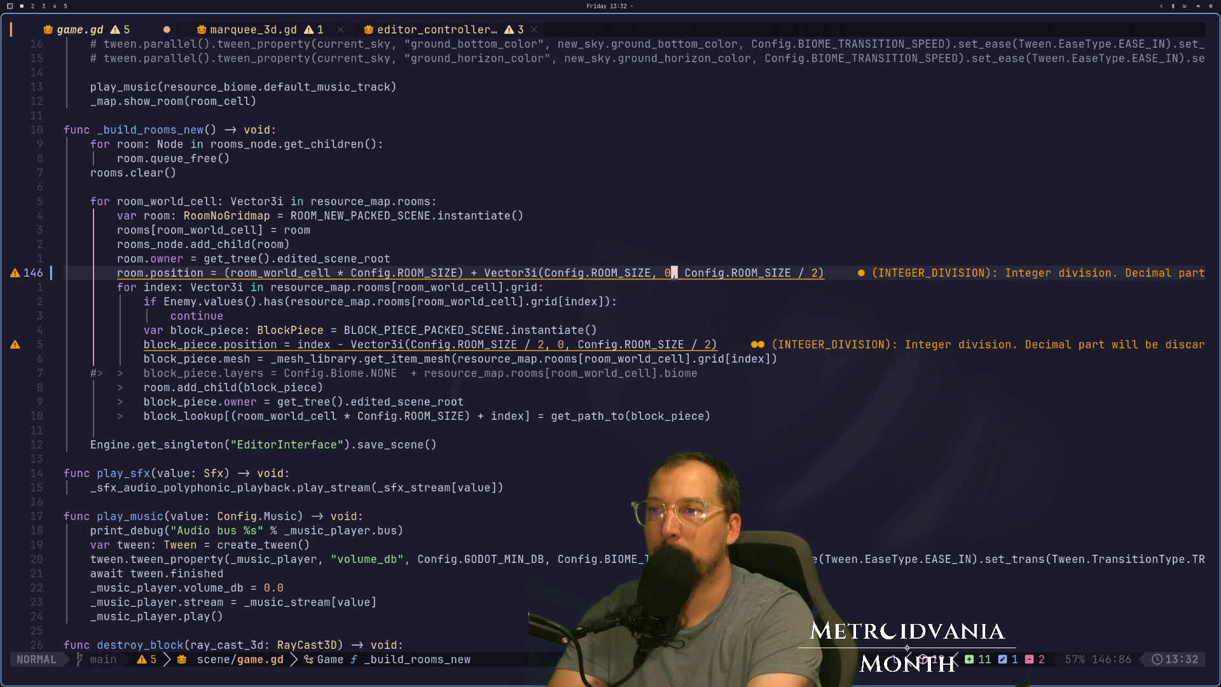
key(a)
key(BackSpace)
key(BackSpace)
key(BackSpace)
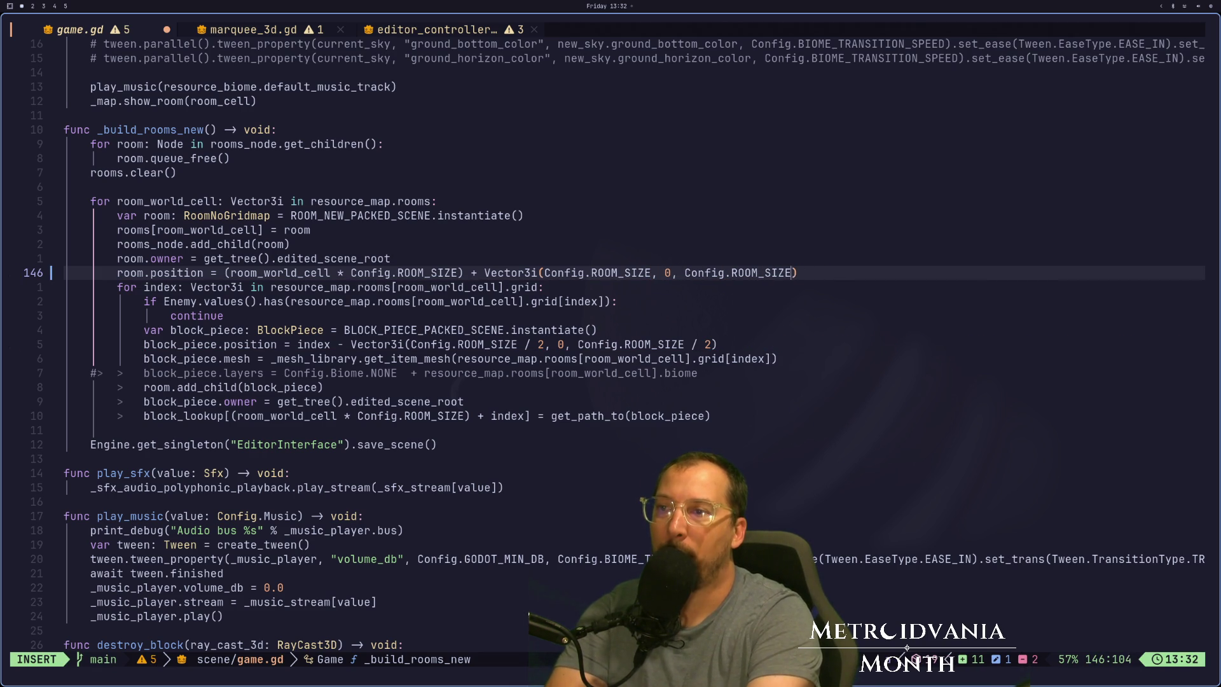
key(Escape)
Remove the halving from block_piece.position's x and z Config.ROOM_SIZE offsets.
key(j)
key(j)
key(j)
key(j)
key($)
key(i)
key(BackSpace)
key(BackSpace)
key(BackSpace)
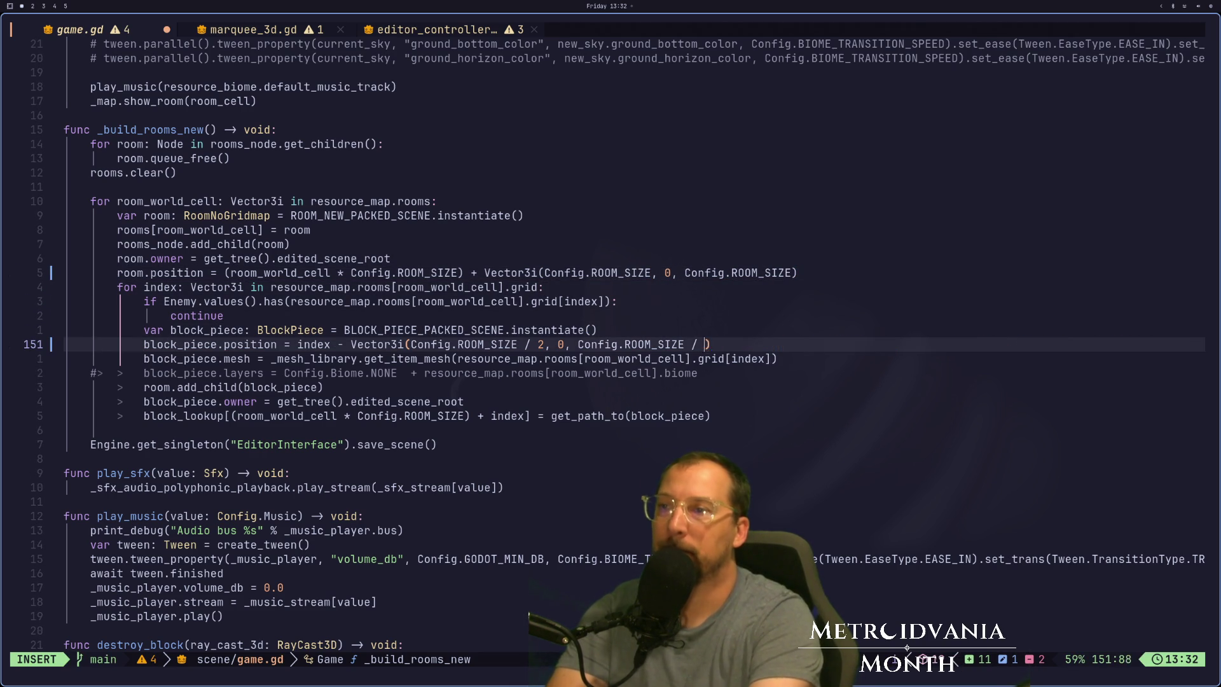
key(Escape)
key(h)
key(h)
key(h)
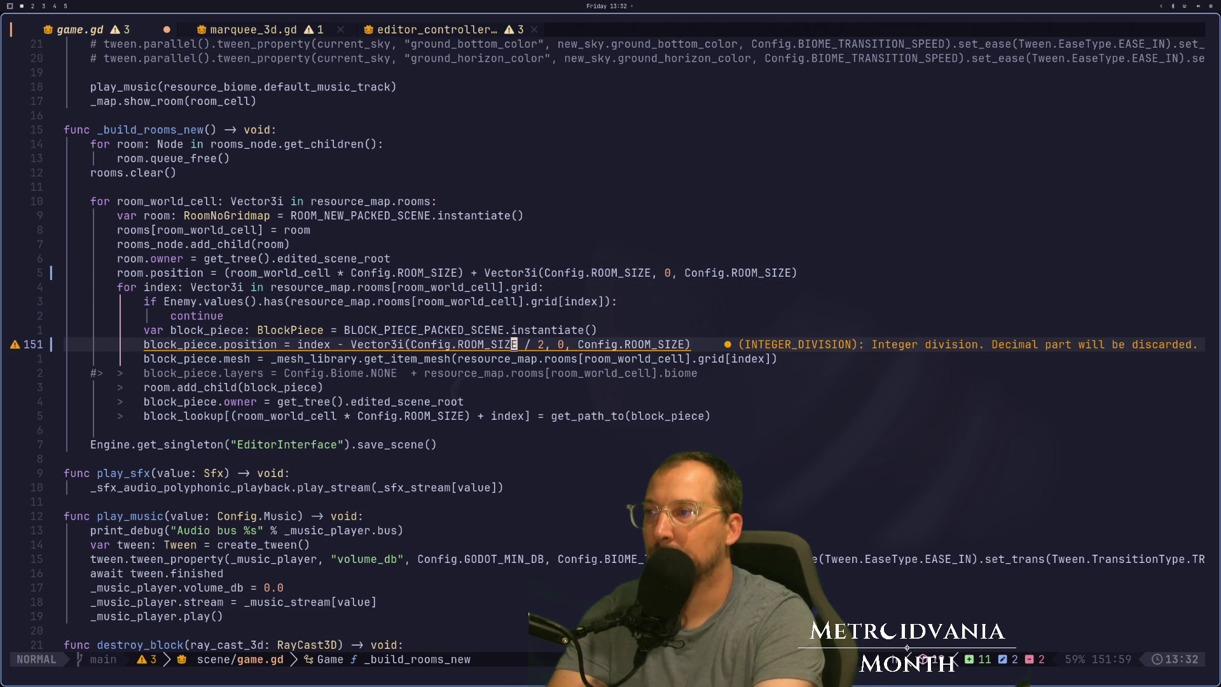
key(l)
key(x)
key(x)
key(x)
key(i)
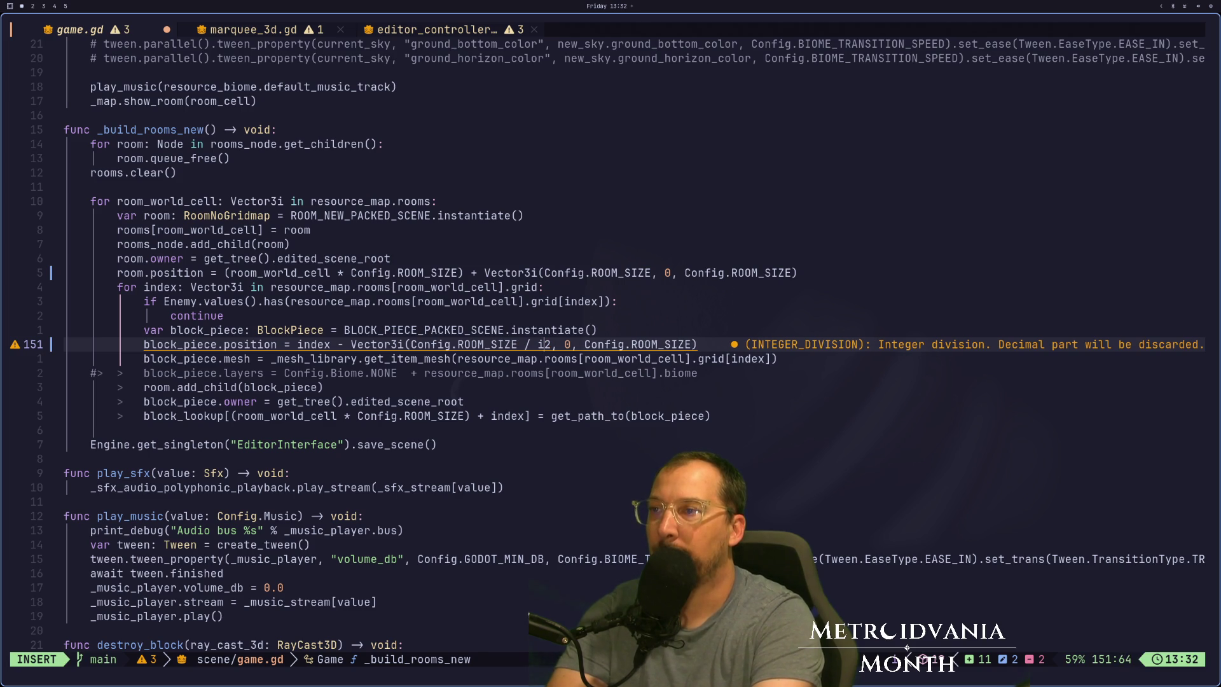
key(Delete)
key(Escape)
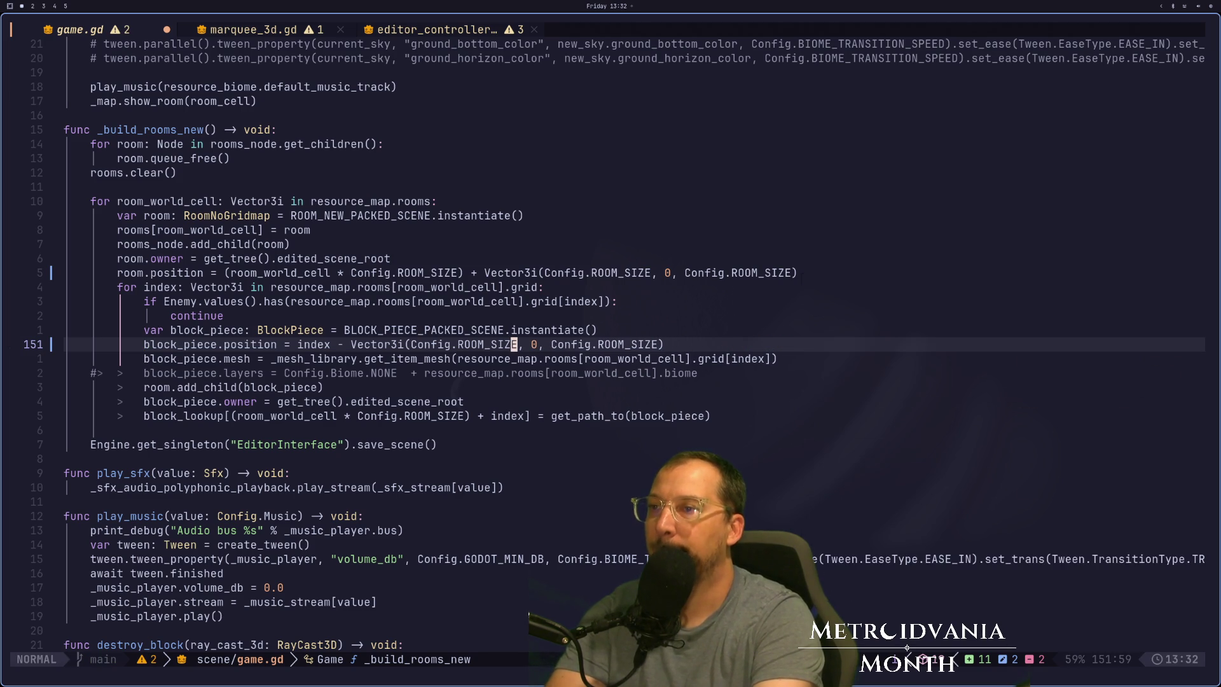
Save game.gd with :w and switch to the Godot workspace.
key(colon)
text(w)
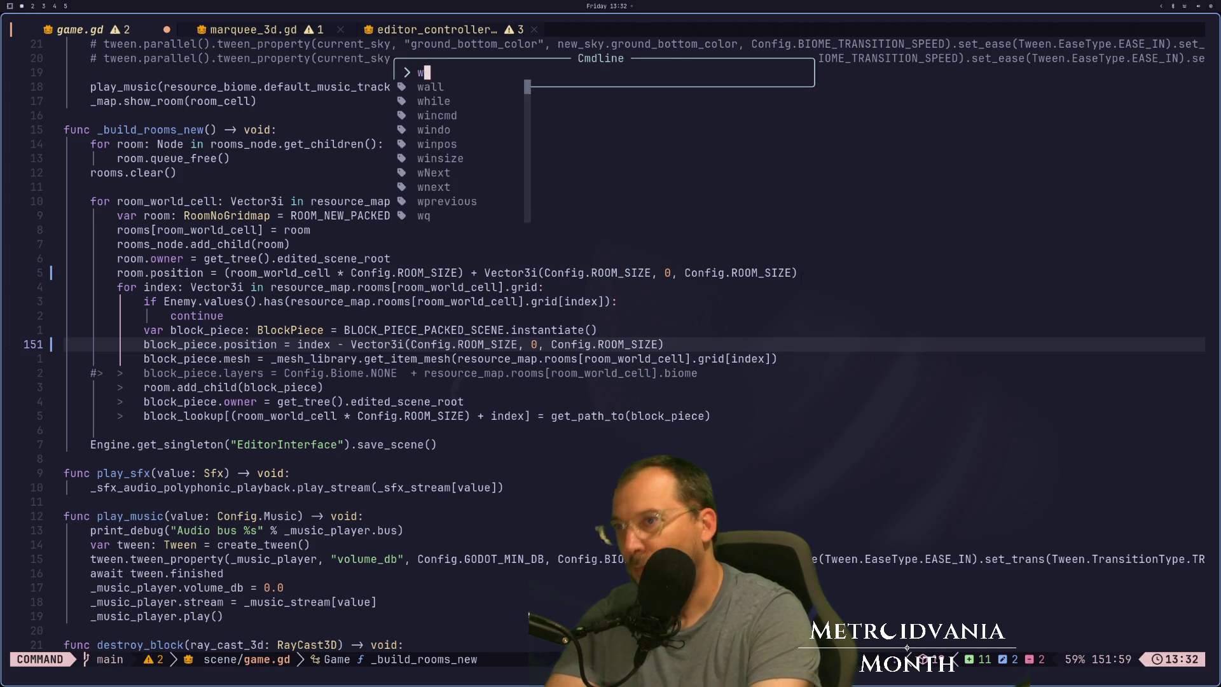
key(Return)
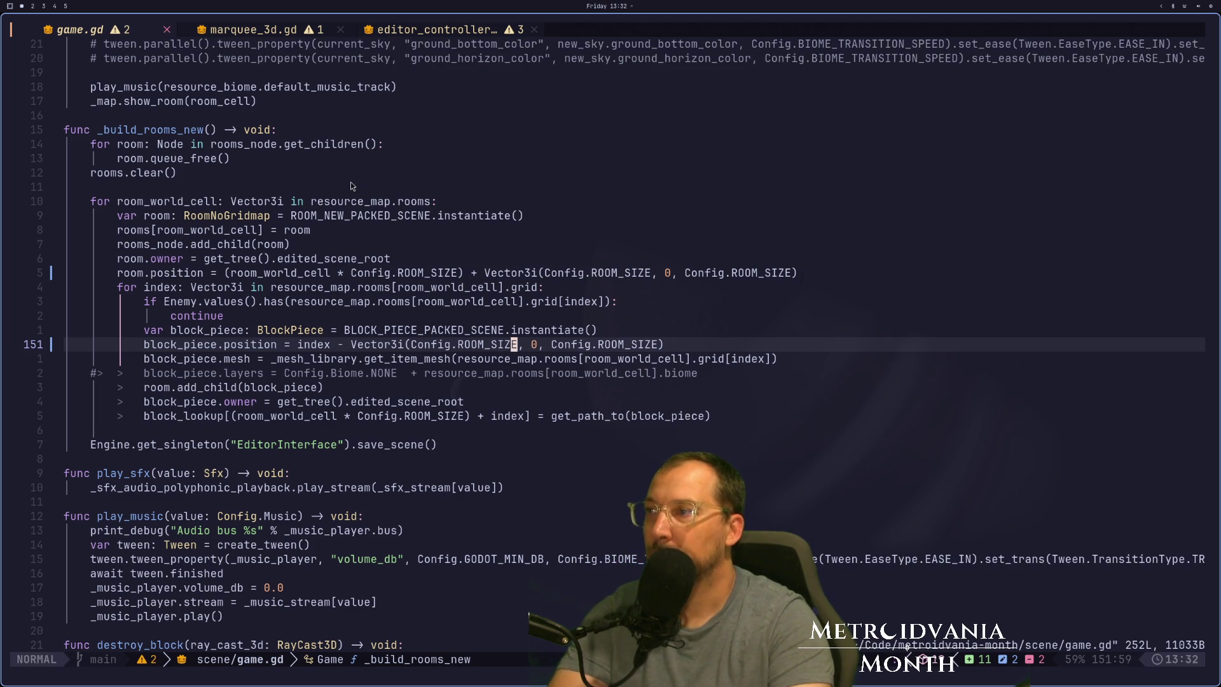
key(super+2)
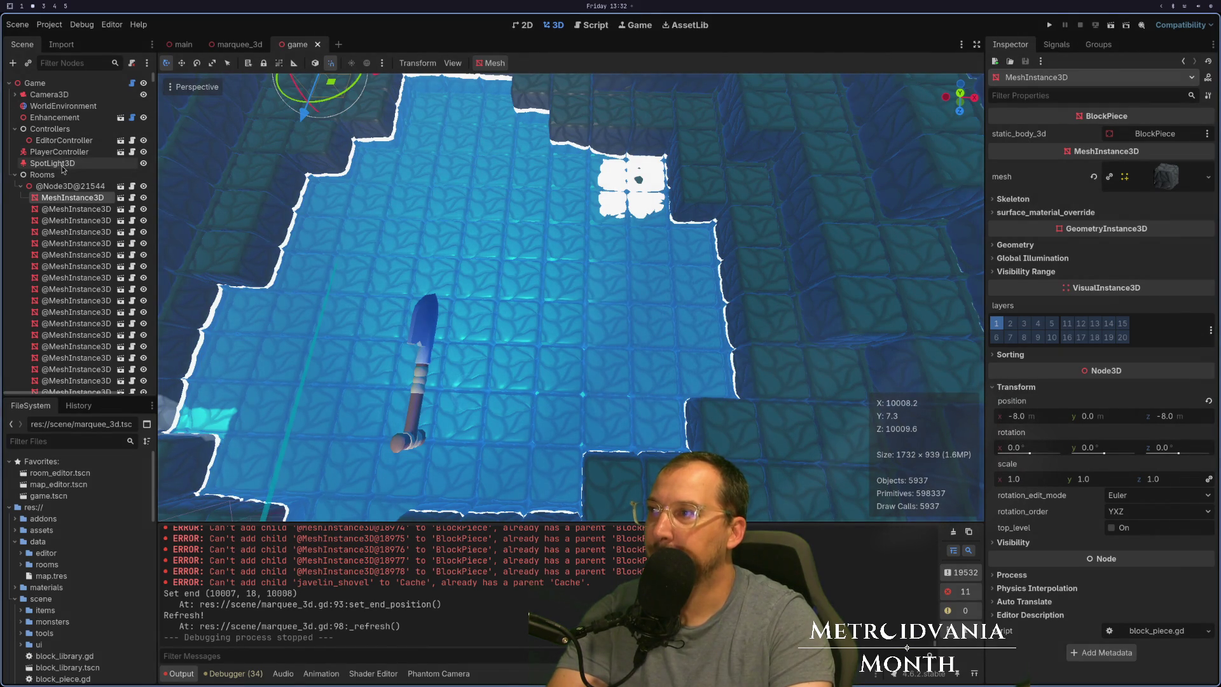
Run Build Rooms on the Game node, save the scene, and clear the Output log.
click(35, 83)
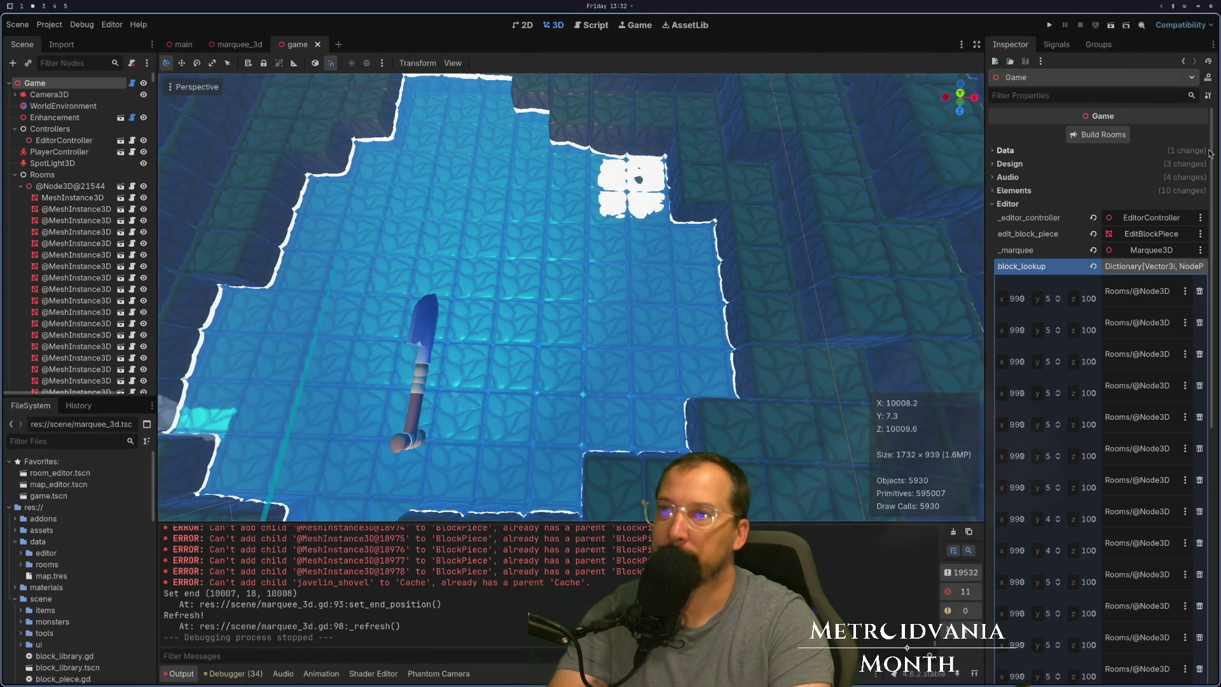
click(1105, 138)
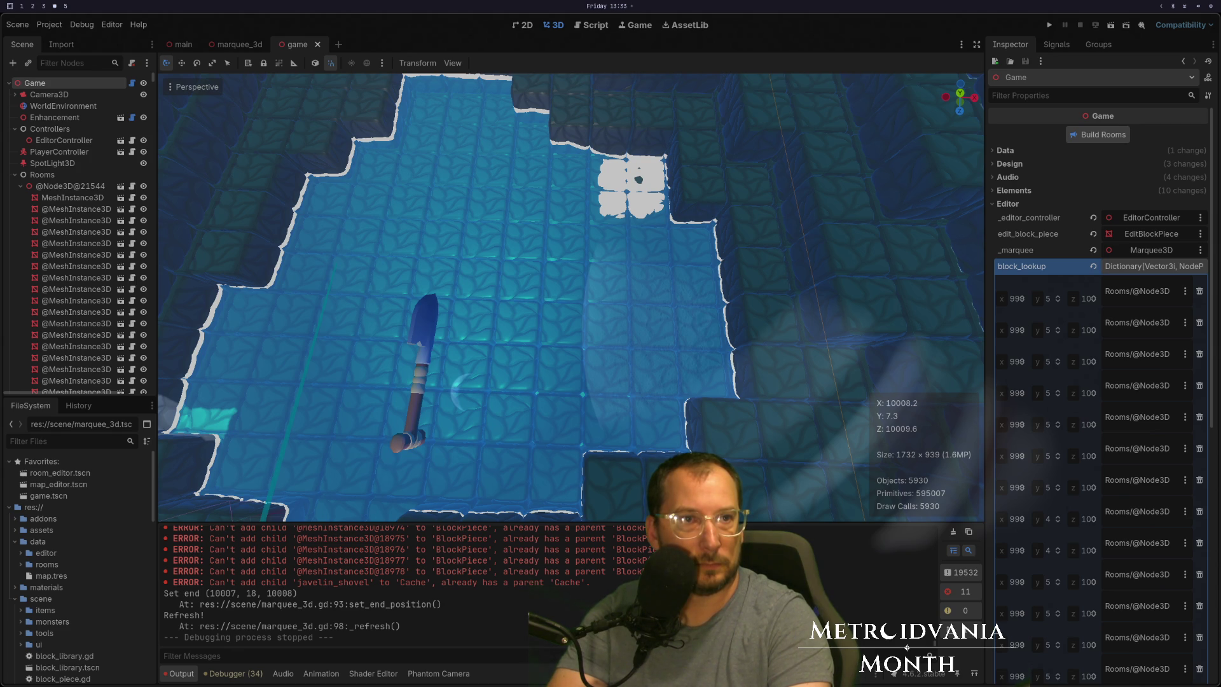
key(ctrl+s)
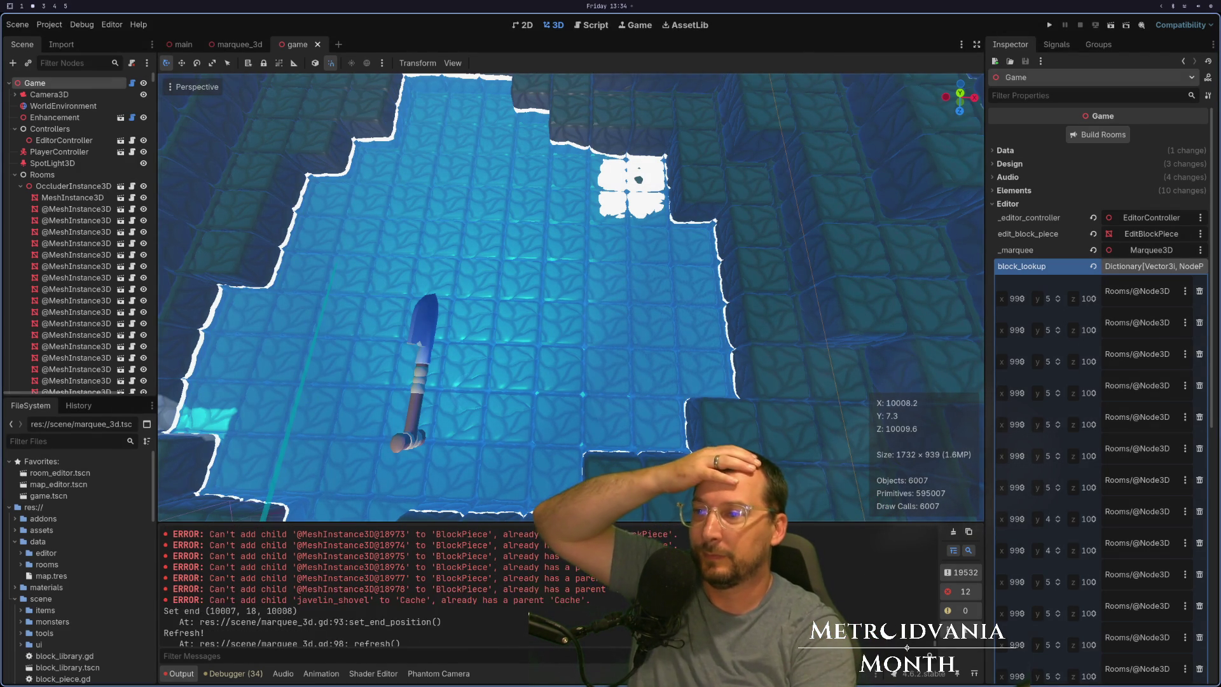
click(952, 532)
Select the first rebuilt room node and read its position of 10016, 0, 10016.
scroll(343, 281, up, 5)
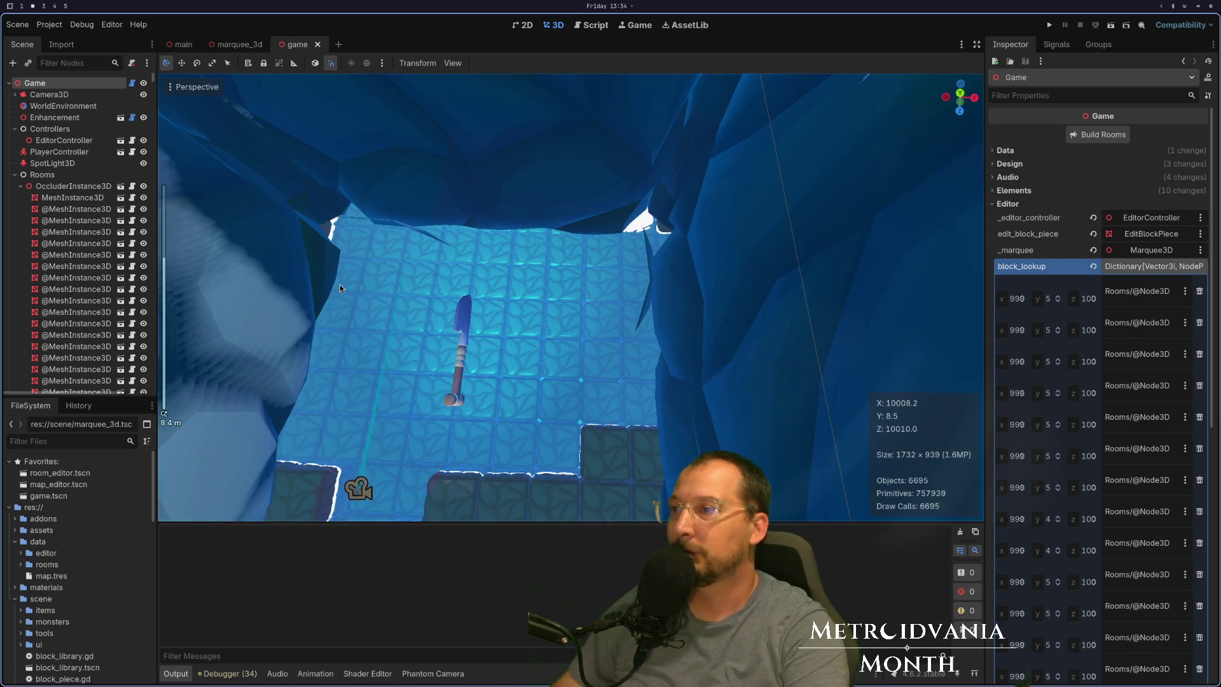
click(71, 186)
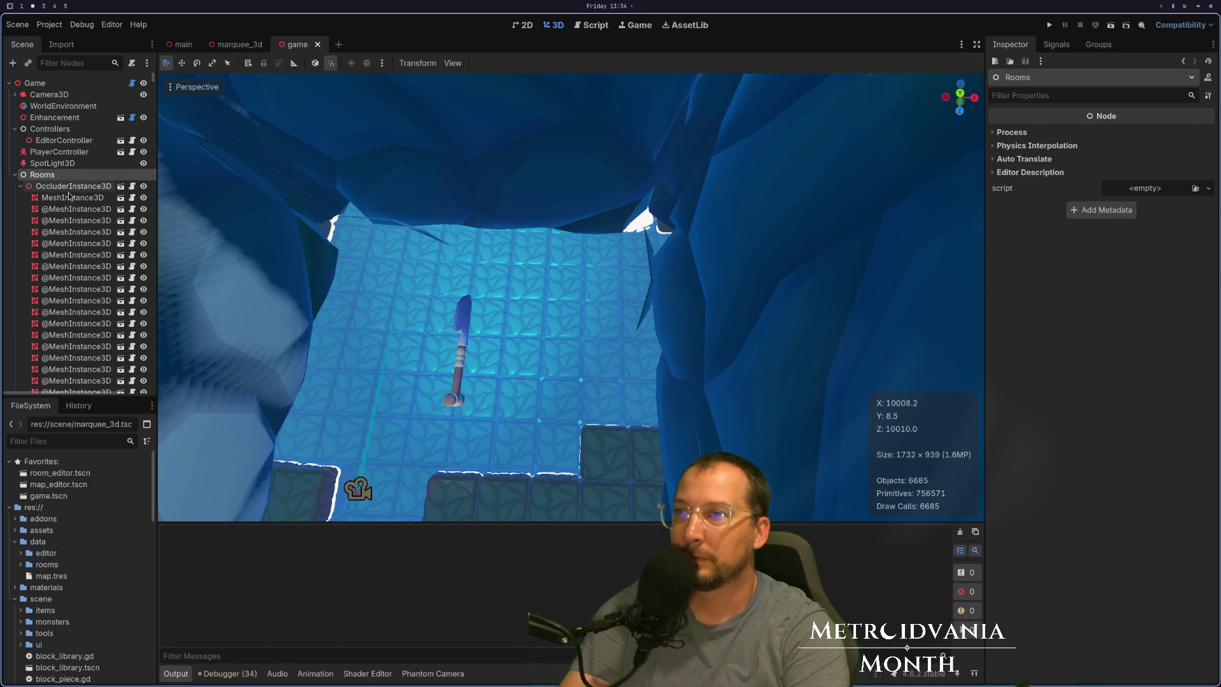
click(1014, 169)
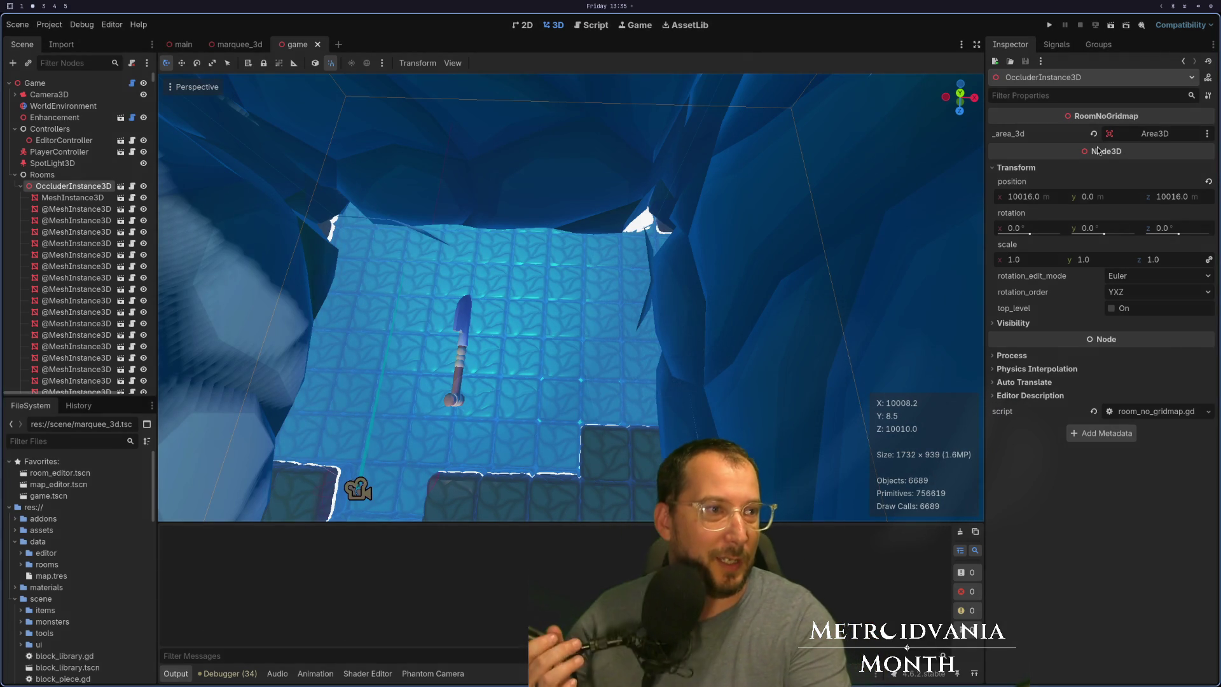
Expand the Game node's Design group and widen the Inspector to view the 6-entry rooms dictionary.
mouse_move(1097, 150)
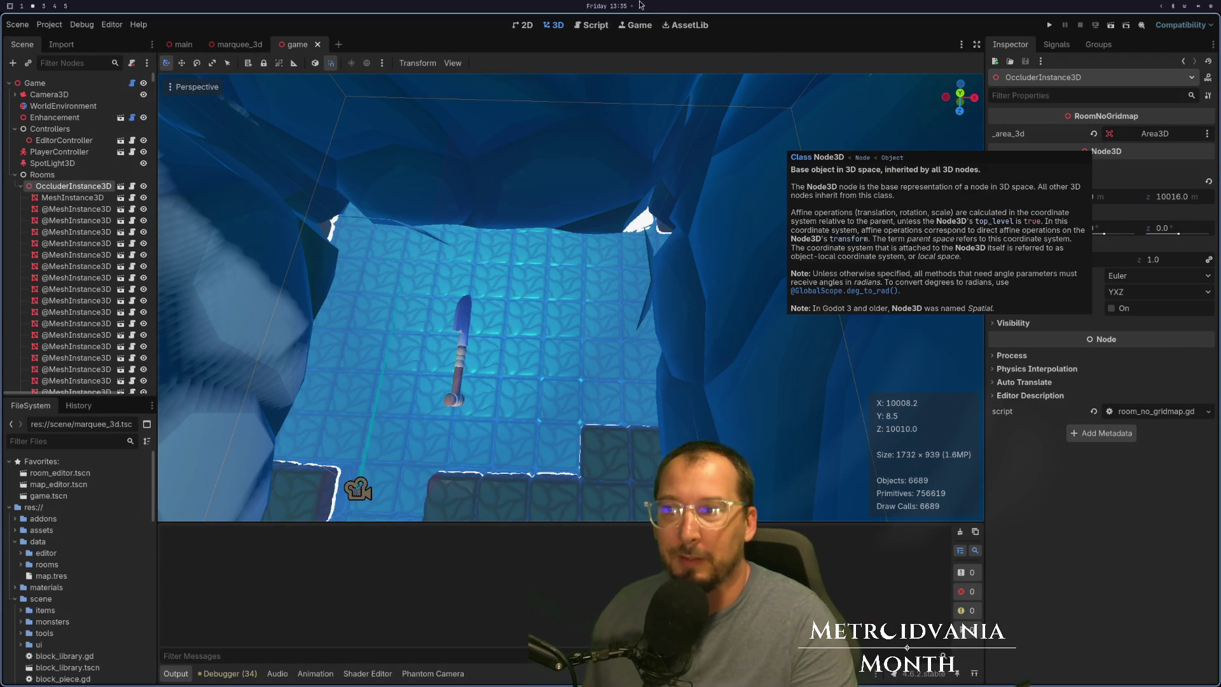
scroll(467, 169, down, 3)
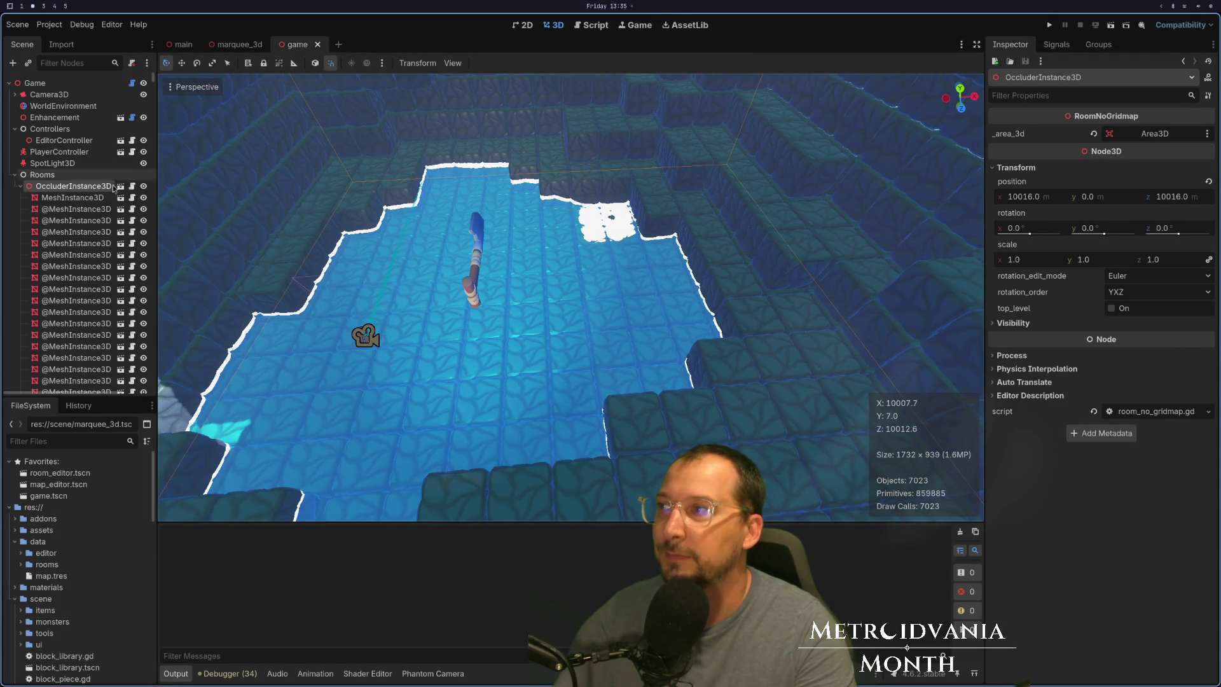
click(101, 198)
click(101, 189)
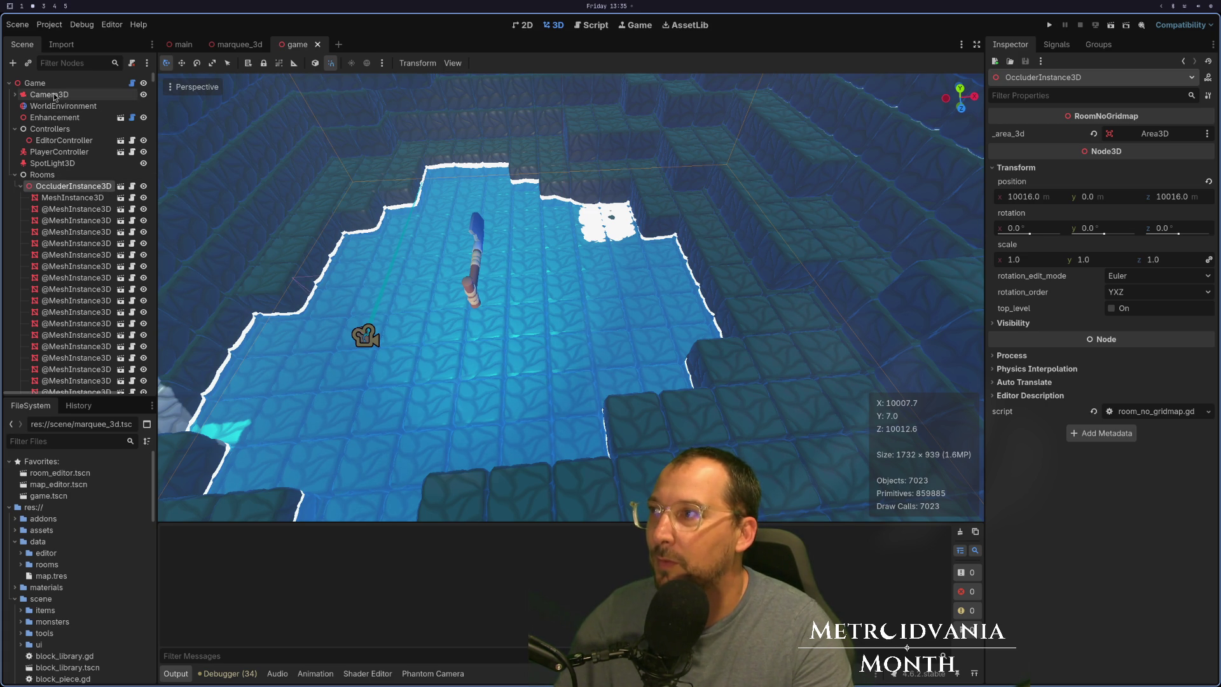
click(33, 82)
click(1008, 205)
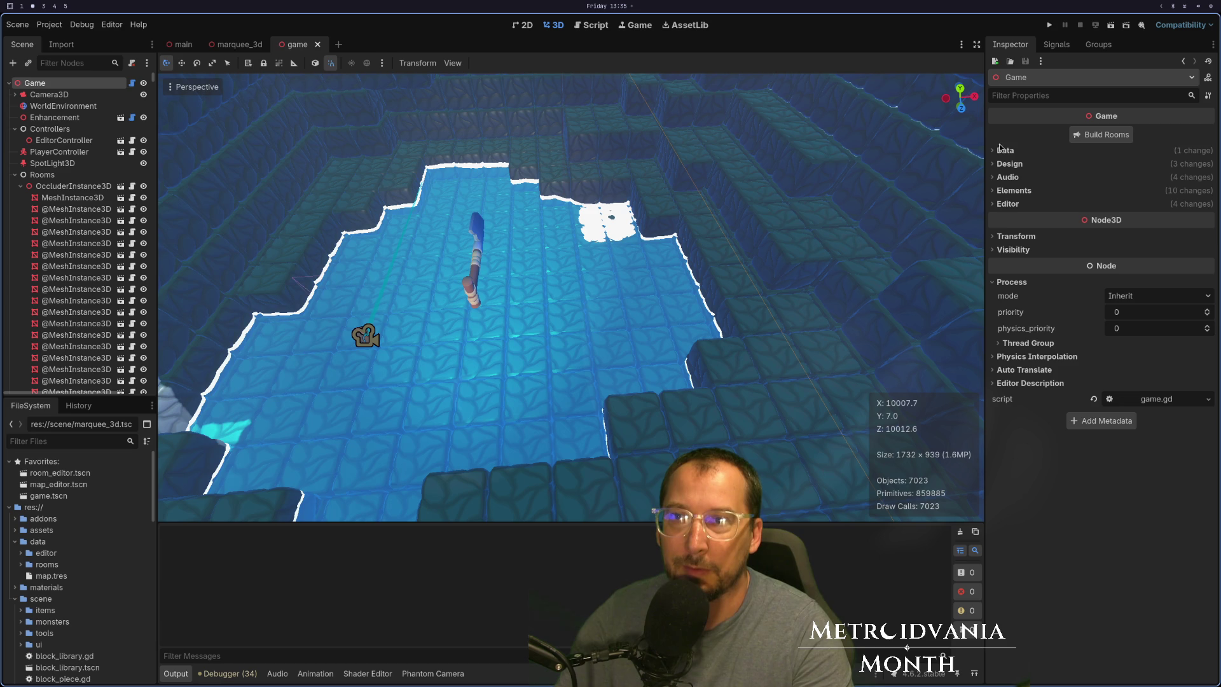
click(1004, 150)
click(1008, 180)
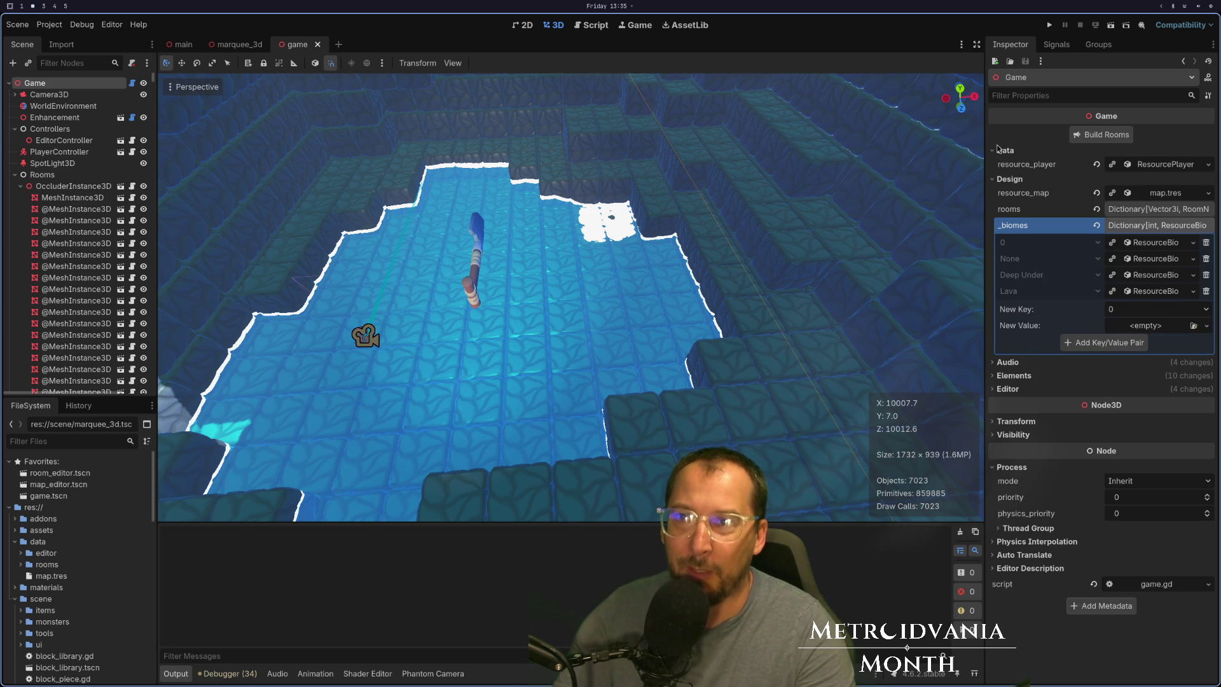
click(1002, 151)
drag(984, 189, 768, 188)
click(1093, 197)
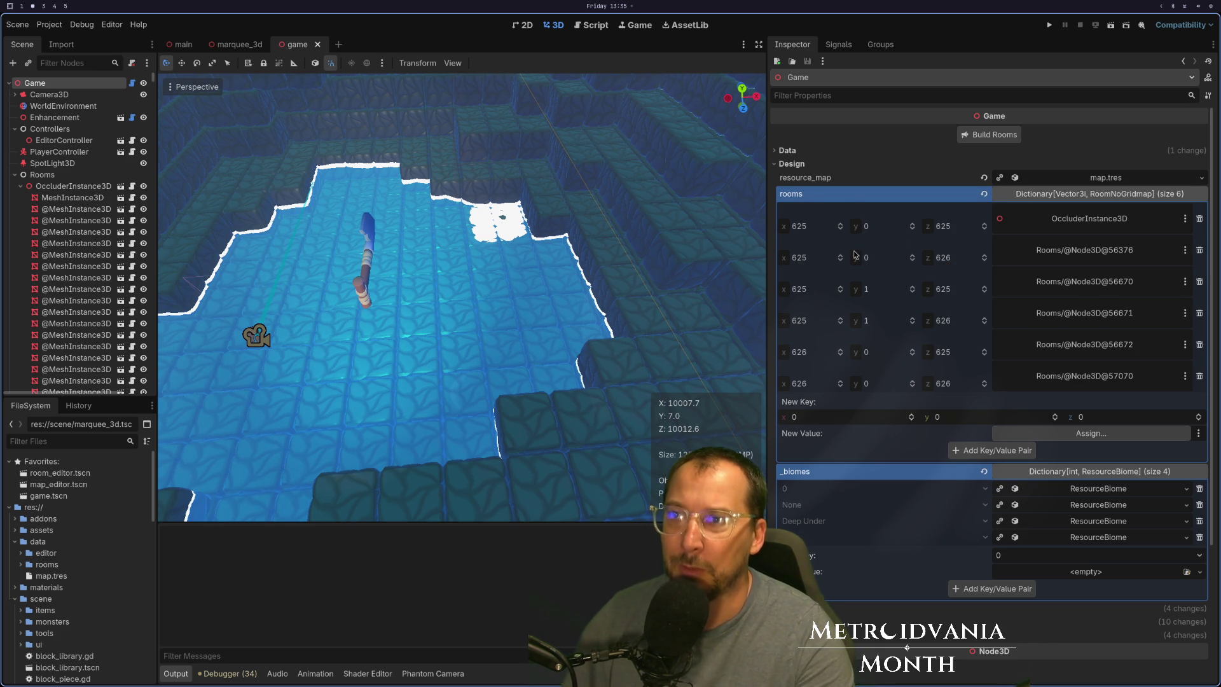
key(super)
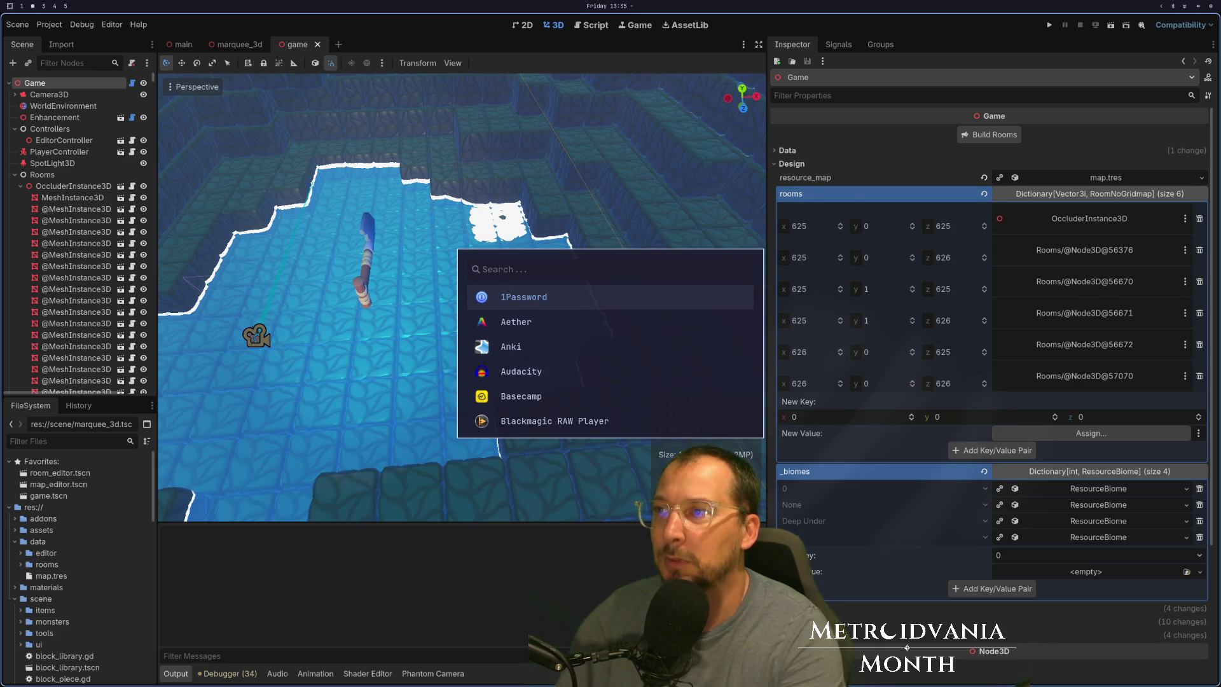
Compute 625 × 16 = 10000 in GNOME Calculator, then return to game.gd.
text(scr)
key(Return)
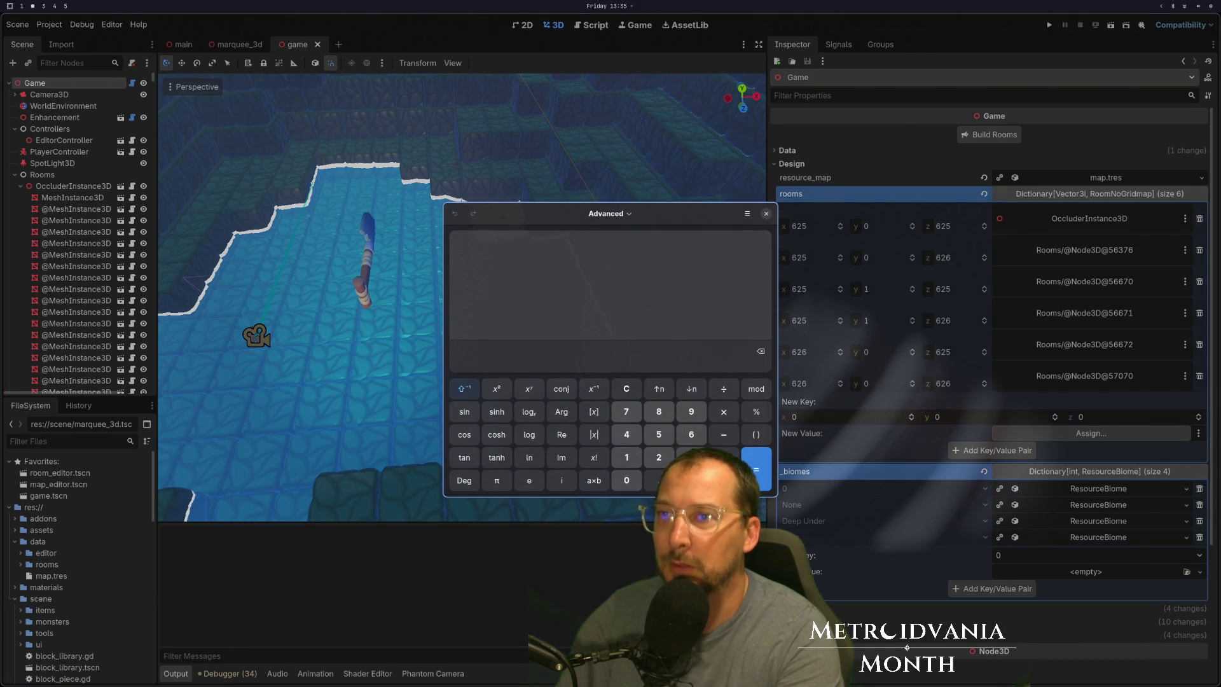
text(5)
key(BackSpace)
key(BackSpace)
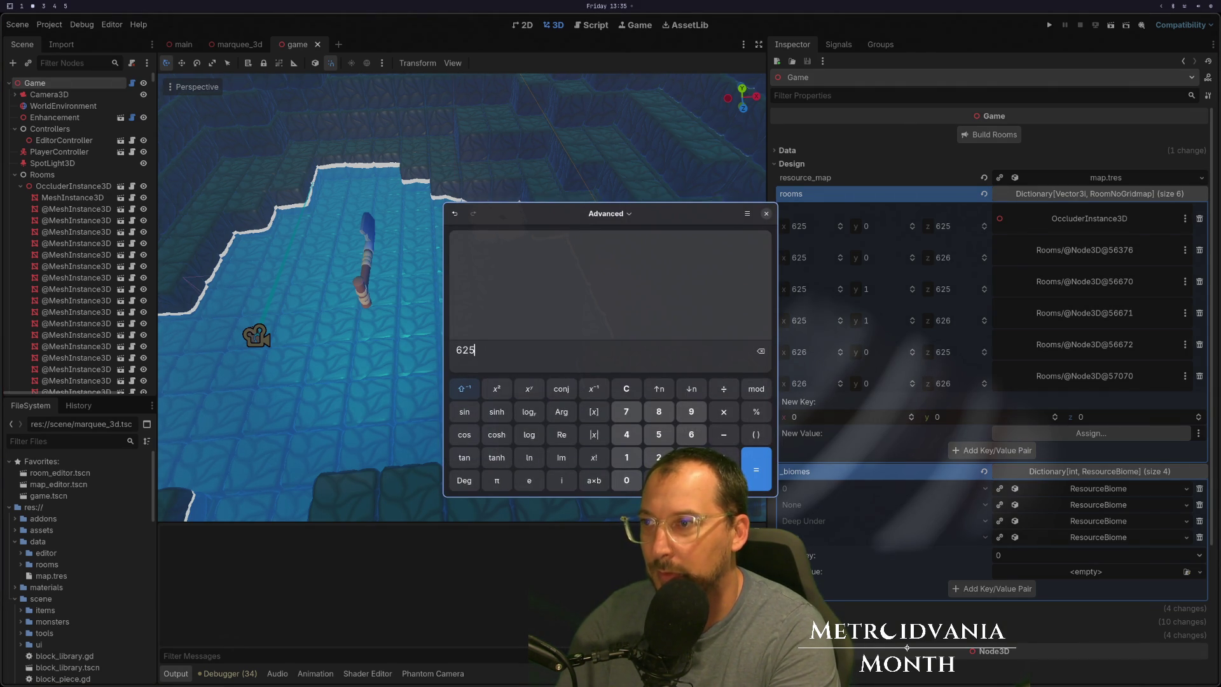
text(*16)
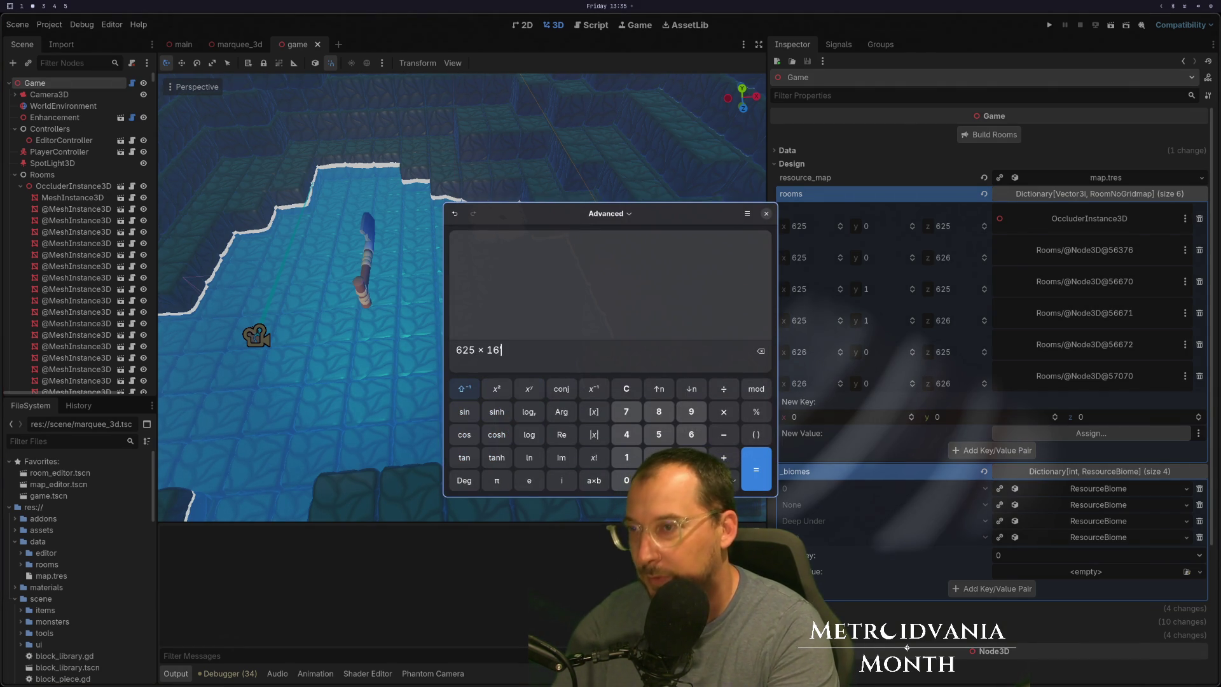
key(Return)
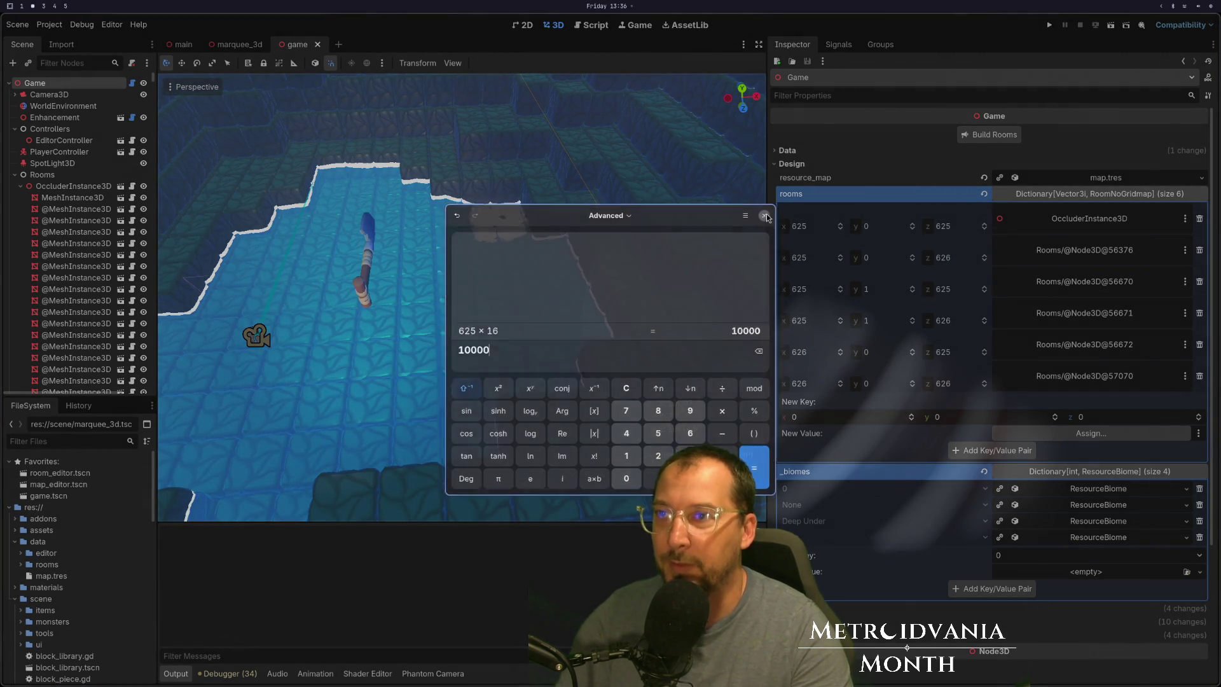
key(super+1)
Delete the trailing Vector3i(Config.ROOM_SIZE, 0, Config.ROOM_SIZE) term from line 146 and save game.gd.
key(k)
key(k)
key(k)
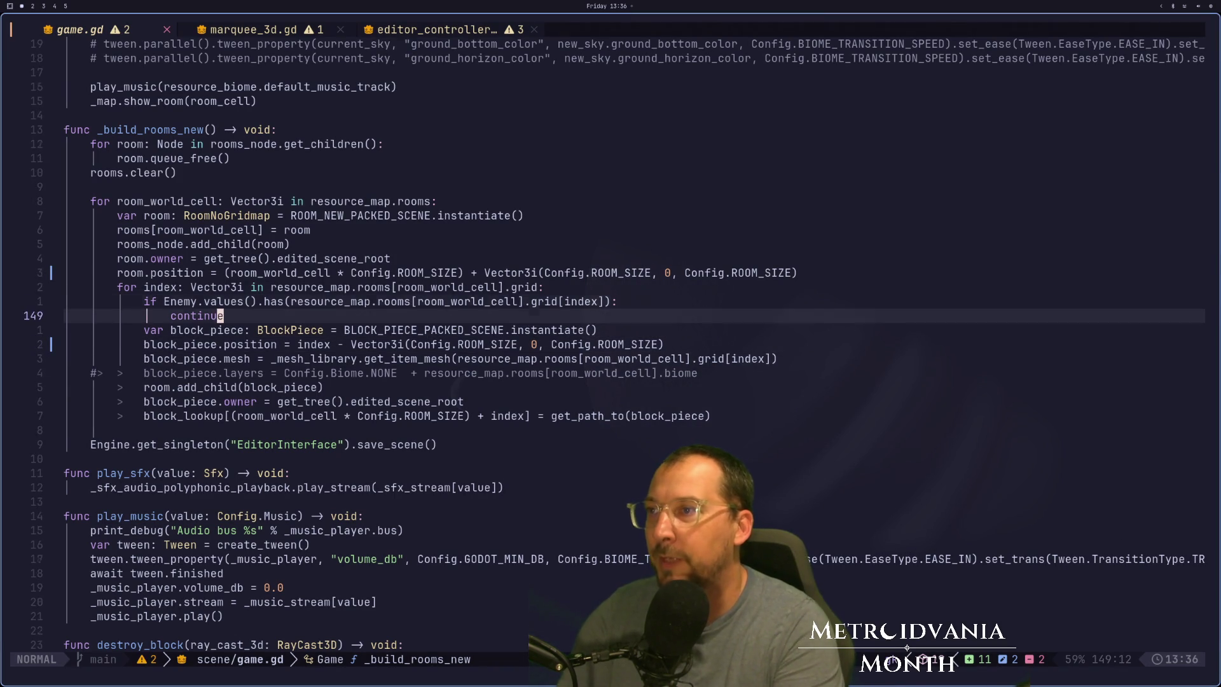
key(b)
key(b)
key(b)
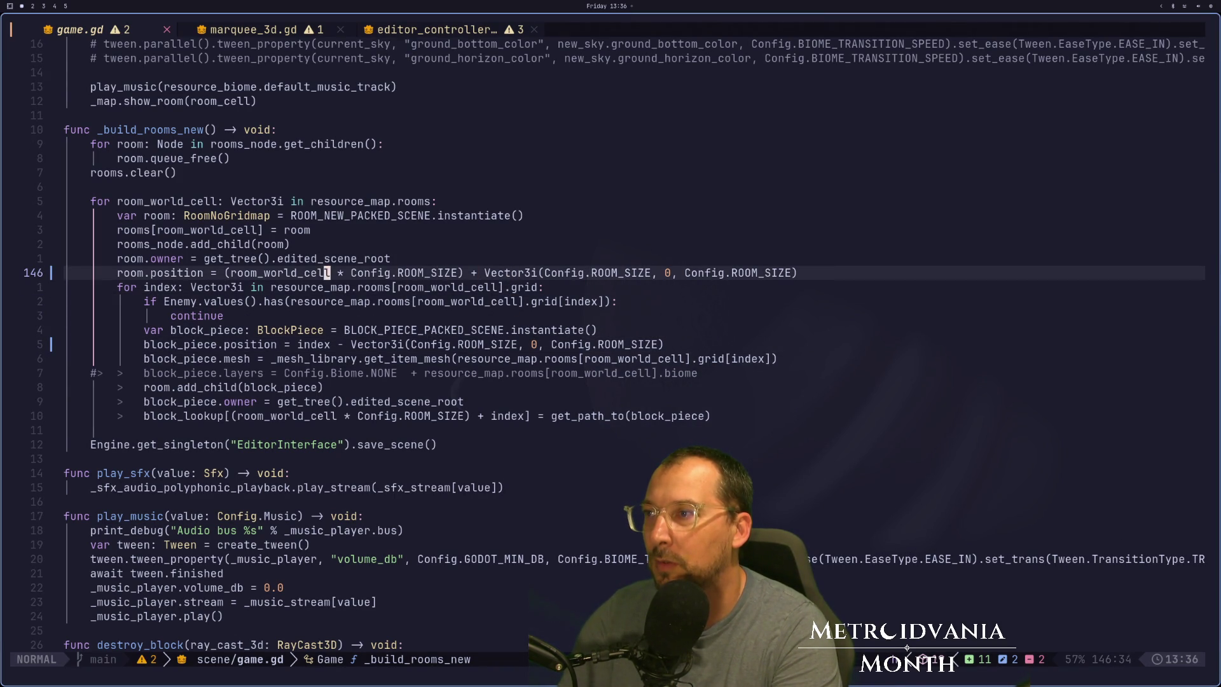
key(w)
key(l)
key(l)
key(l)
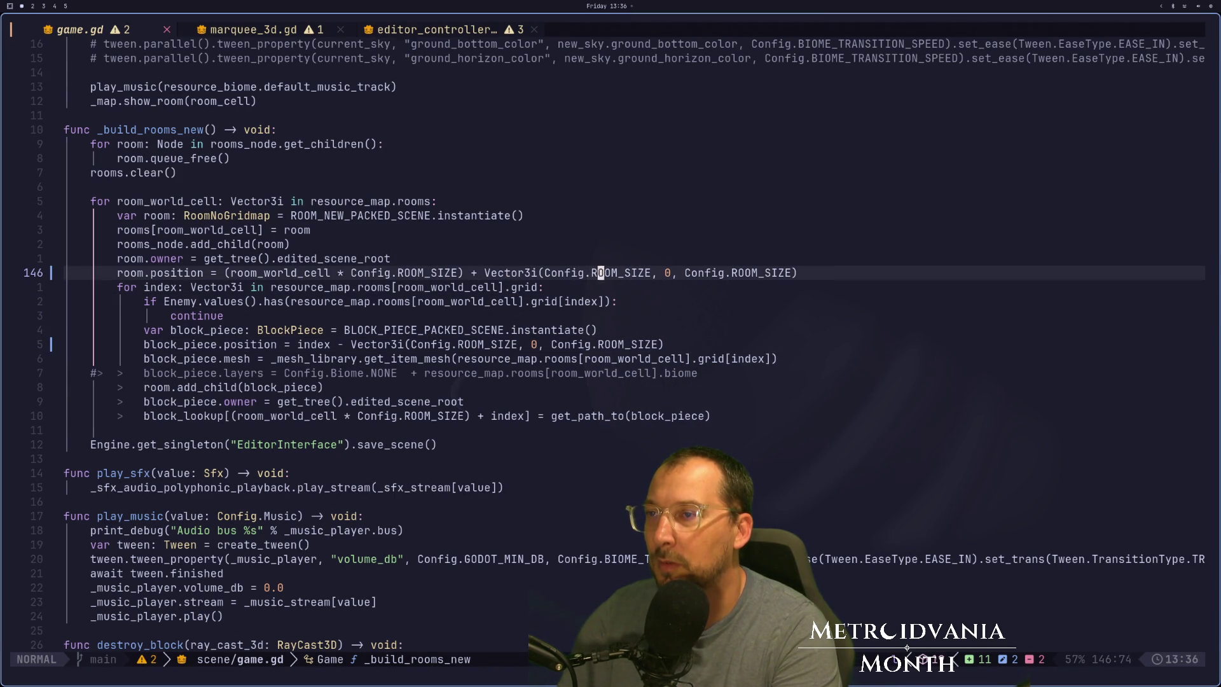
key(l)
key(l)
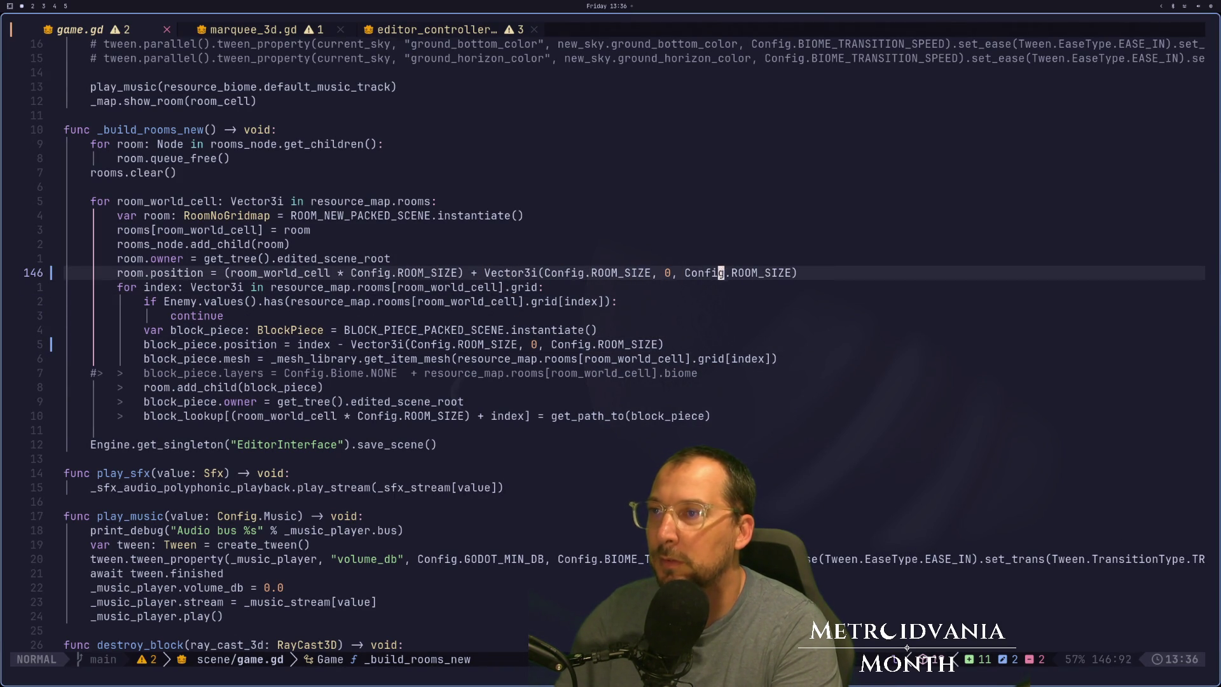
key(dollar)
key(a)
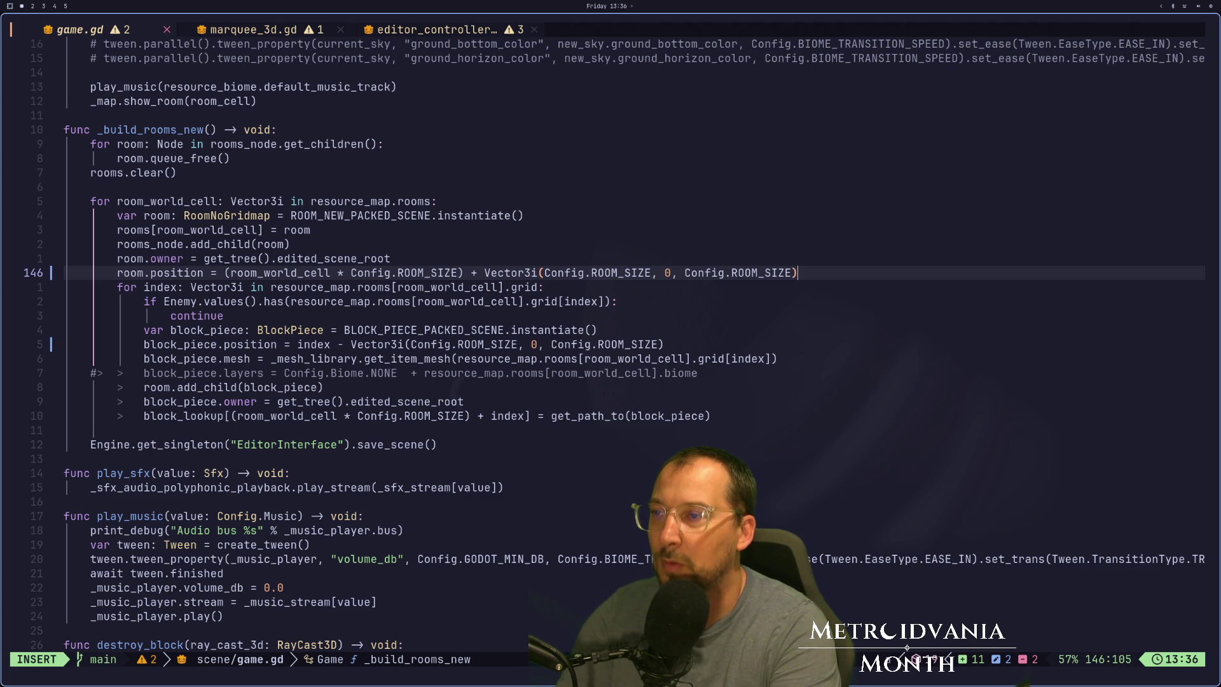
key(BackSpace)
key(BackSpace)
key(BackSpace)
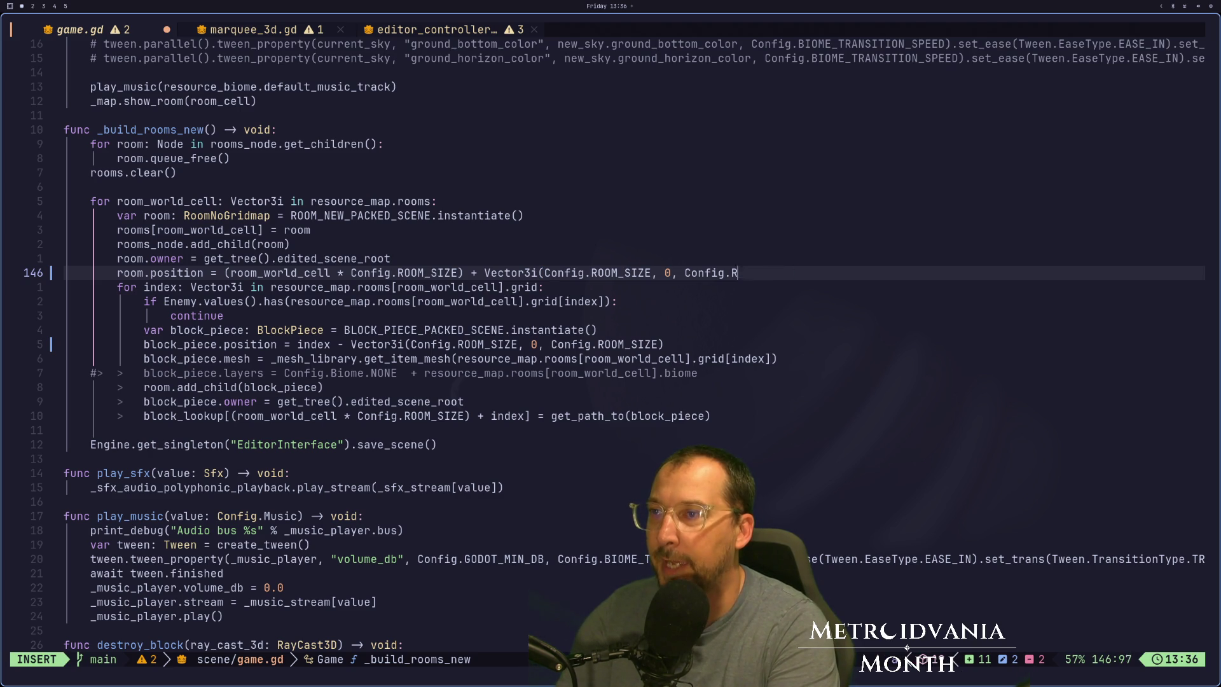
key(Escape)
text(:w)
key(Return)
key(super+2)
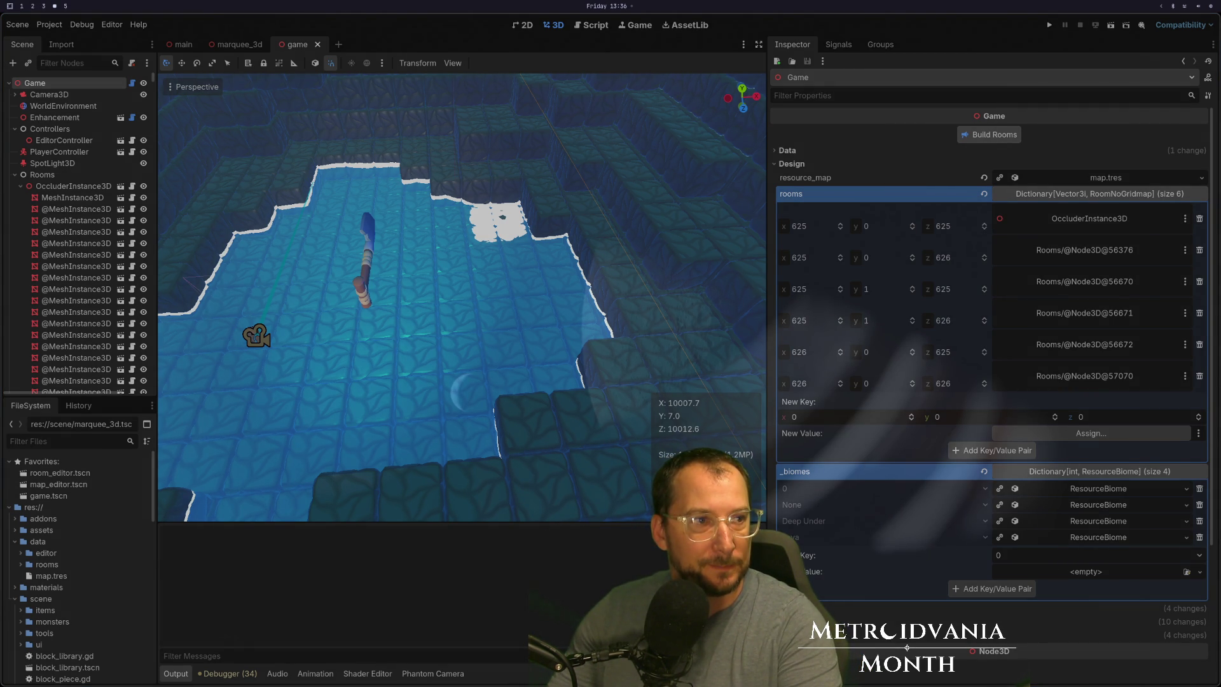
Rebuild and save the scene, then inspect the rebuilt room node's transform.
key(ctrl+s)
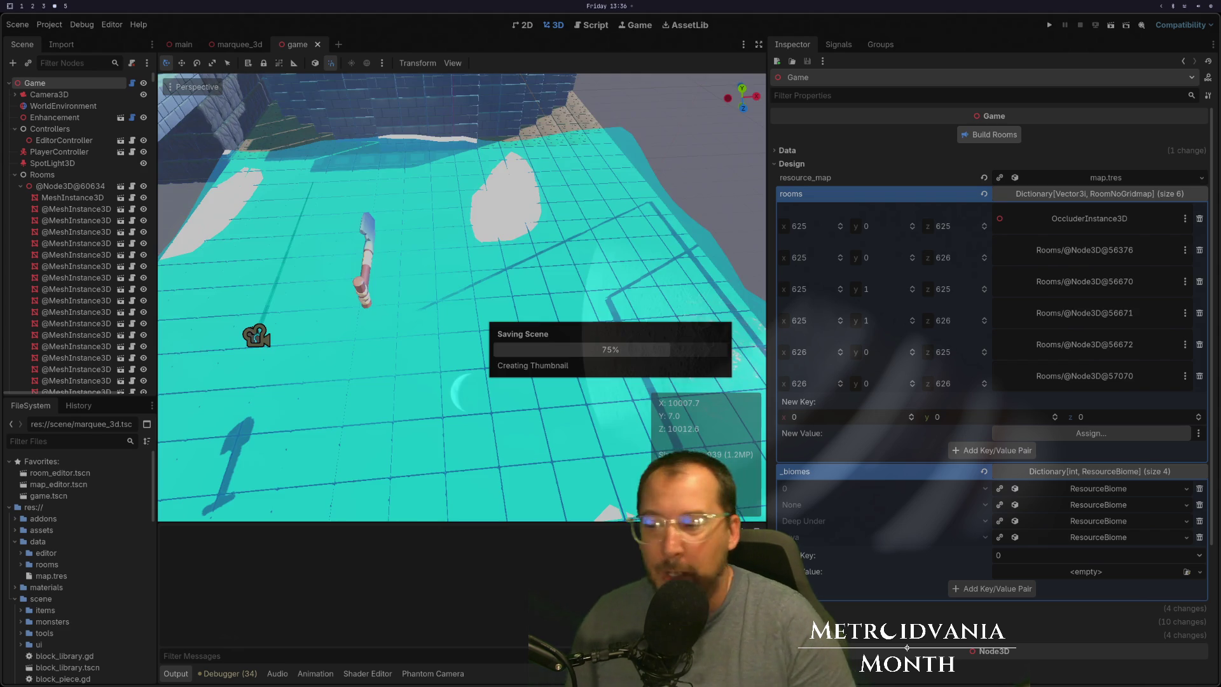
scroll(200, 333, down, 5)
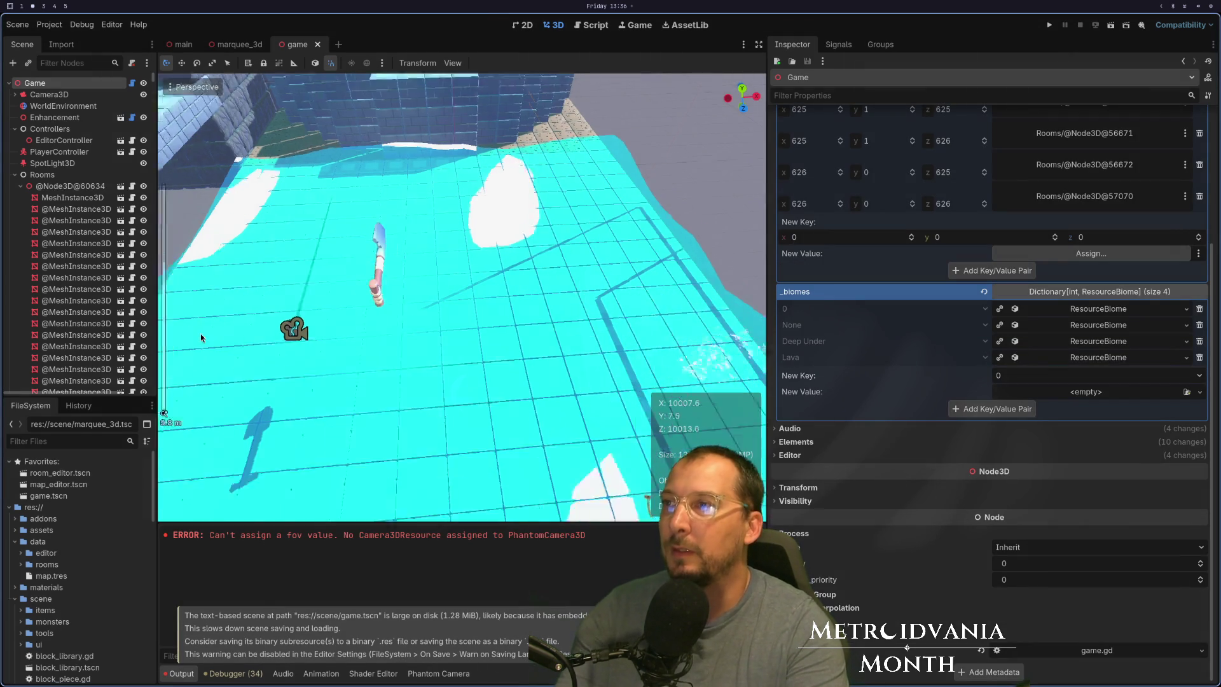
drag(236, 329, 376, 267)
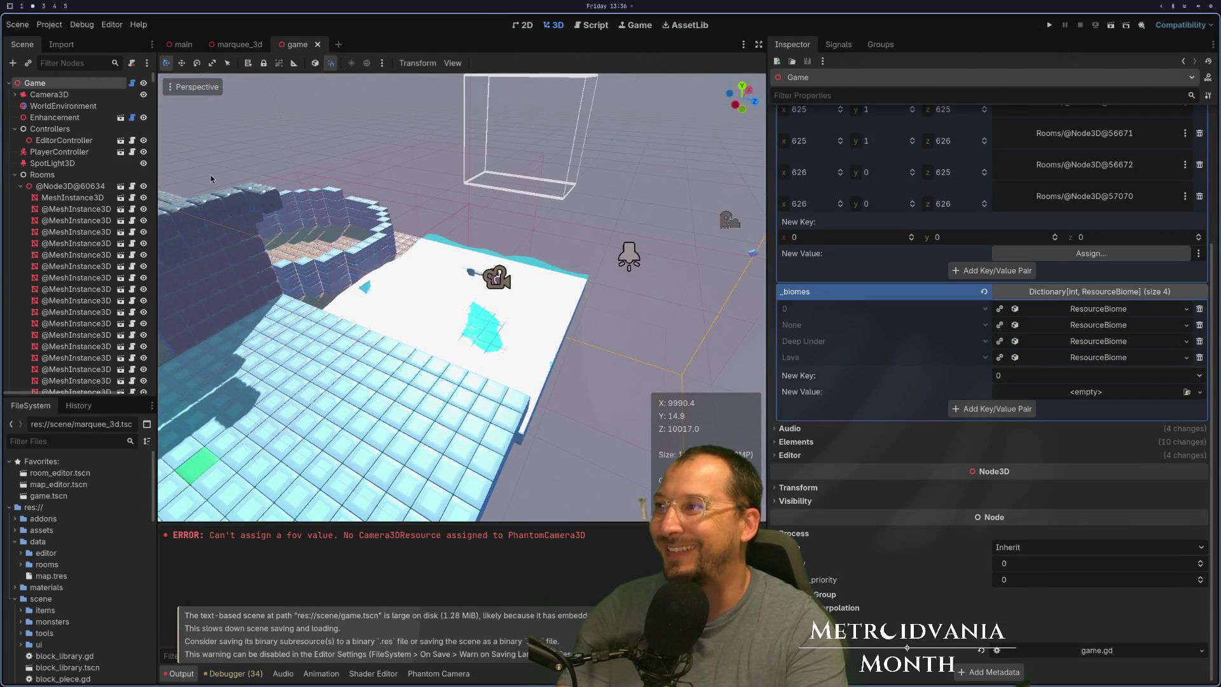
click(81, 197)
click(73, 186)
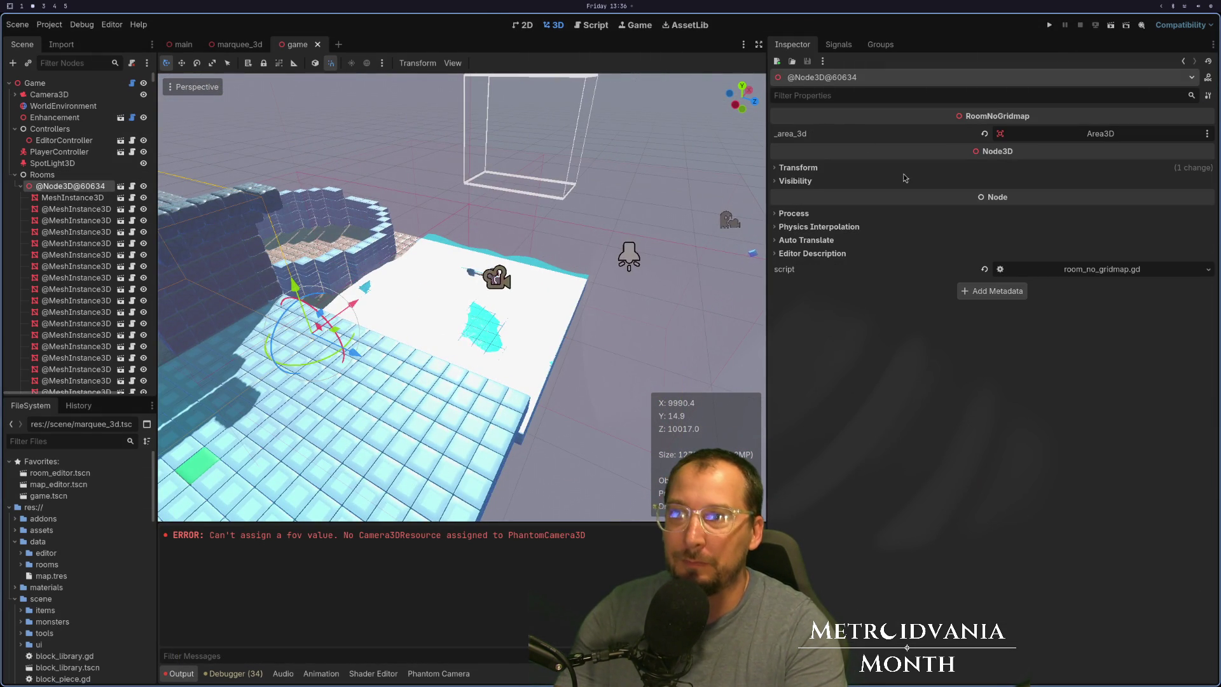
click(805, 167)
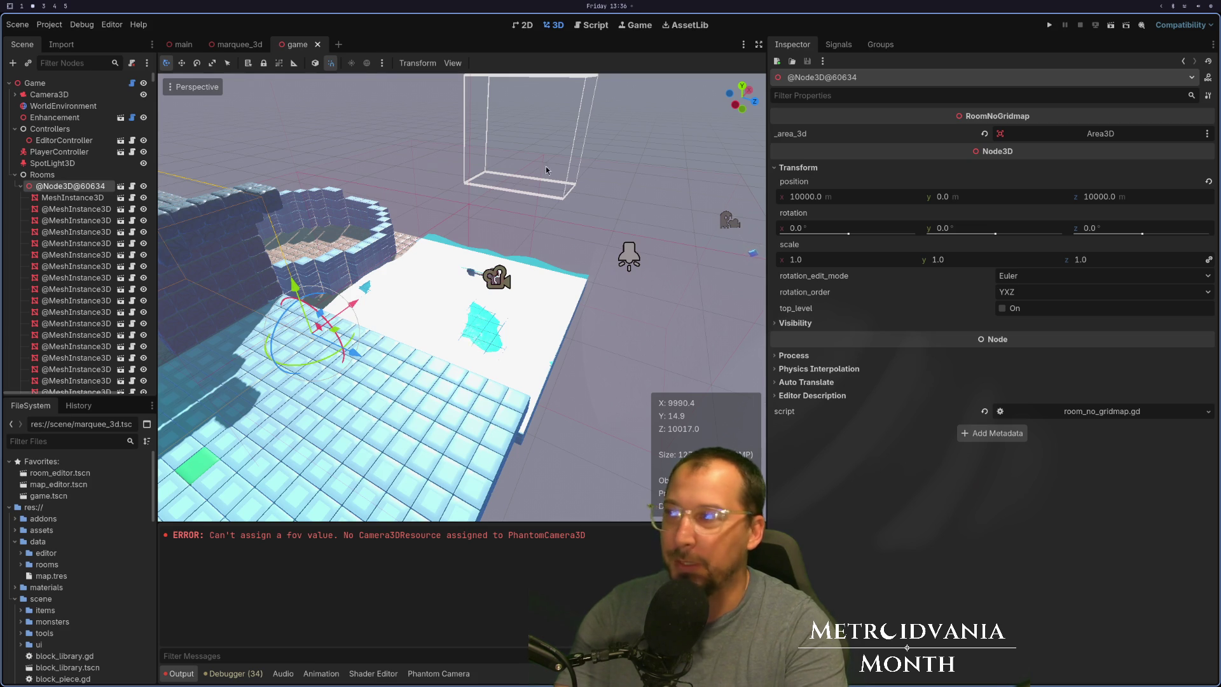
Check the first block piece sits at -16, 0, -16 and inspect the last block's position.
click(73, 197)
key(f)
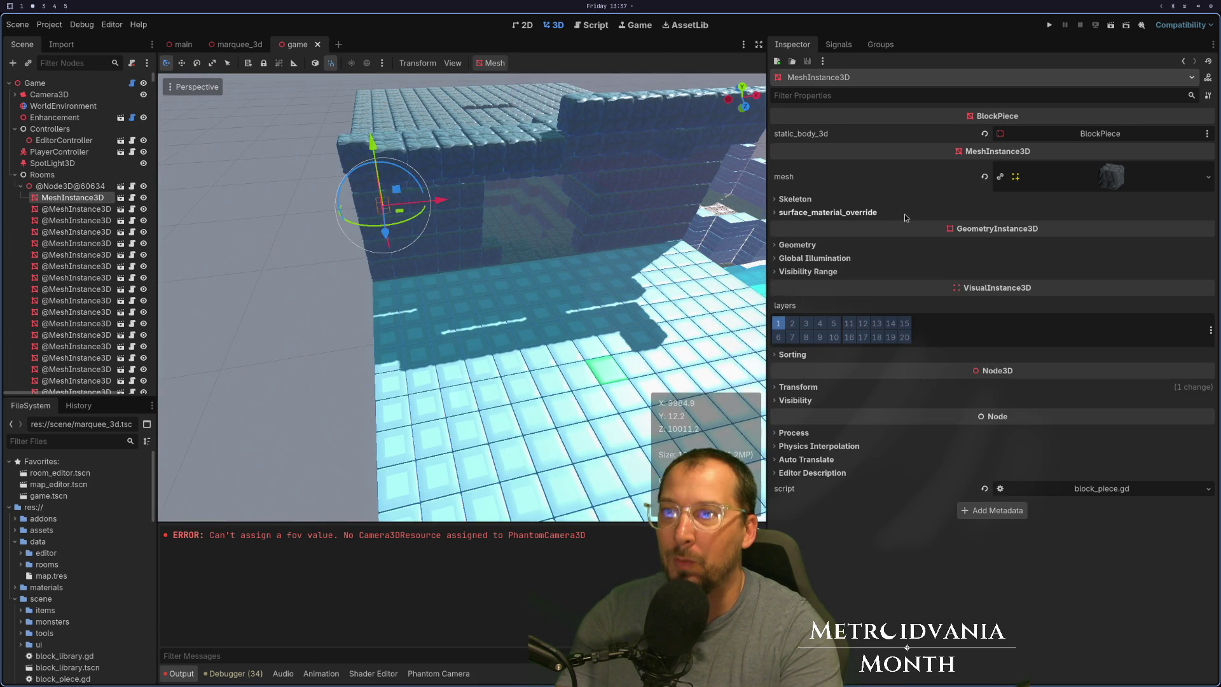
click(793, 388)
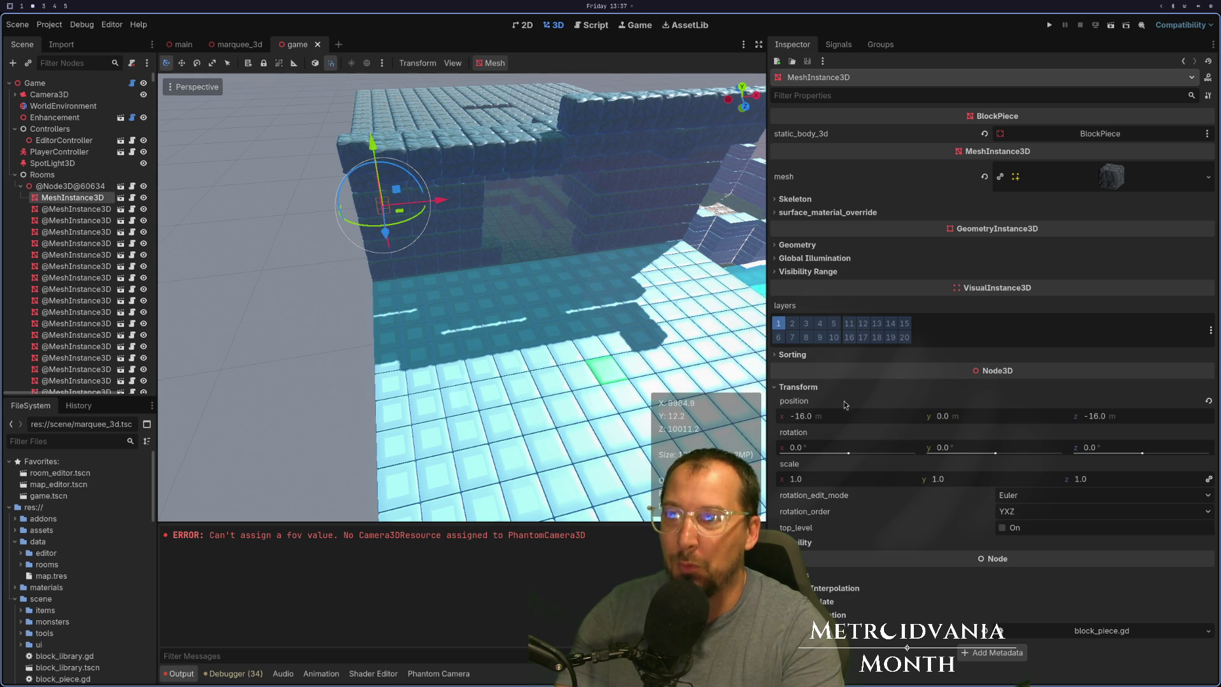
scroll(289, 273, up, 6)
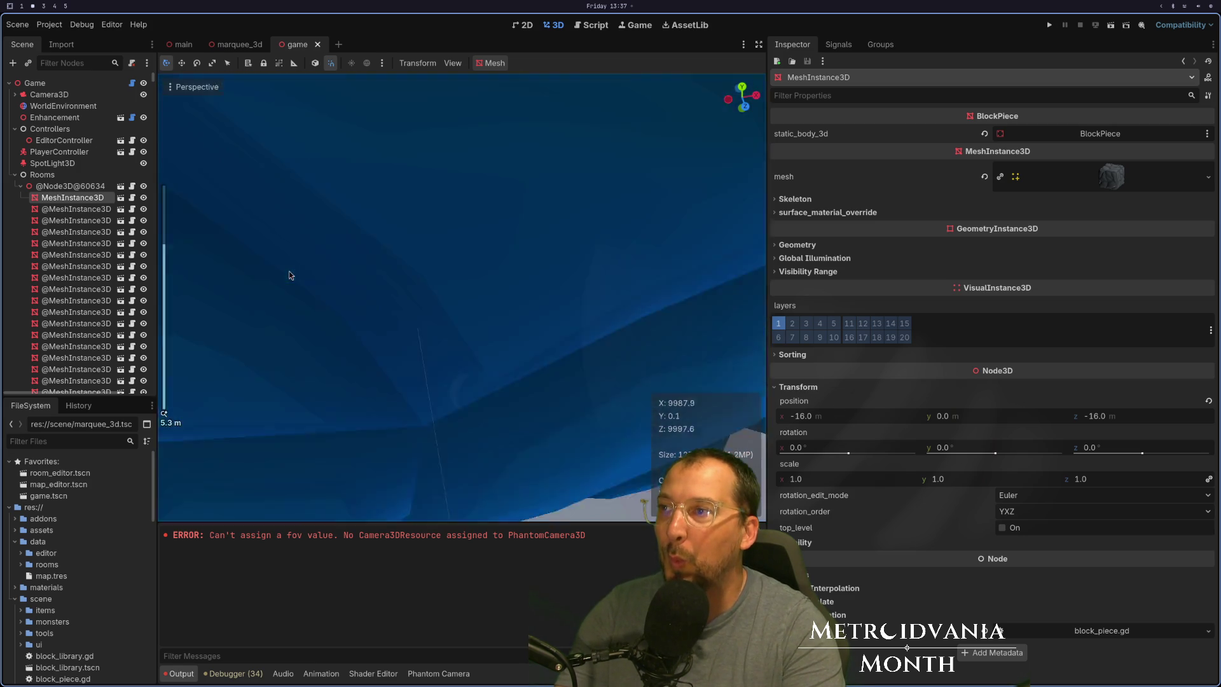
scroll(289, 275, down, 6)
scroll(413, 327, up, 10)
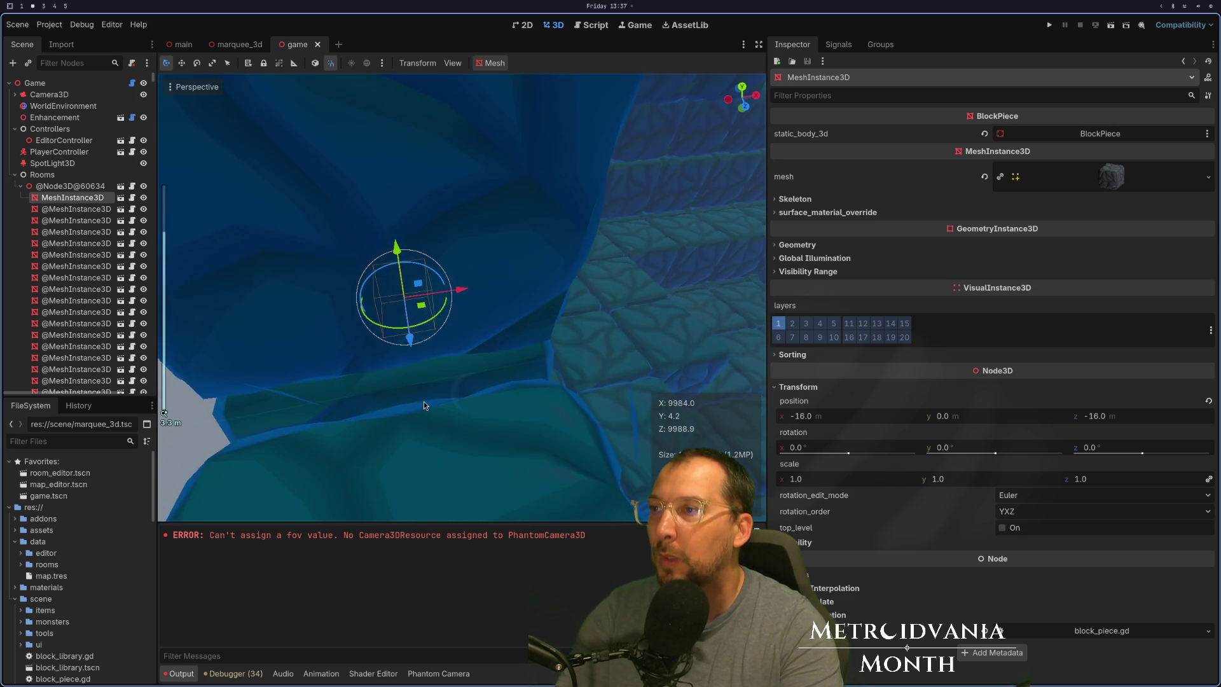
scroll(424, 402, up, 4)
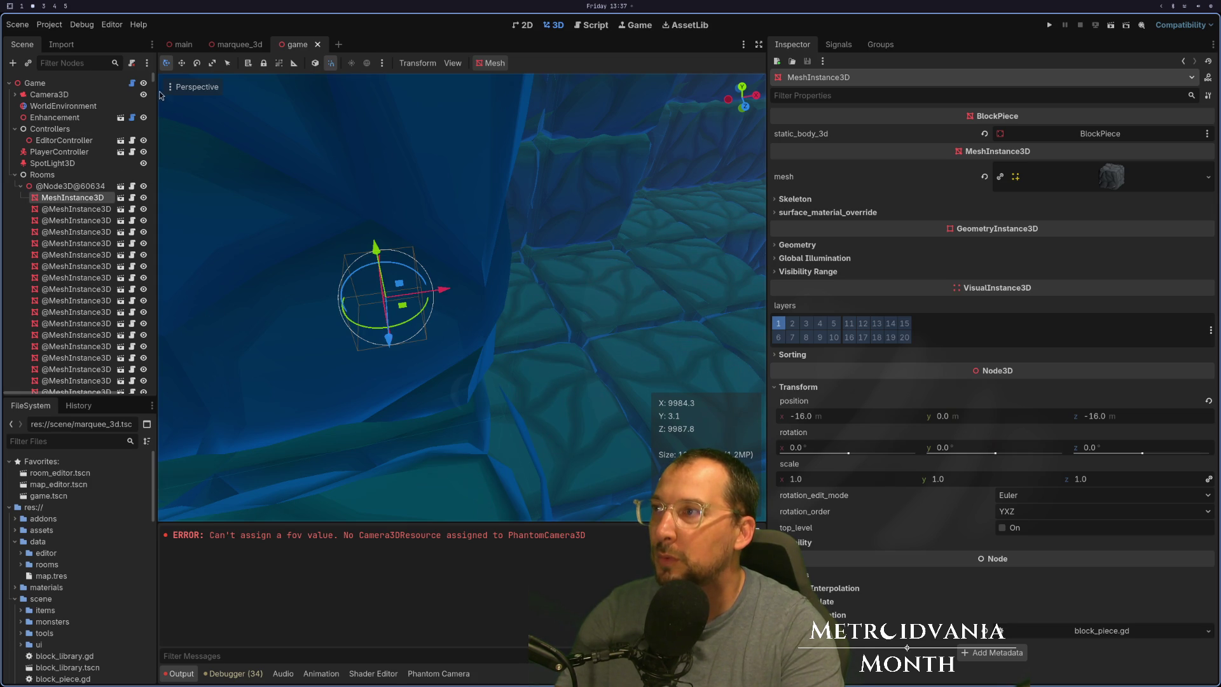
scroll(153, 84, down, 15)
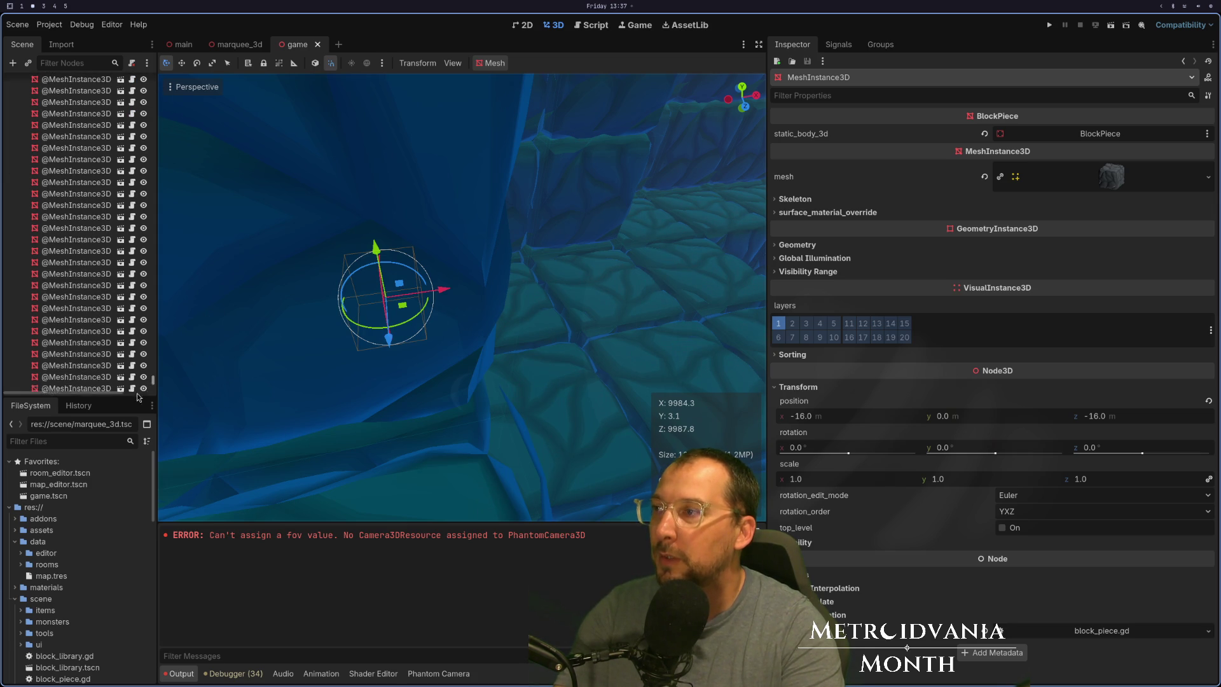
click(89, 266)
click(784, 388)
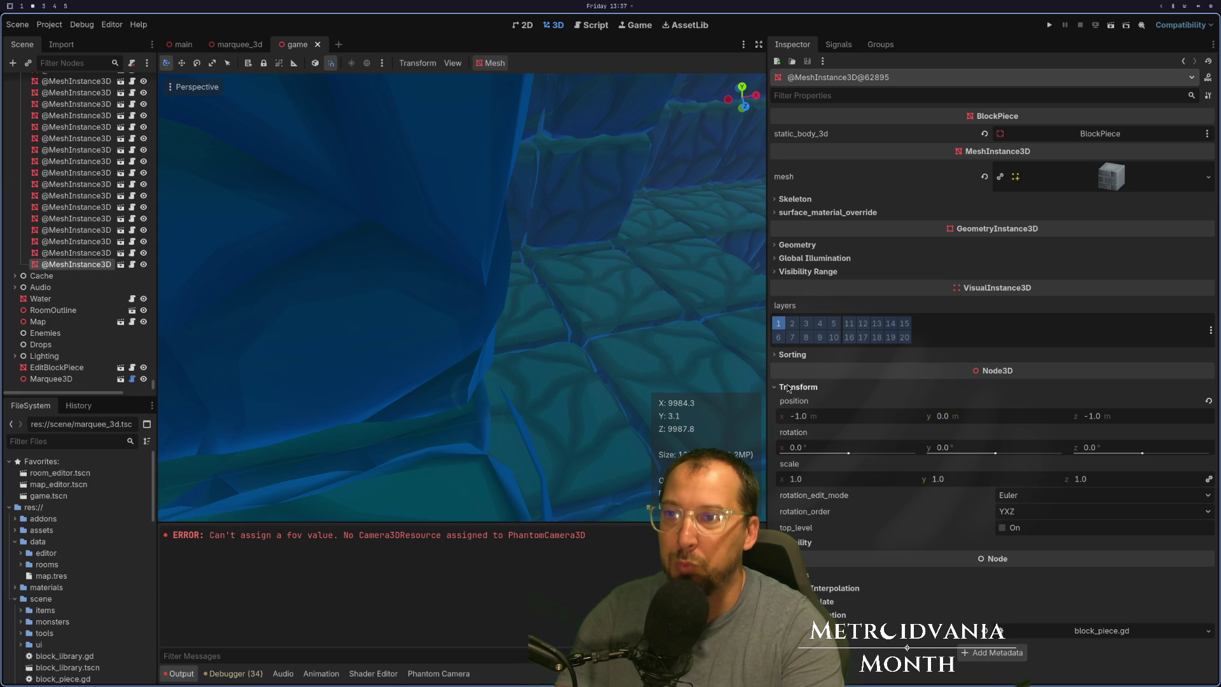
scroll(430, 370, down, 5)
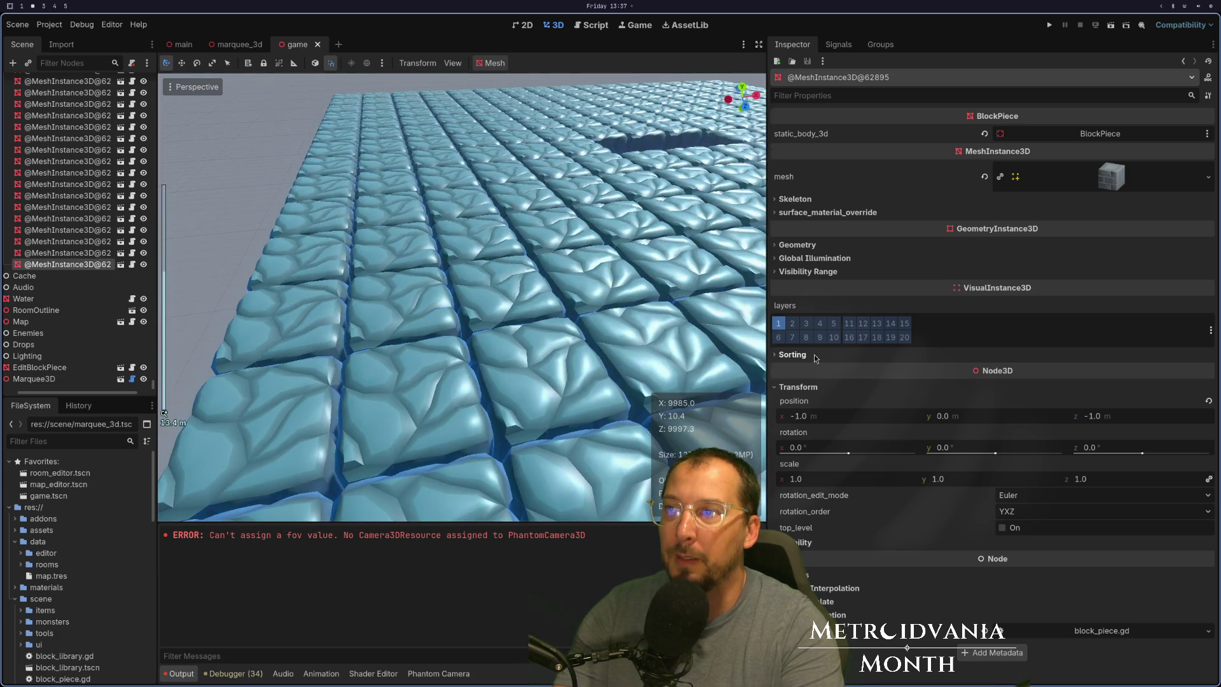
Orbit under the floor and check another block piece sits at -1, 0, -1.
mouse_move(757, 324)
mouse_down()
mouse_move(651, 298)
mouse_move(594, 211)
mouse_move(548, 256)
mouse_up()
scroll(548, 255, up, 3)
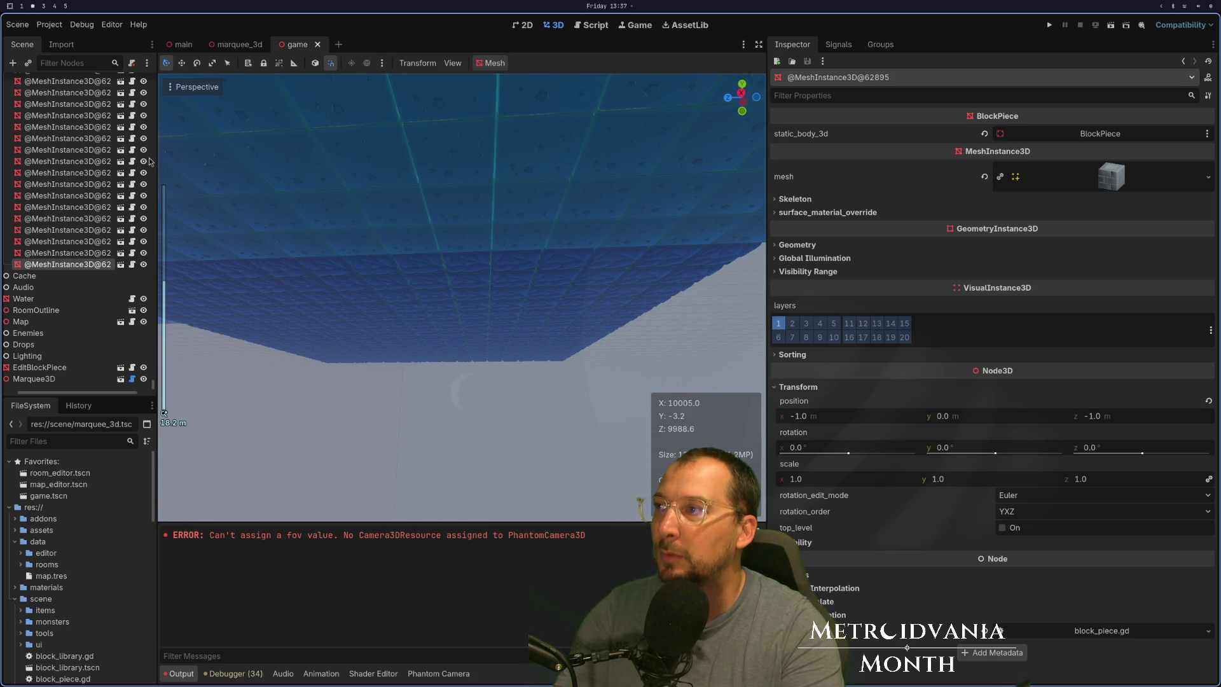
drag(154, 380, 154, 74)
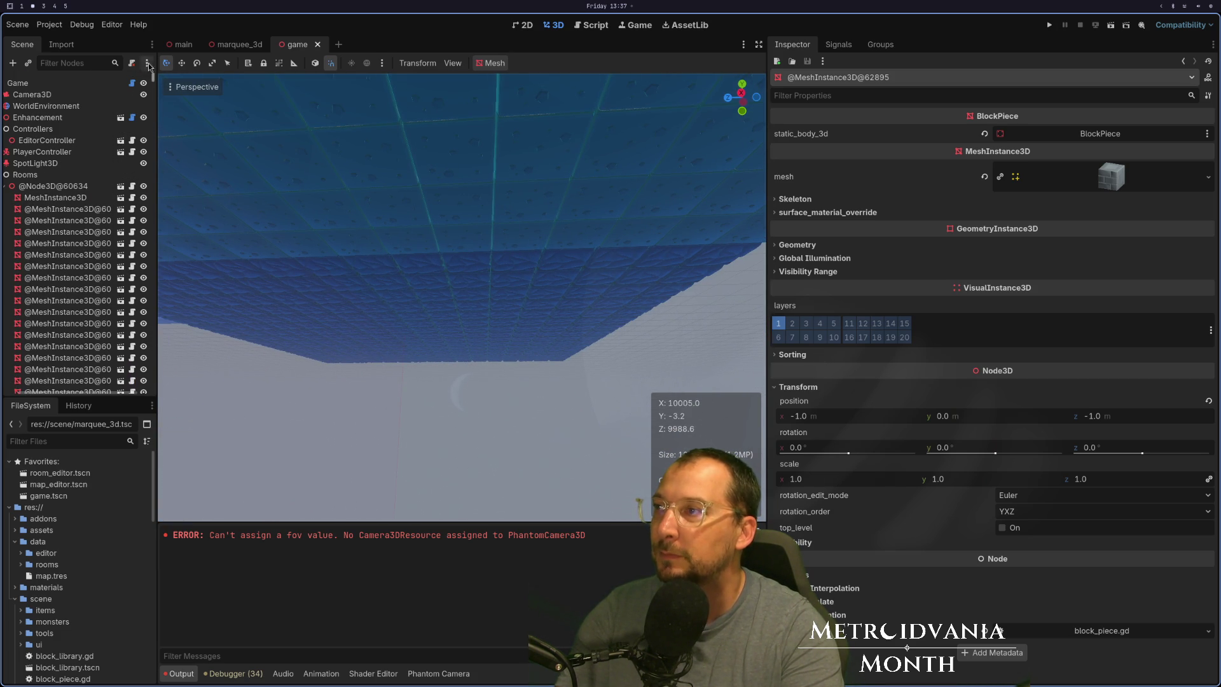
click(59, 203)
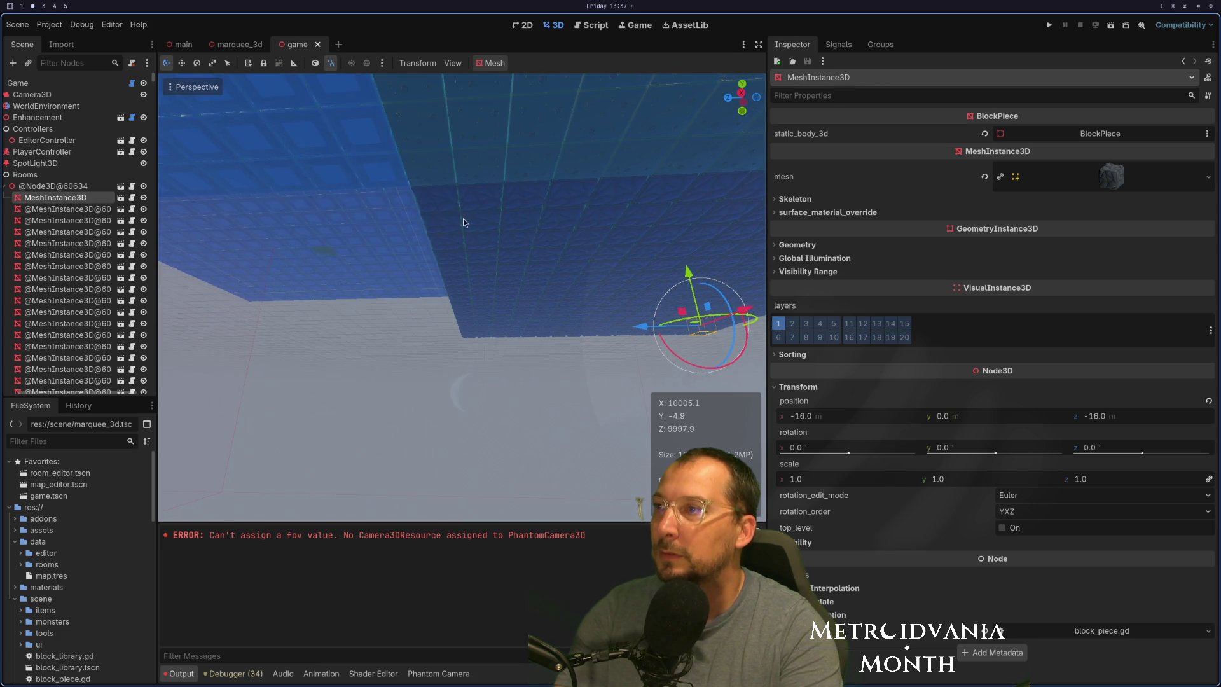
click(436, 200)
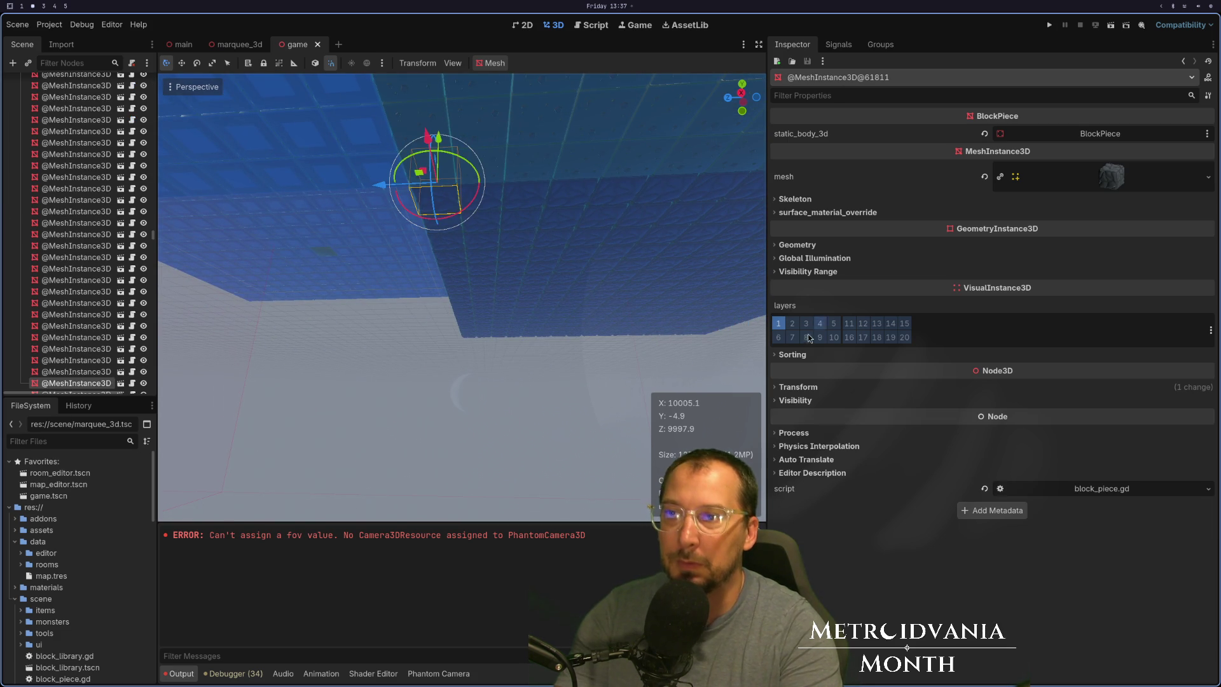
click(799, 388)
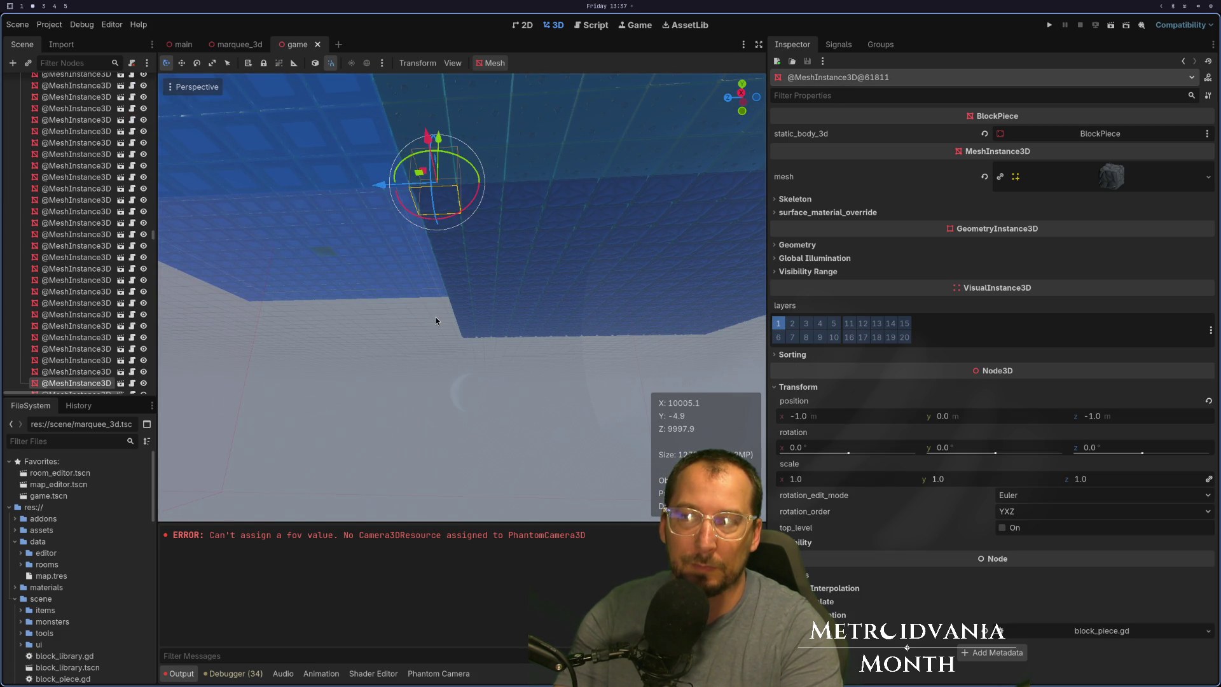
mouse_move(437, 317)
mouse_down()
mouse_move(346, 337)
mouse_move(338, 424)
mouse_move(218, 492)
mouse_move(269, 497)
mouse_move(281, 474)
mouse_up()
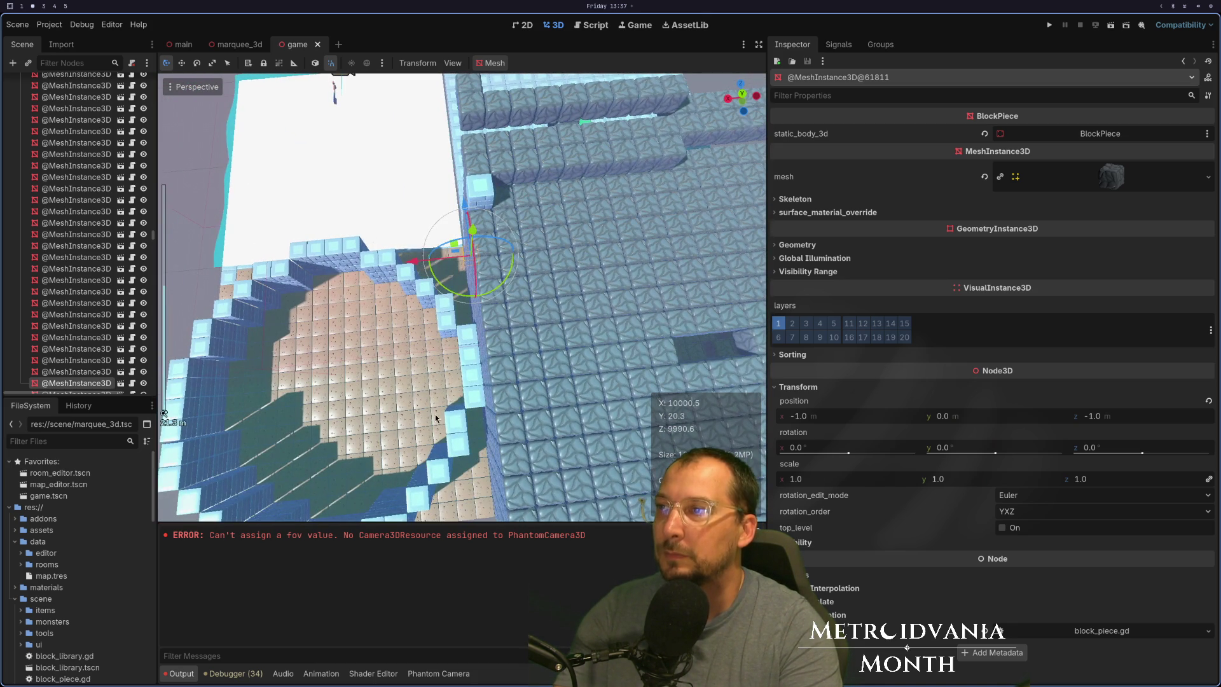
mouse_move(437, 417)
mouse_down()
mouse_move(278, 339)
mouse_move(445, 373)
mouse_up()
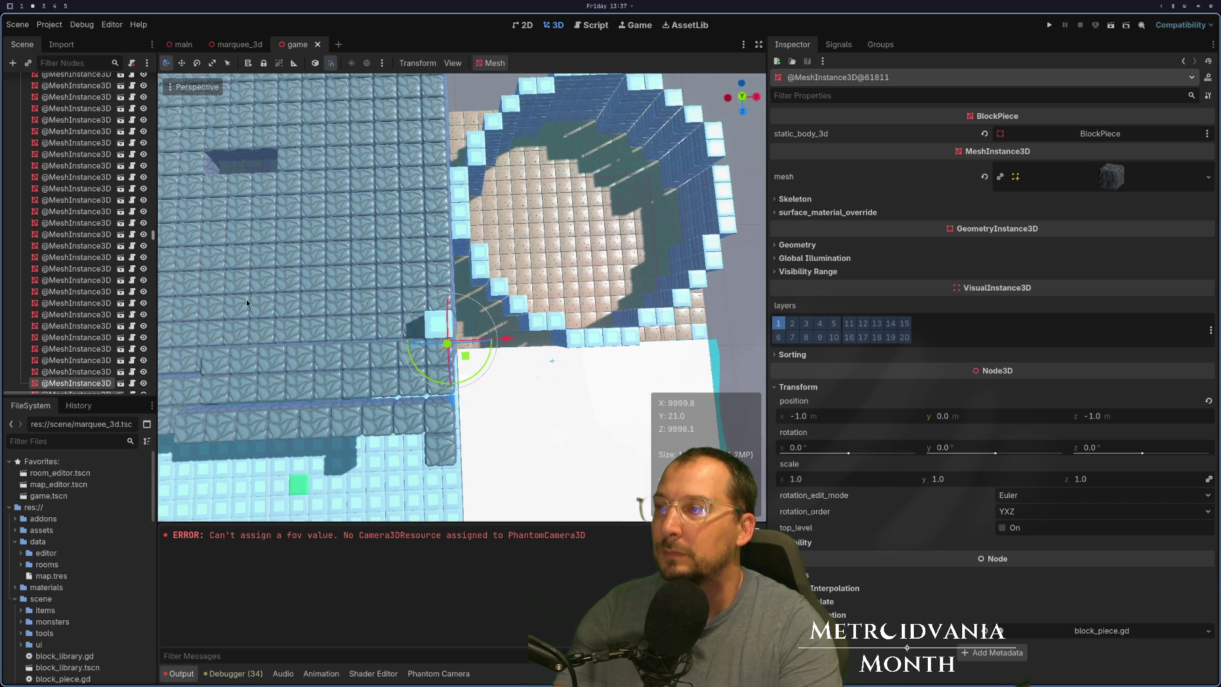
mouse_move(281, 381)
mouse_down()
mouse_move(398, 329)
mouse_move(314, 313)
mouse_up()
key(super+1)
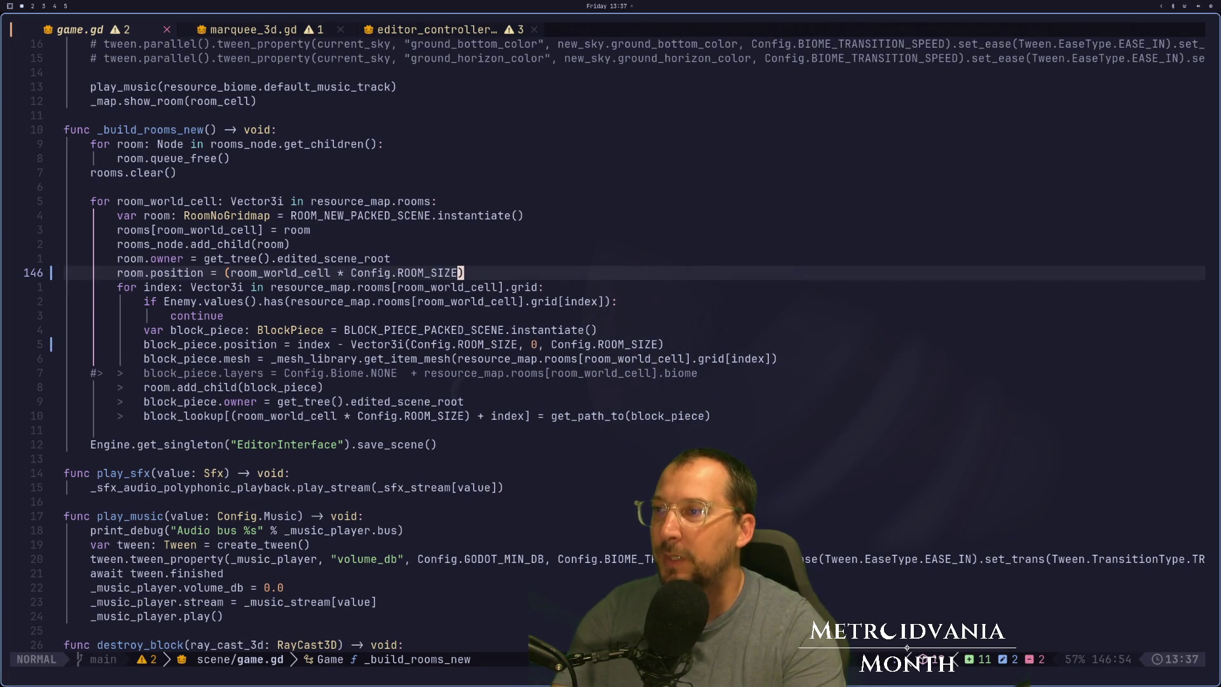
Remove the parentheses around room_world_cell * Config.ROOM_SIZE on line 146 and save.
key(A)
key(BackSpace)
key(Escape)
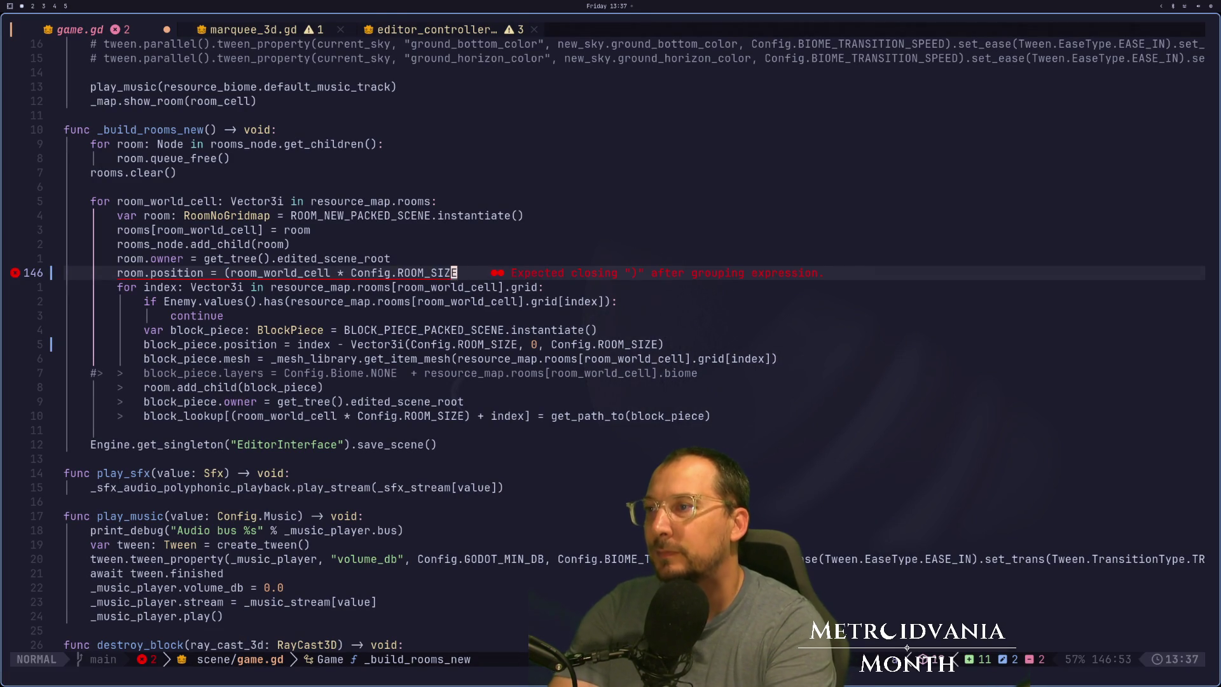
key(b)
key(b)
key(b)
key(i)
key(BackSpace)
key(Escape)
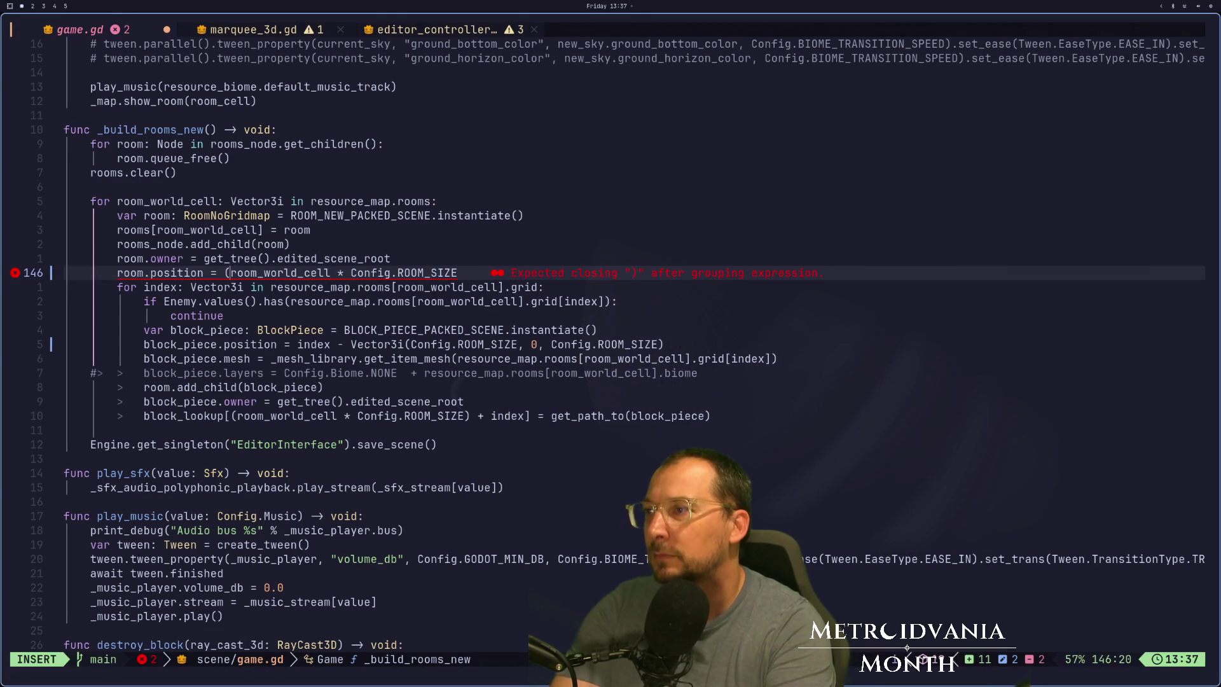
text(:w)
key(Return)
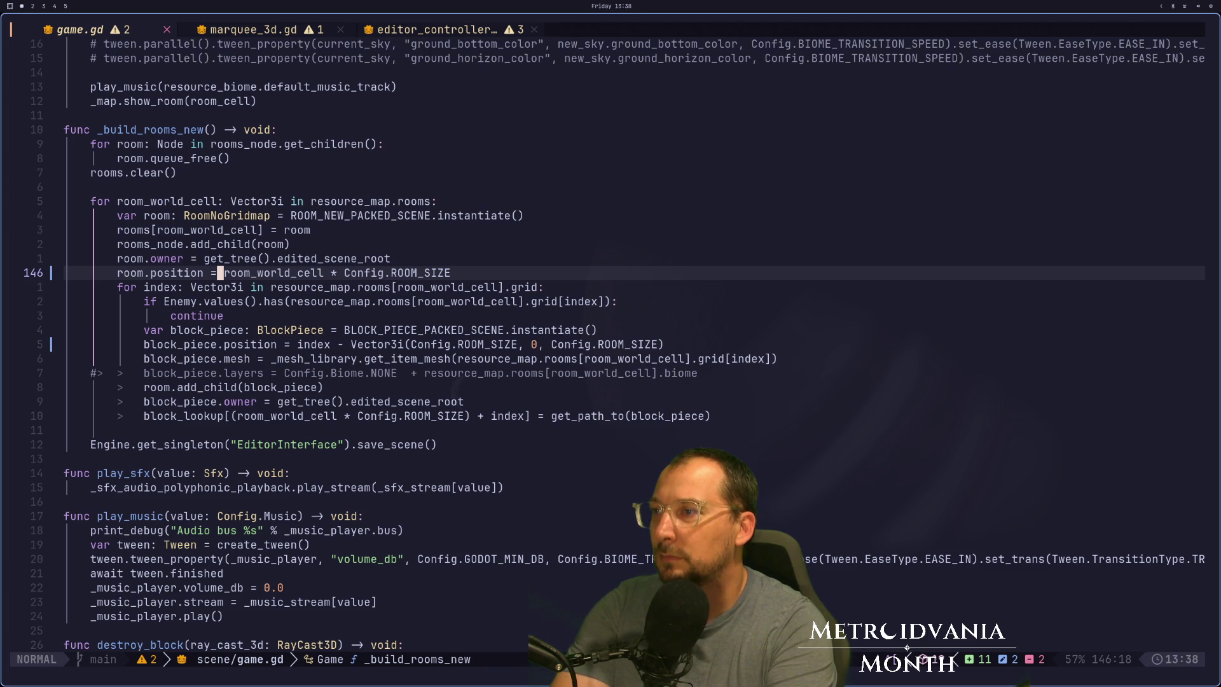
Change the '-' before Vector3i on line 151 to '+' and save game.gd.
key(j)
key(j)
key(j)
key(l)
key(l)
key(l)
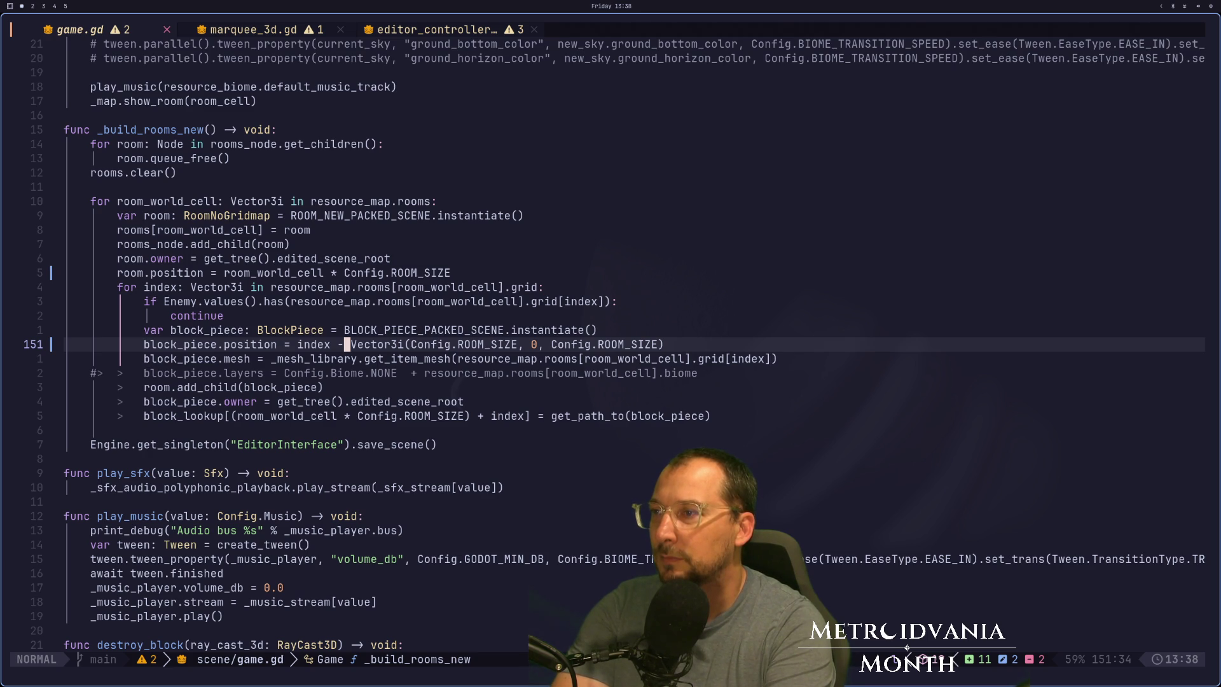
key(a)
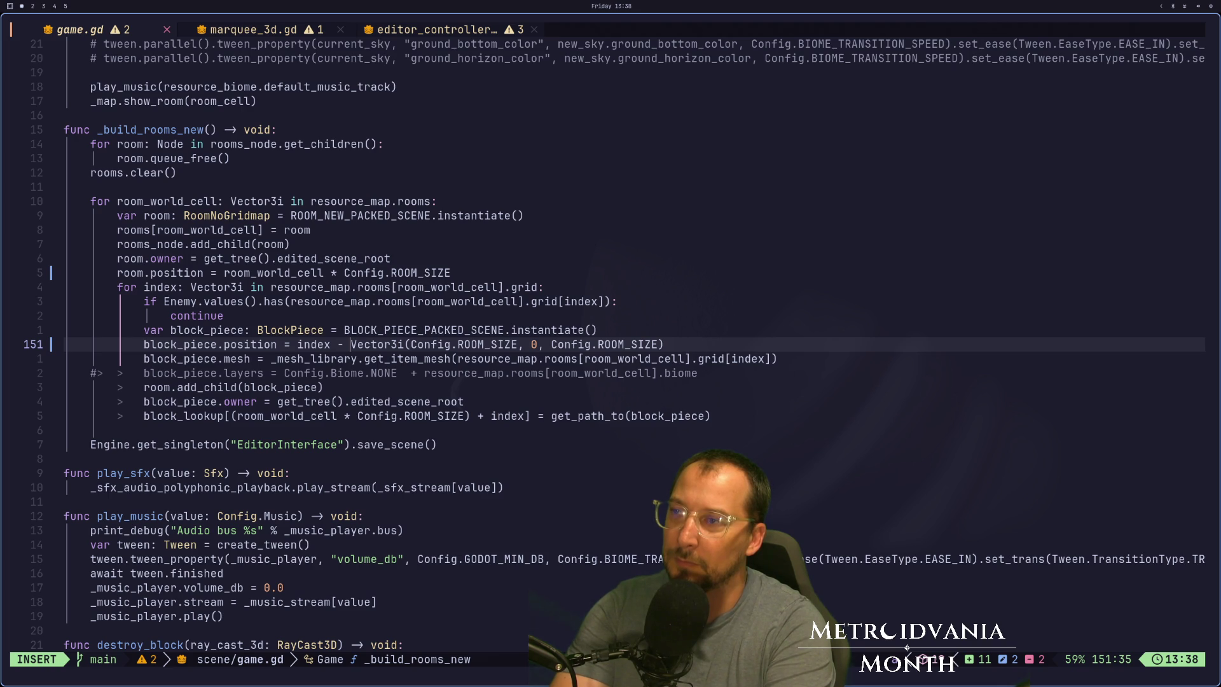
key(Escape)
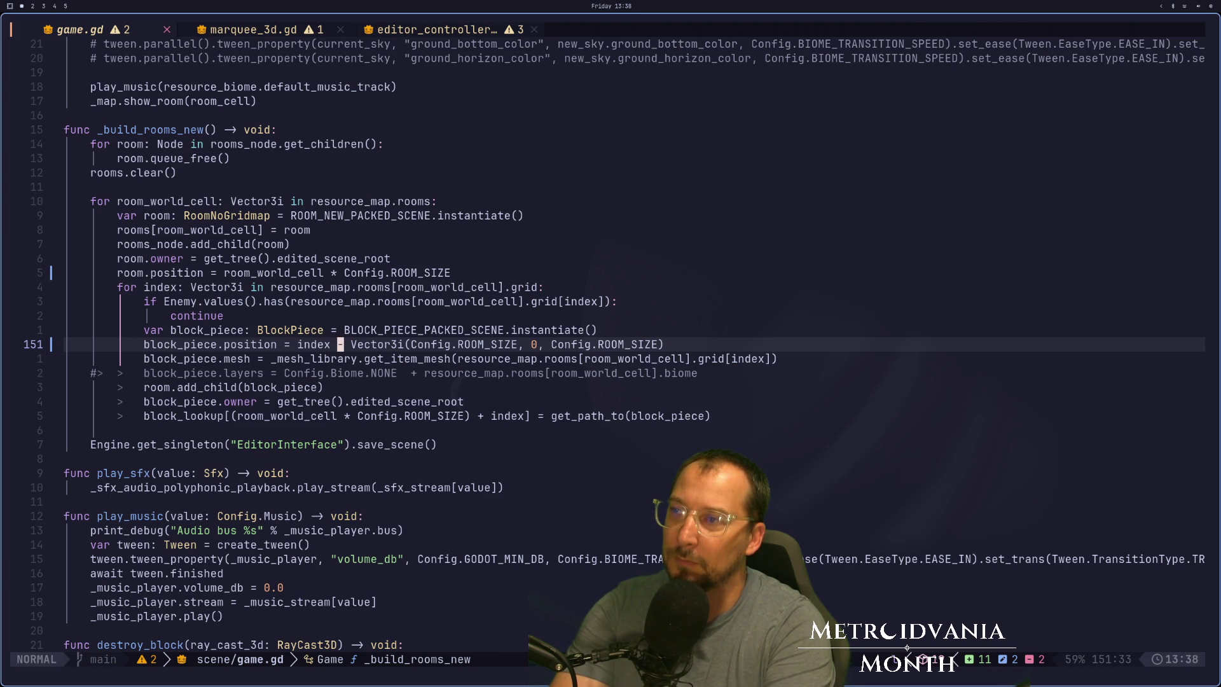
text(s)
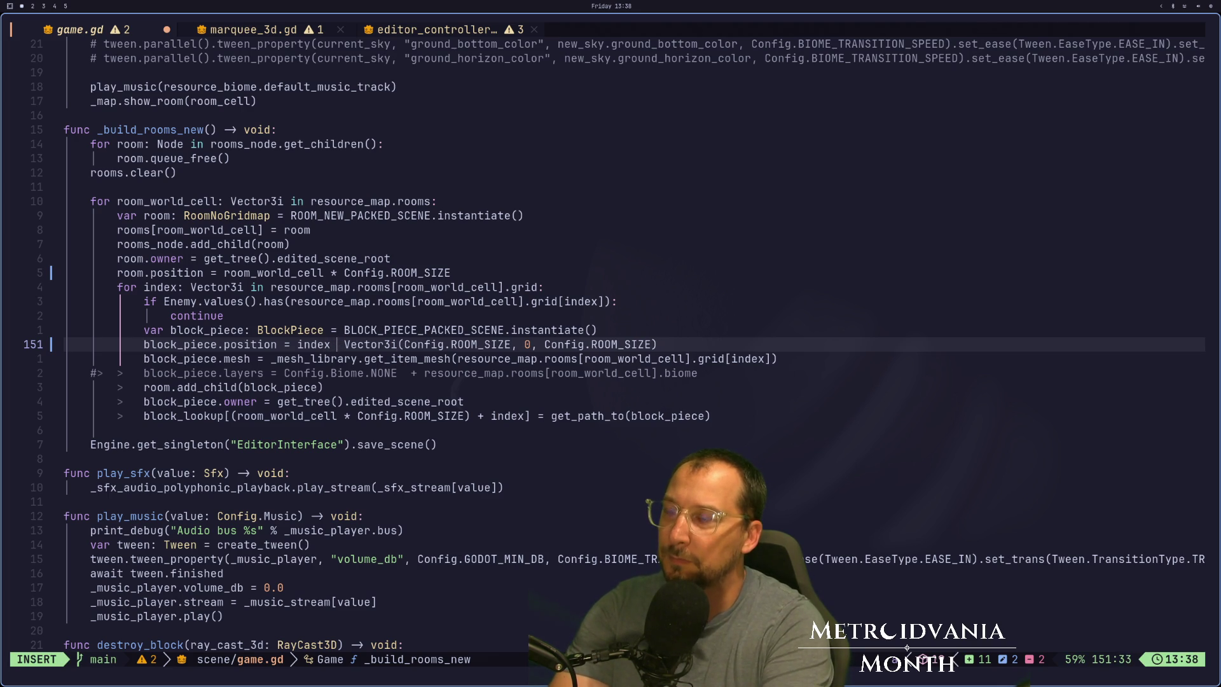
text(+)
key(Escape)
text(:w)
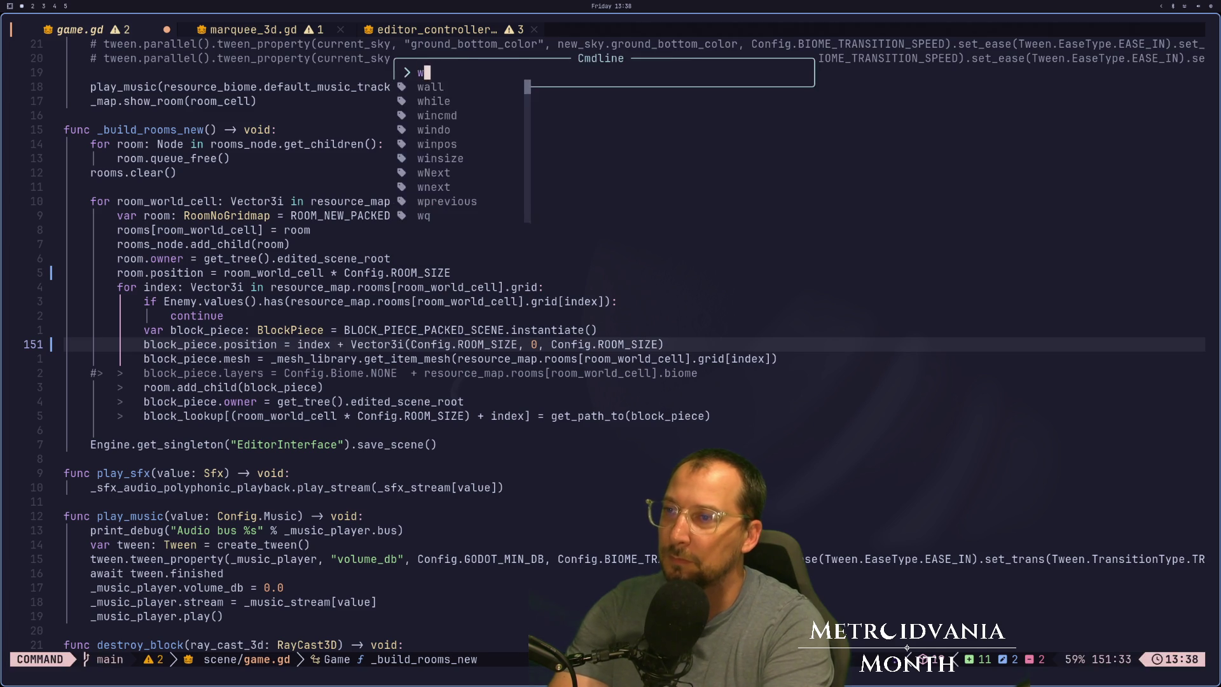
key(Return)
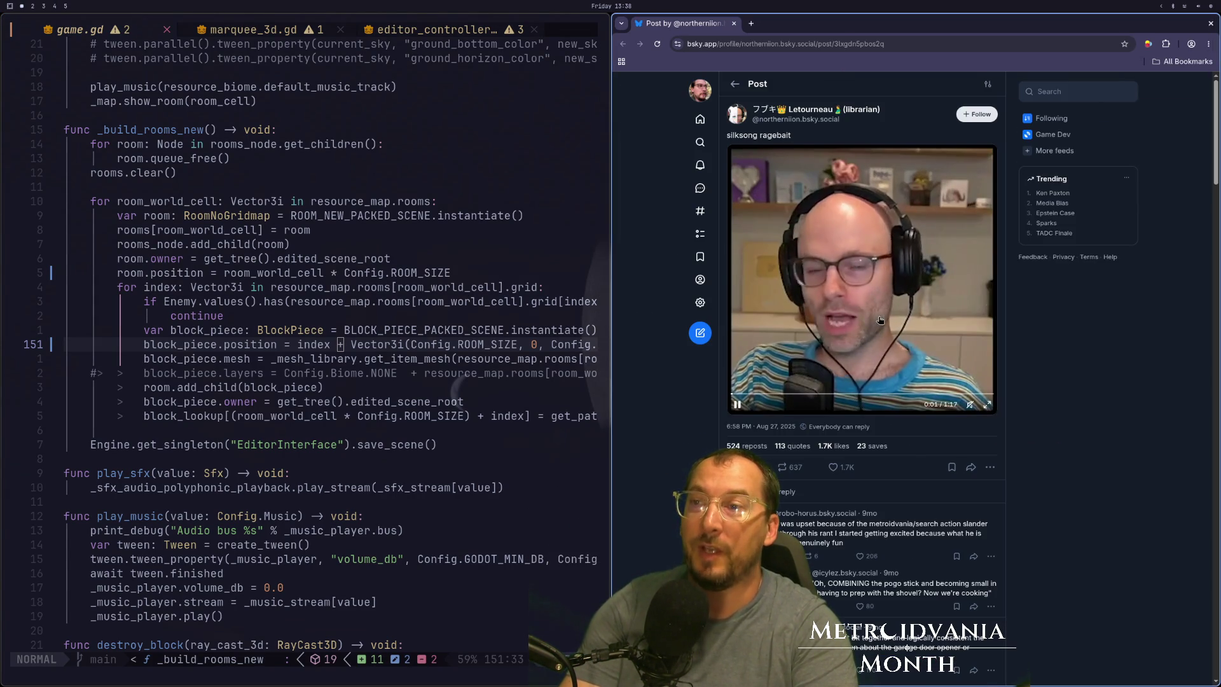
Play the 'silksong ragebait' post's video full screen, dismissing the tab context menu.
click(880, 320)
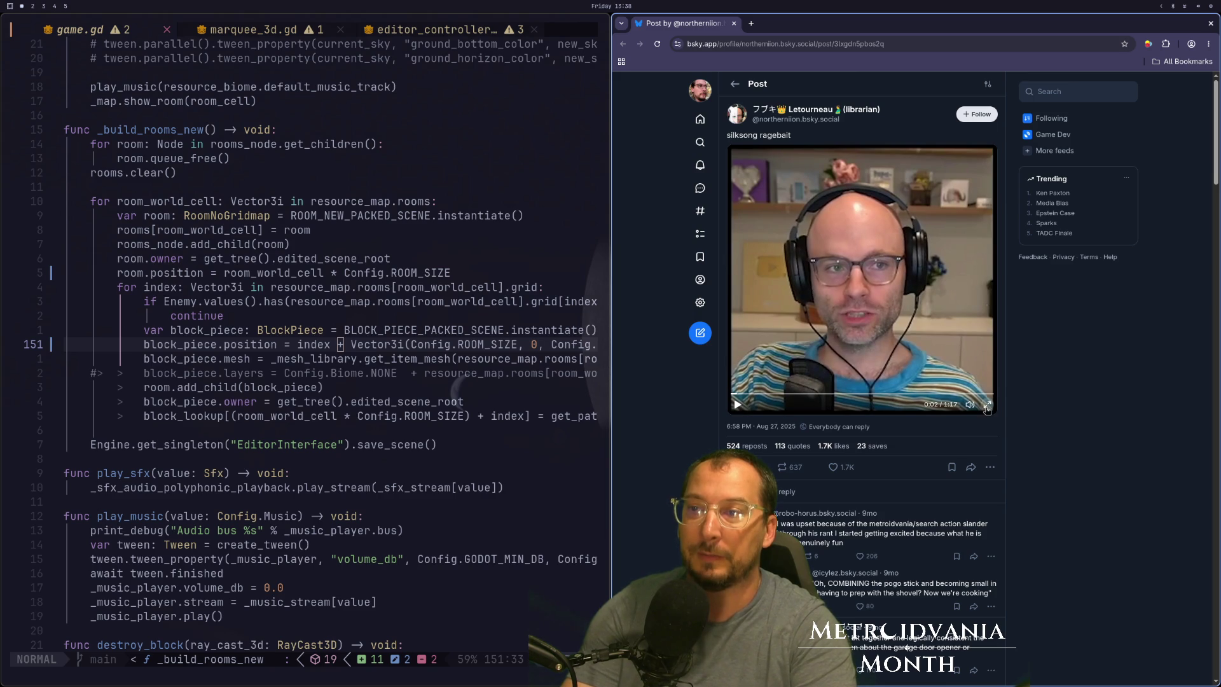
click(988, 407)
key(Escape)
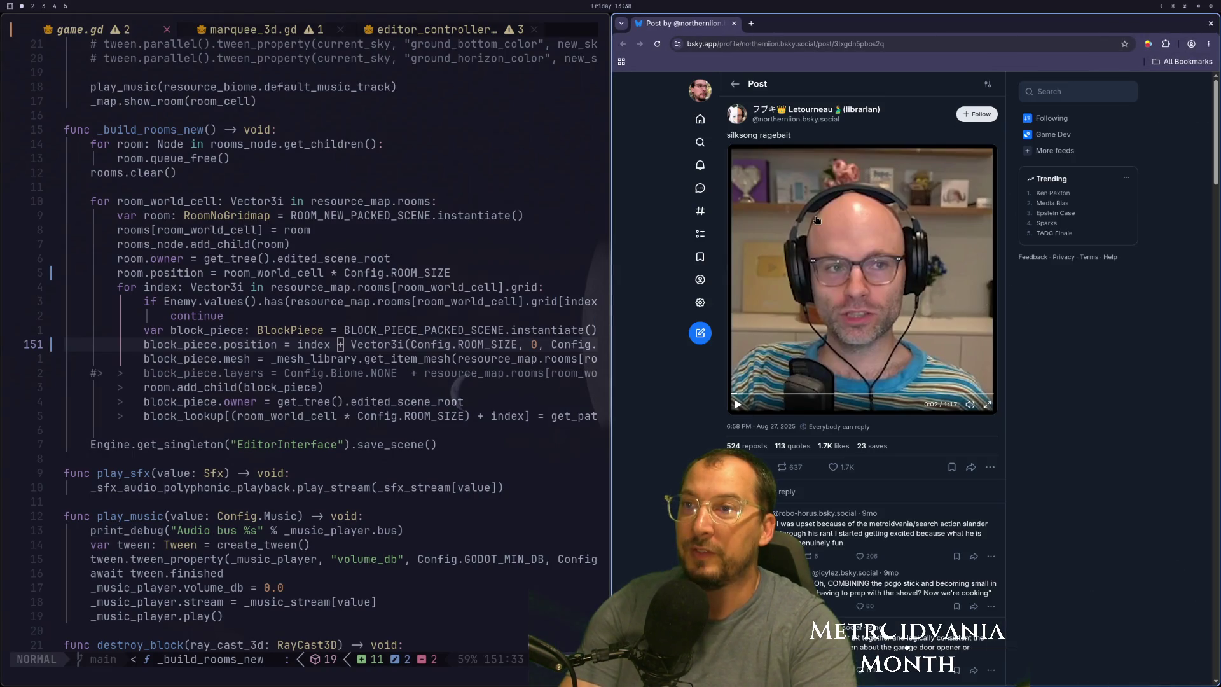
right_click(706, 27)
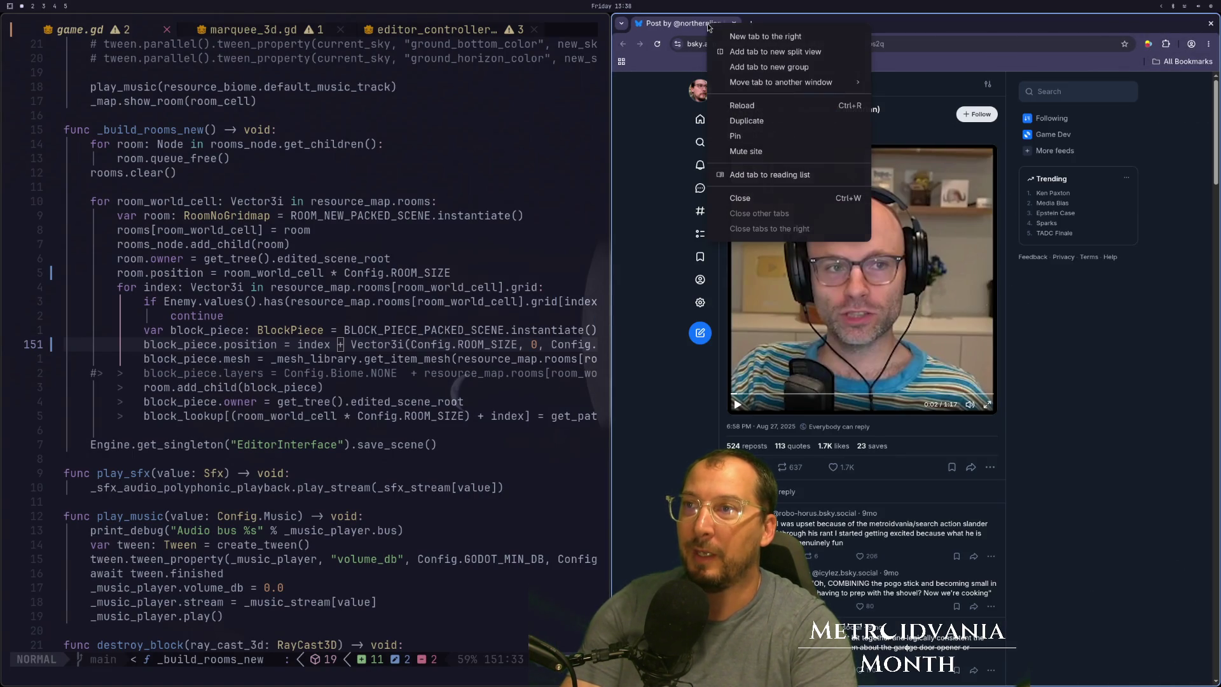
click(685, 189)
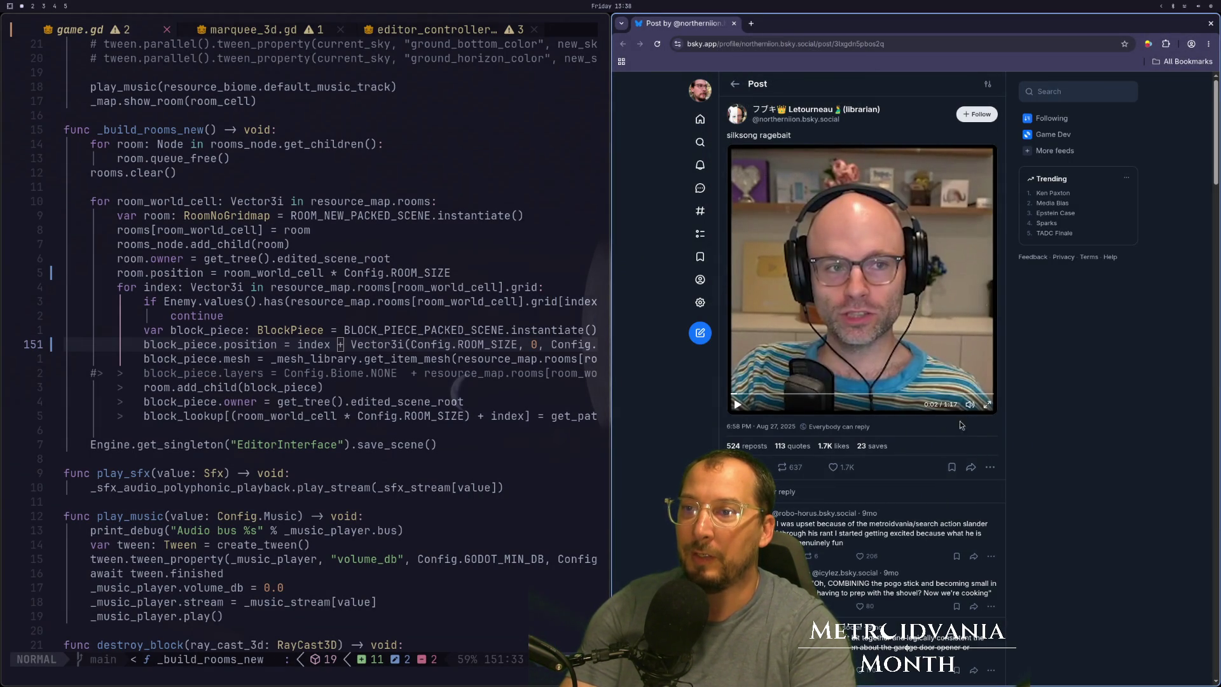
click(987, 405)
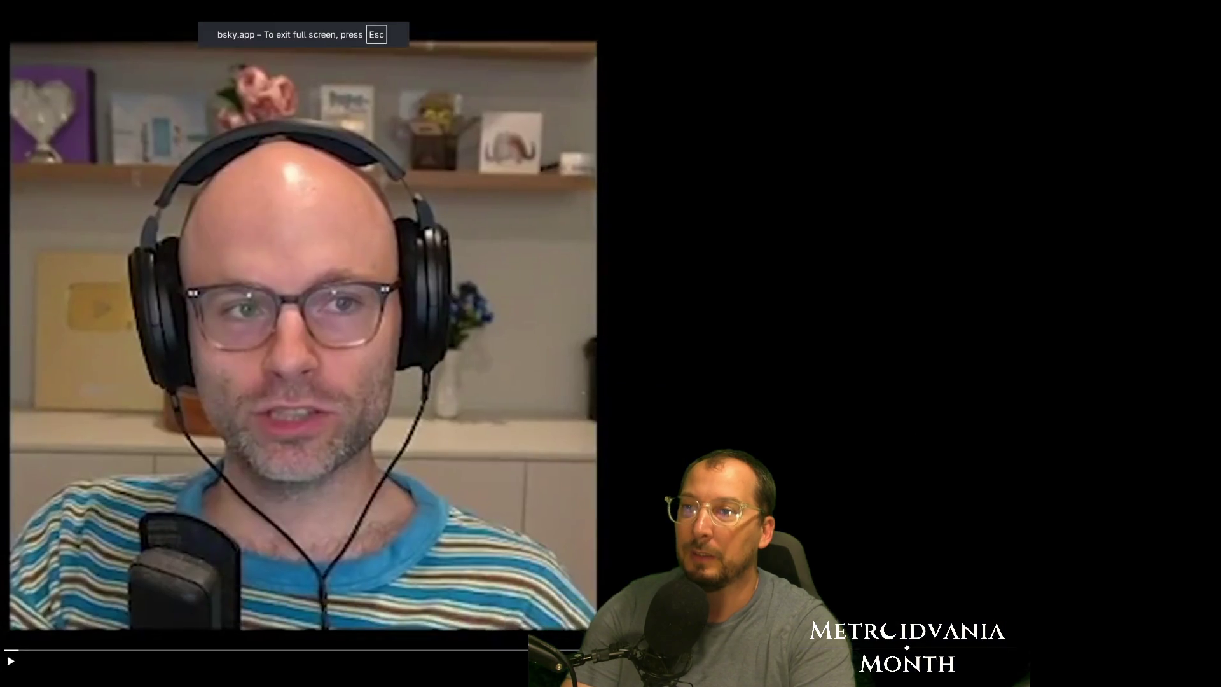
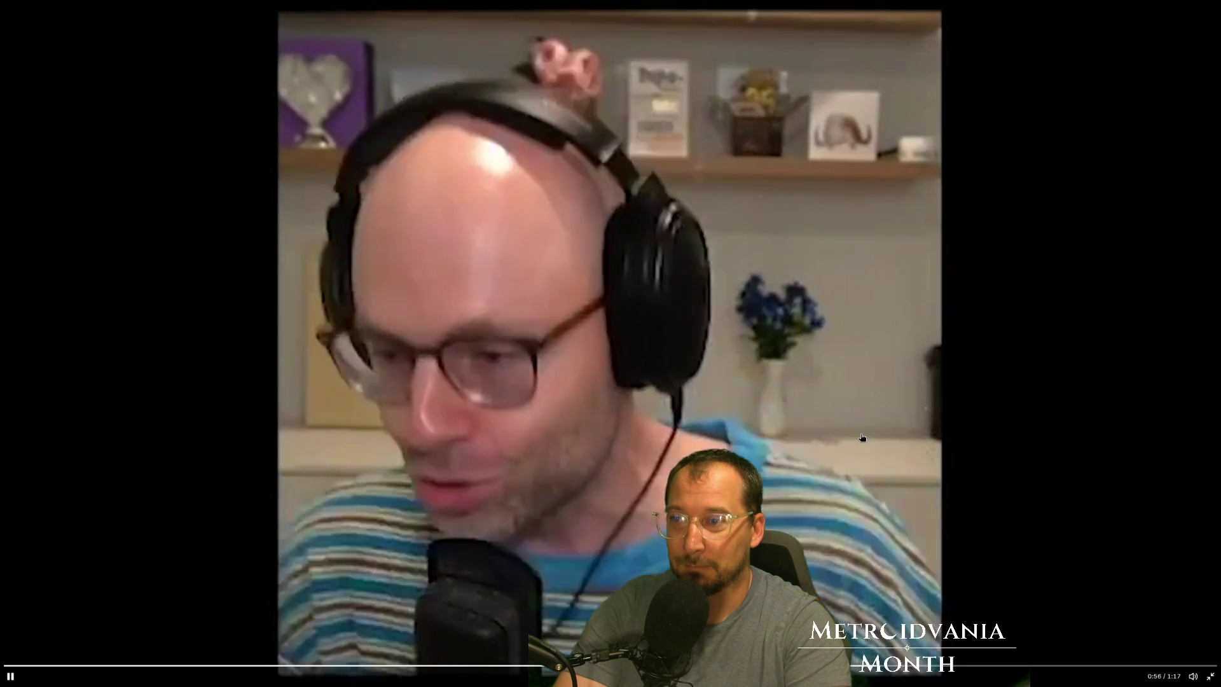
Pause and resume the Bluesky post's embedded video, then leave fullscreen once it finishes.
click(863, 437)
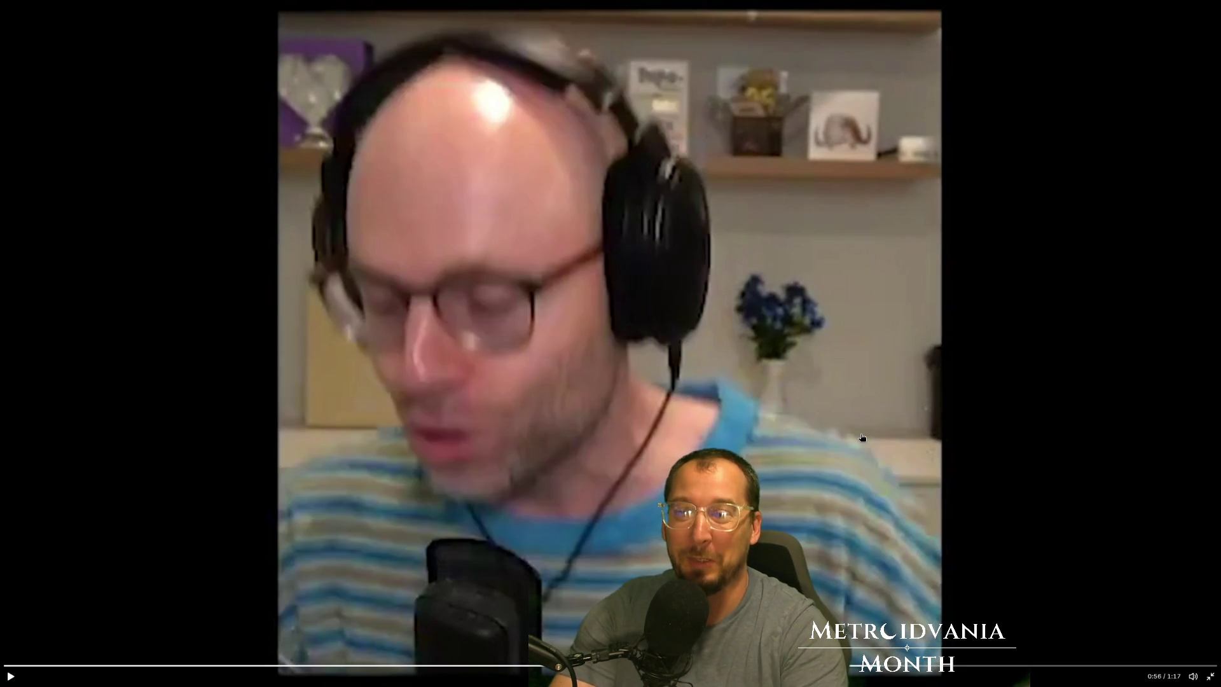
click(862, 437)
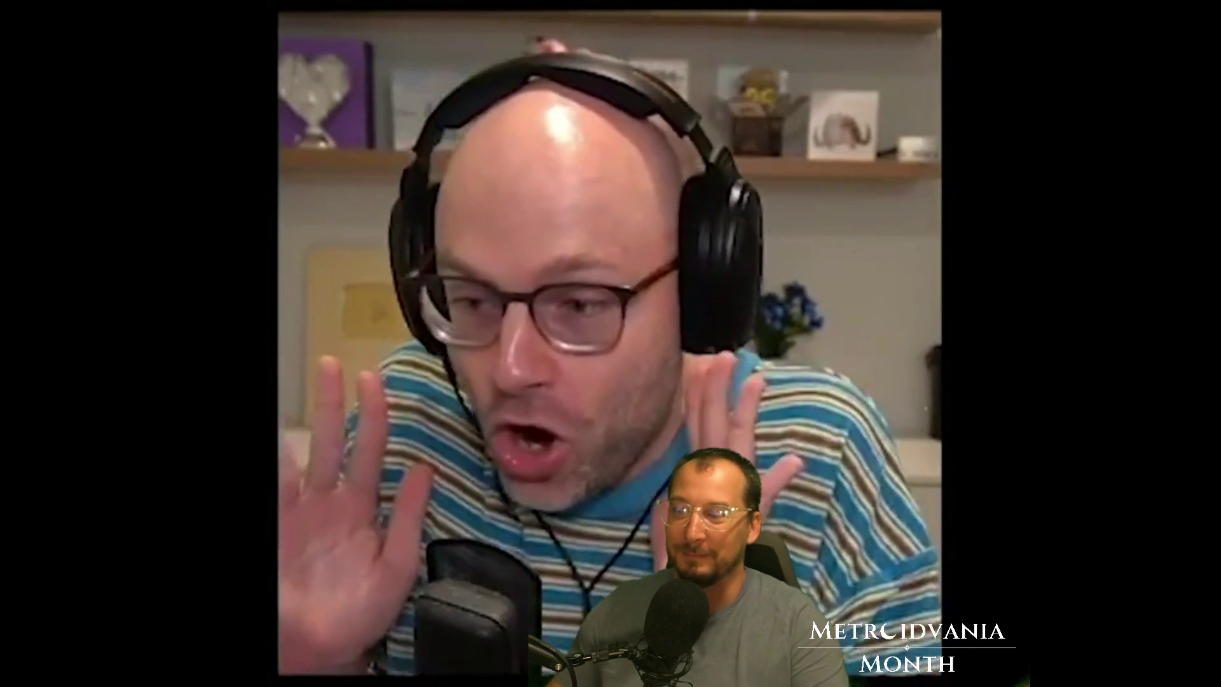
mouse_move(983, 405)
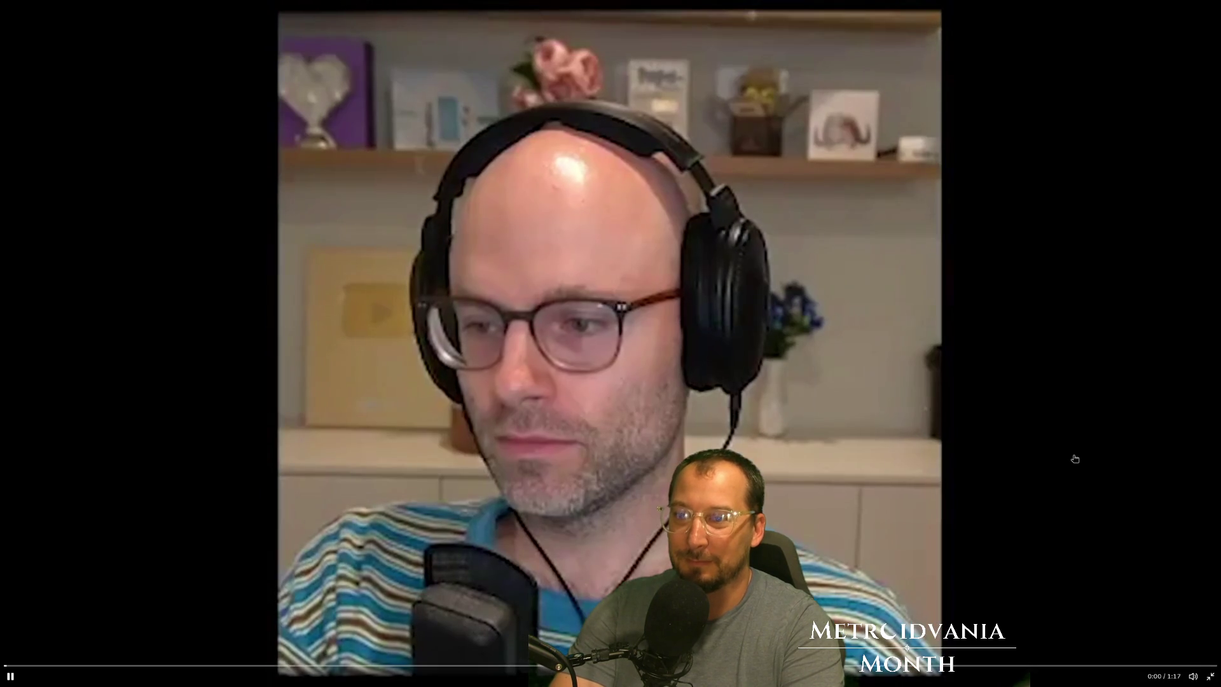
key(Escape)
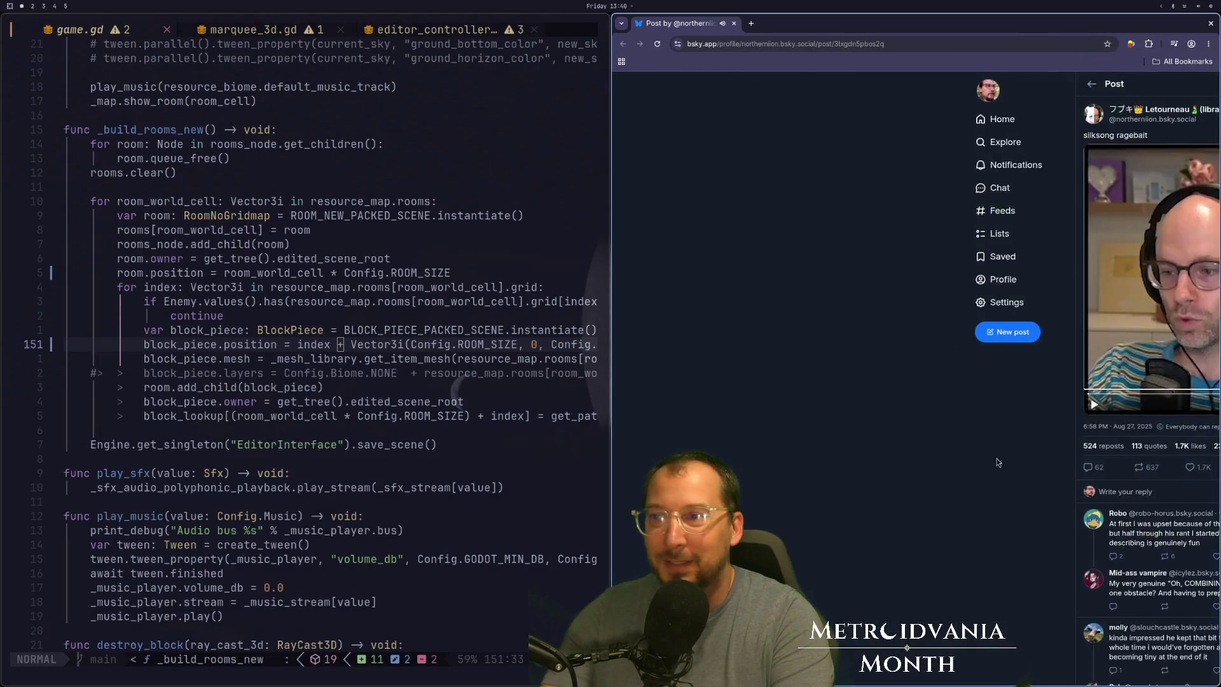
Close the browser, change the operator on line 151's position line to +, and save game.gd.
click(736, 23)
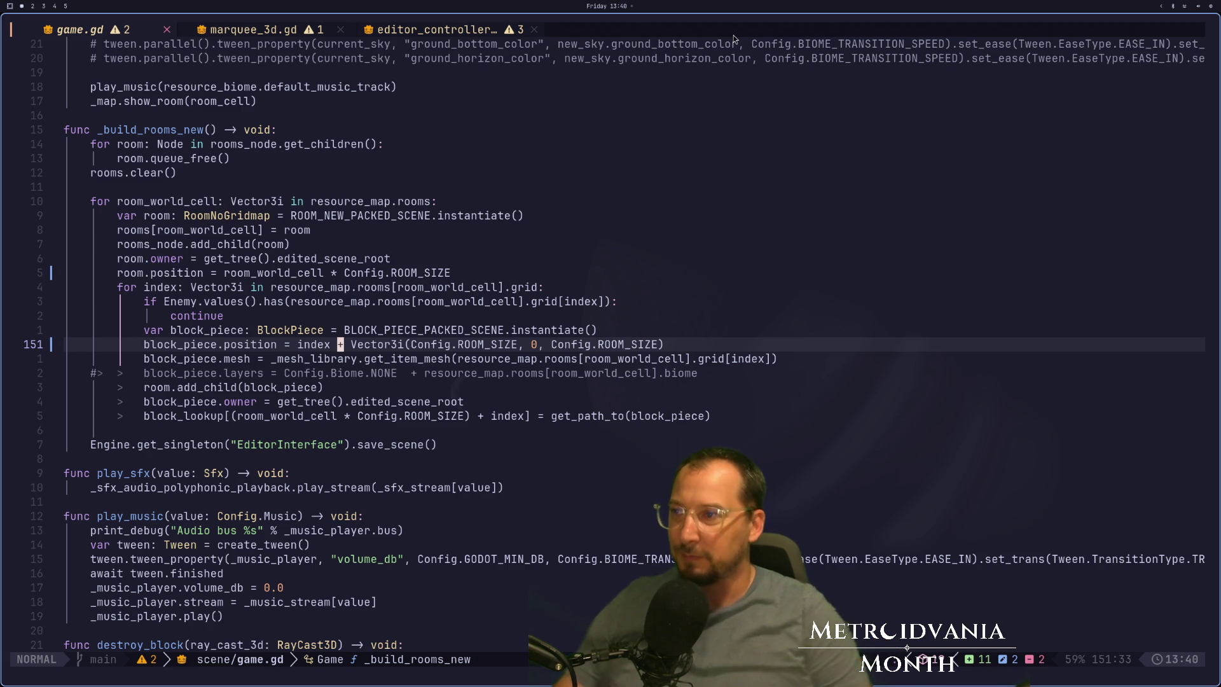
key(a)
key(Escape)
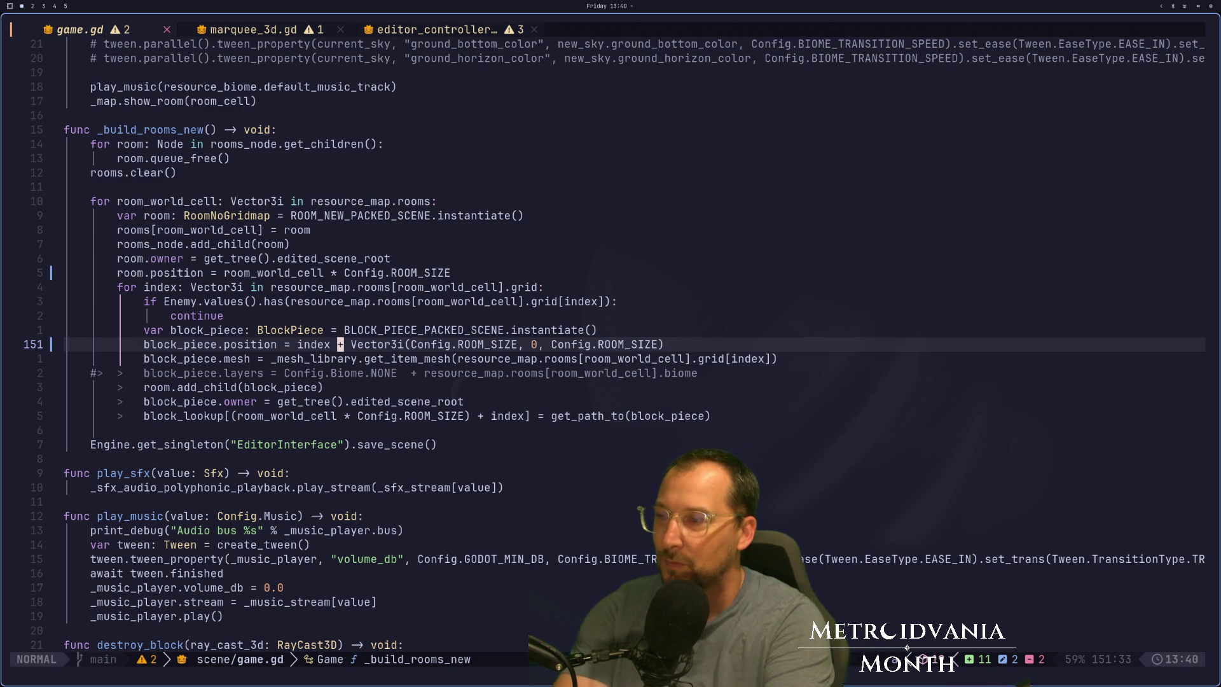
key(w)
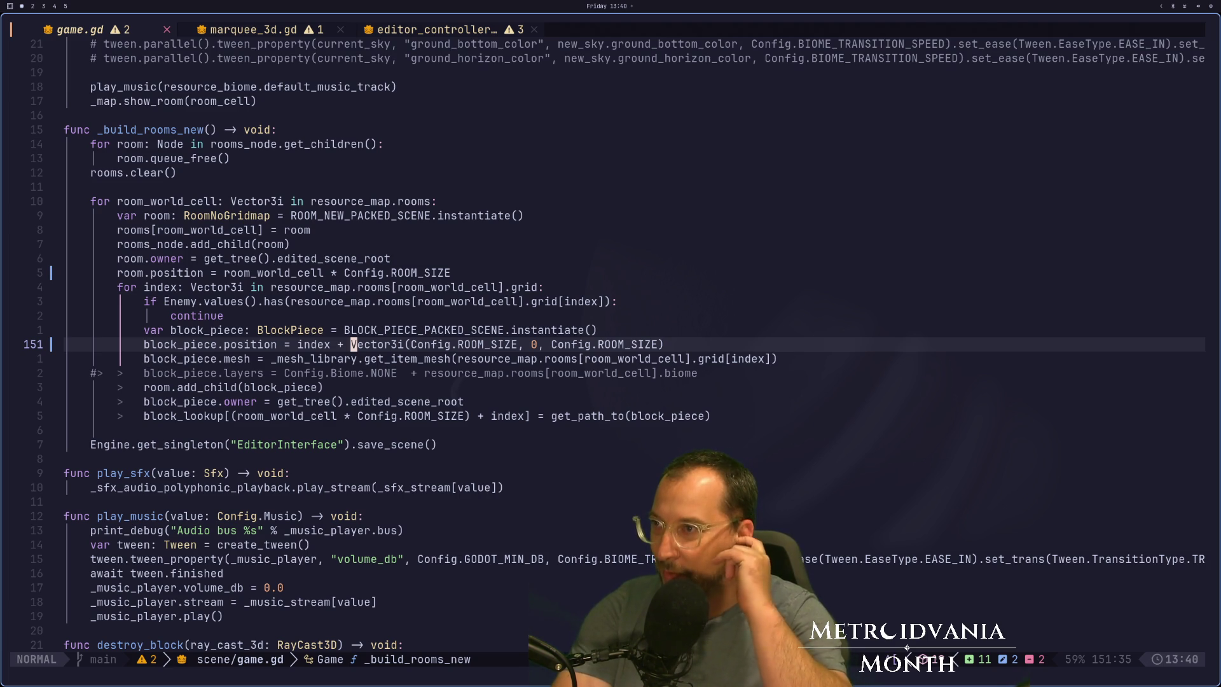
key(colon)
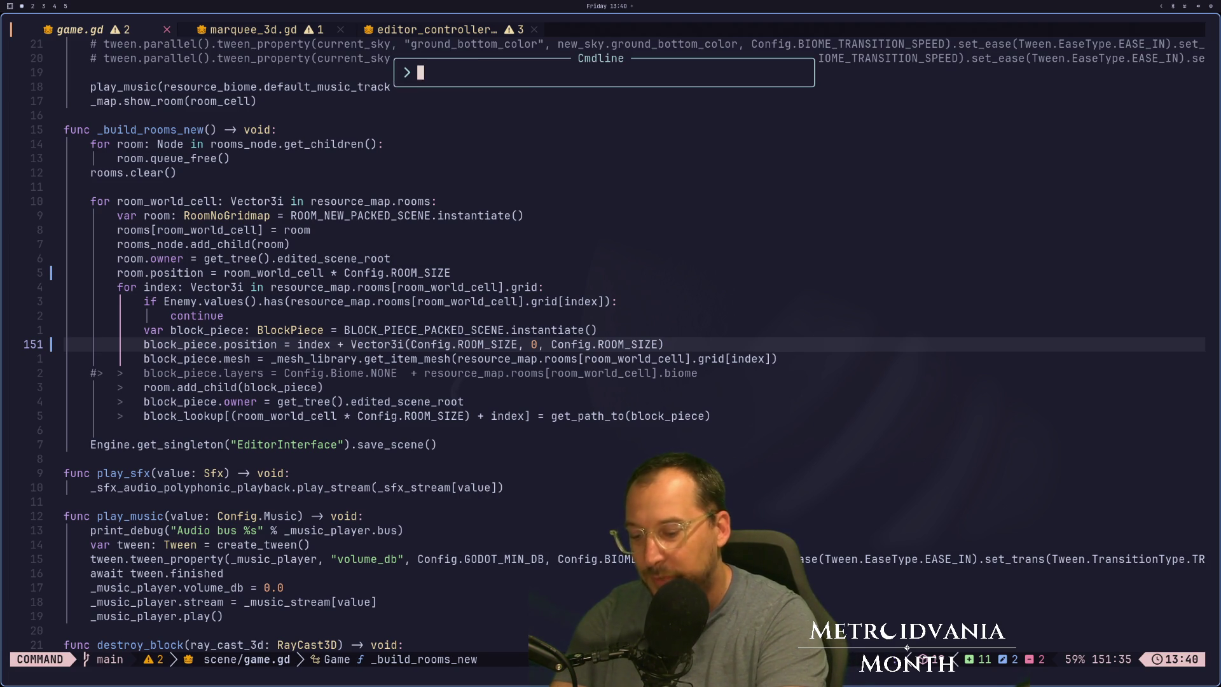
text(w)
key(Return)
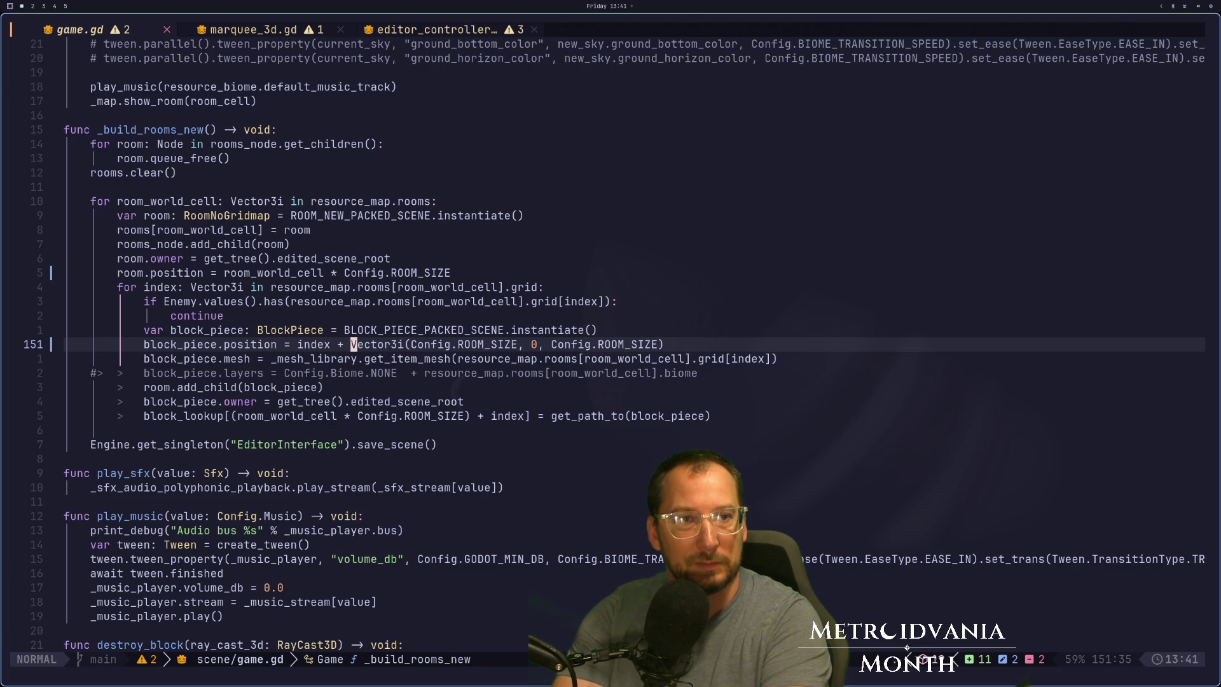
Switch to Godot and select the Rooms node in the Scene tree.
key(super+2)
scroll(155, 239, up, 3)
scroll(127, 236, up, 10)
click(41, 175)
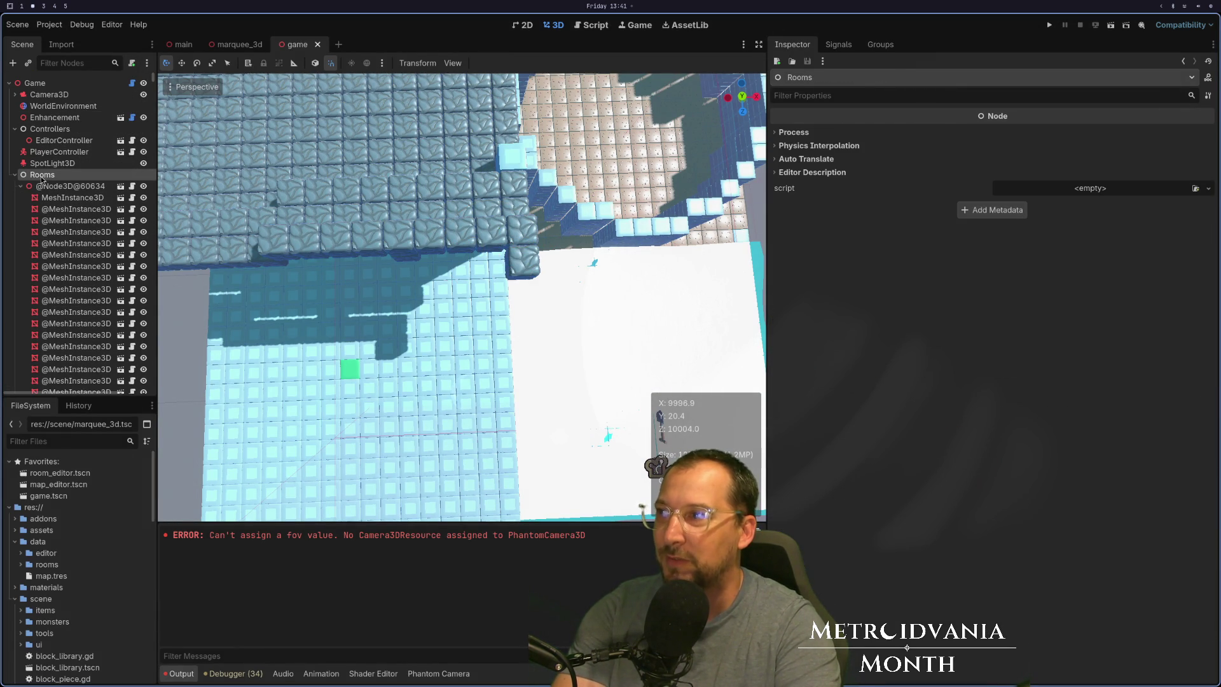
Select the Game node to view its six-entry rooms dictionary and biomes, then save the scene.
click(36, 83)
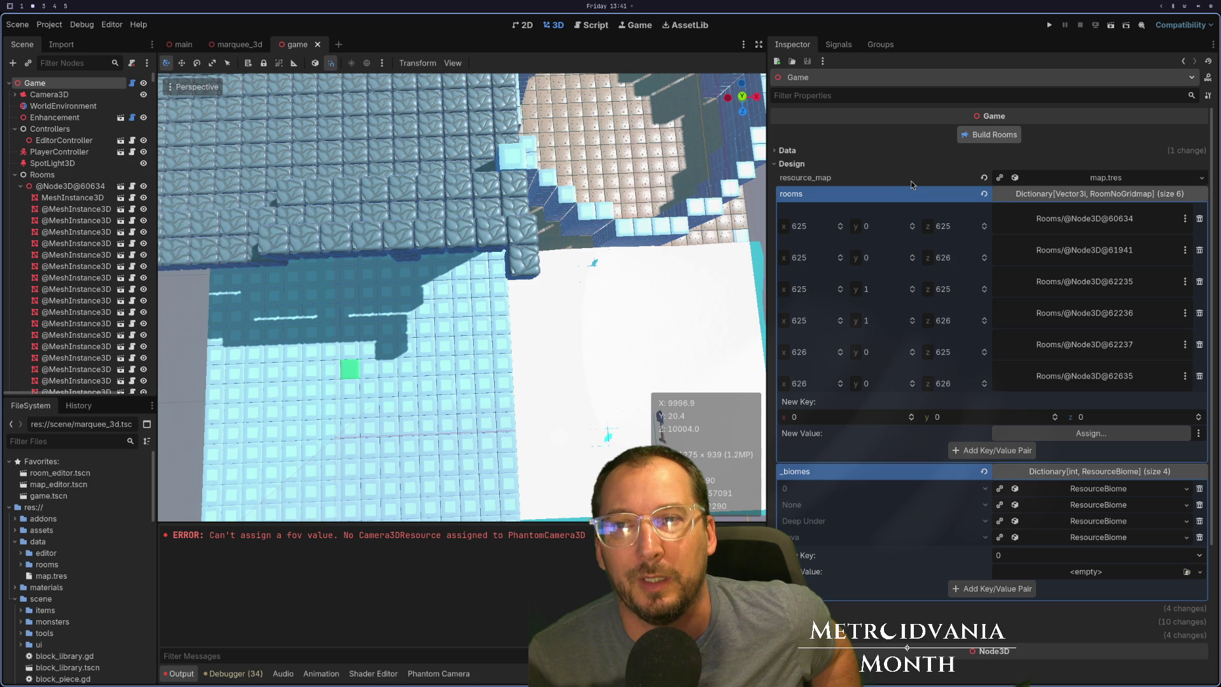
key(ctrl+s)
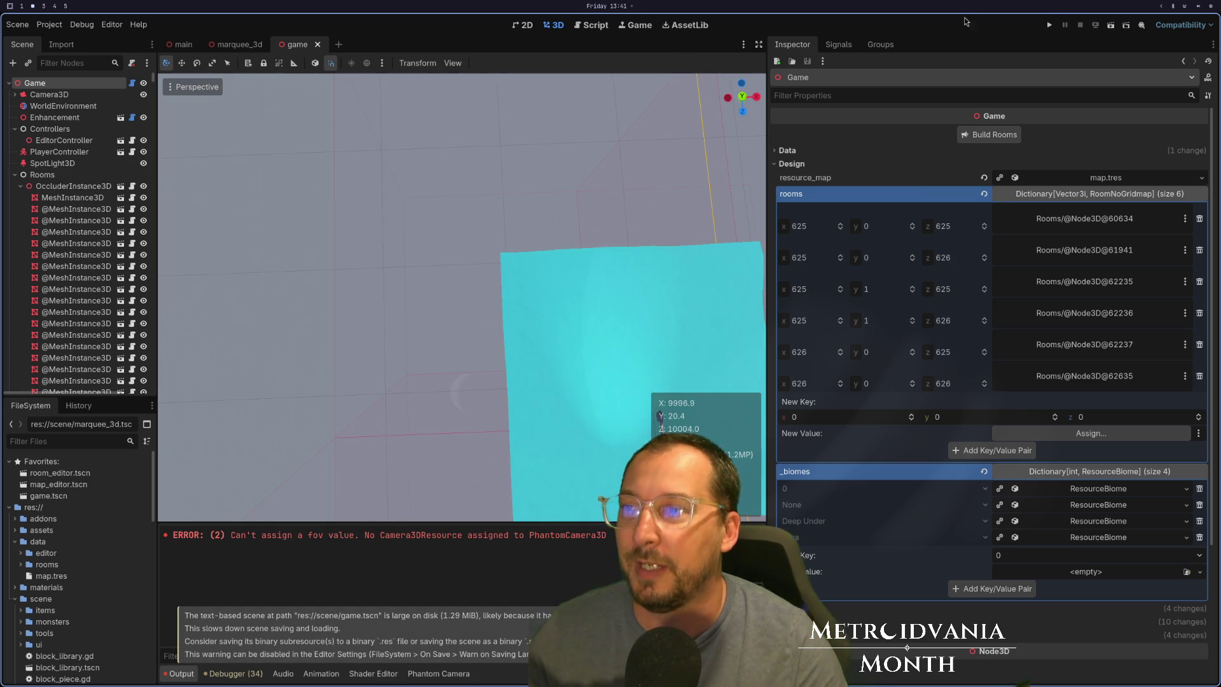
Zoom over the rebuilt rooms and select the first MeshInstance3D block piece.
scroll(554, 212, down, 8)
scroll(517, 174, up, 5)
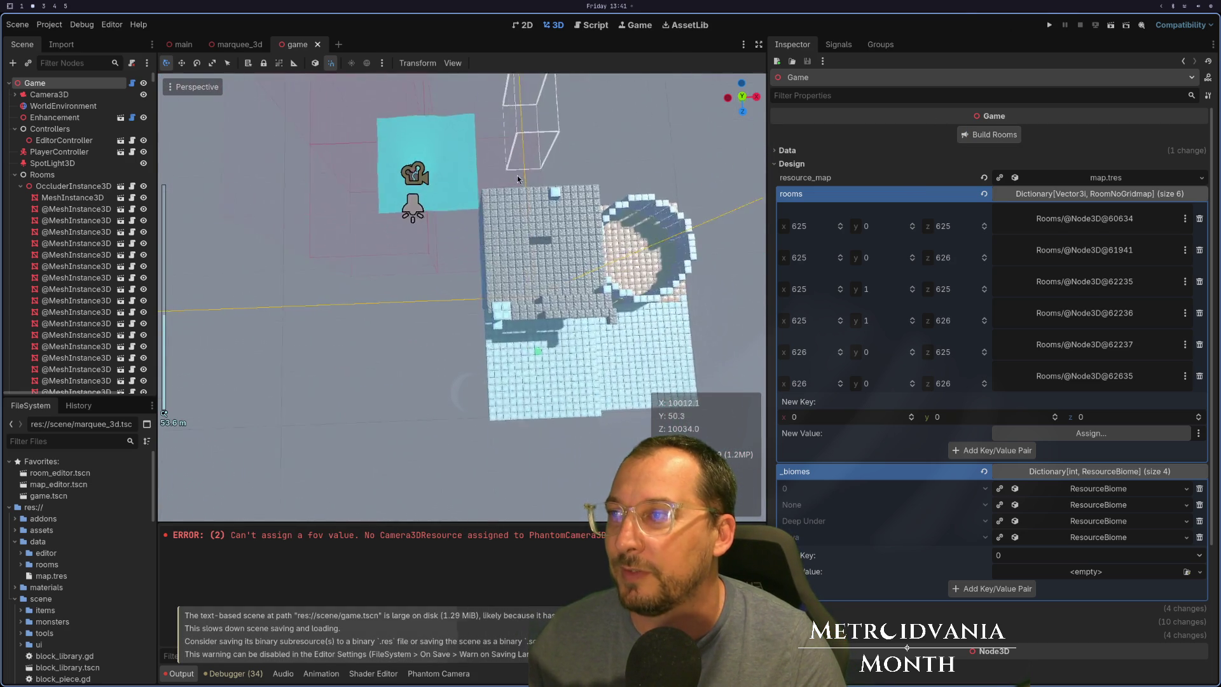
scroll(406, 242, down, 2)
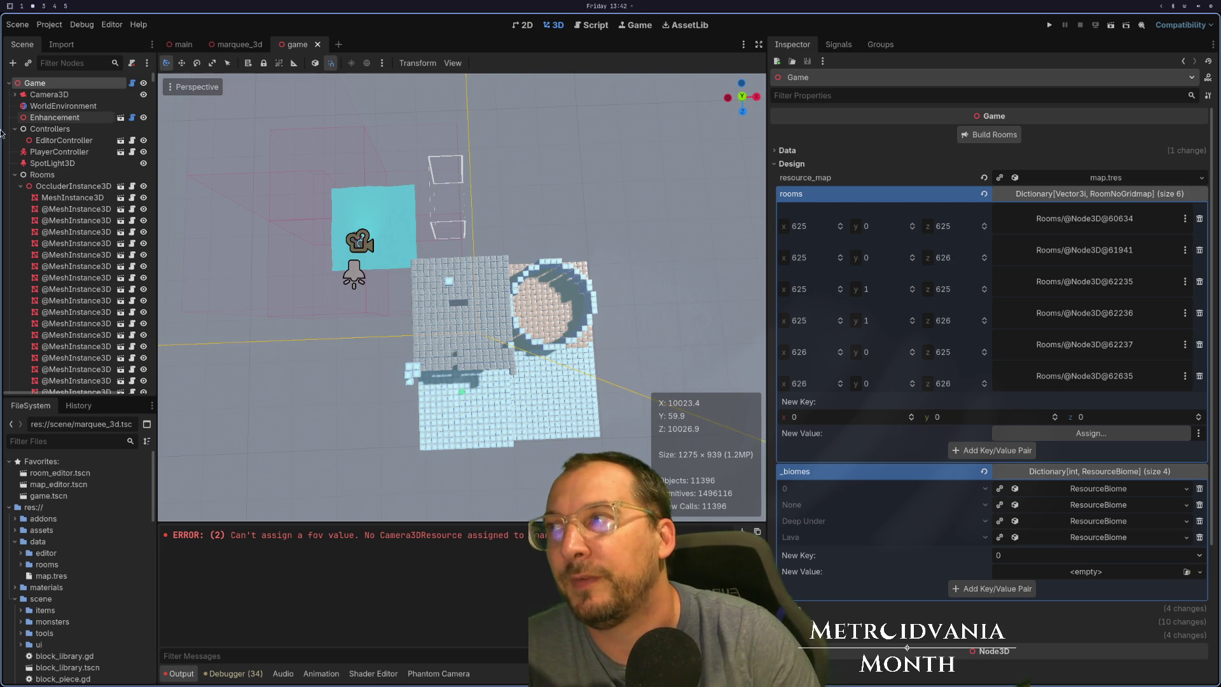
click(87, 199)
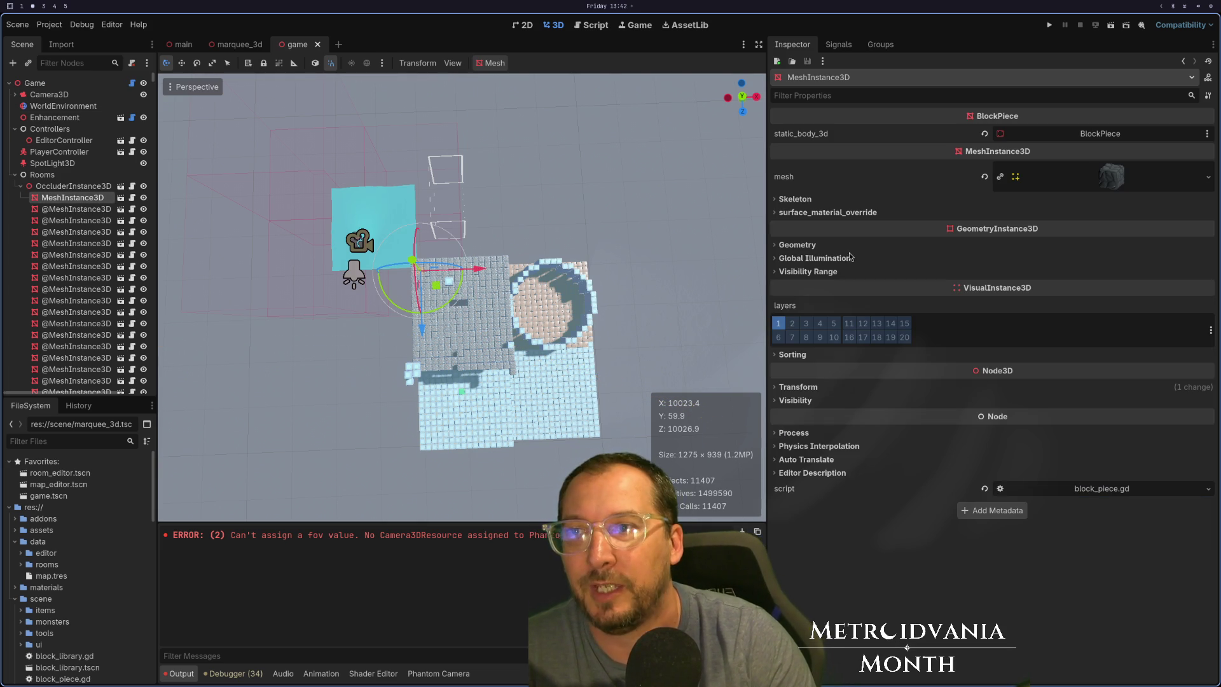
Check the block piece's Transform position, then compare it with its room node's position.
click(798, 388)
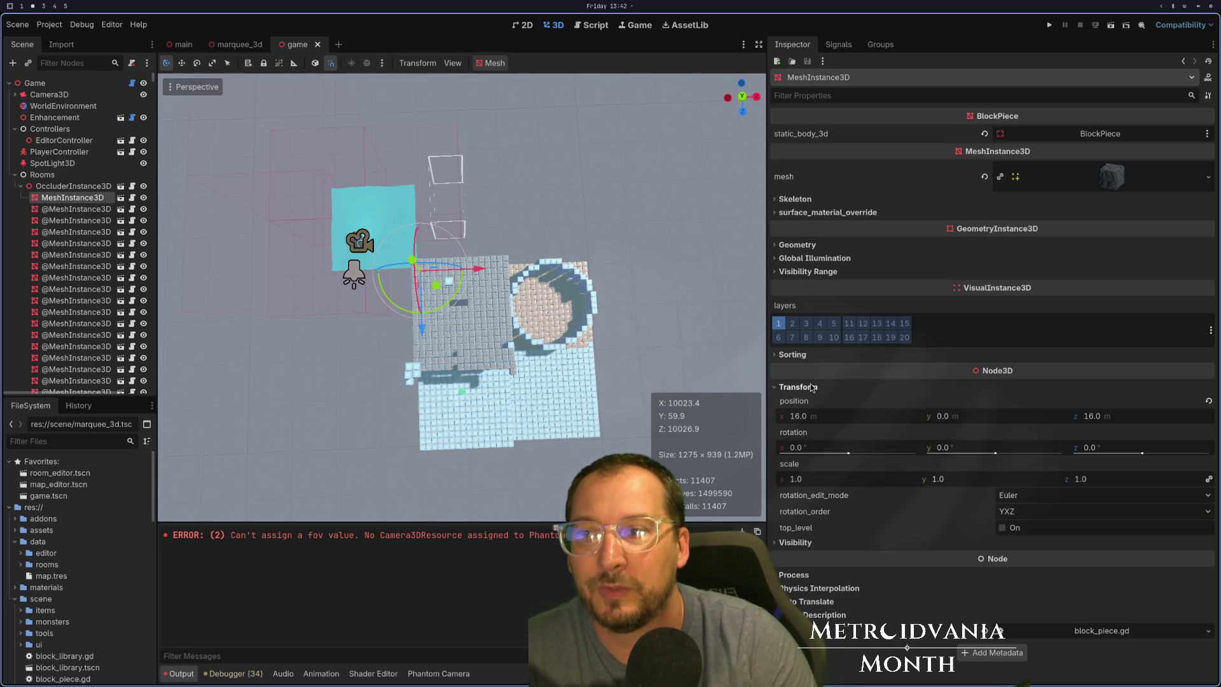
scroll(475, 360, down, 2)
mouse_move(475, 360)
mouse_down()
mouse_move(781, 302)
mouse_move(824, 314)
mouse_move(830, 356)
mouse_up()
scroll(730, 346, up, 5)
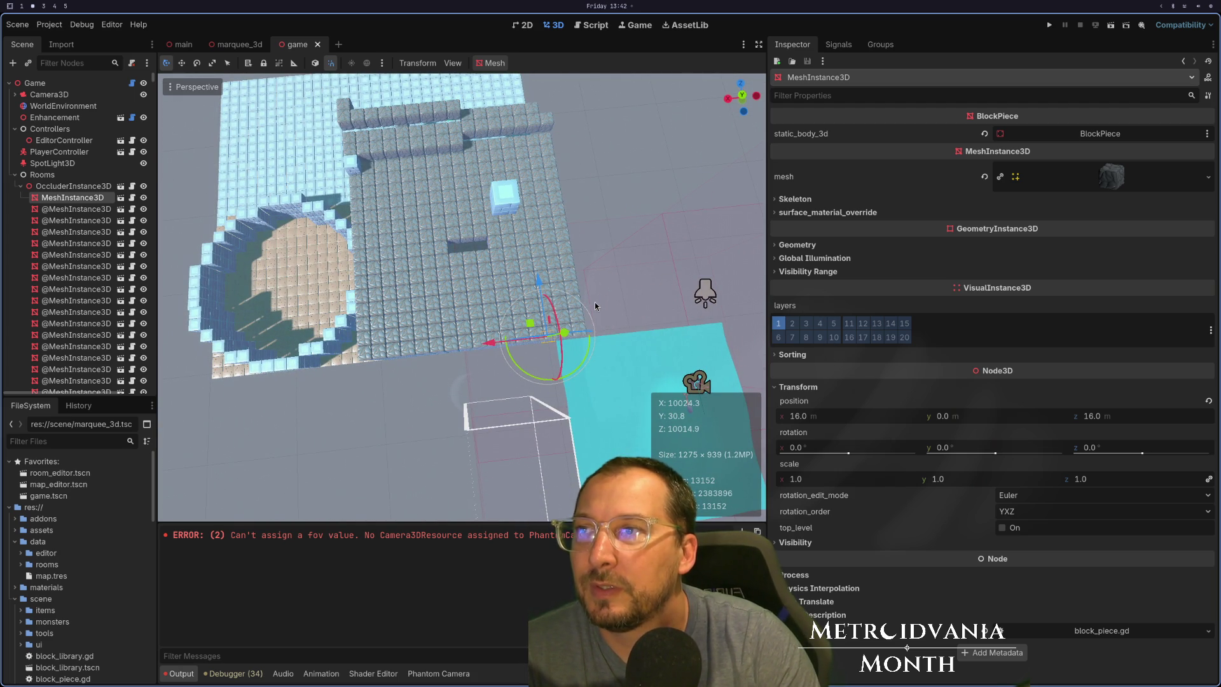
click(73, 186)
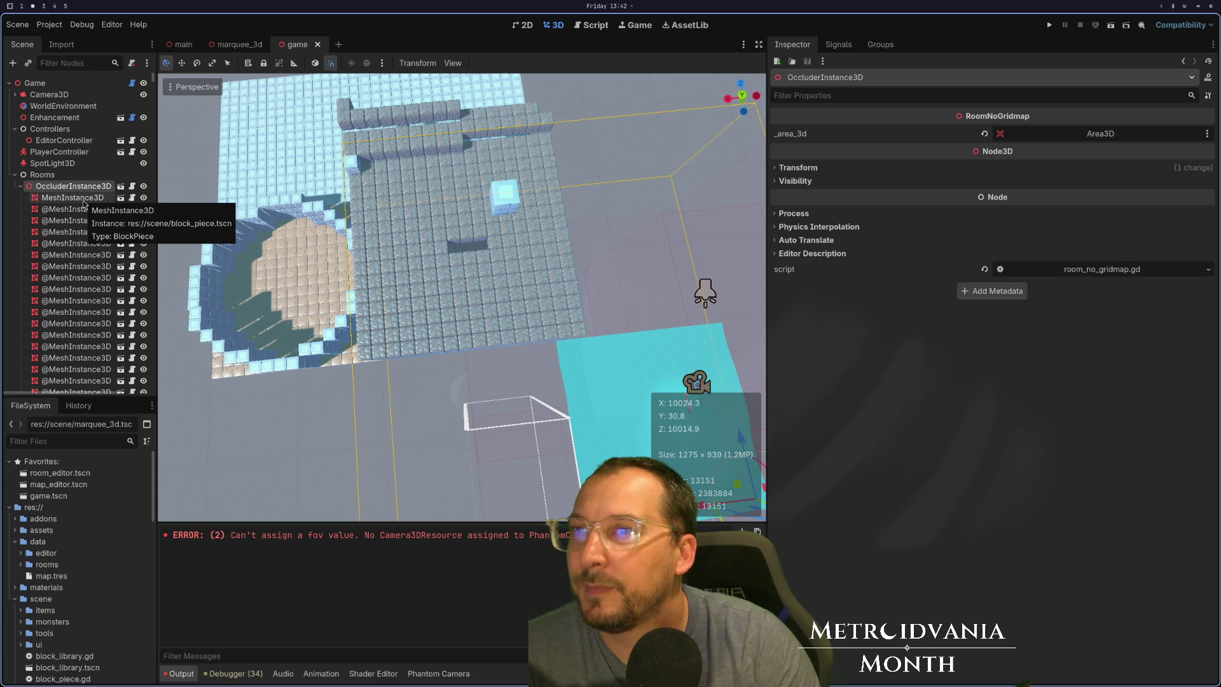
click(795, 168)
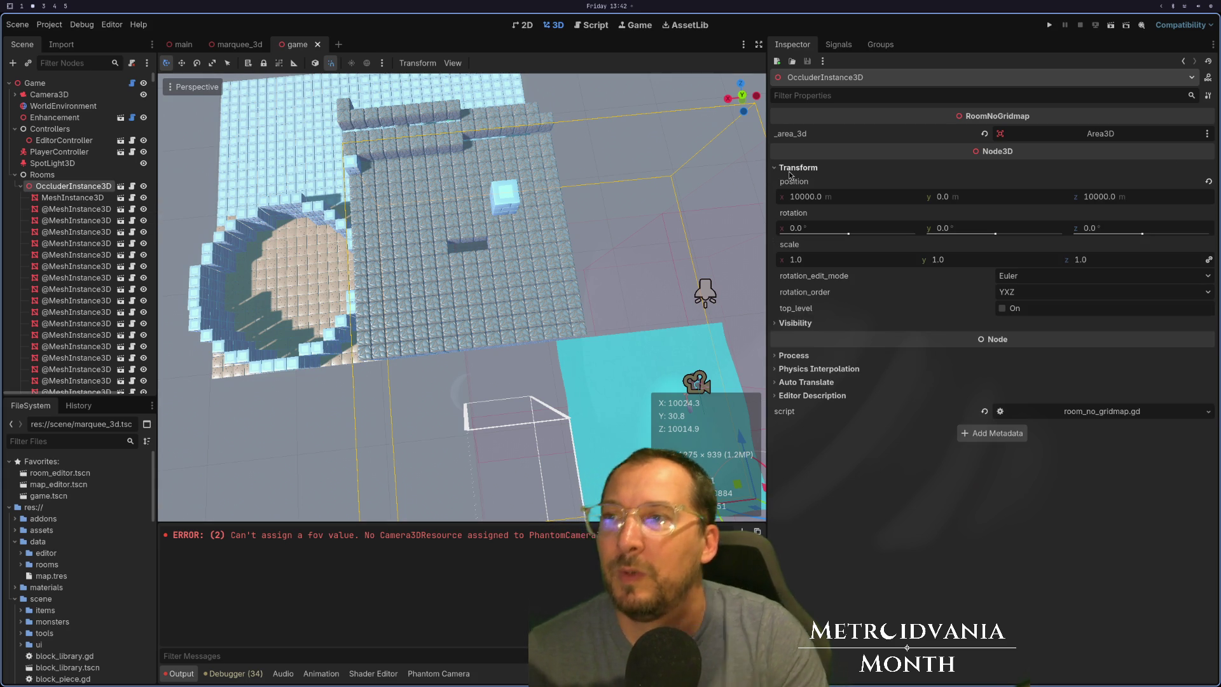
Focus on the first block piece, view walls and floor, and check another piece's position.
click(72, 198)
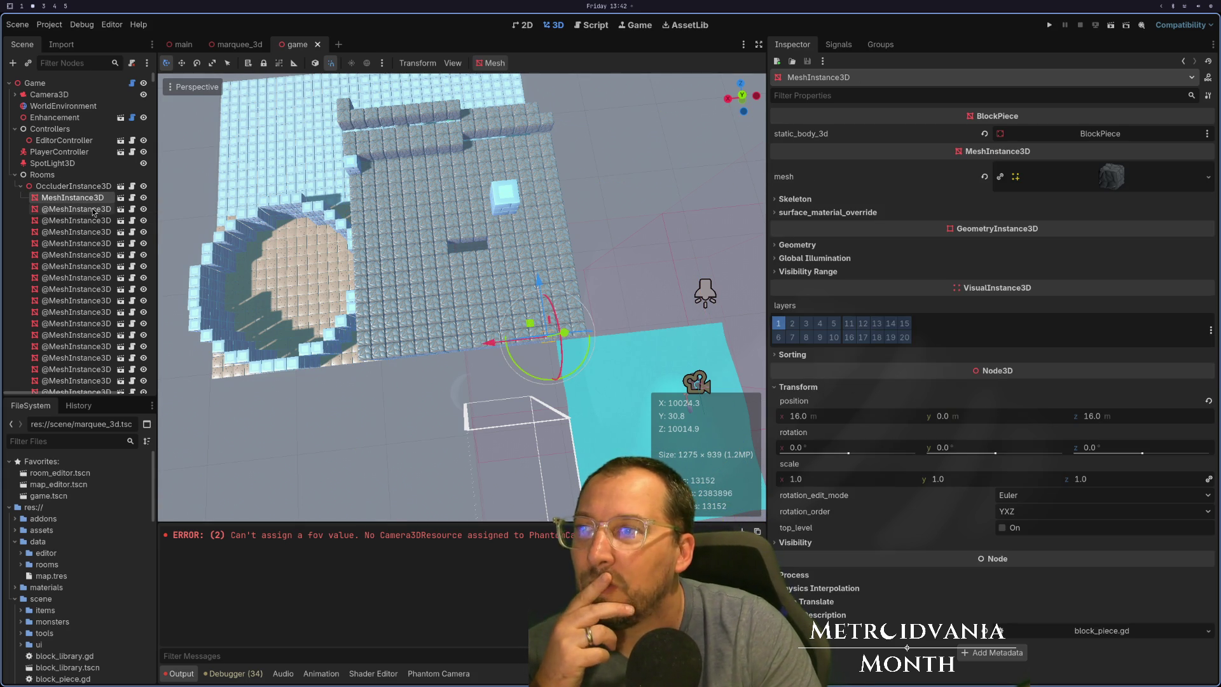
key(f)
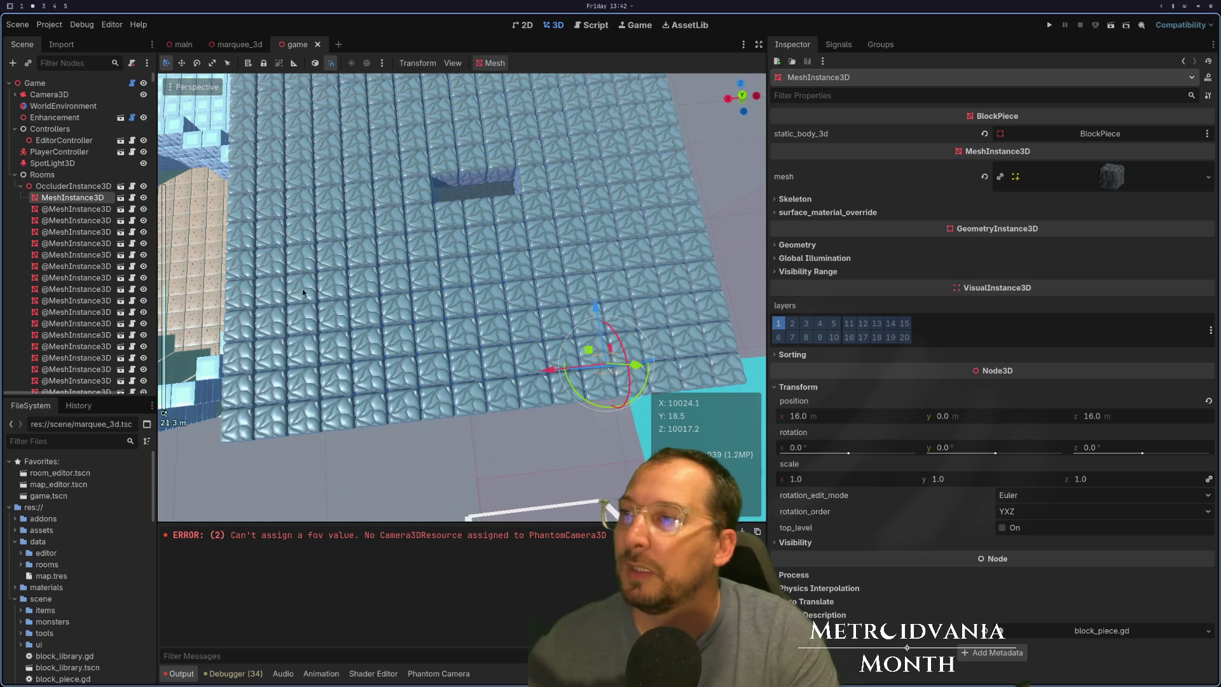
key(KP_7)
mouse_move(615, 342)
mouse_down()
mouse_move(347, 312)
mouse_move(553, 332)
mouse_move(458, 254)
mouse_move(433, 182)
mouse_move(463, 147)
mouse_move(494, 185)
mouse_move(452, 169)
mouse_up()
click(525, 258)
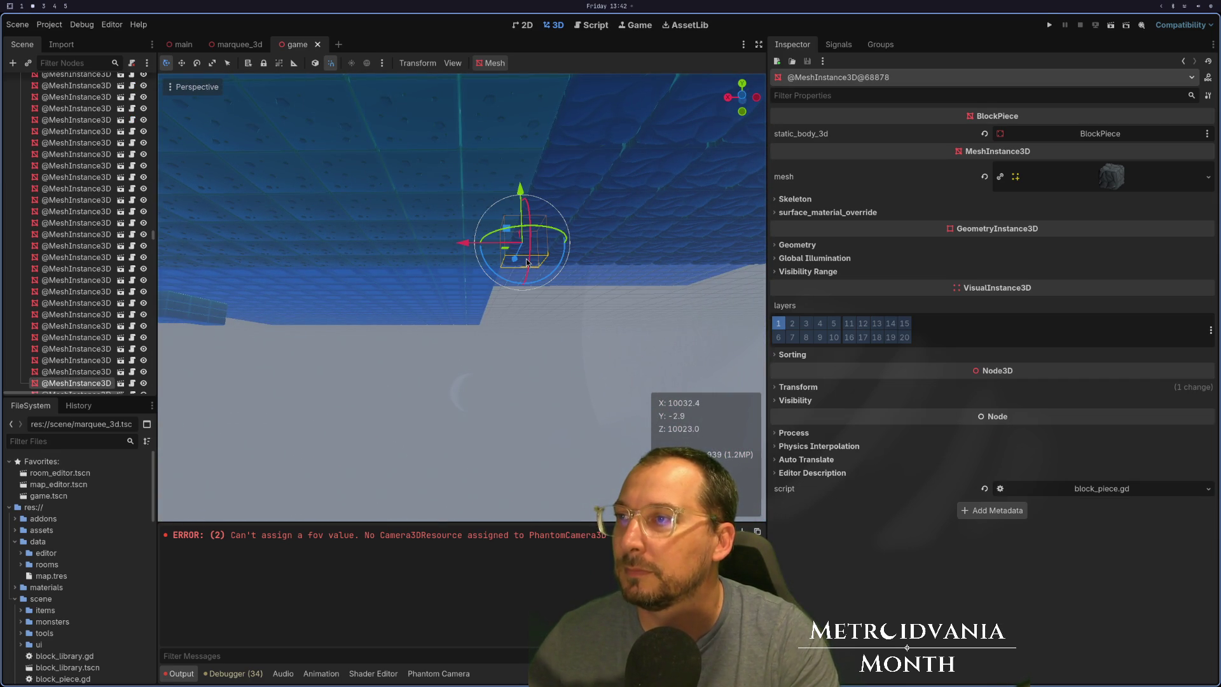
click(788, 388)
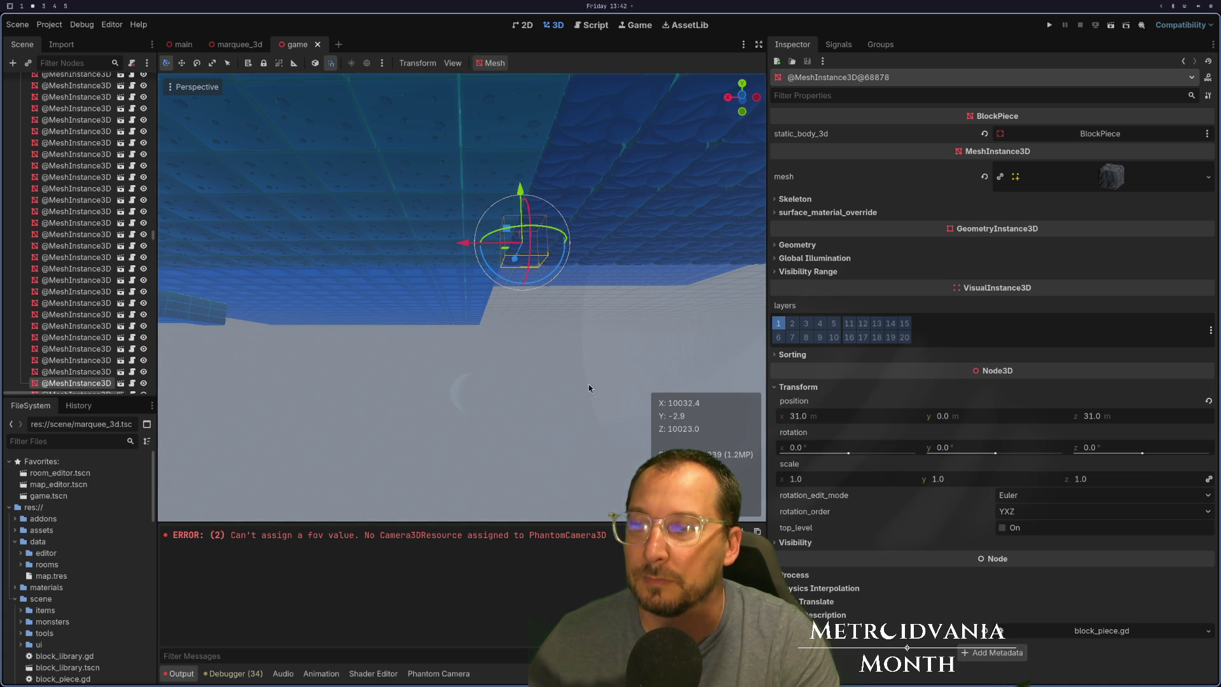
scroll(44, 374, down, 3)
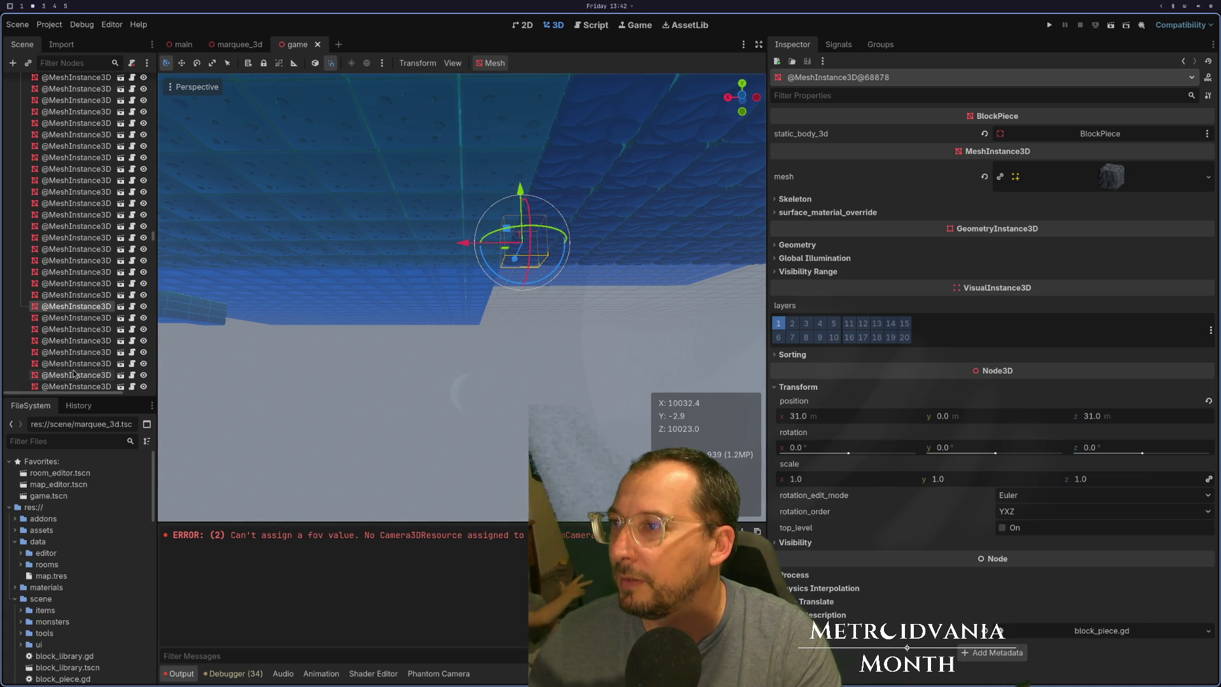
scroll(579, 280, down, 5)
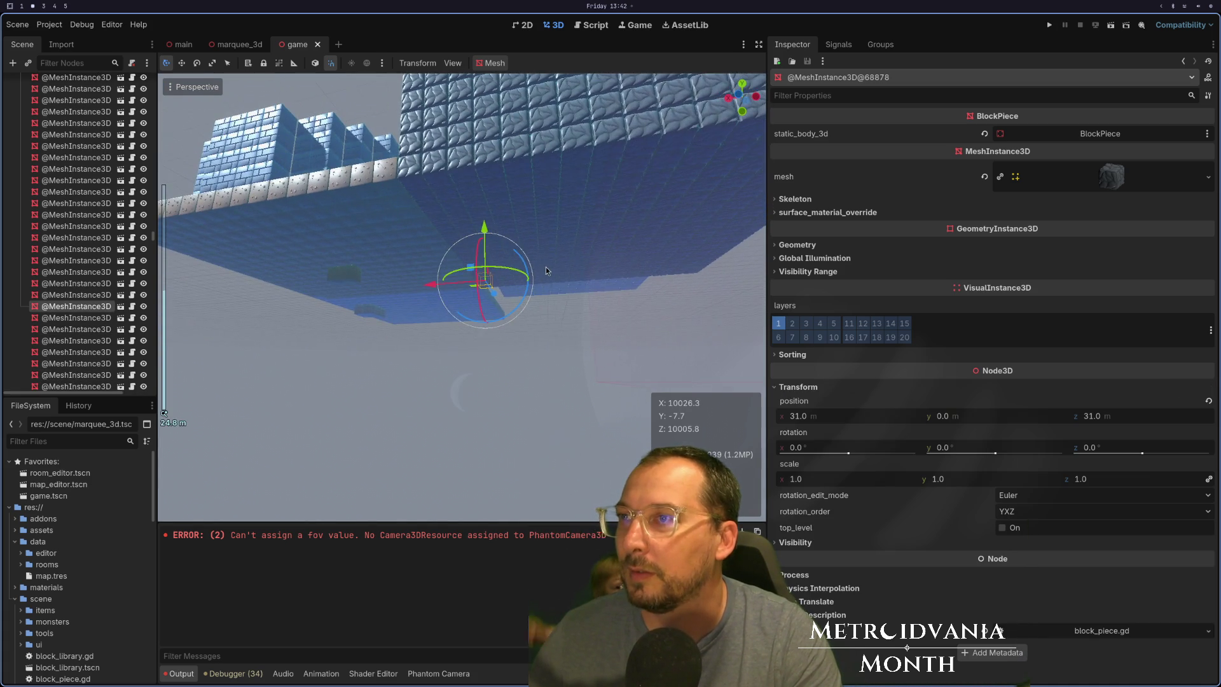
Compare positions of neighbouring wall block pieces, then switch to game.gd in Neovim.
click(406, 177)
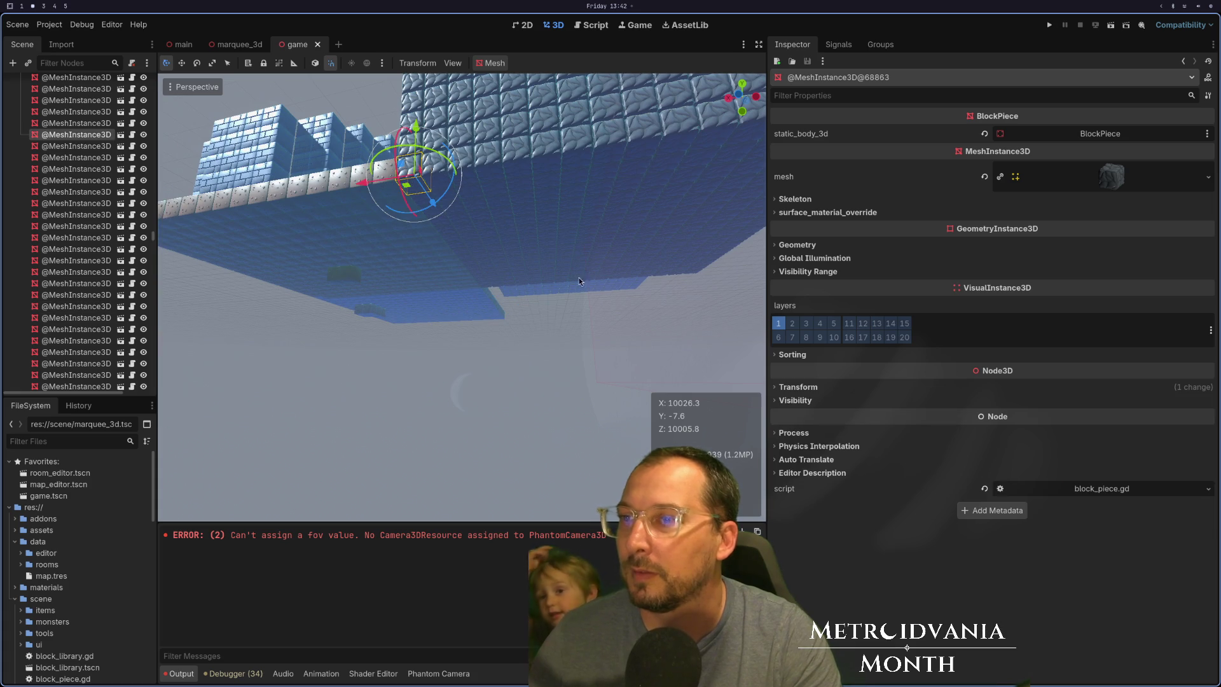
click(798, 386)
drag(581, 322, 487, 326)
scroll(487, 325, up, 2)
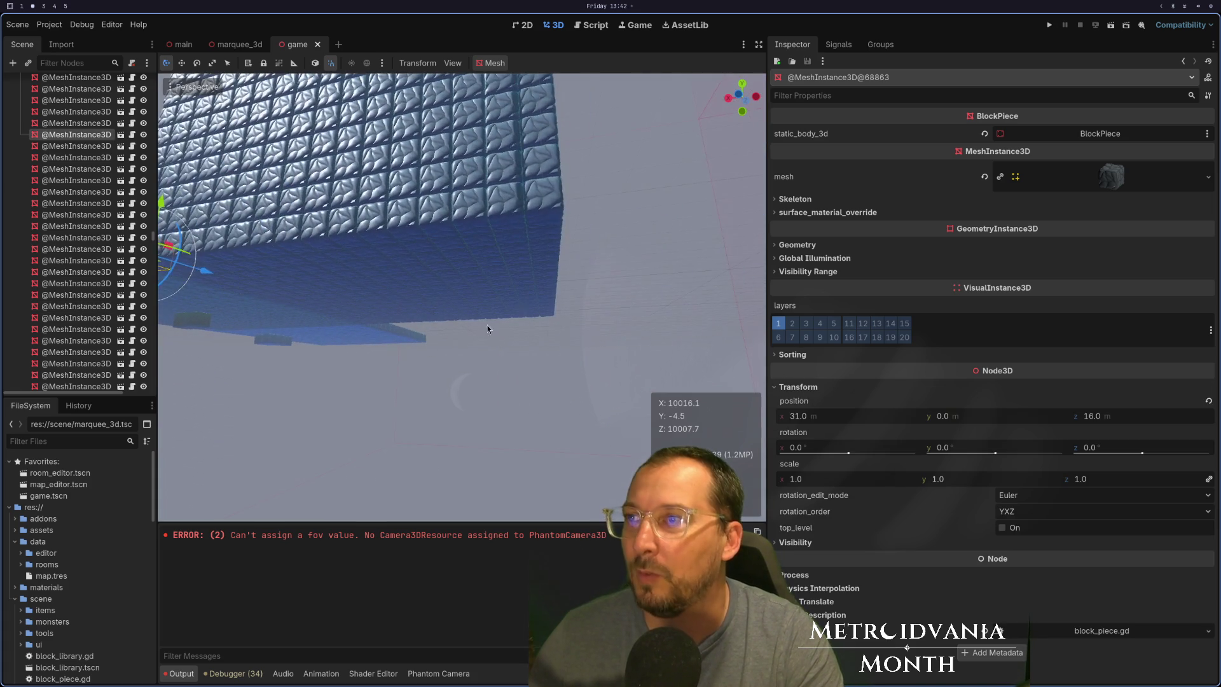
click(536, 205)
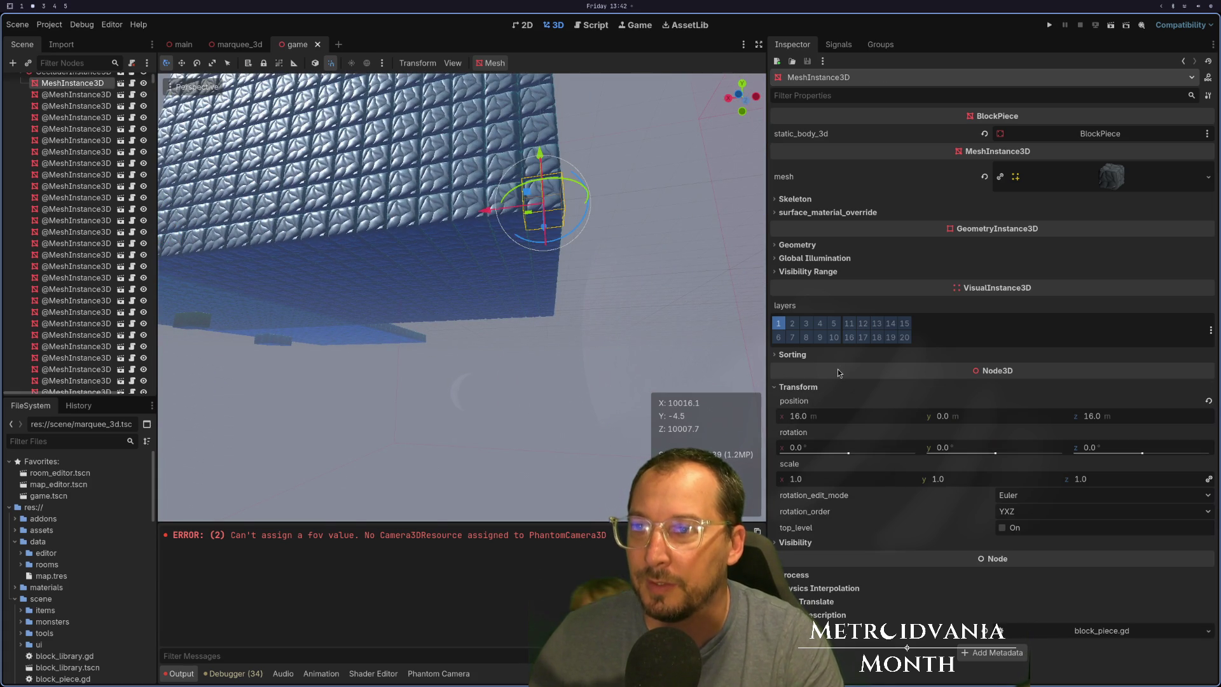
key(super+1)
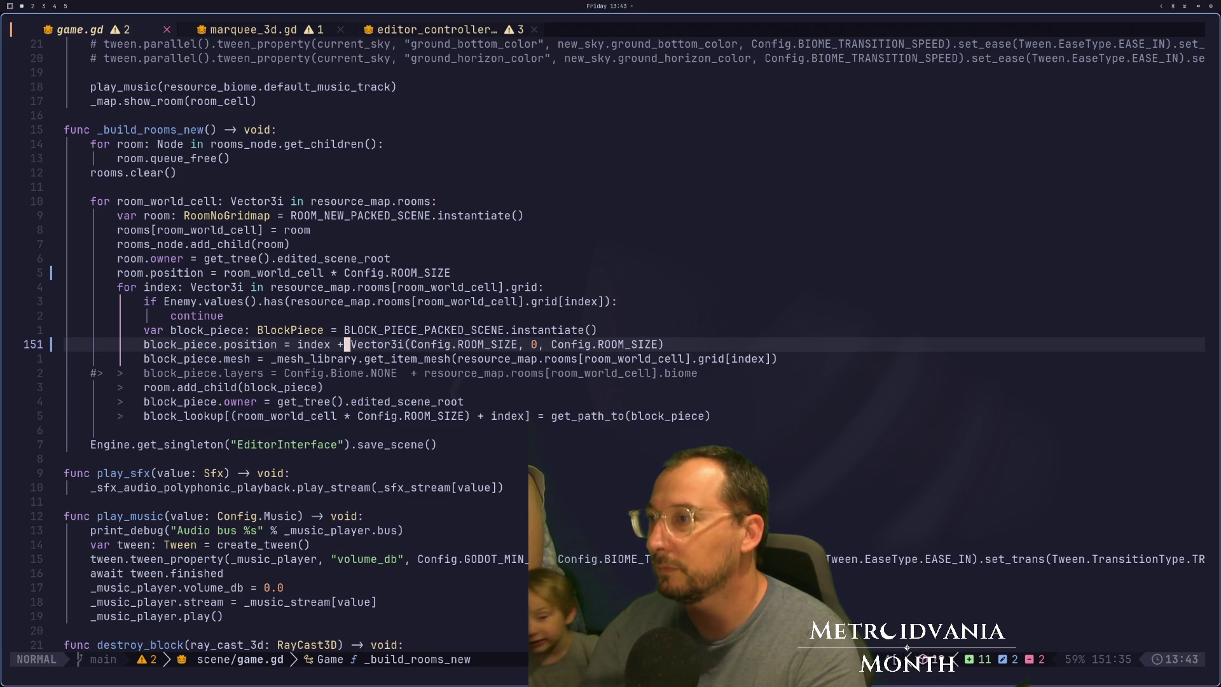
Rewrite line 151 as Vector3i(Config.ROOM_SIZE, 0, Config.ROOM_SIZE) - index, save, and return to Godot.
key(w)
key(d)
key(2)
key(w)
key(i)
key(Escape)
key(W)
key(W)
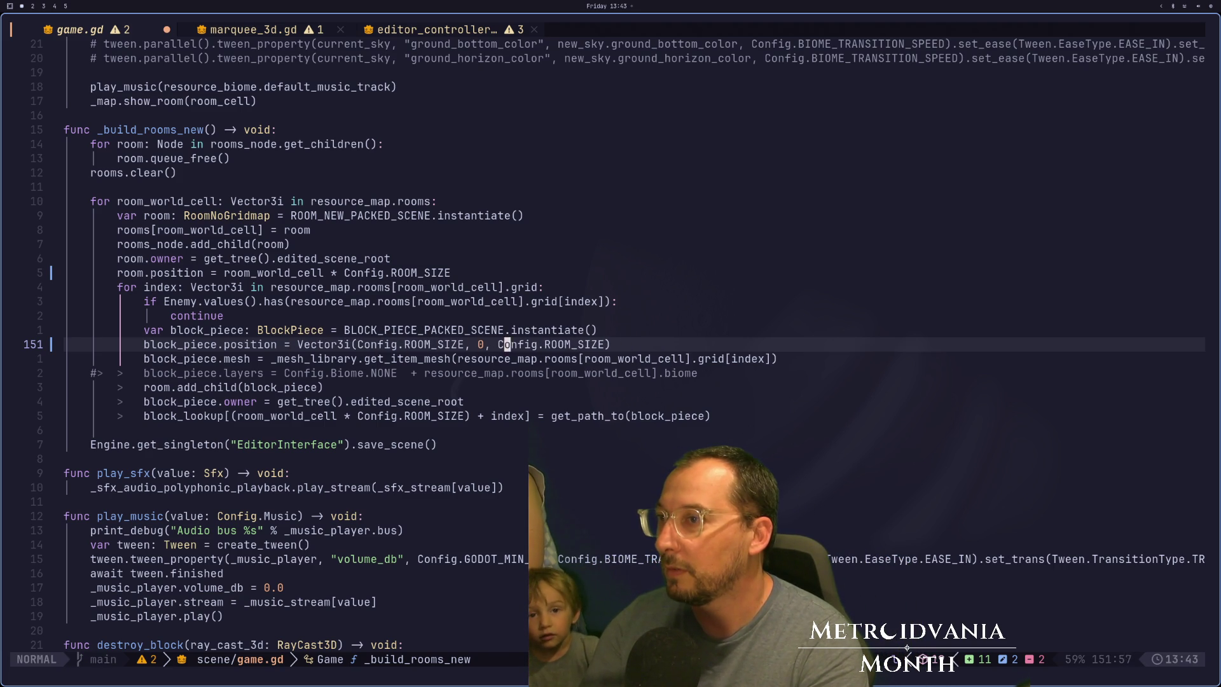
text(A)
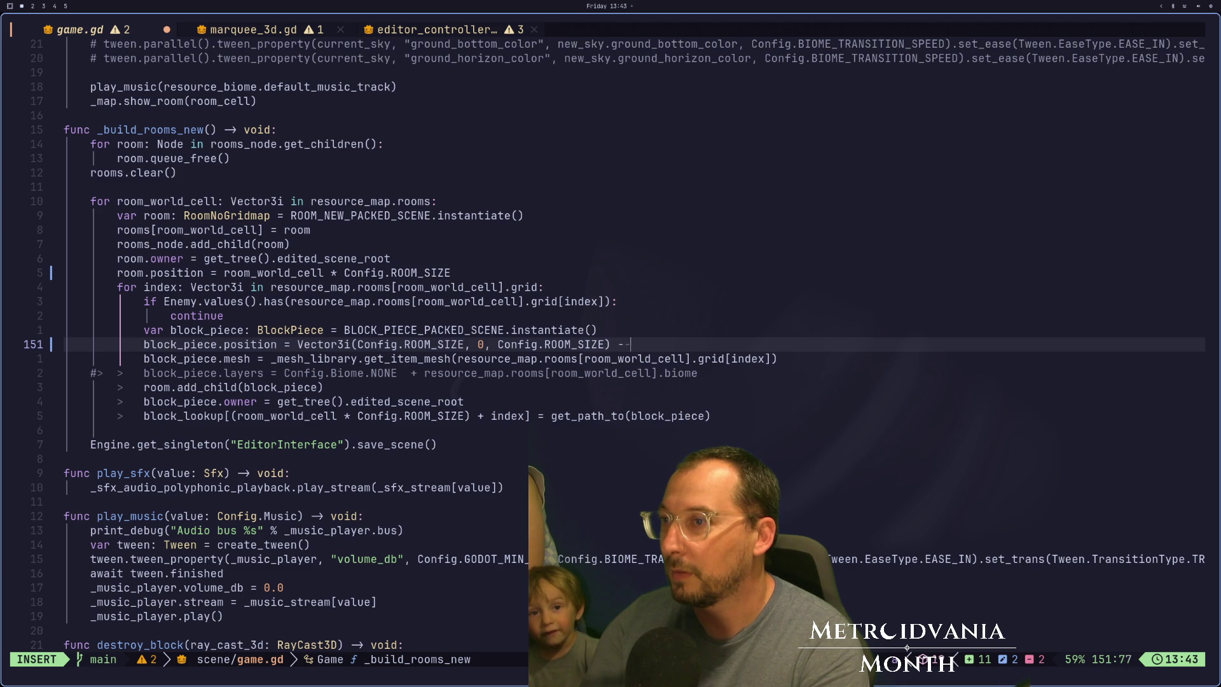
text(index)
key(Escape)
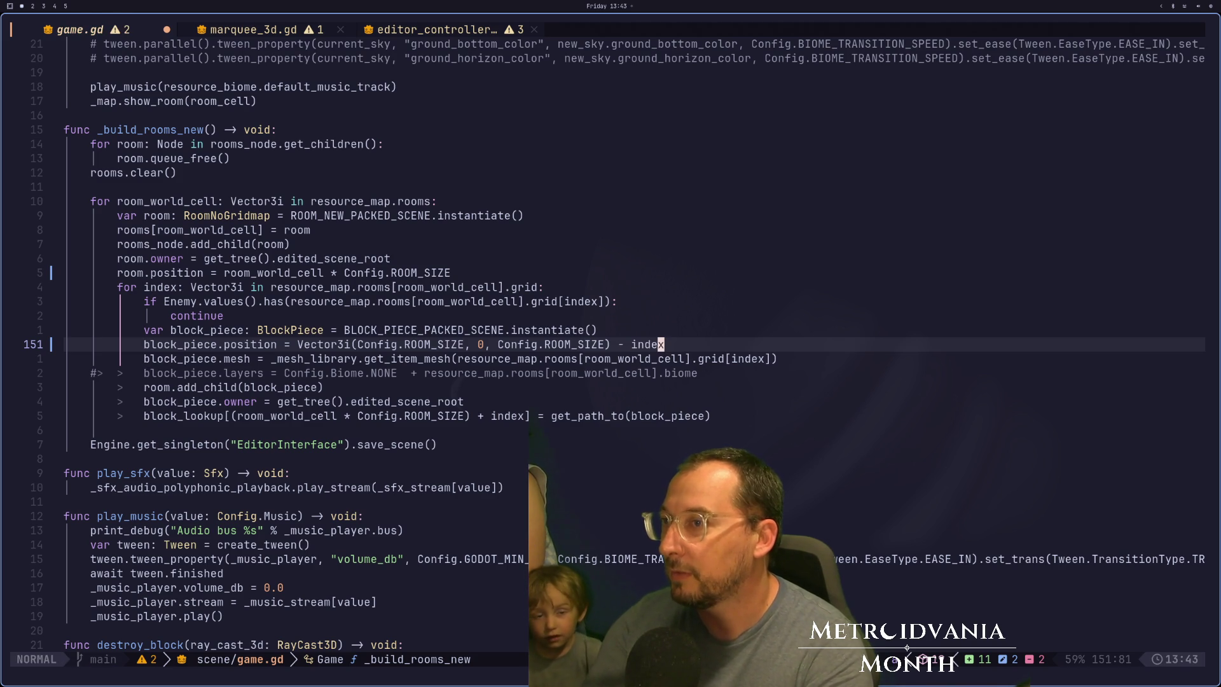
text(:w)
key(Return)
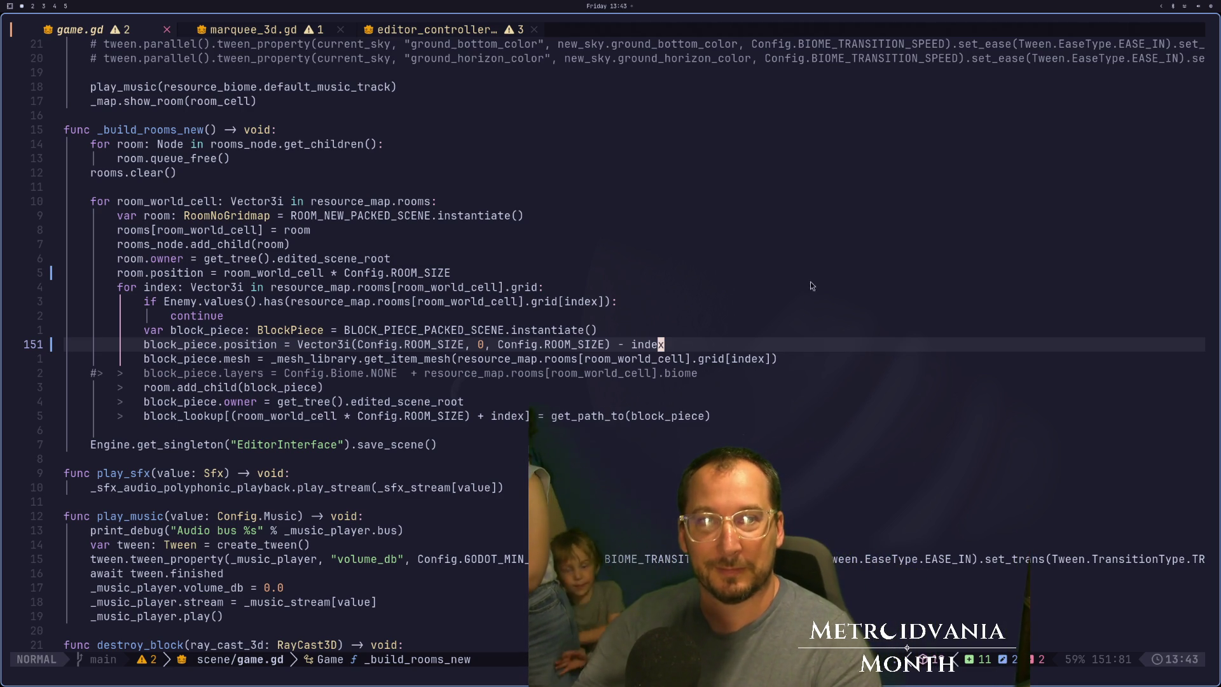
key(super+2)
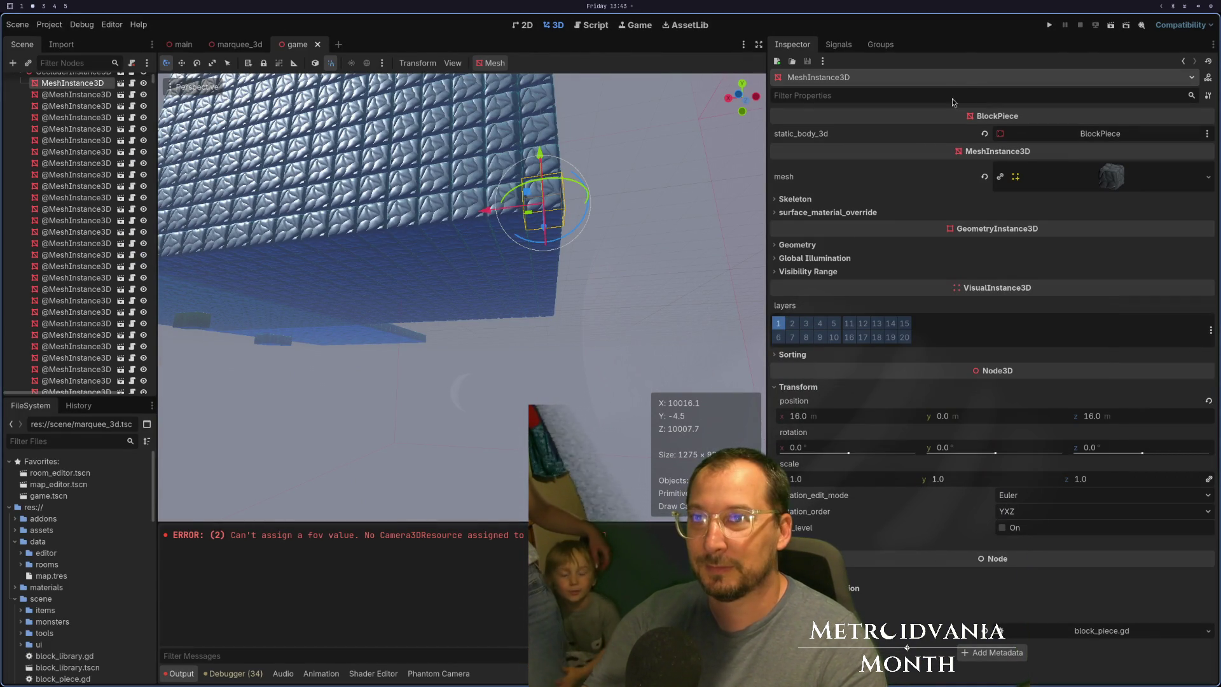
Select the Game root node at the top of the Scene tree to show its rooms and biomes.
scroll(66, 181, up, 5)
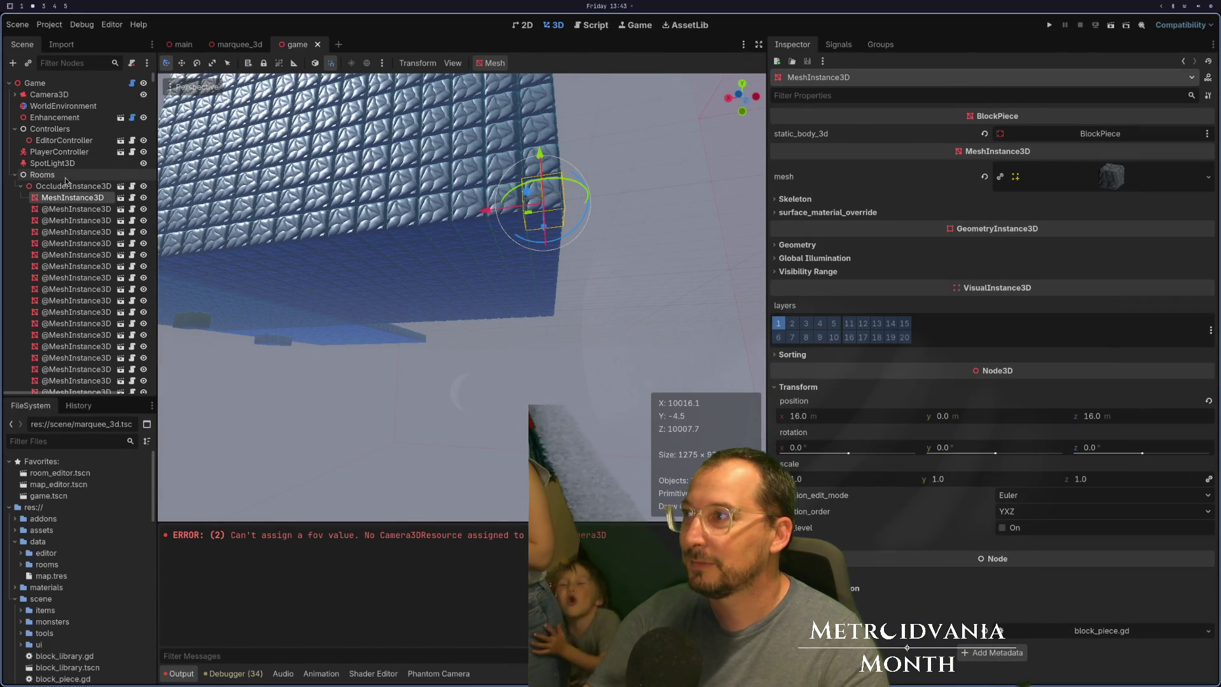
click(39, 83)
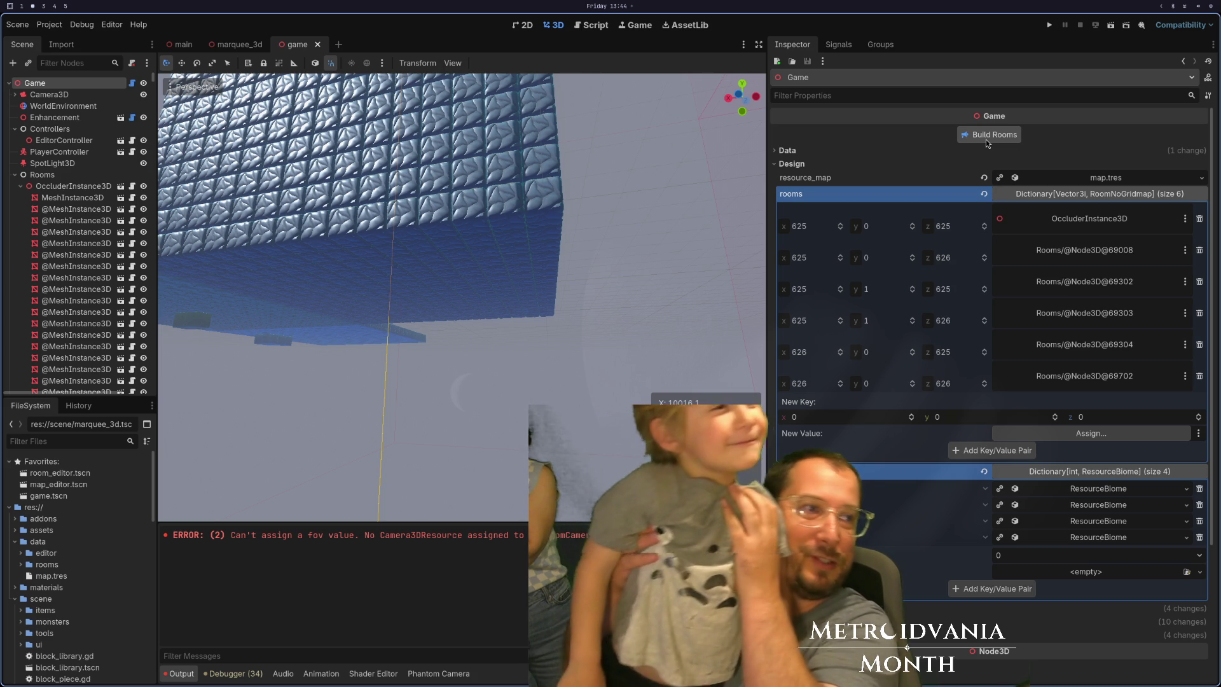
Use Build Rooms on the Game node to regenerate the rooms with the new block positions.
click(986, 139)
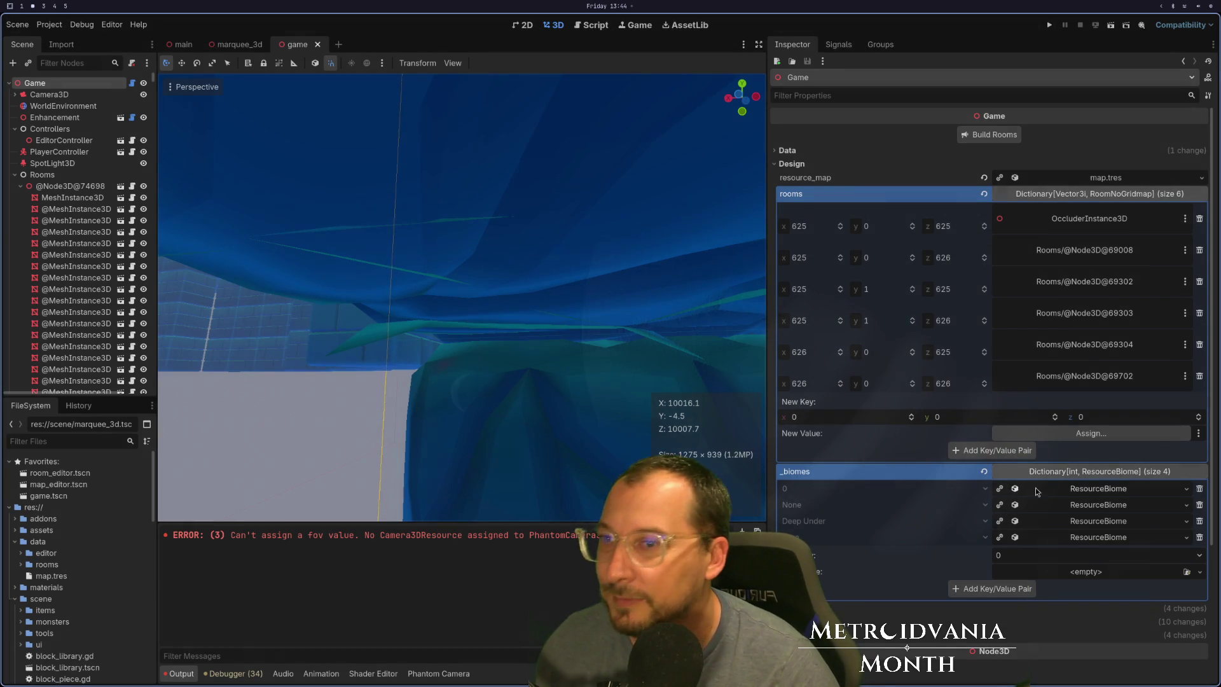
scroll(553, 391, down, 5)
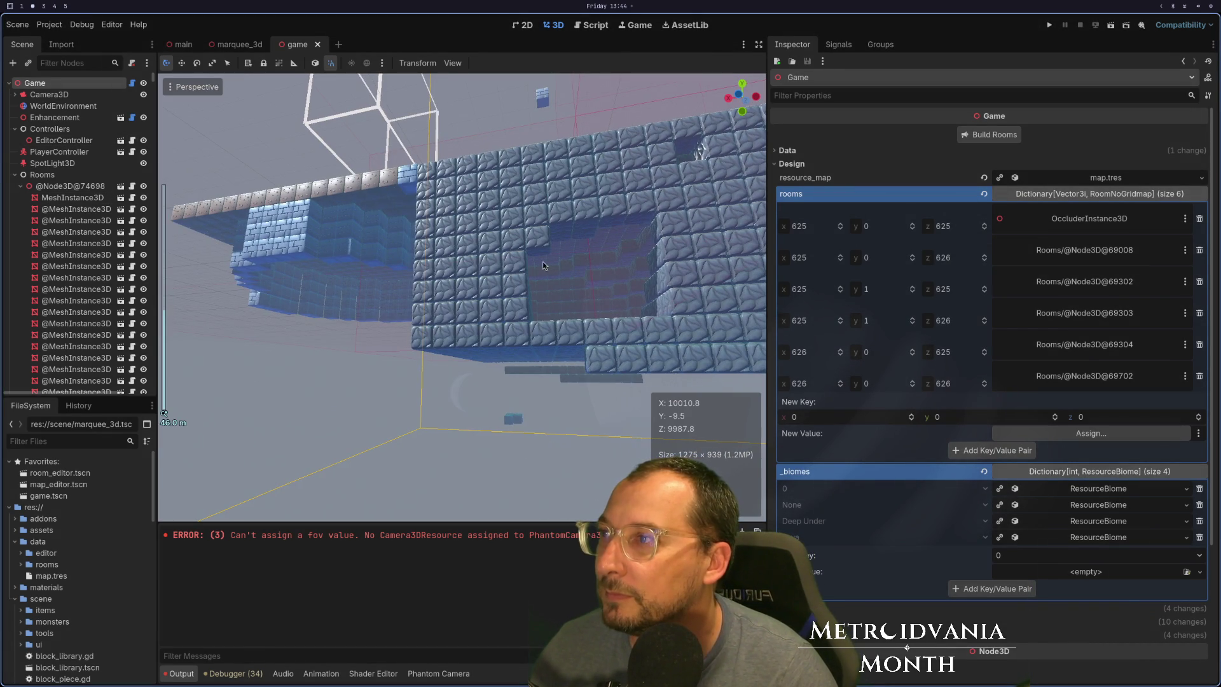
Frame the first block piece in Rooms and check its position, rotation and scale.
scroll(607, 314, down, 2)
scroll(542, 276, up, 8)
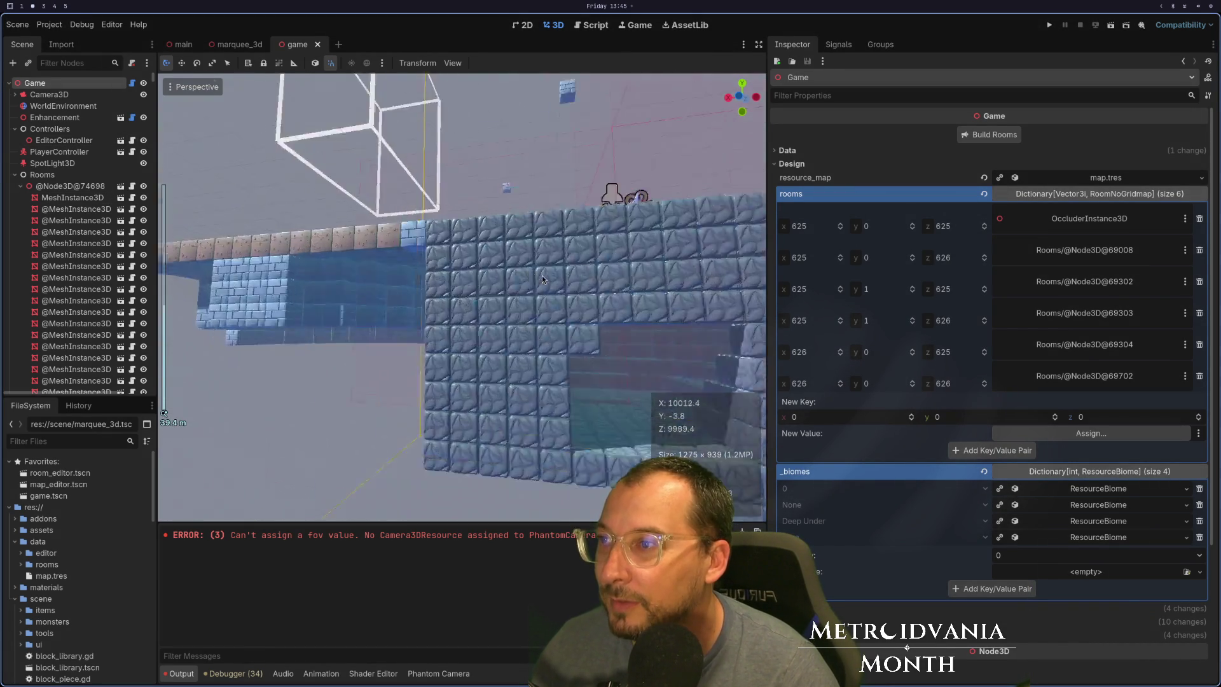
scroll(541, 309, down, 5)
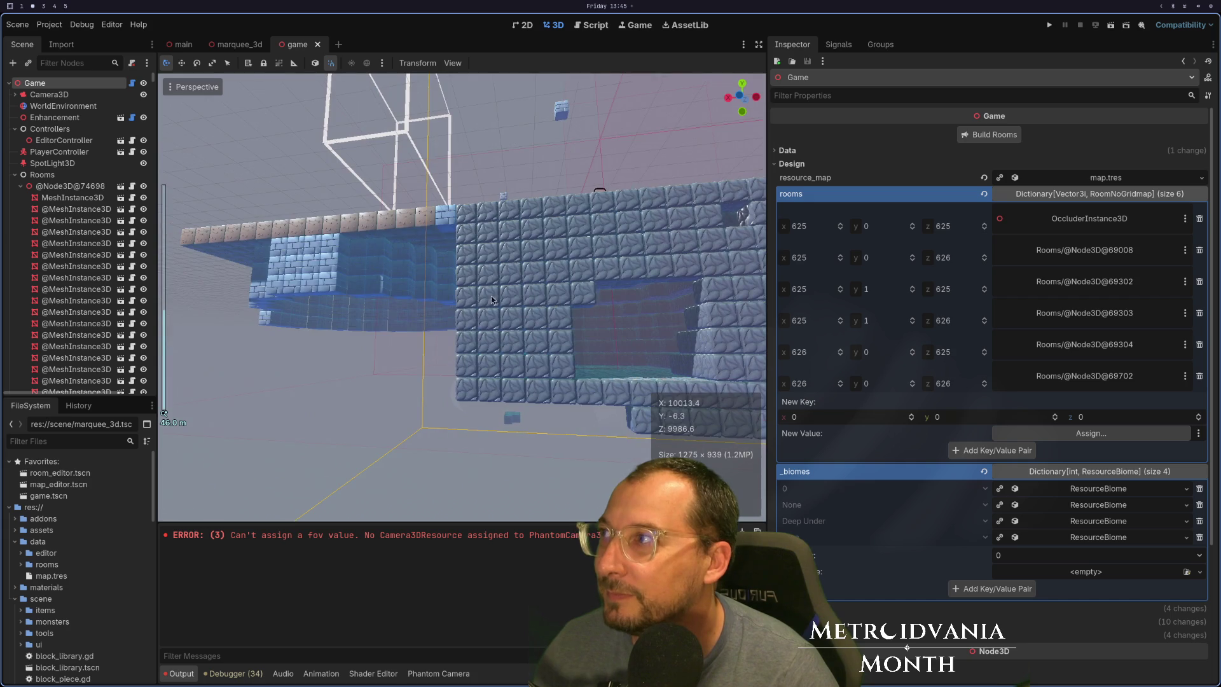
click(88, 200)
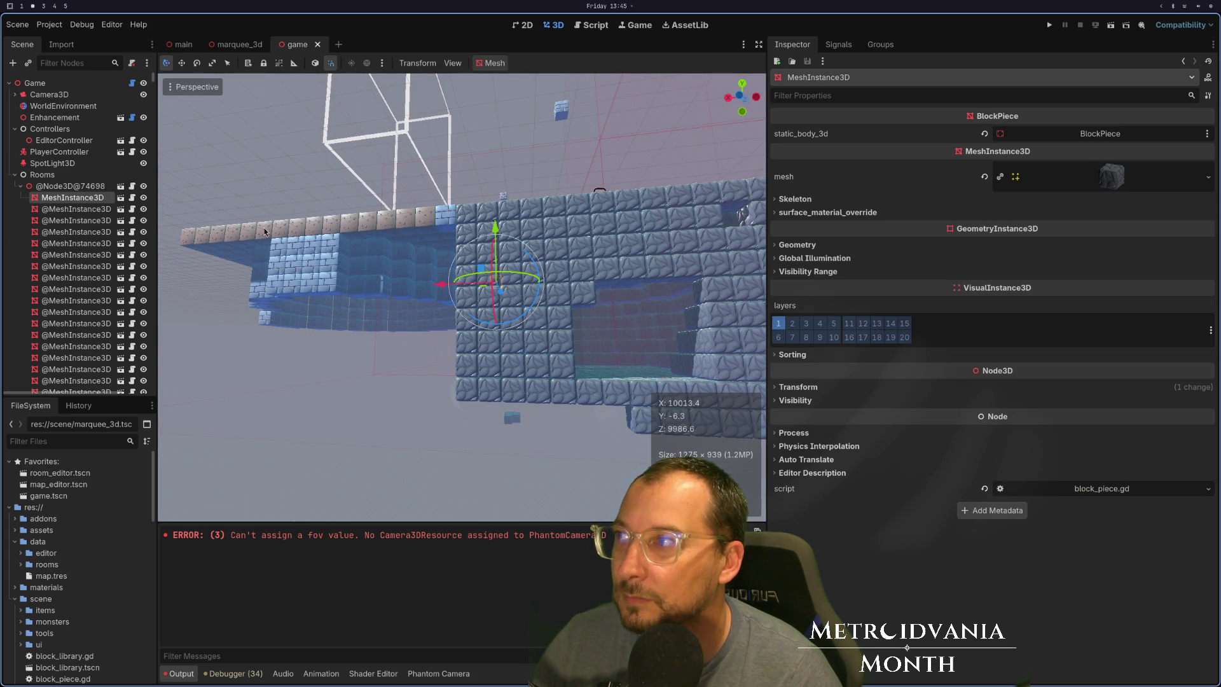
key(f)
drag(531, 364, 516, 361)
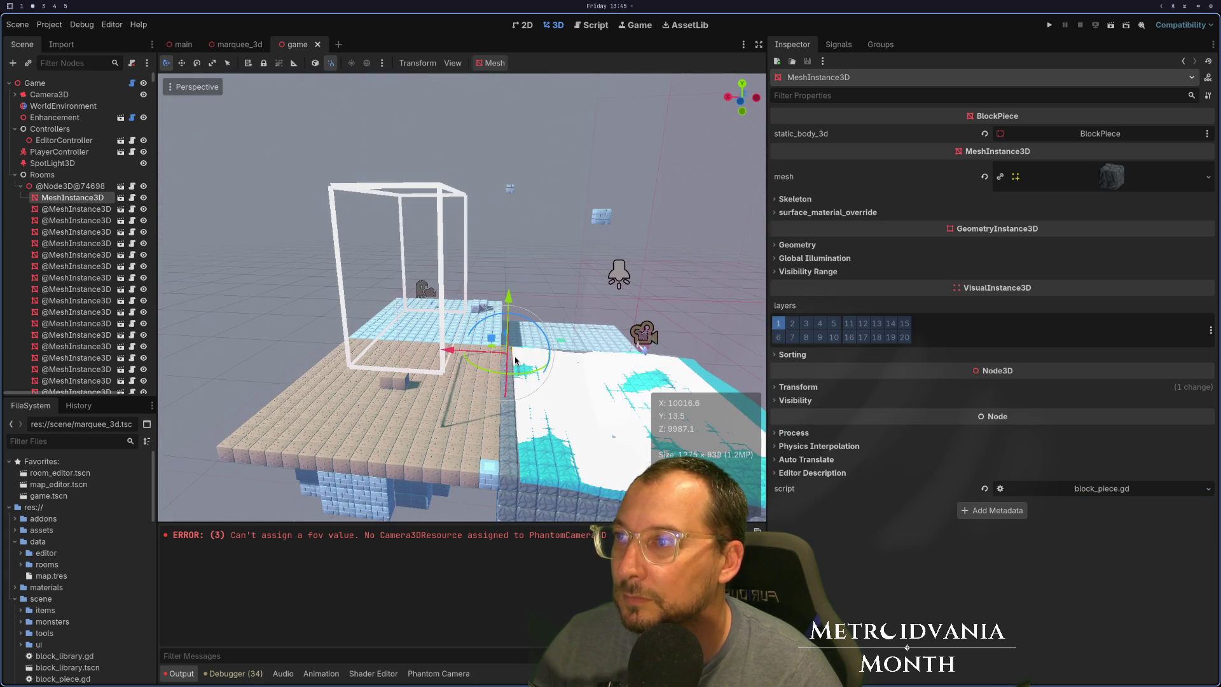
click(76, 84)
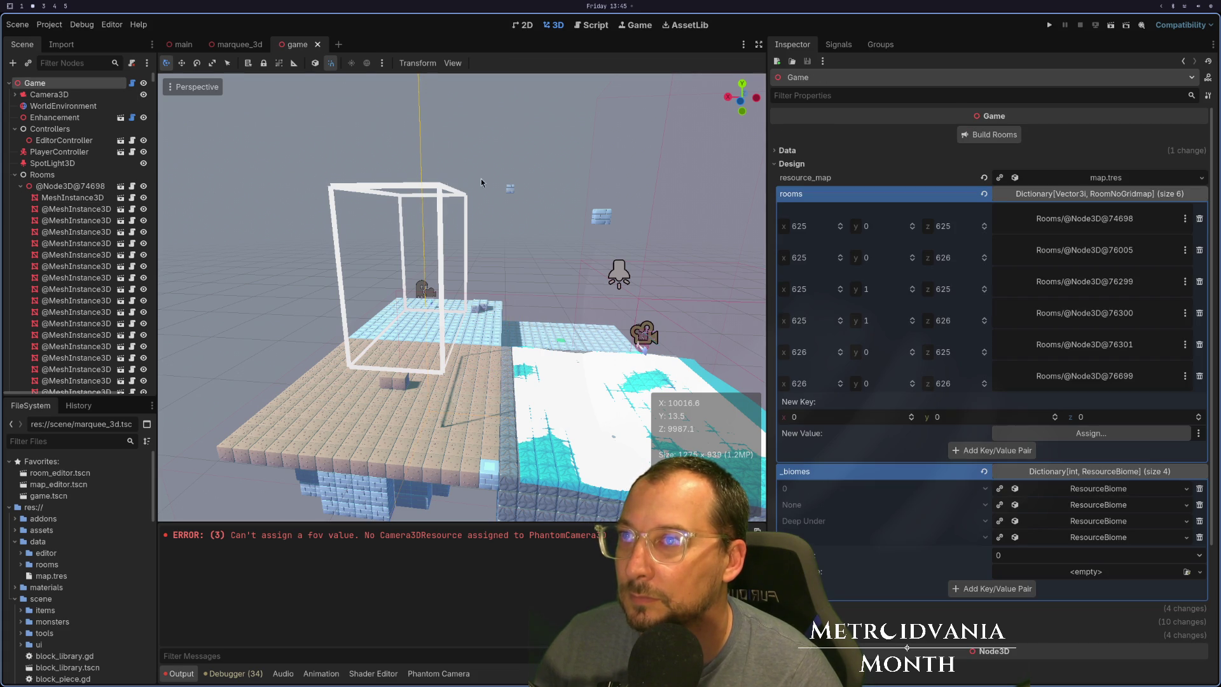
click(81, 199)
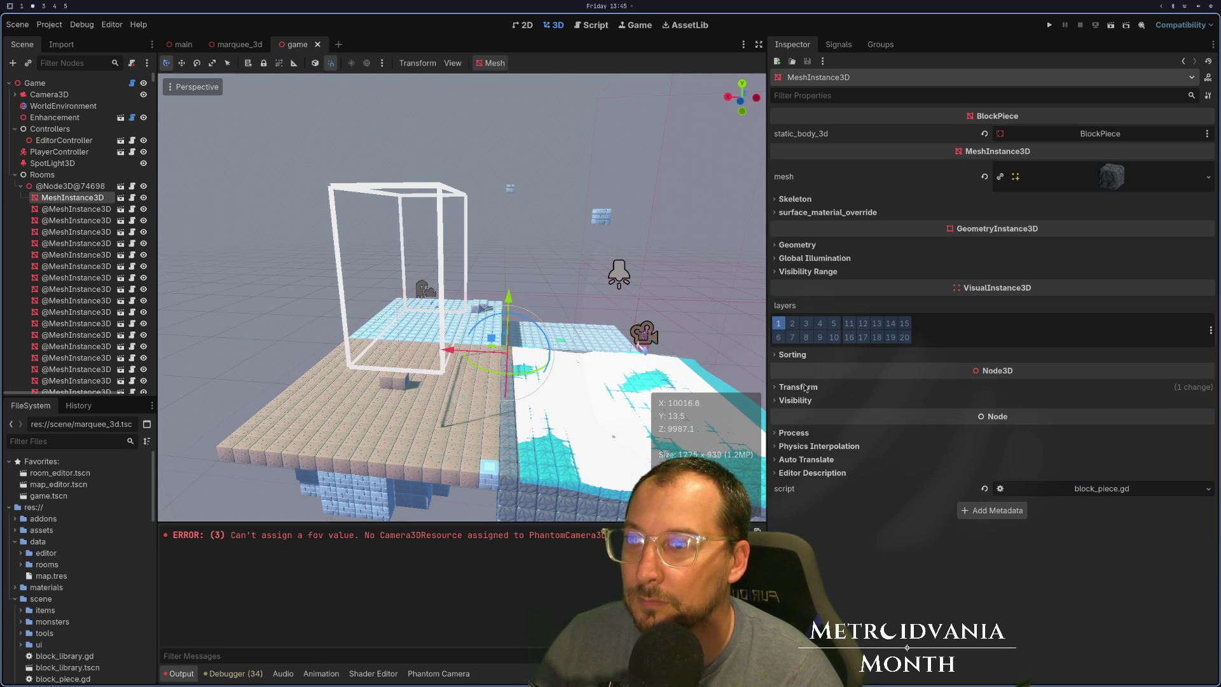
click(805, 388)
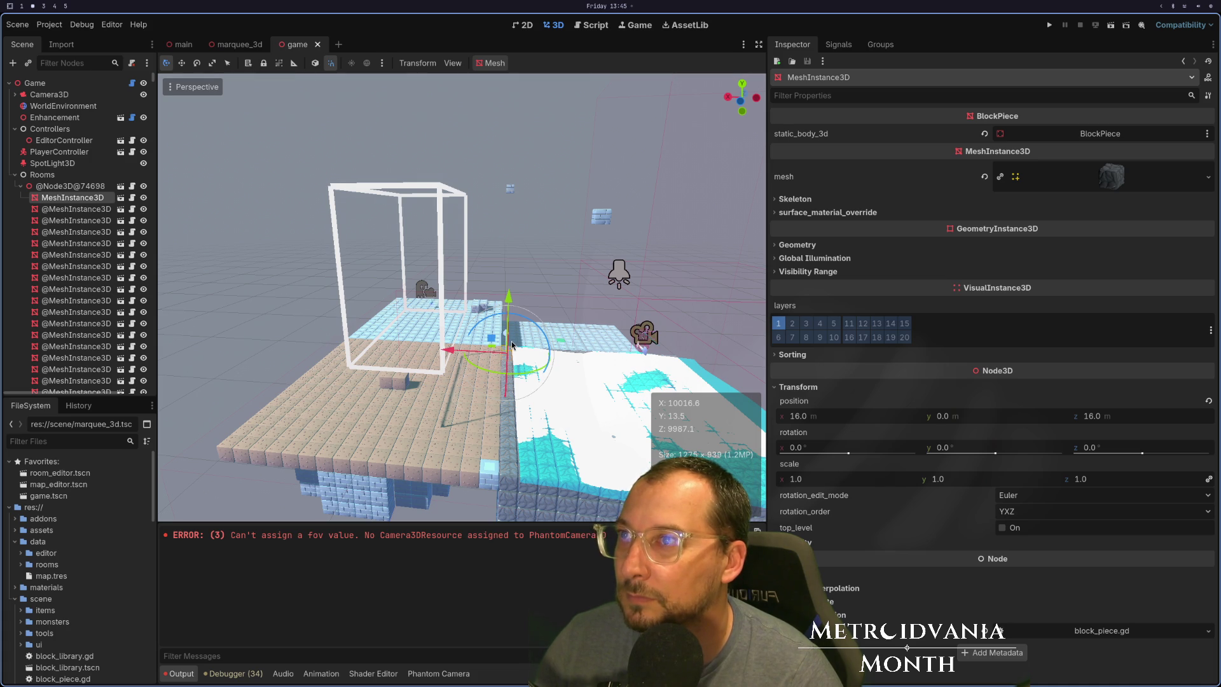
Look down on the level and select the Water plane to show its shader.
scroll(512, 345, down, 5)
mouse_move(512, 345)
mouse_down()
mouse_move(356, 414)
mouse_move(191, 407)
mouse_move(205, 396)
mouse_up()
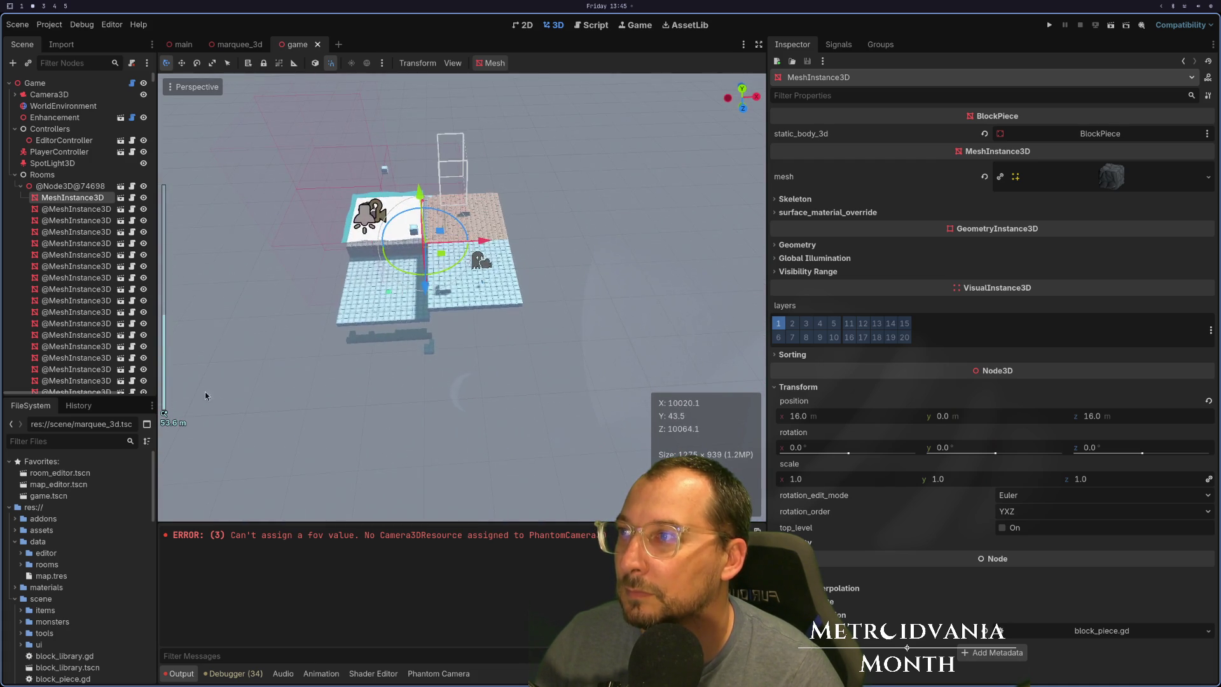
scroll(496, 347, up, 15)
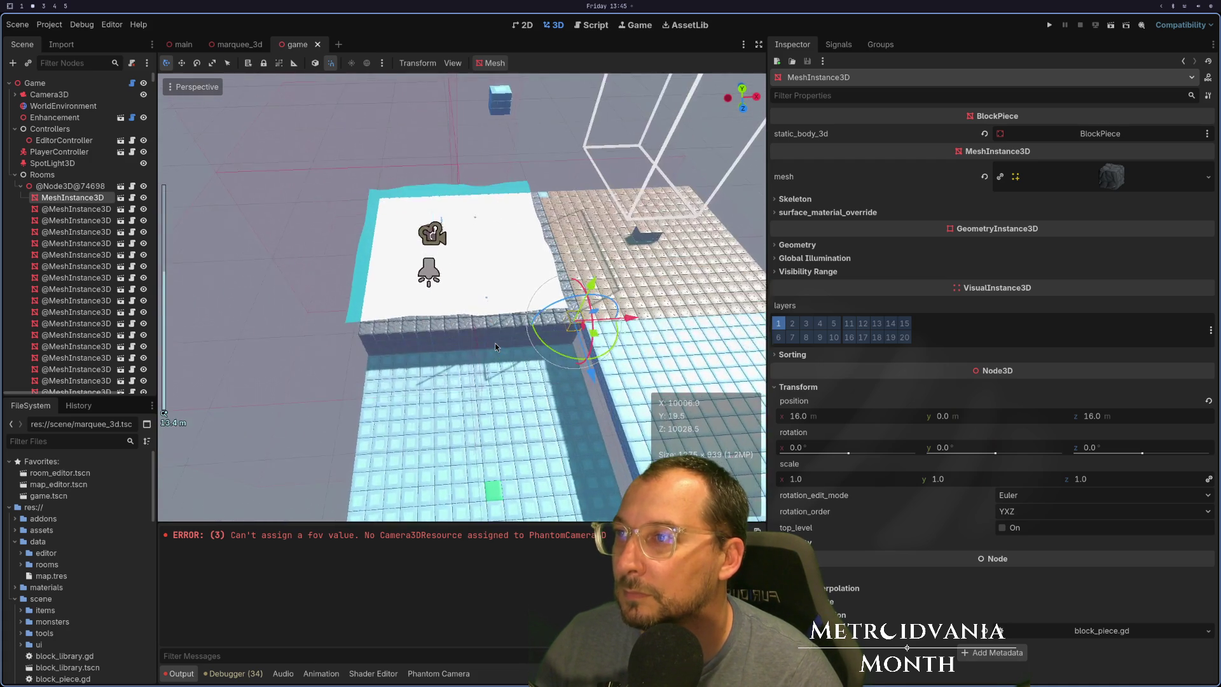
scroll(495, 347, up, 3)
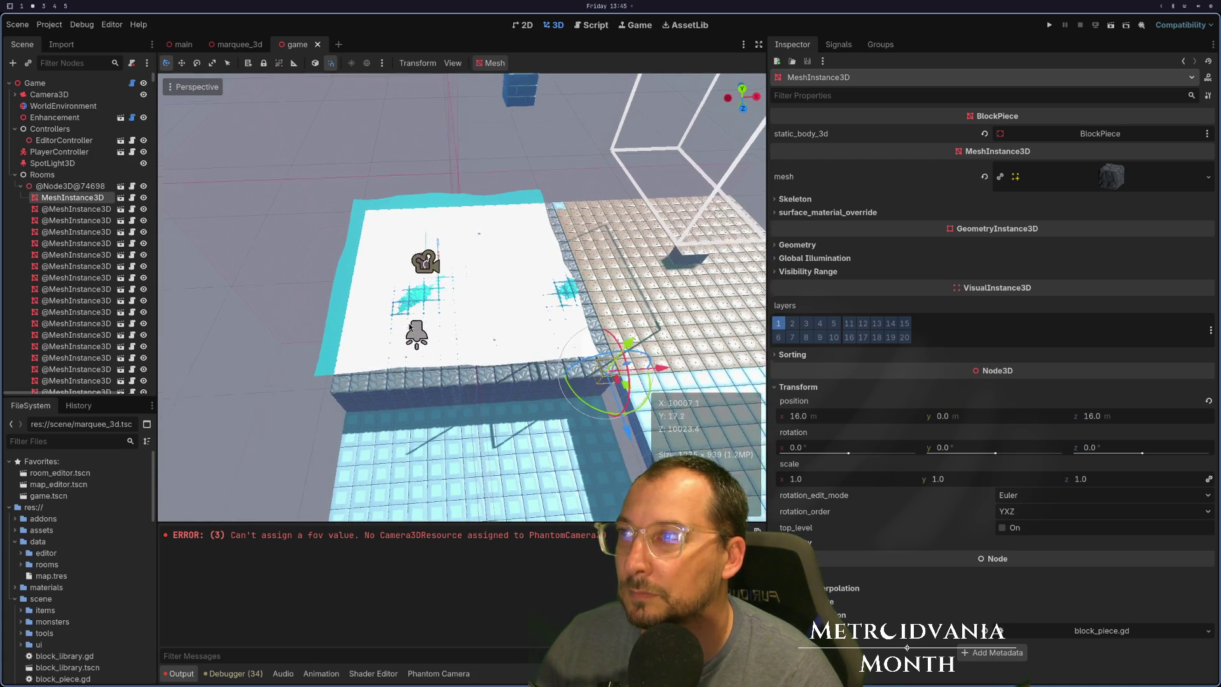
drag(410, 326, 376, 258)
click(376, 249)
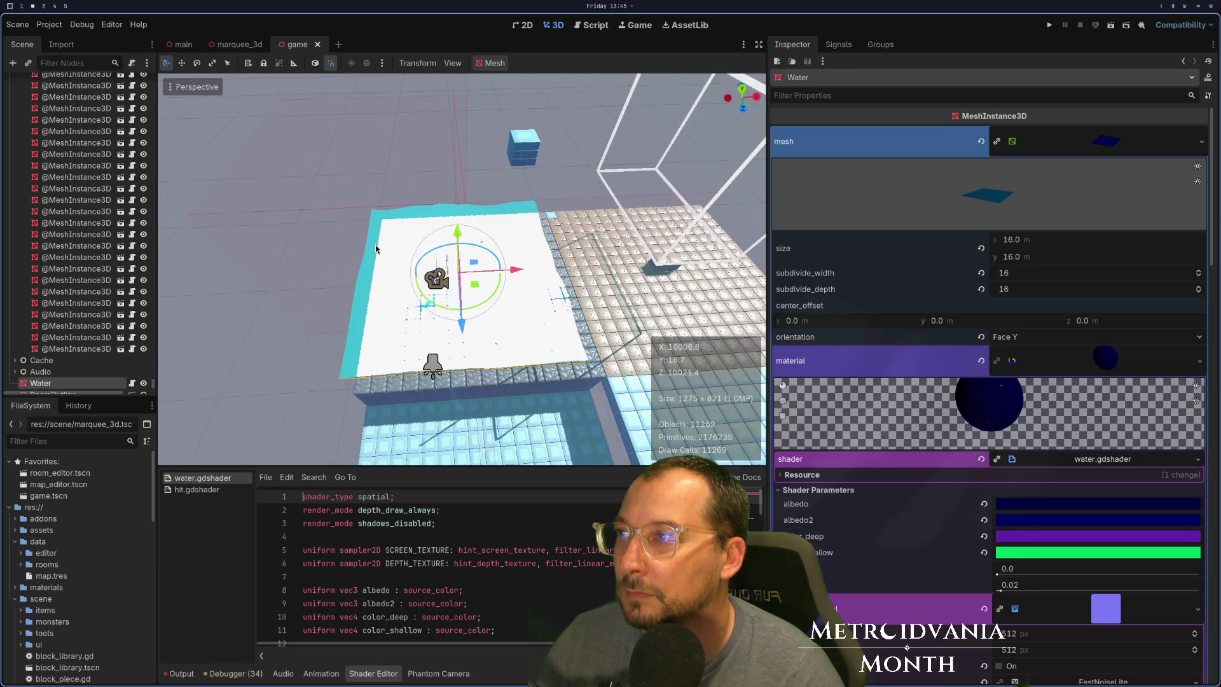
Select a block piece at the room's edge beneath the water and show its position values.
scroll(372, 248, up, 3)
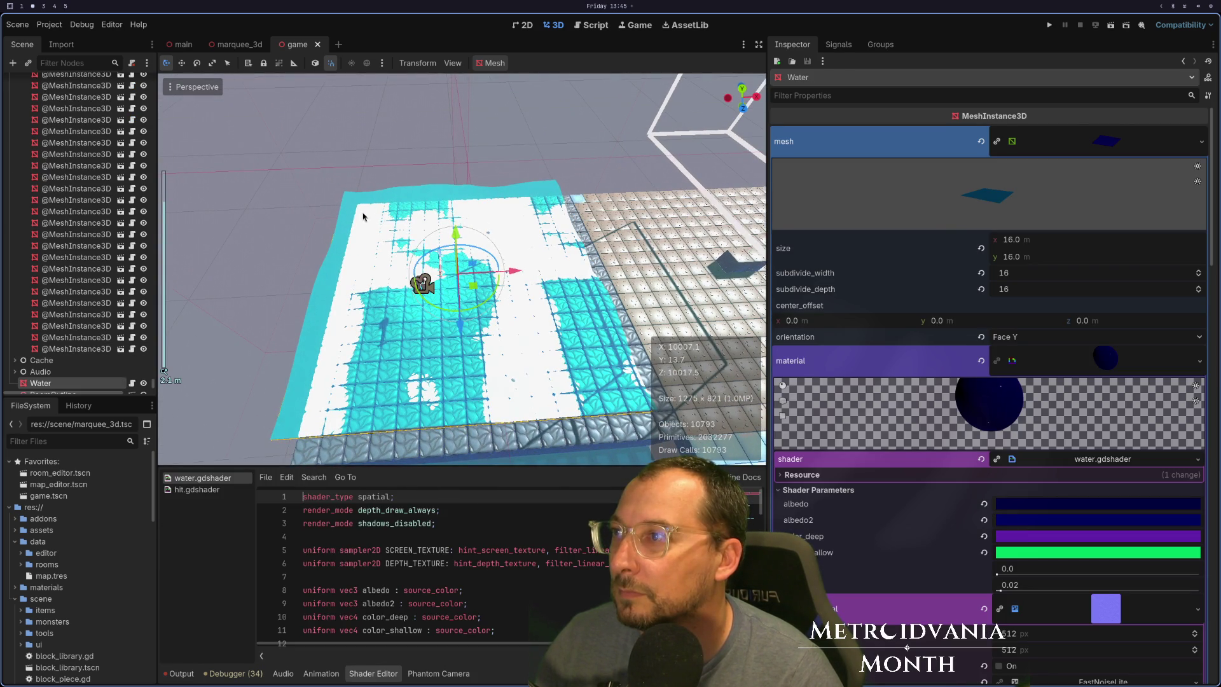
click(363, 216)
click(364, 212)
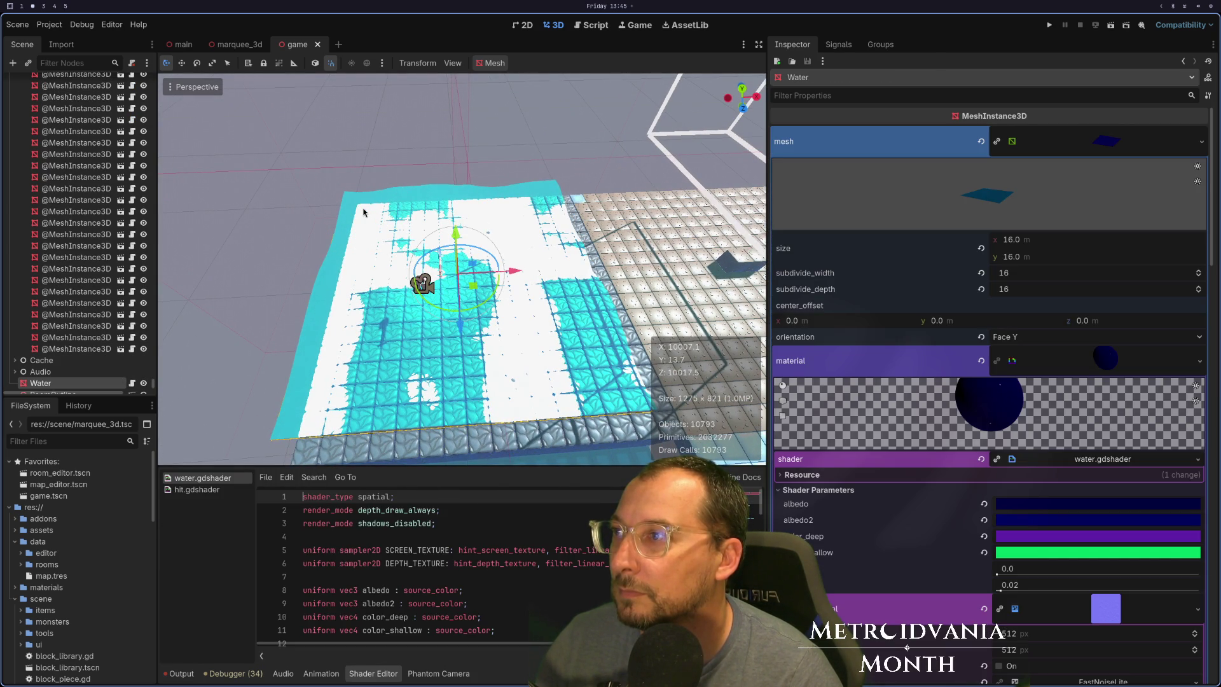
scroll(364, 212, up, 5)
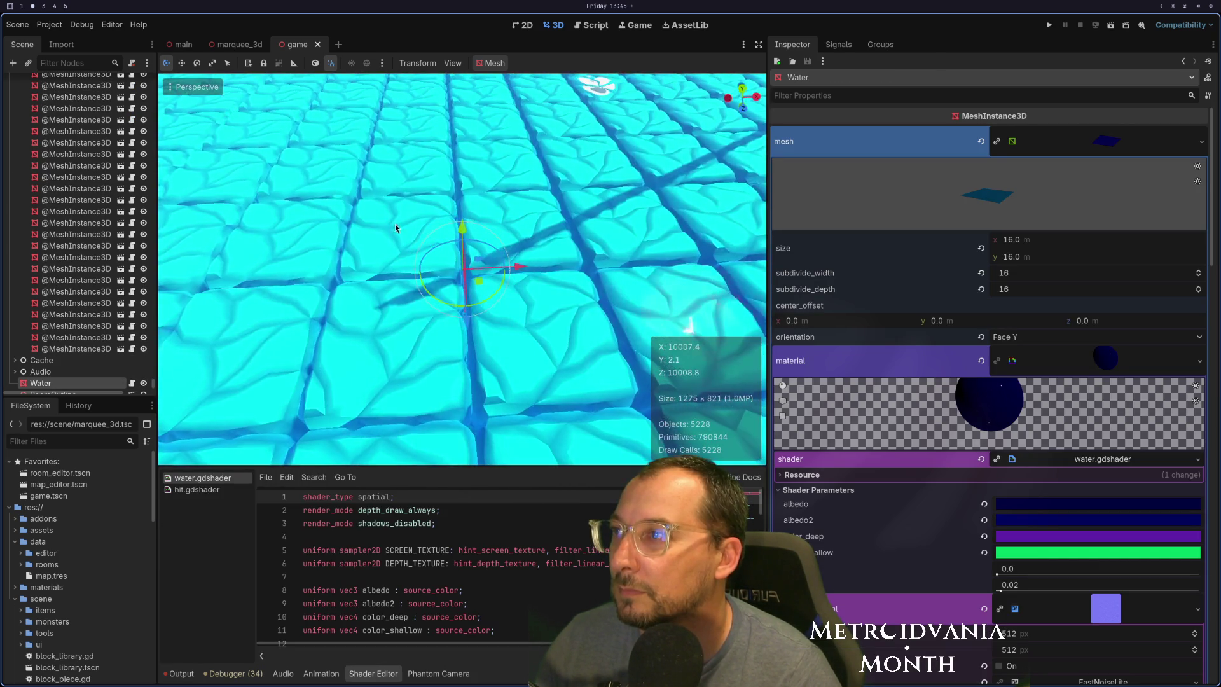
scroll(440, 242, down, 5)
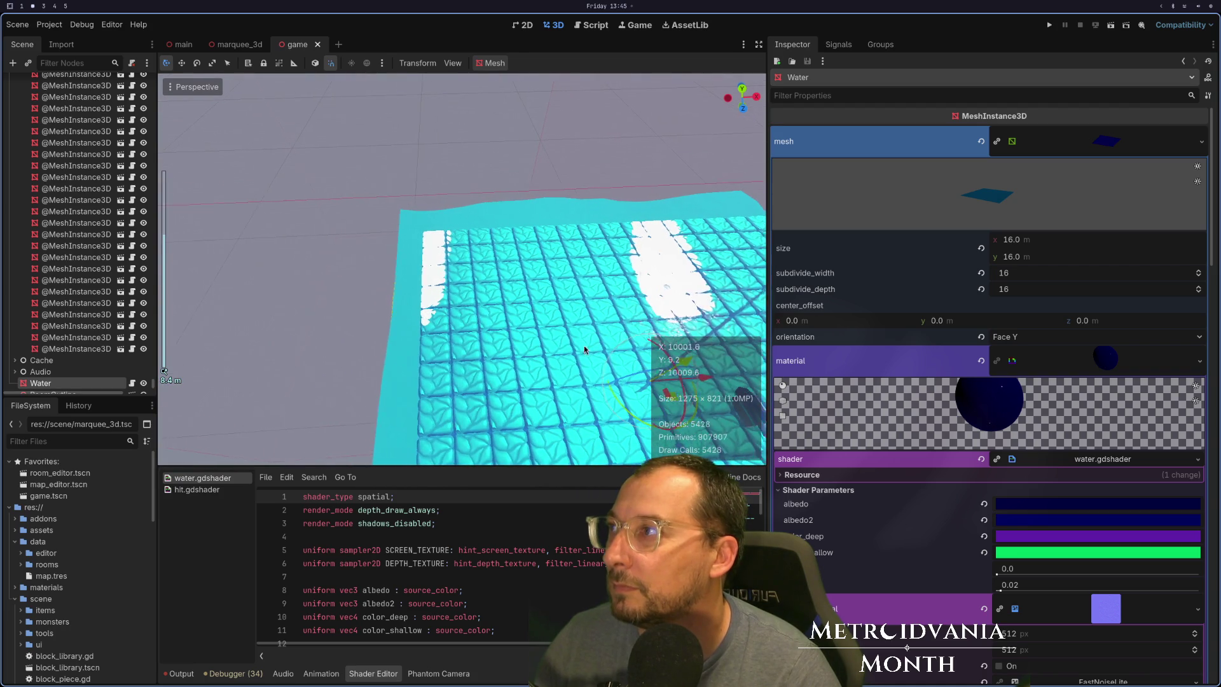
click(441, 242)
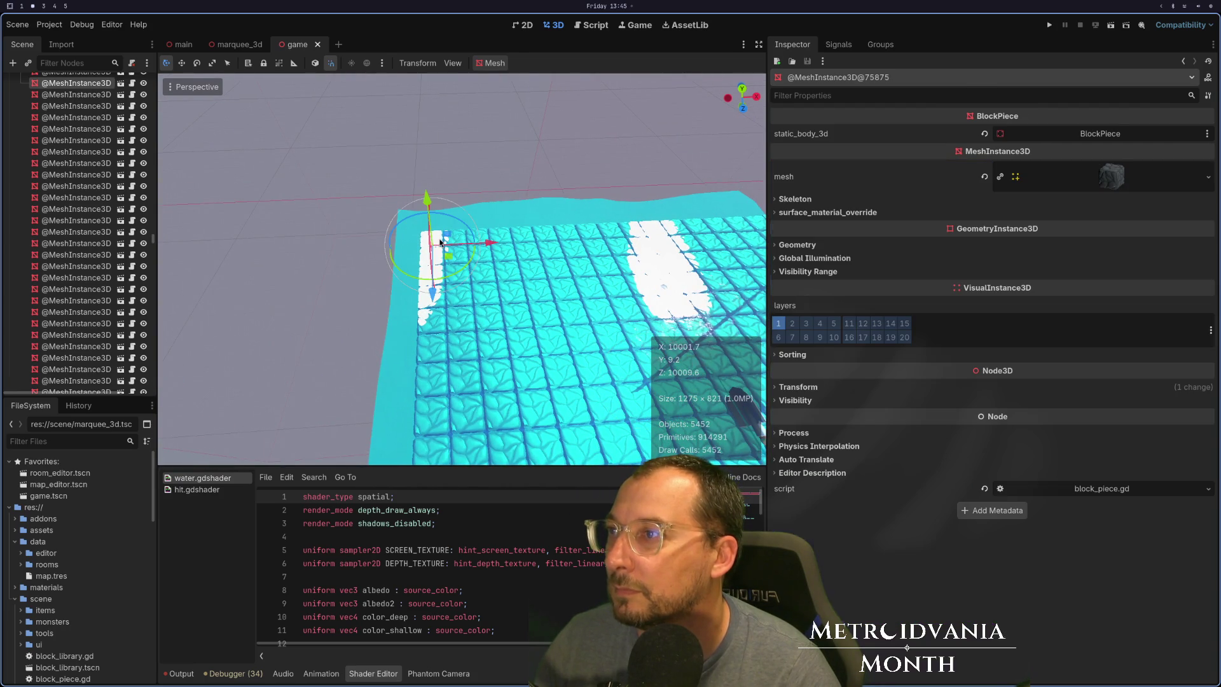
click(798, 388)
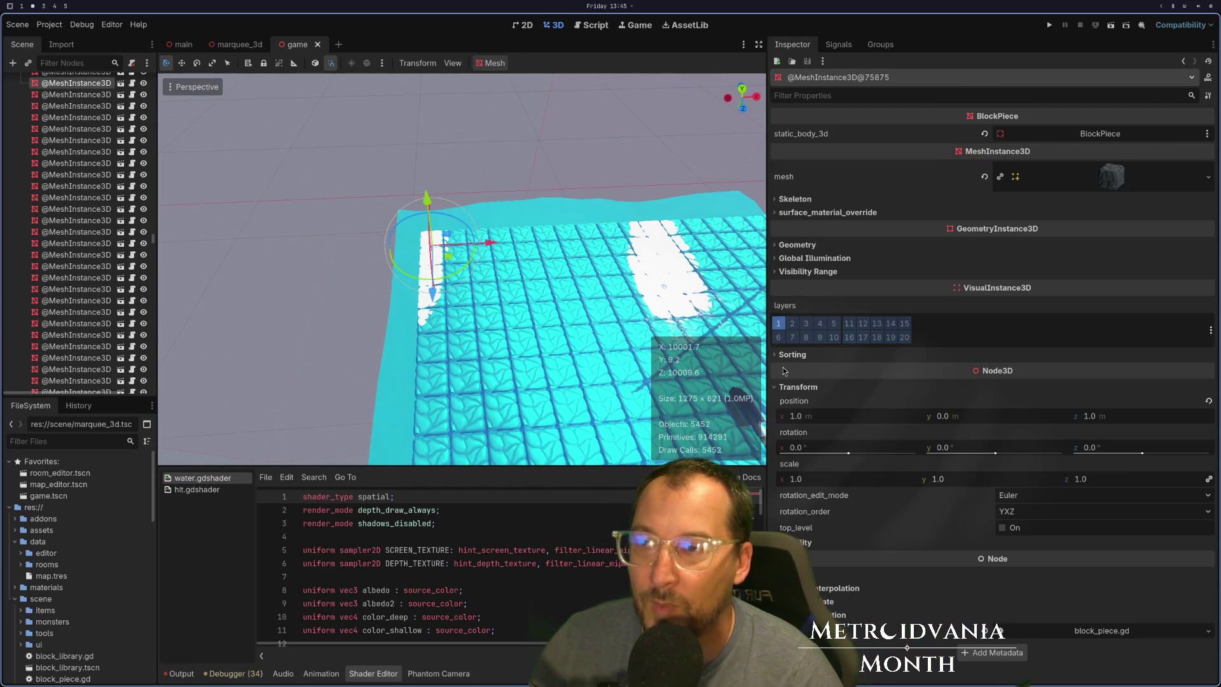
scroll(634, 399, down, 2)
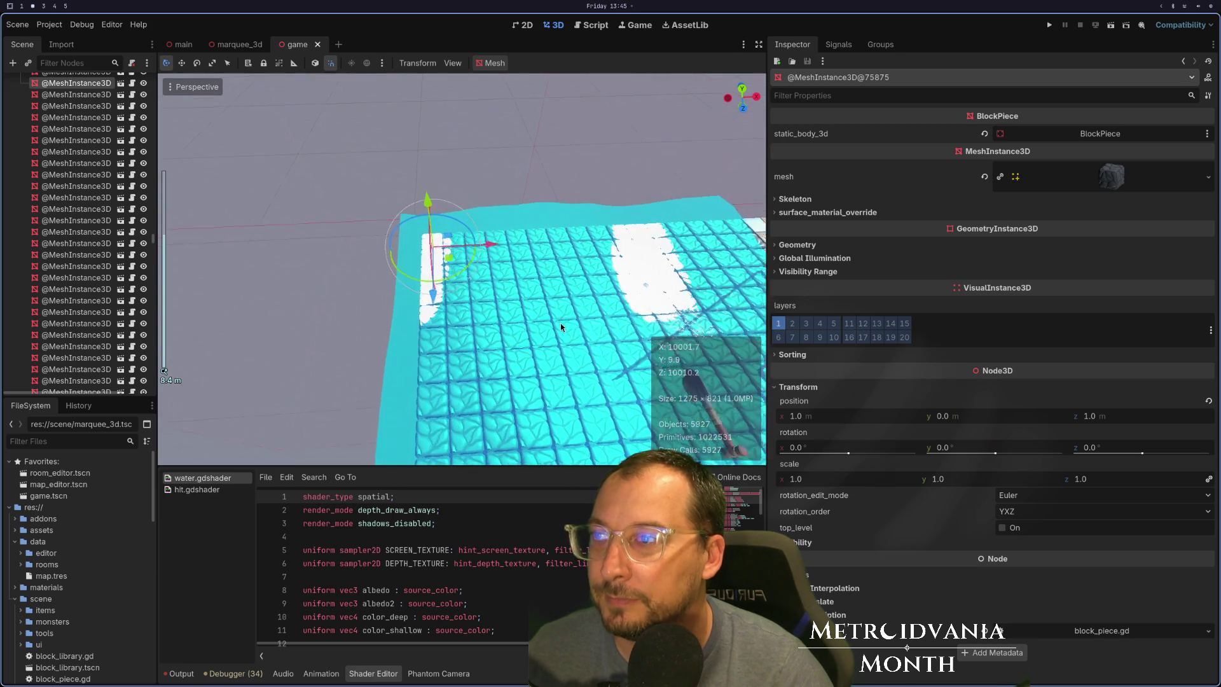
scroll(563, 340, down, 3)
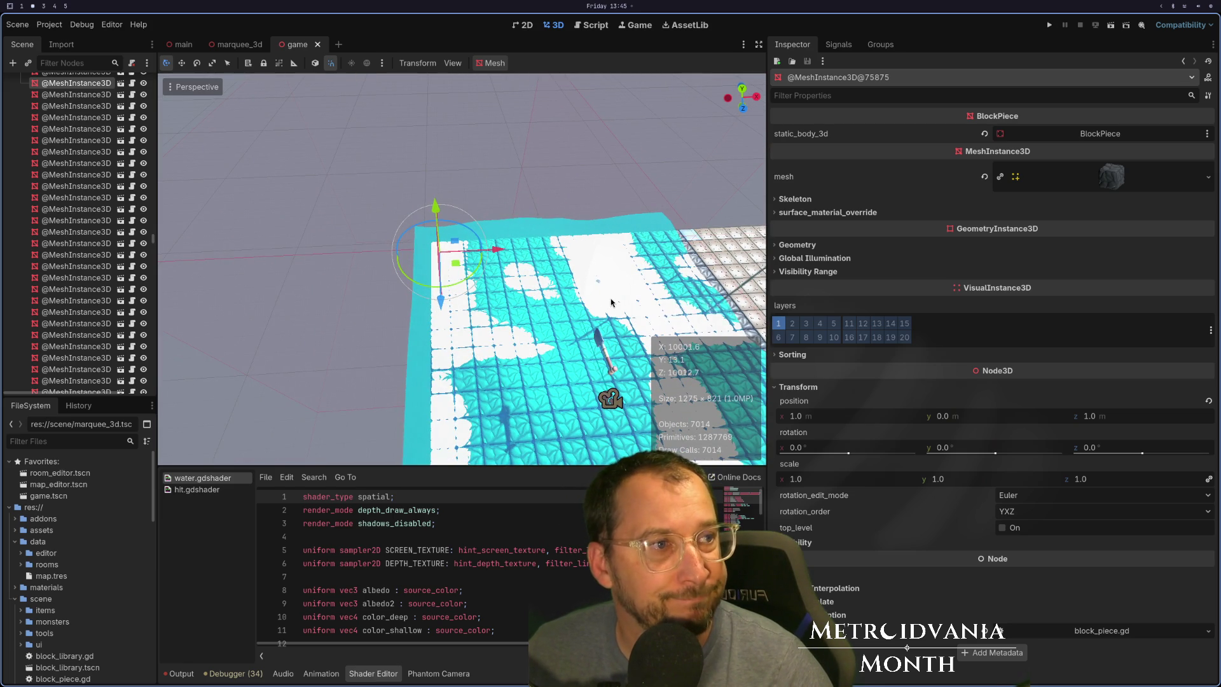
Set the block piece's x position to 0, restore it to 1.0, then return to game.gd.
click(807, 415)
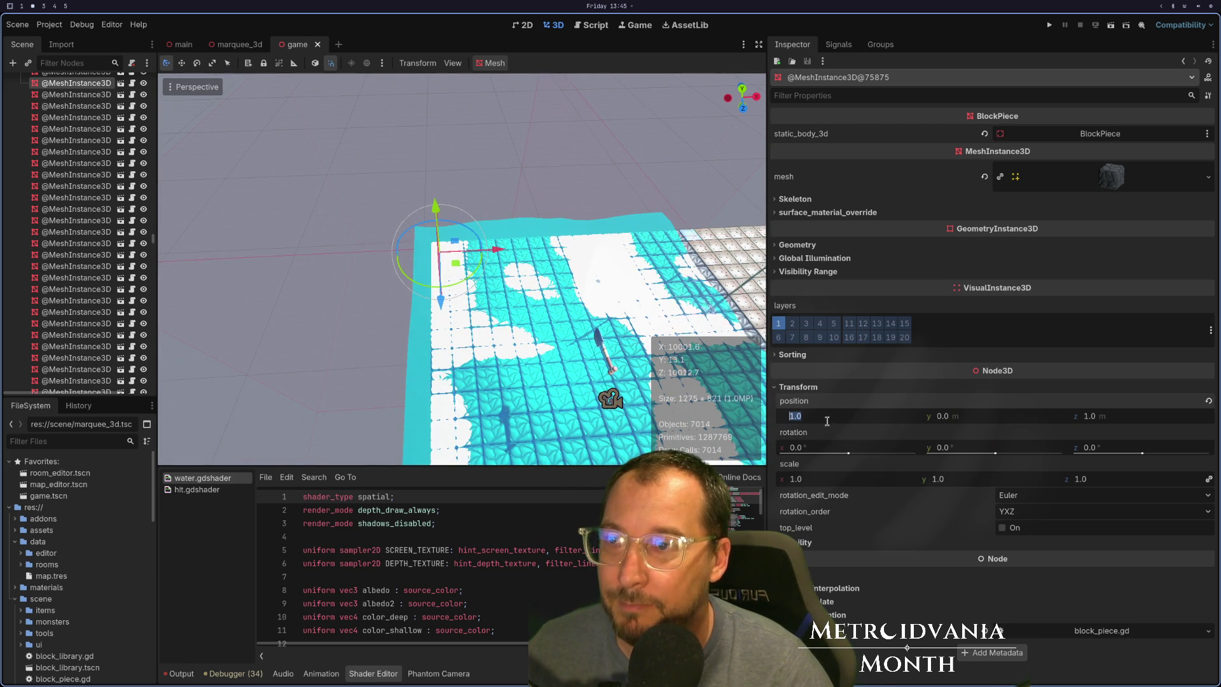
text(0)
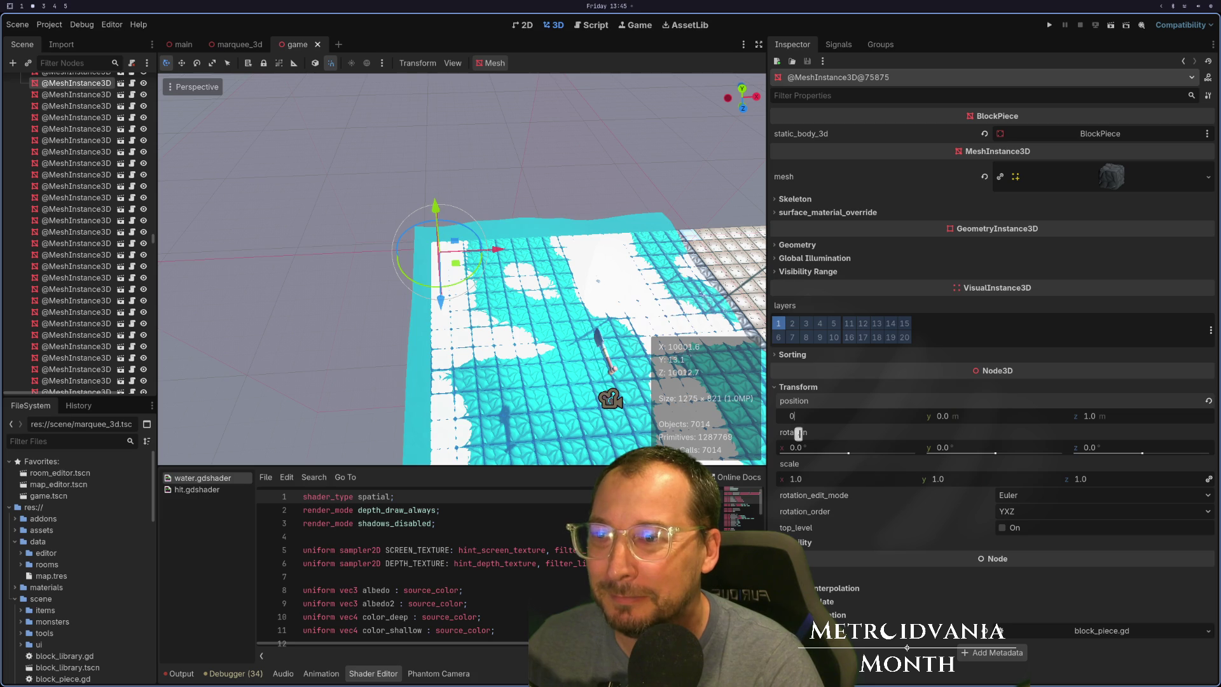
click(1045, 418)
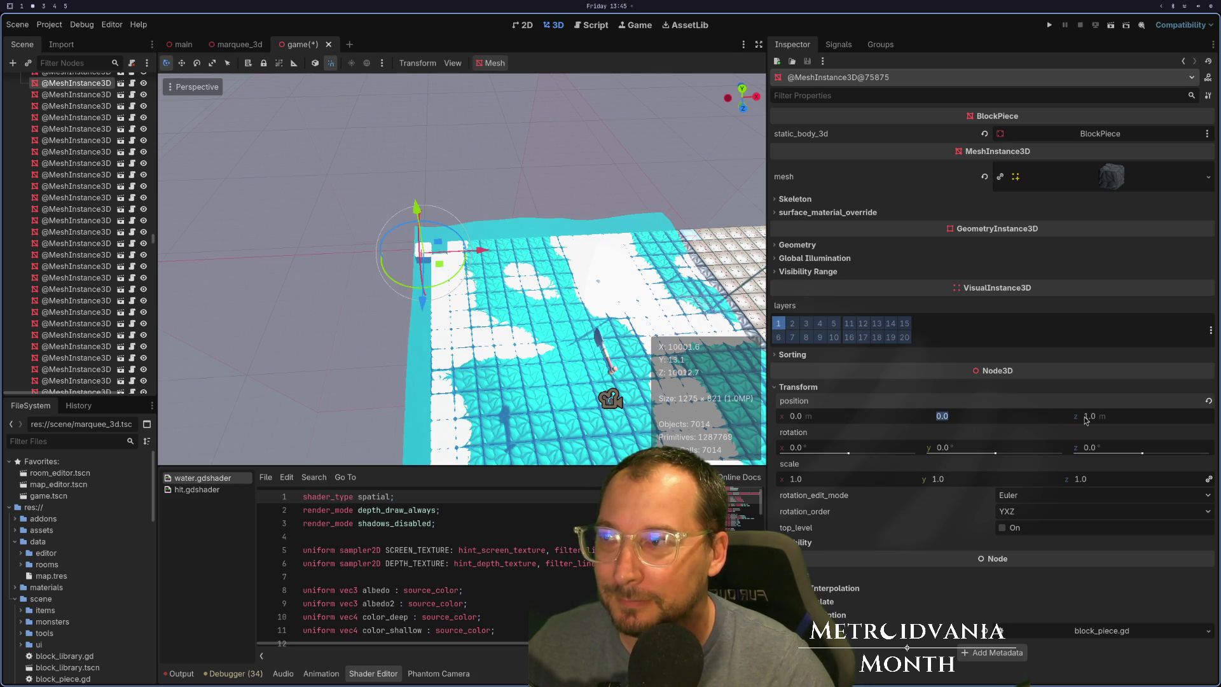
click(884, 420)
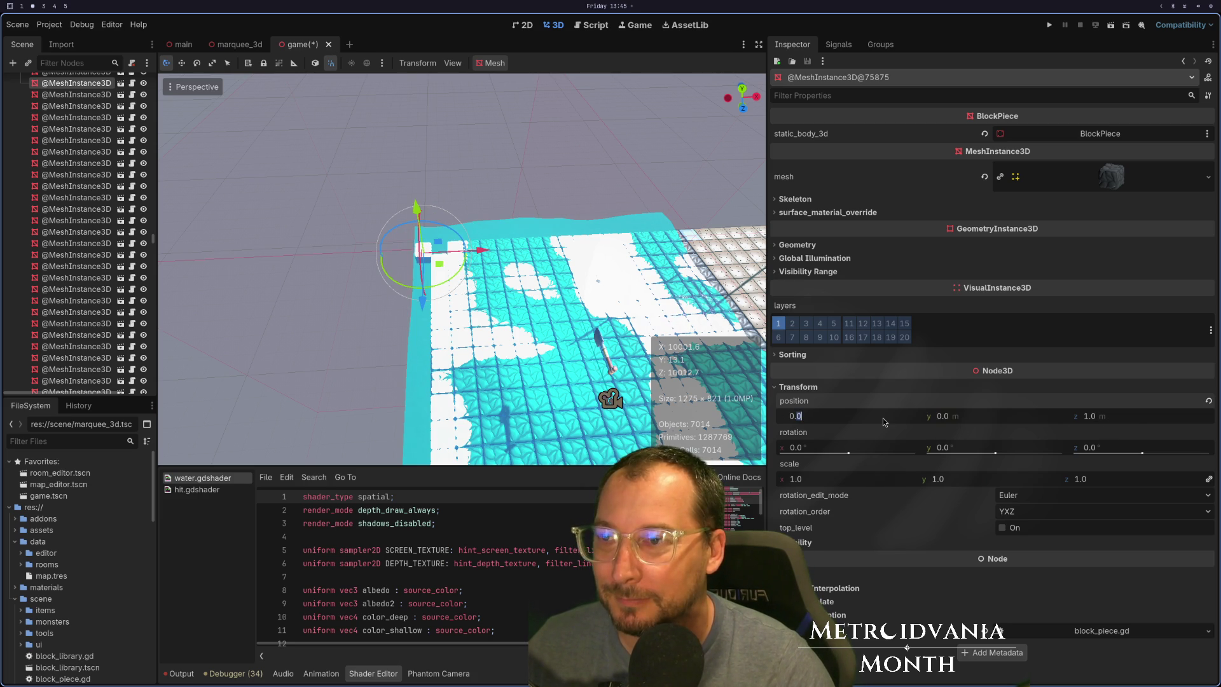
text(1)
key(Tab)
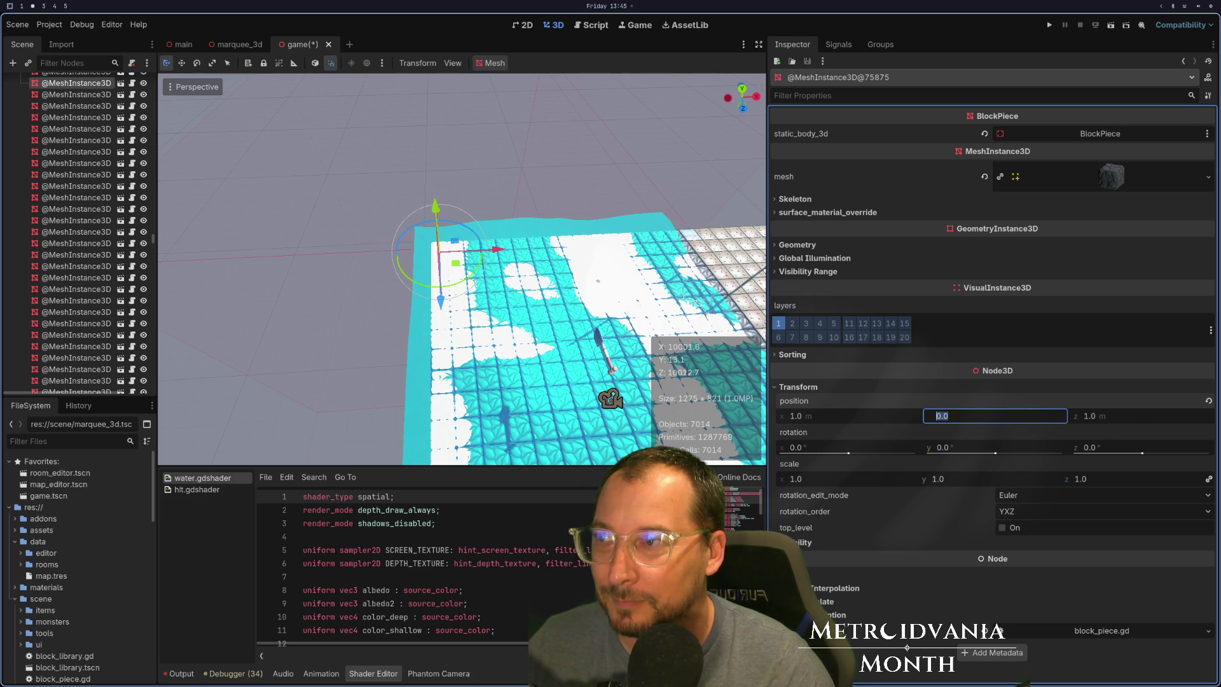
key(super+1)
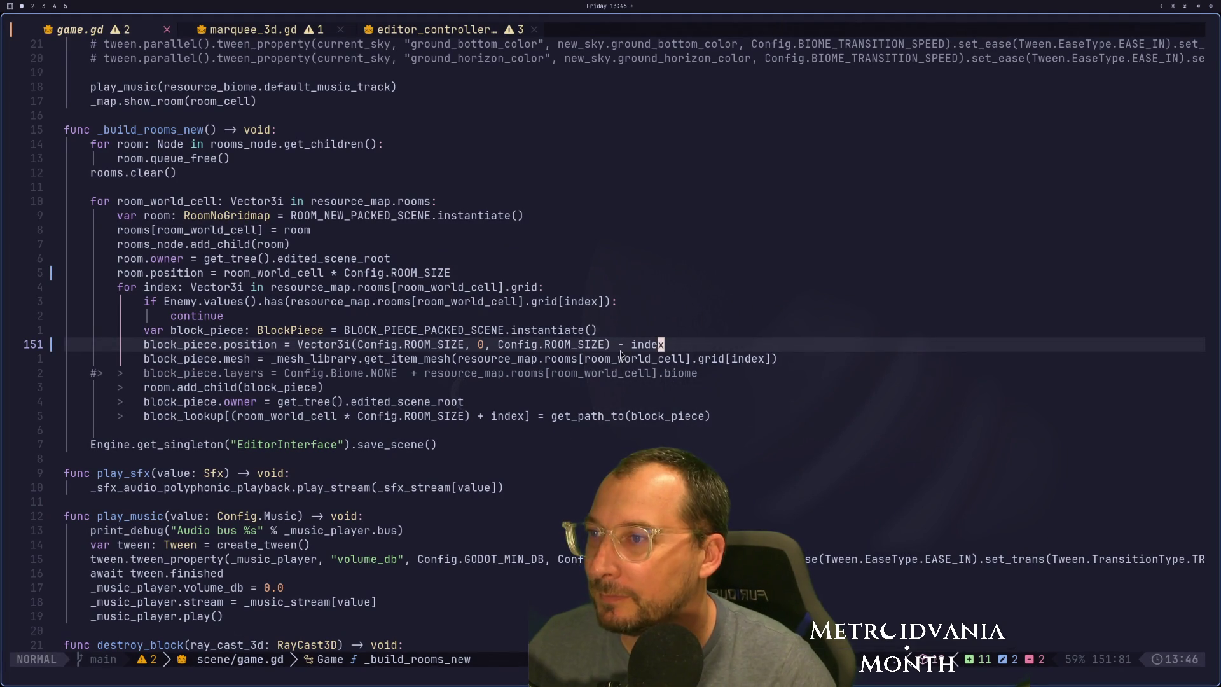
click(654, 344)
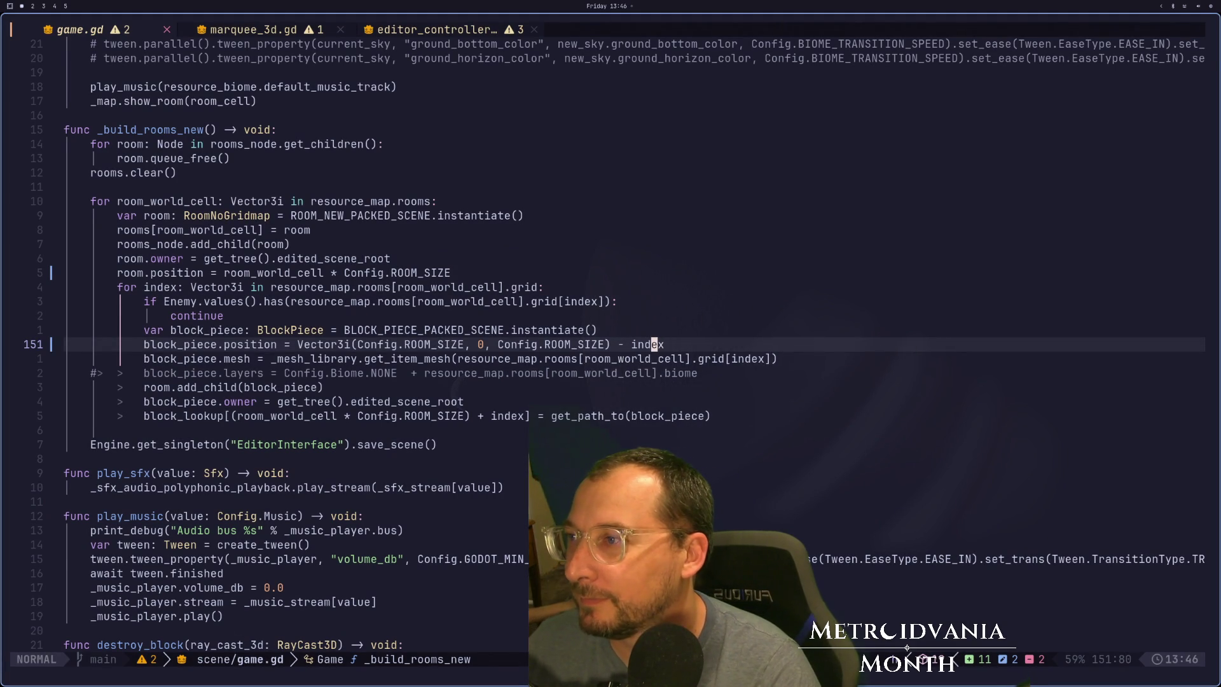
click(460, 344)
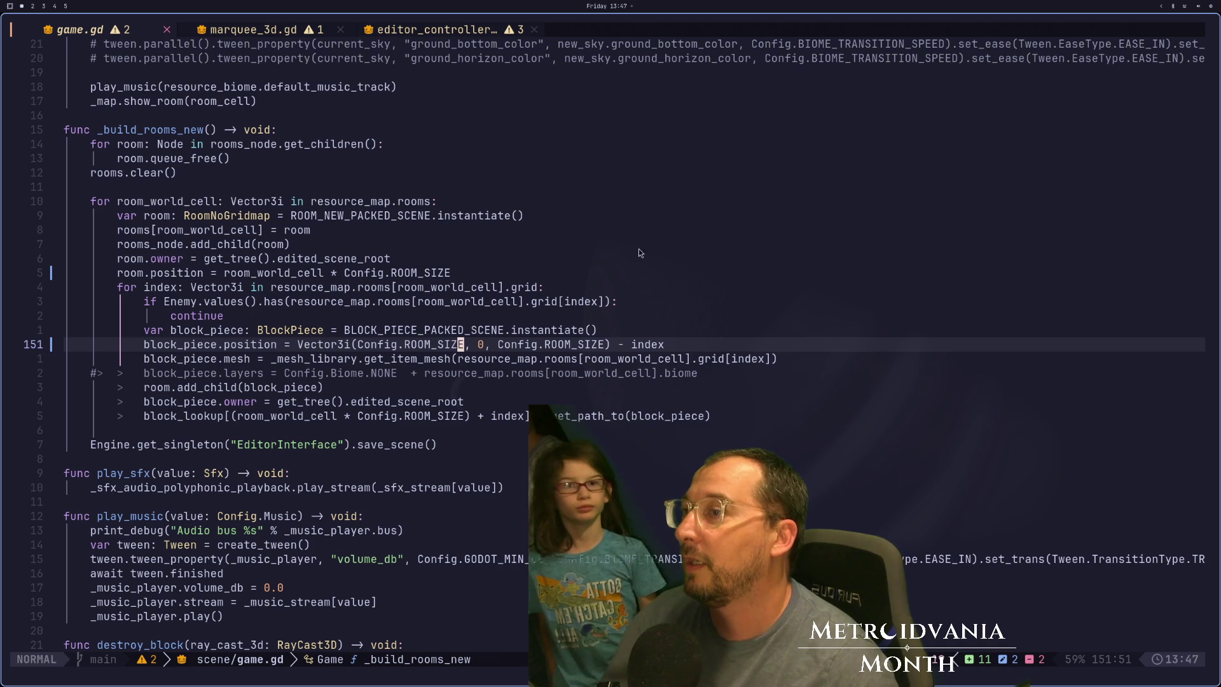
key(super+space)
text(st)
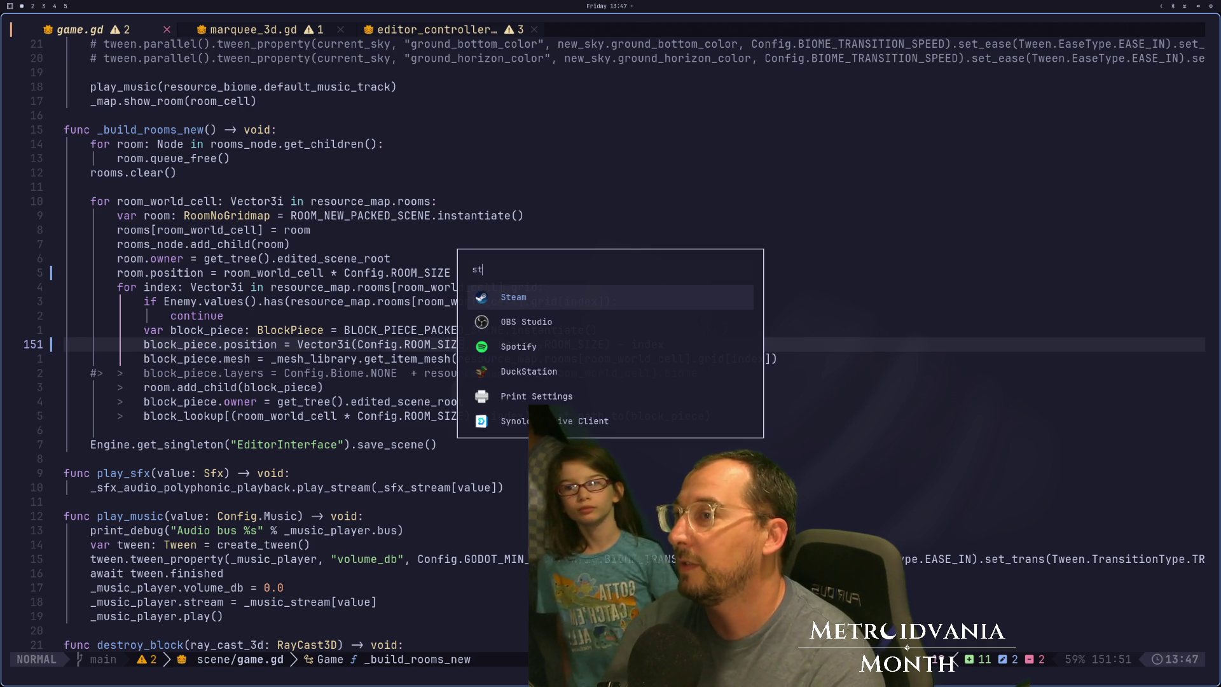
Launch Steam fullscreen and open the A Short Hike store page.
key(Return)
key(super+f)
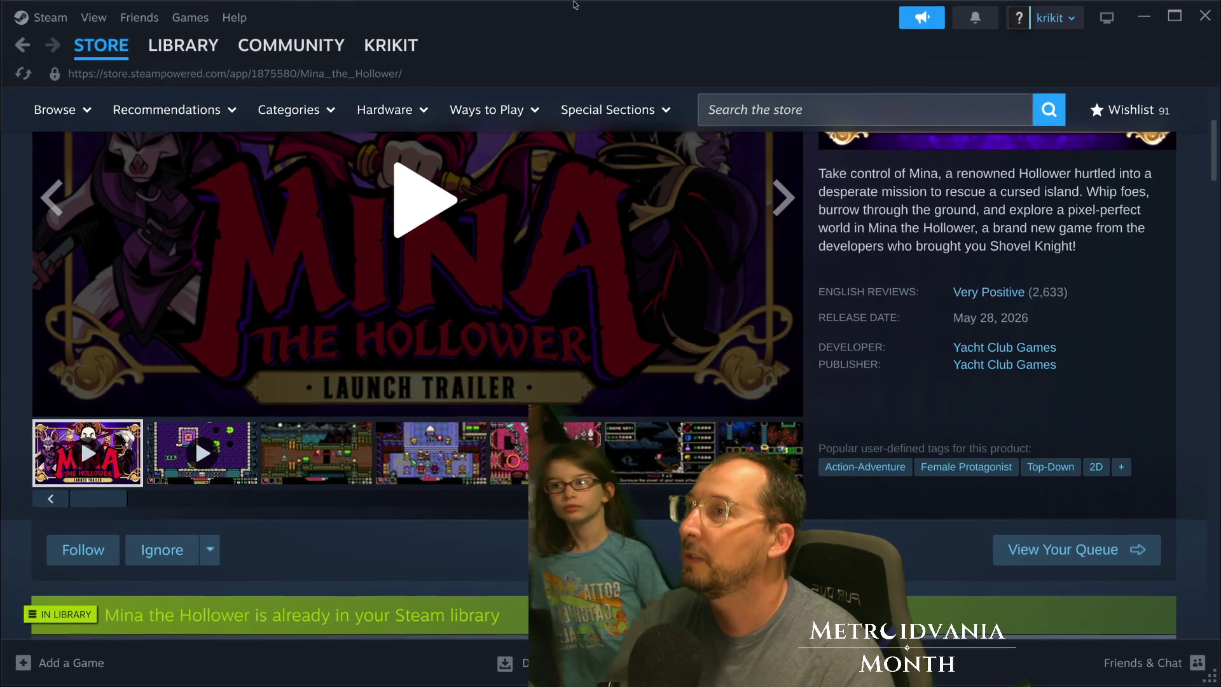
click(757, 112)
text(a short wa)
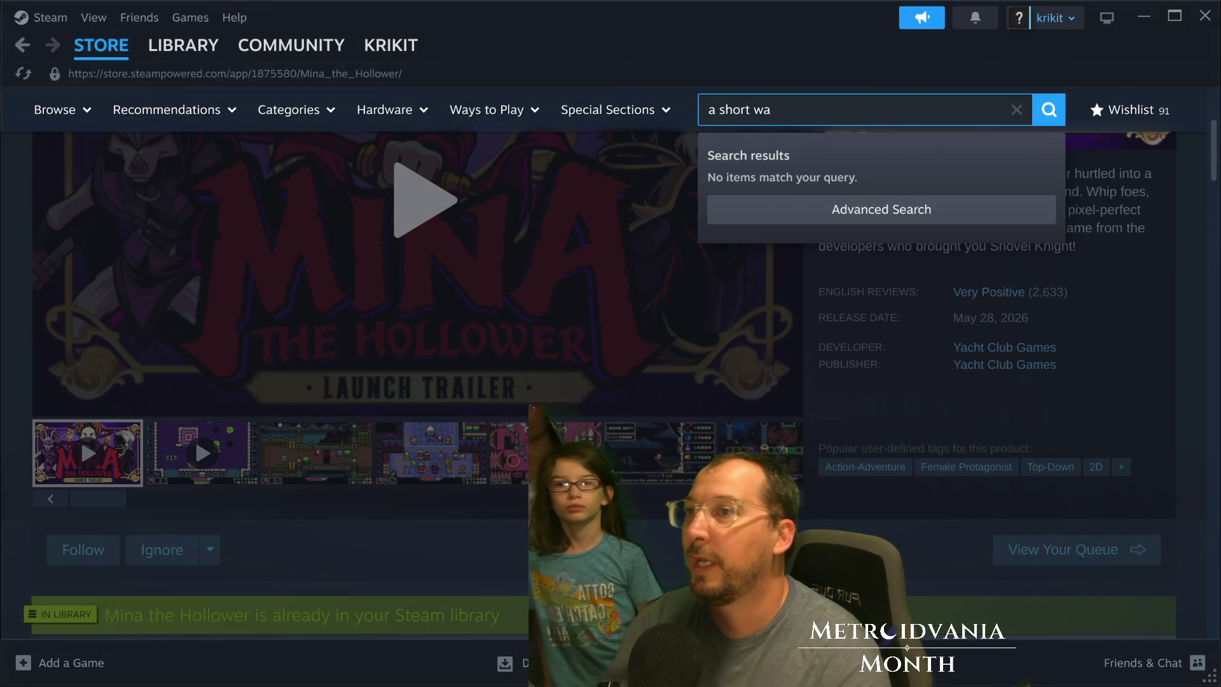
key(BackSpace)
key(BackSpace)
key(BackSpace)
click(795, 195)
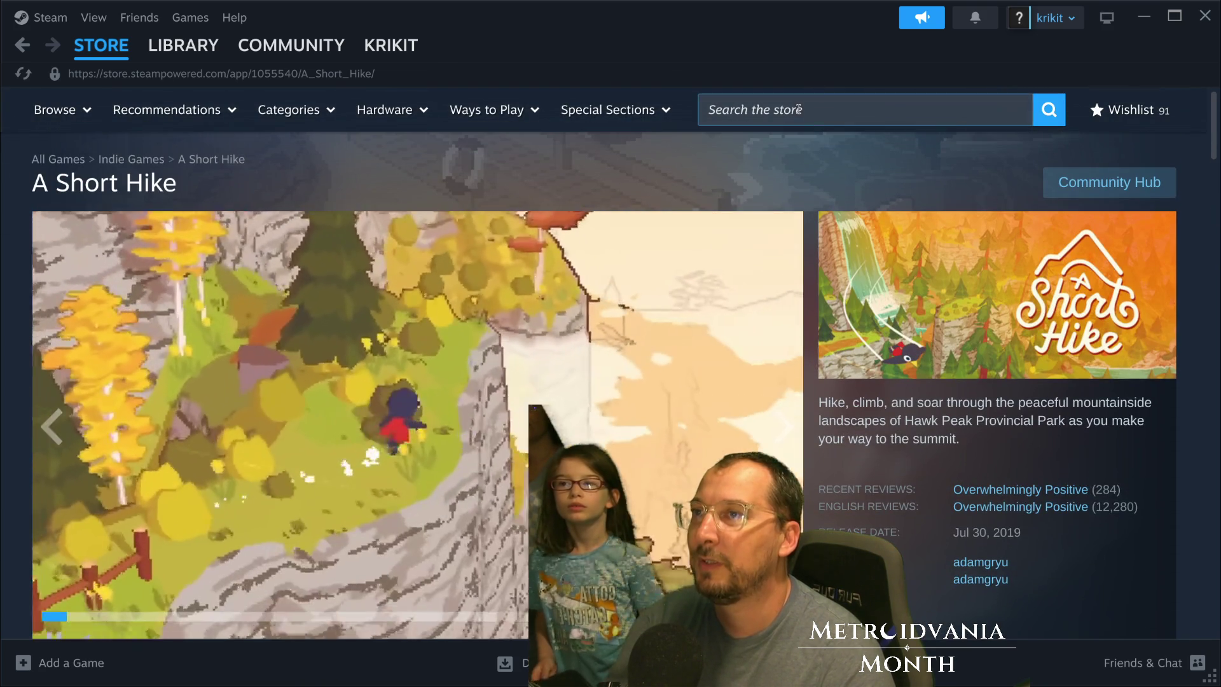
Search the store for 'big walk' and open the Big Walk page.
click(799, 114)
text(a)
key(BackSpace)
text(big walk)
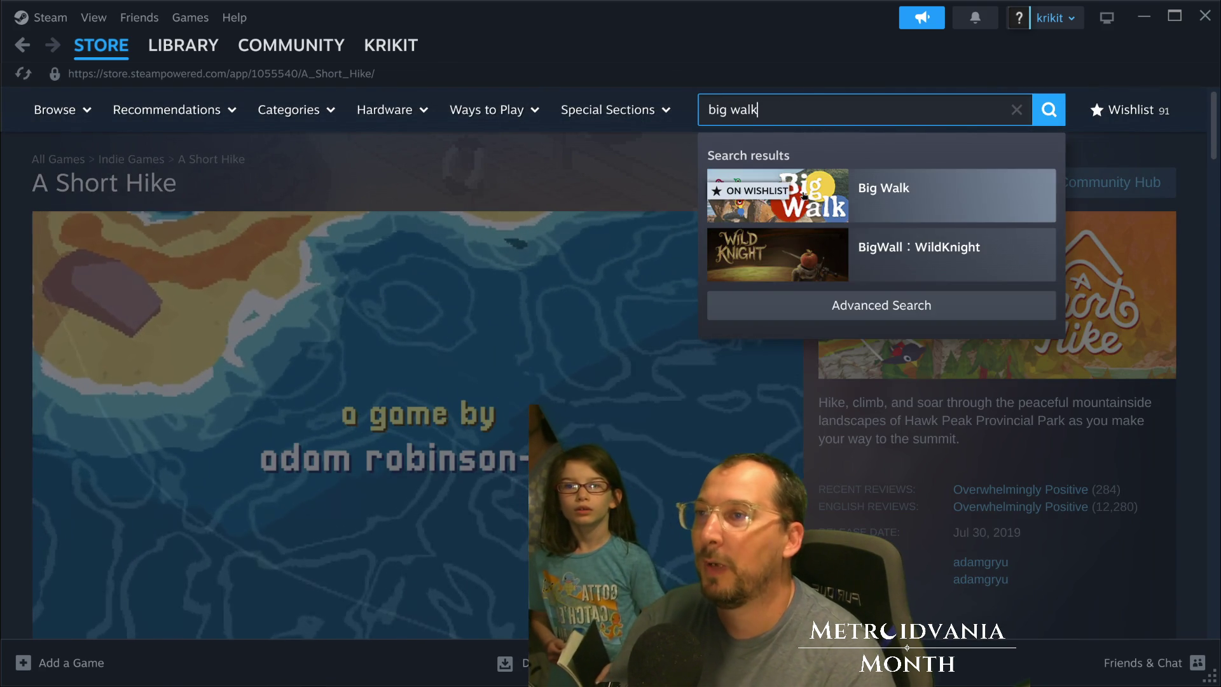
click(827, 201)
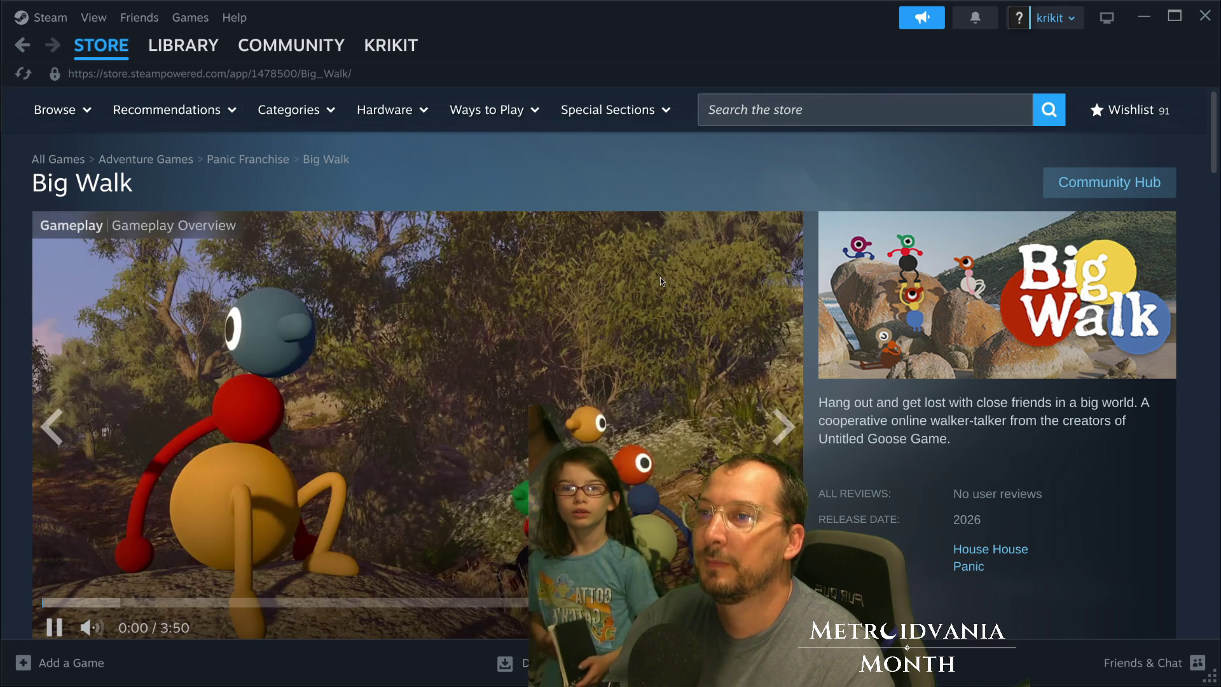
Pause and resume the Big Walk trailer, then play it fullscreen.
scroll(310, 277, down, 2)
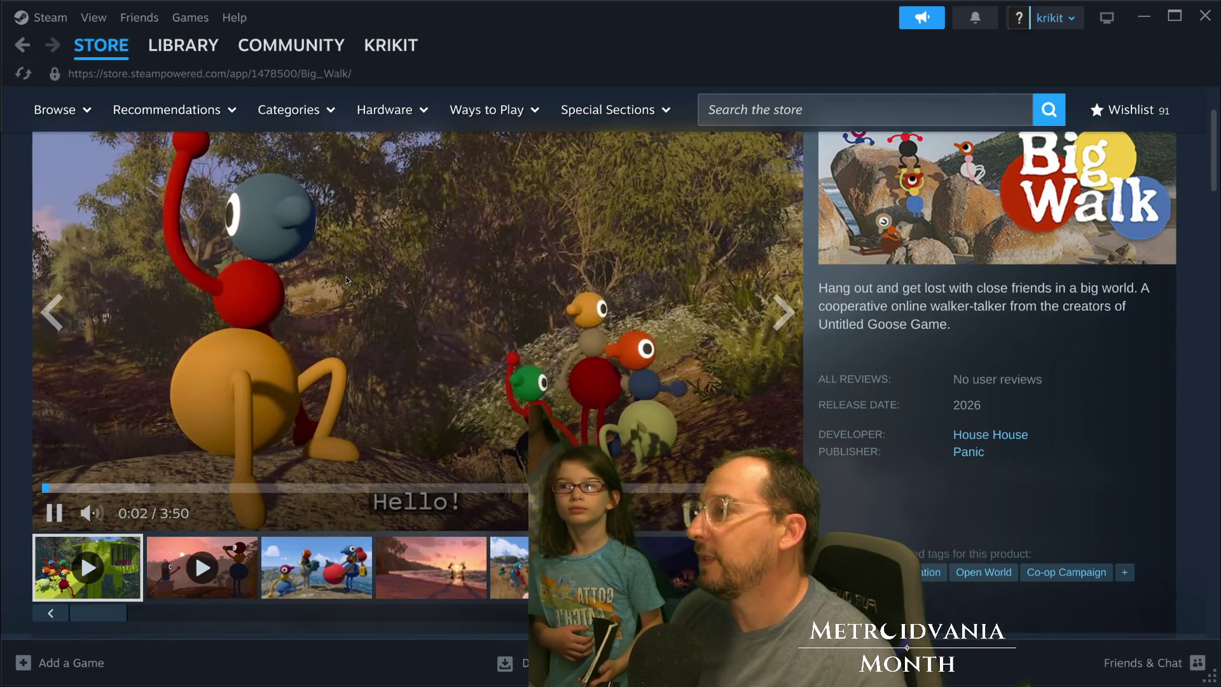
scroll(357, 279, up, 2)
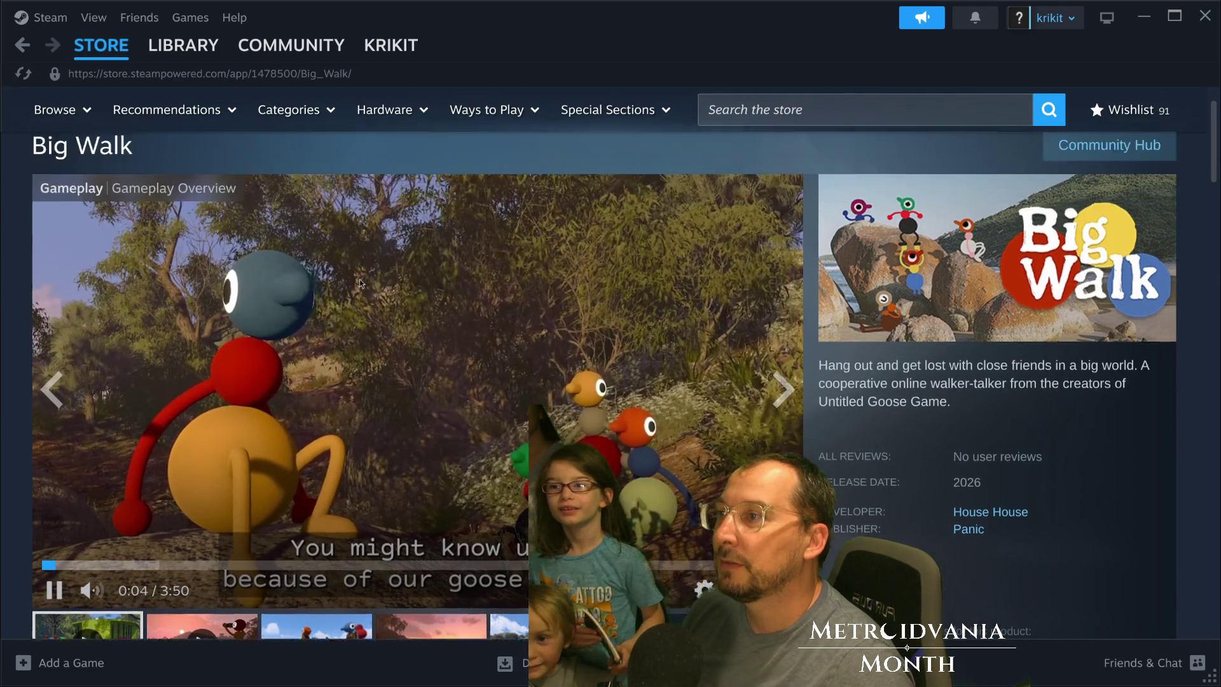
click(349, 298)
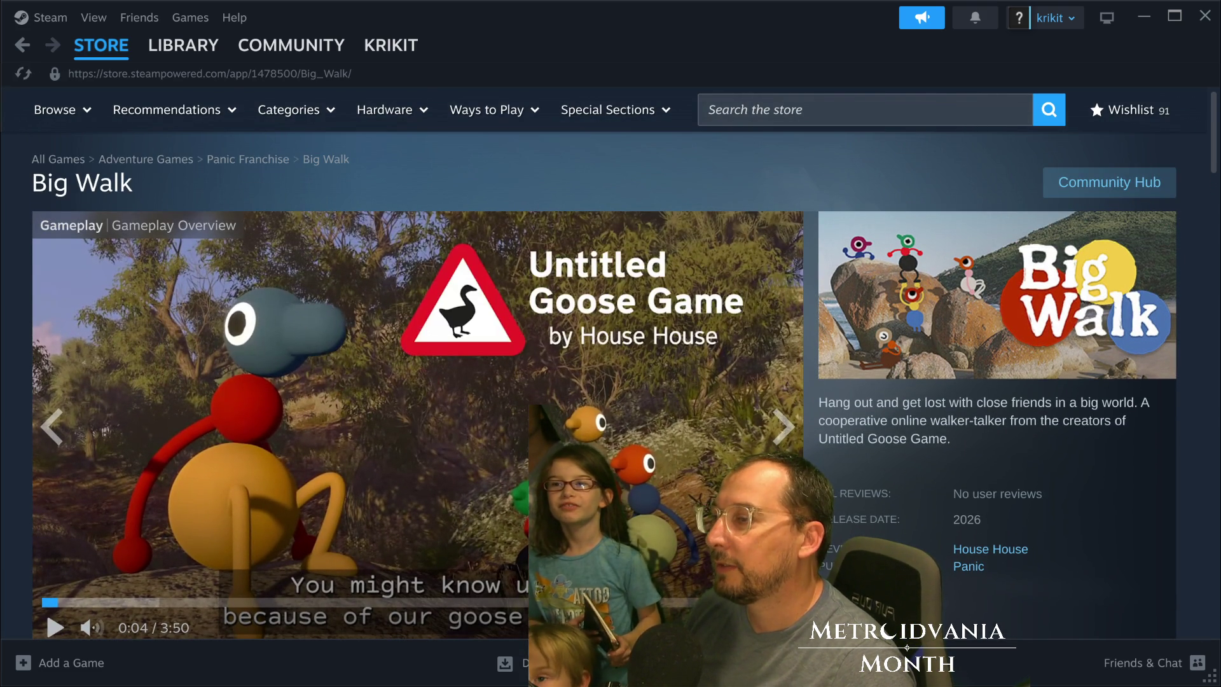
scroll(468, 443, down, 4)
scroll(245, 453, up, 4)
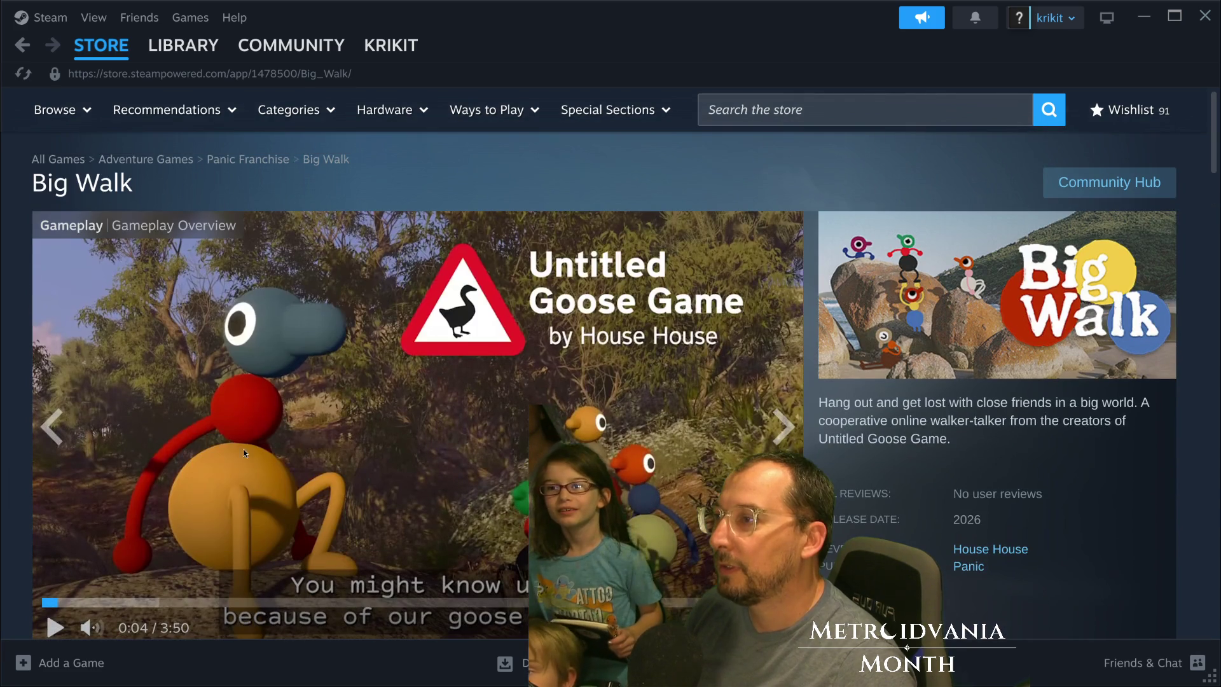
click(55, 628)
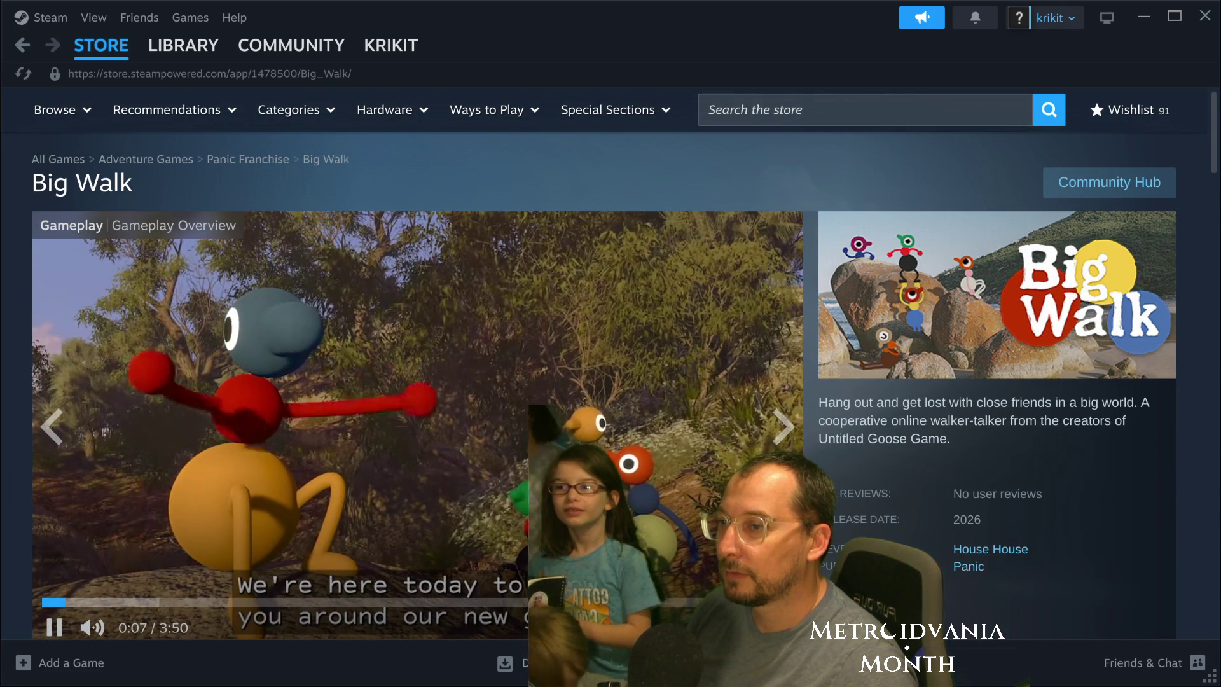
click(787, 627)
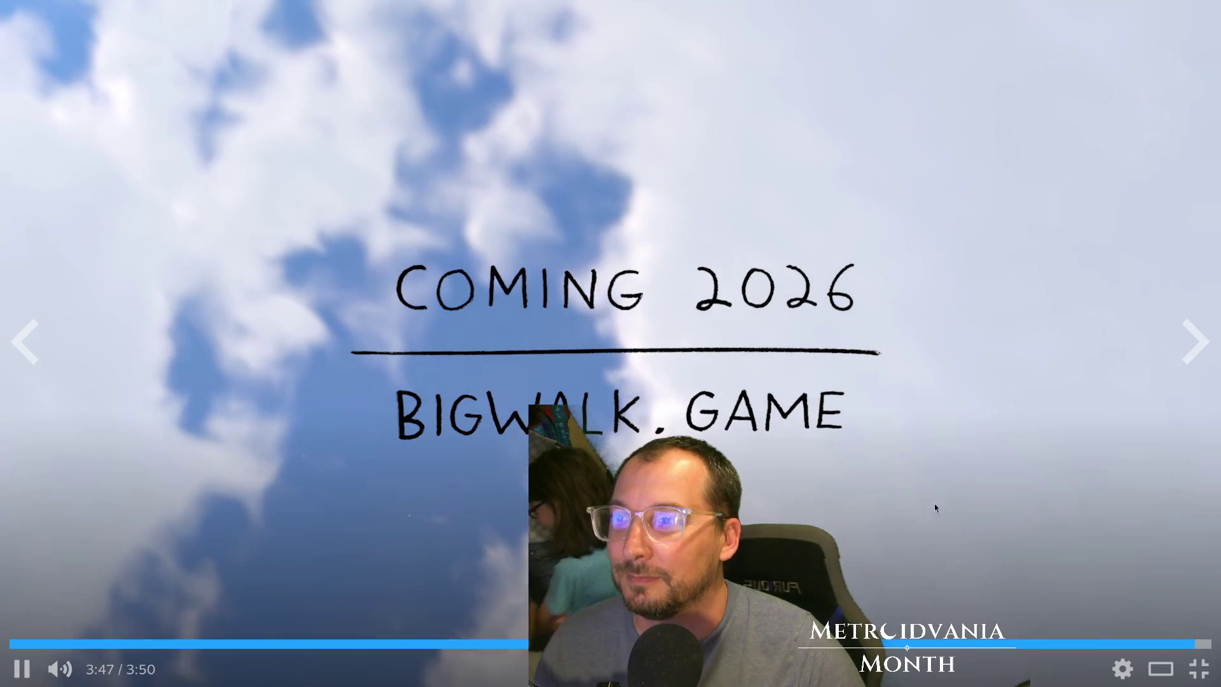
Leave fullscreen once the trailer reaches its 'Coming 2026' end card.
double_click(927, 539)
key(Escape)
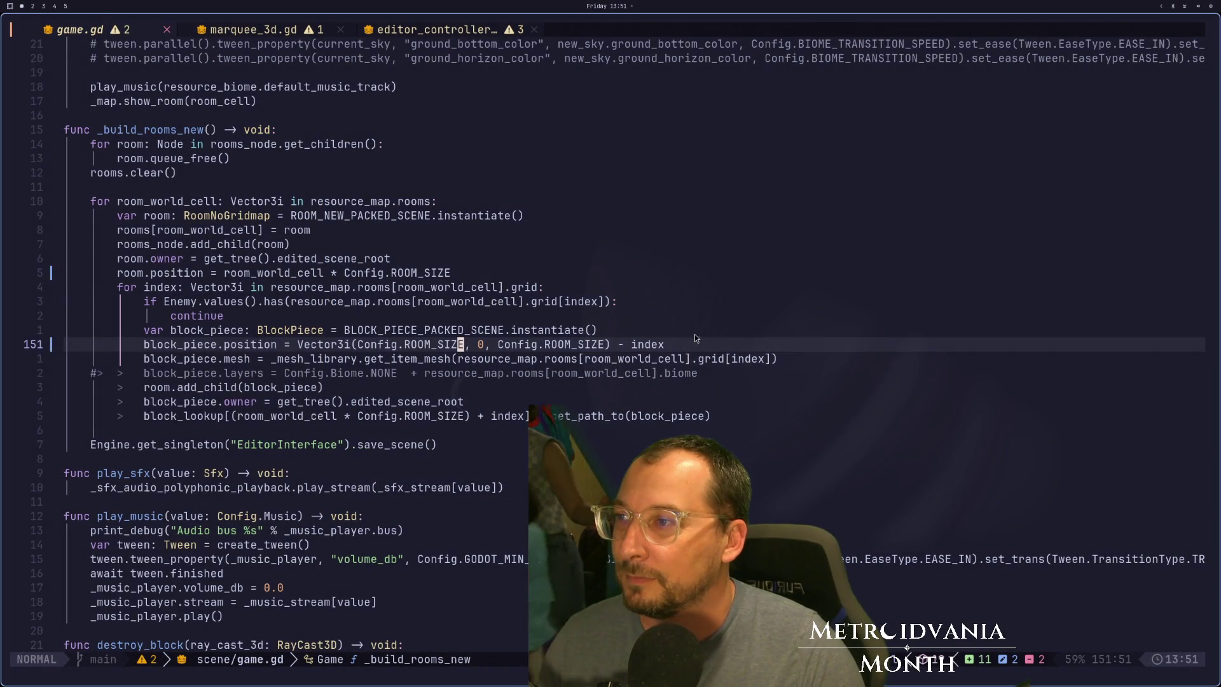
click(580, 302)
key(super+2)
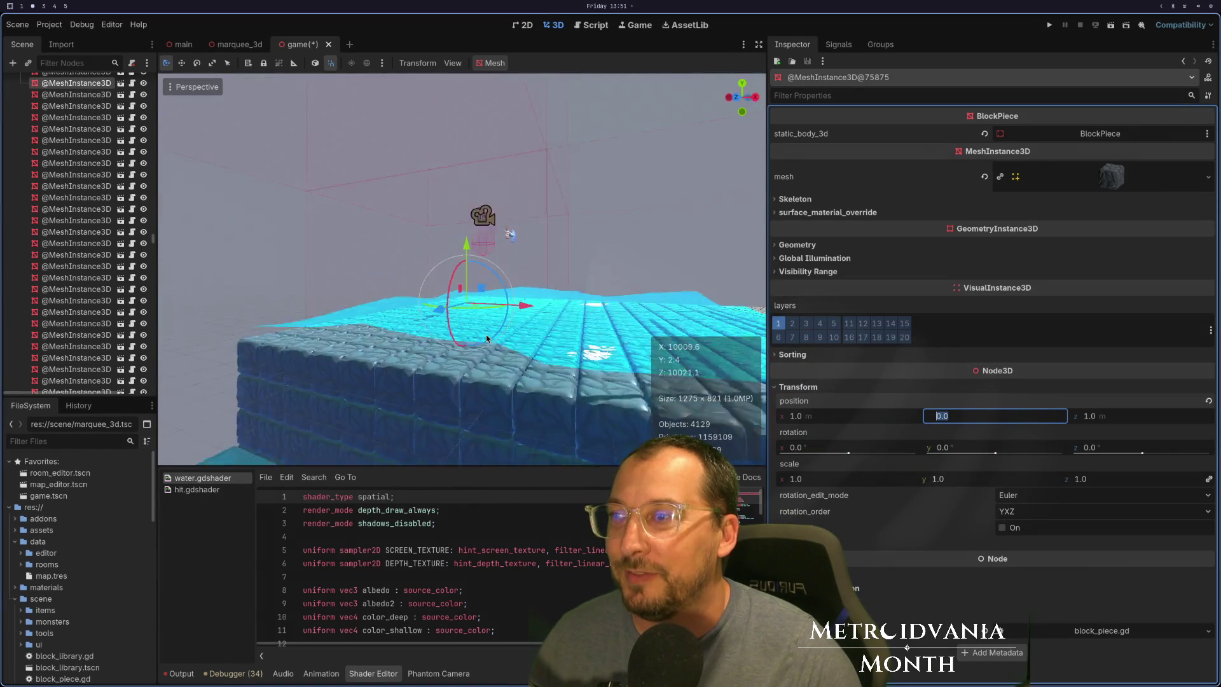
mouse_move(539, 350)
mouse_down()
mouse_move(387, 307)
mouse_move(473, 357)
mouse_up()
scroll(477, 362, down, 3)
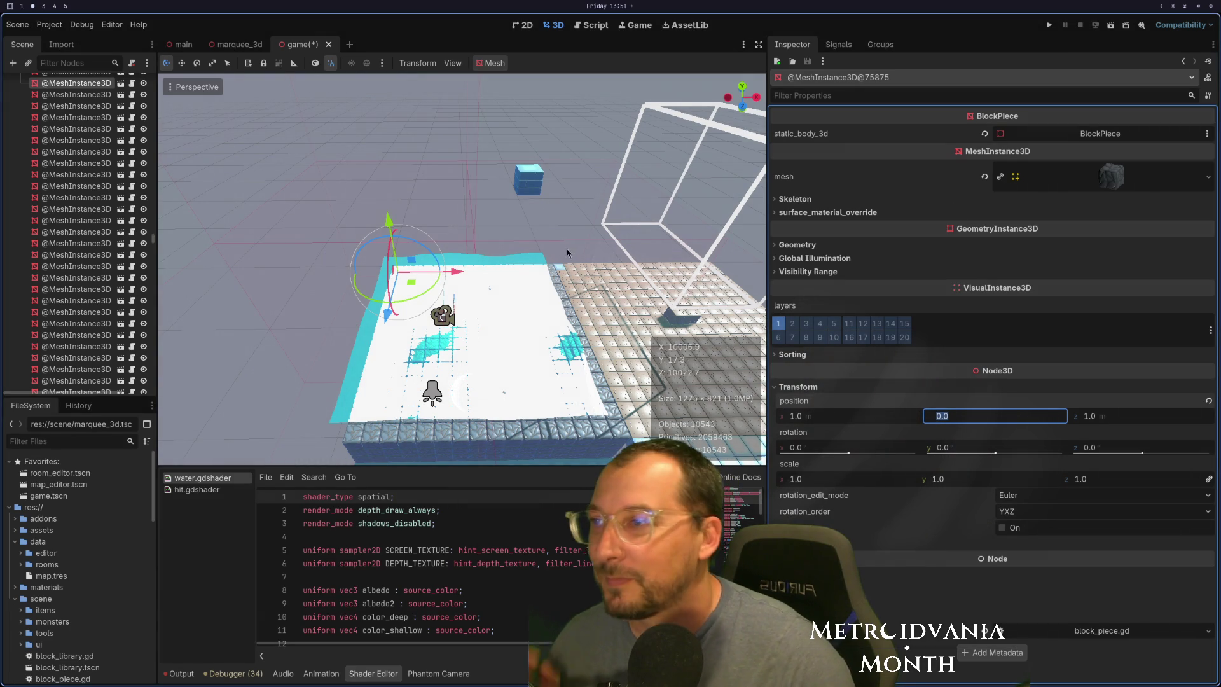
mouse_move(567, 249)
mouse_down()
mouse_move(547, 149)
mouse_move(601, 173)
mouse_move(621, 95)
mouse_up()
scroll(716, 90, up, 3)
mouse_move(716, 90)
mouse_down()
mouse_move(658, 226)
mouse_move(501, 365)
mouse_up()
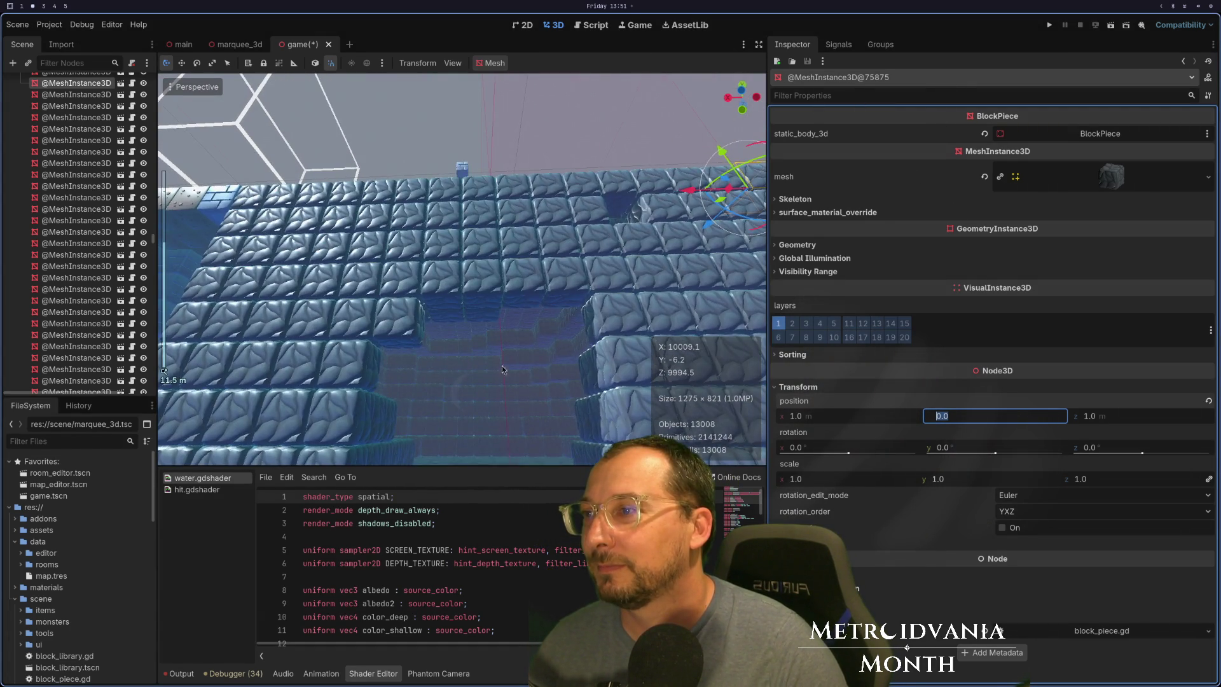
scroll(501, 365, up, 5)
mouse_move(664, 280)
mouse_down()
mouse_move(528, 350)
mouse_move(320, 417)
mouse_move(443, 318)
mouse_move(528, 403)
mouse_up()
scroll(446, 320, down, 5)
scroll(528, 404, up, 6)
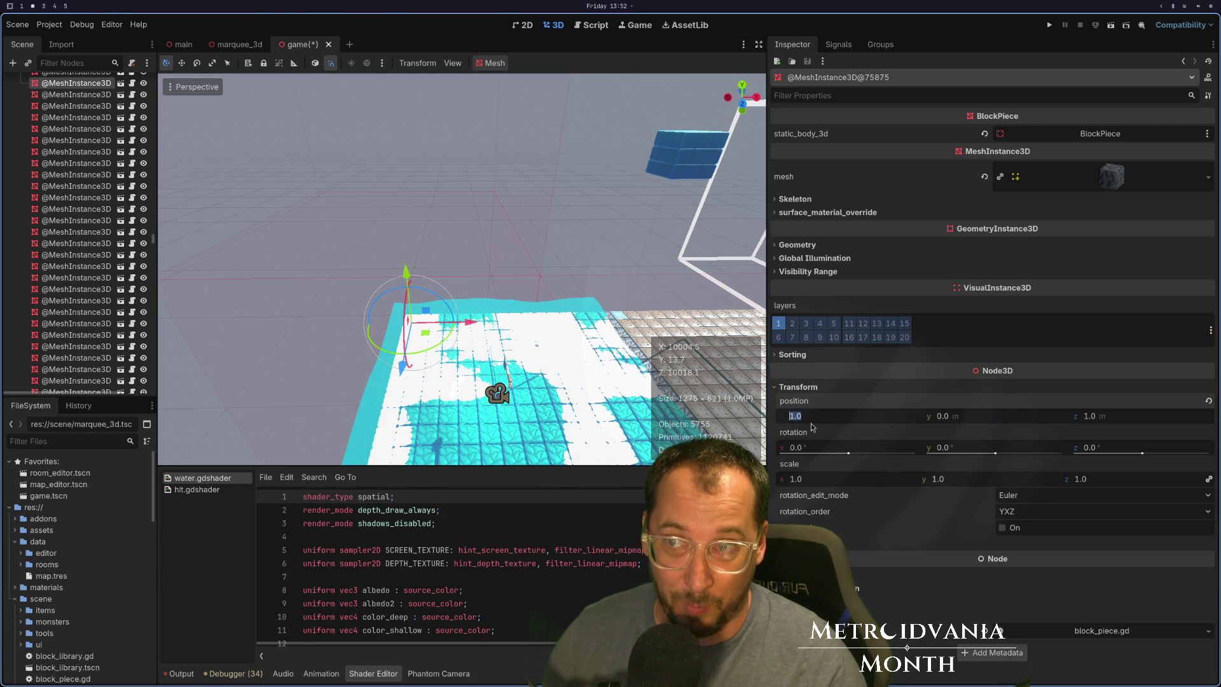
Delete the stray blank line in marquee_3d.gd and save it.
key(super+1)
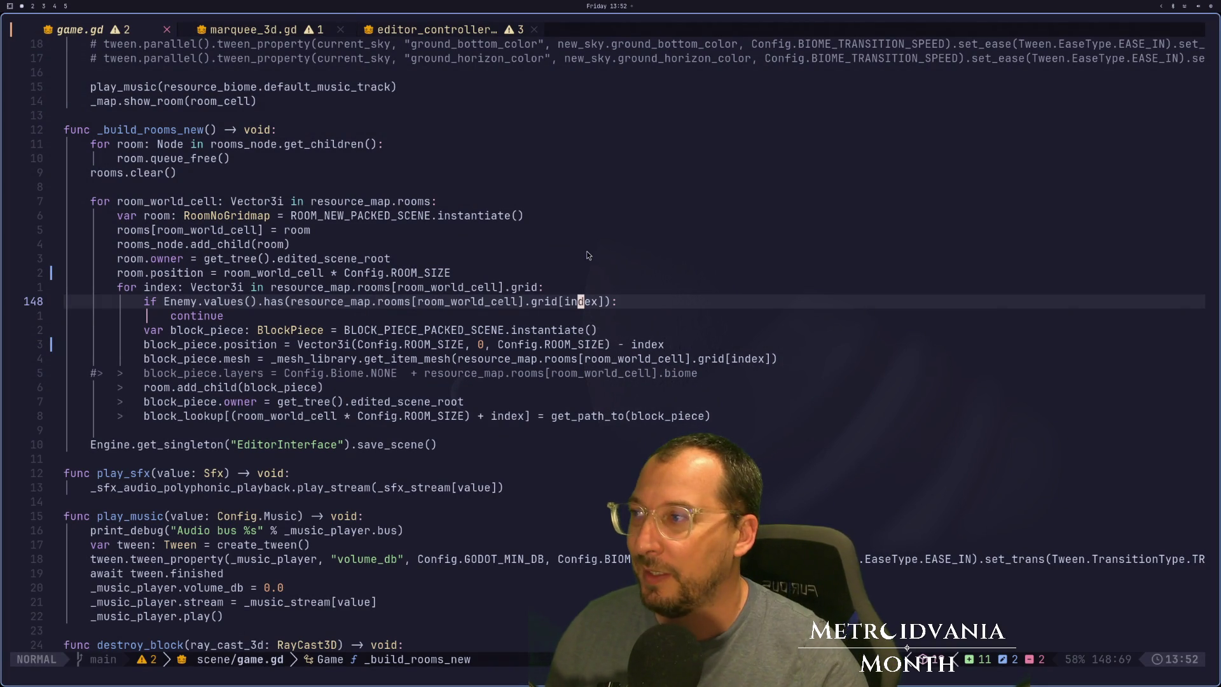
click(270, 30)
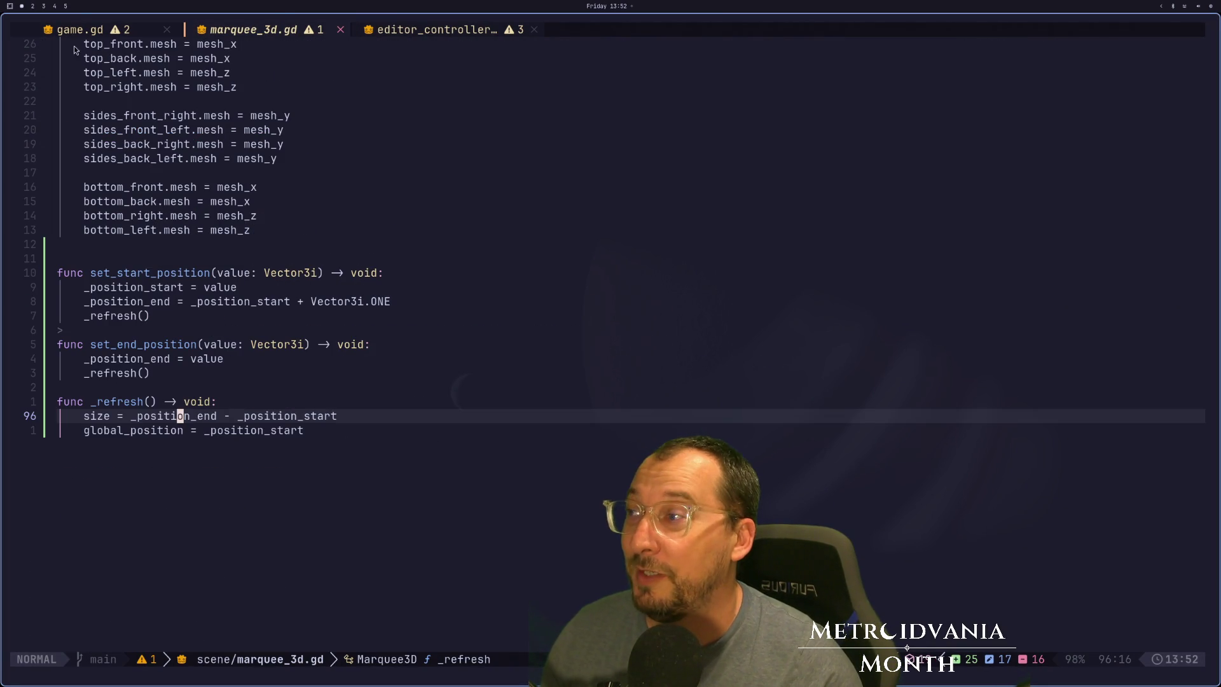
key(1)
key(2)
key(k)
key(d)
key(d)
text(:w)
key(Return)
Go to the commented-out block_piece.layers line in game.gd's _build_rooms_new.
key(shift+l)
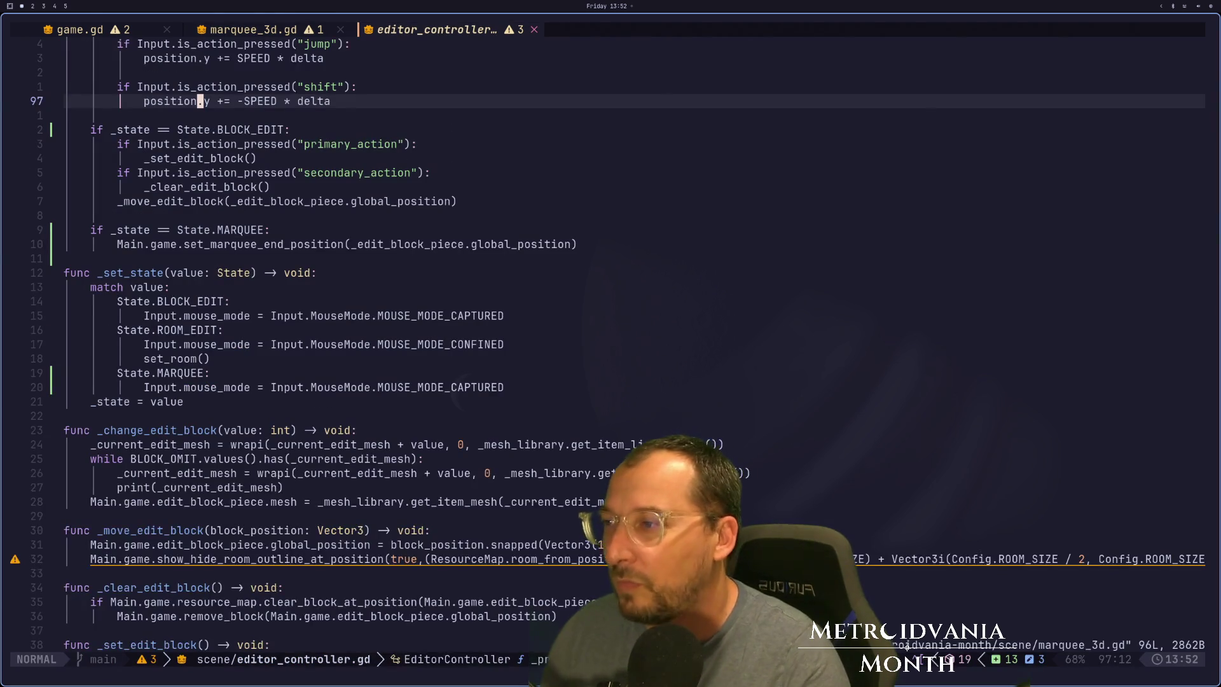
key(shift+l)
key(k)
key(k)
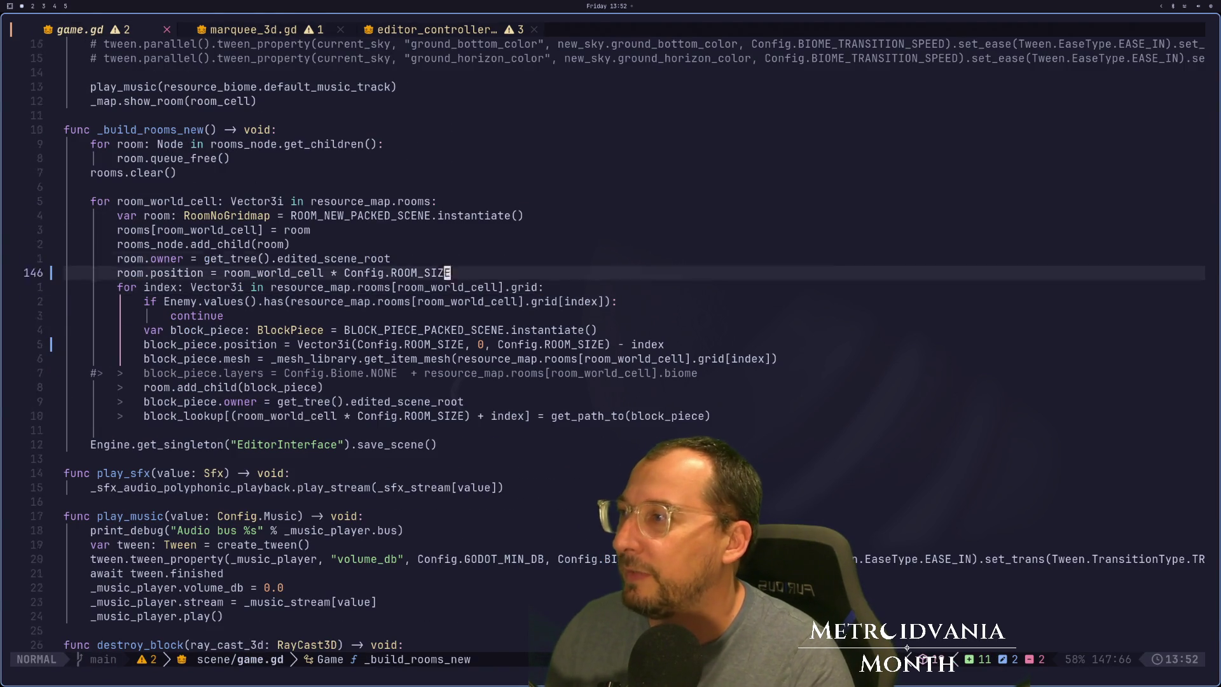
key(2)
key(0)
key(k)
key(4)
key(k)
key(6)
key(j)
key(2)
key(0)
key(j)
key(6)
key(j)
key($)
key(k)
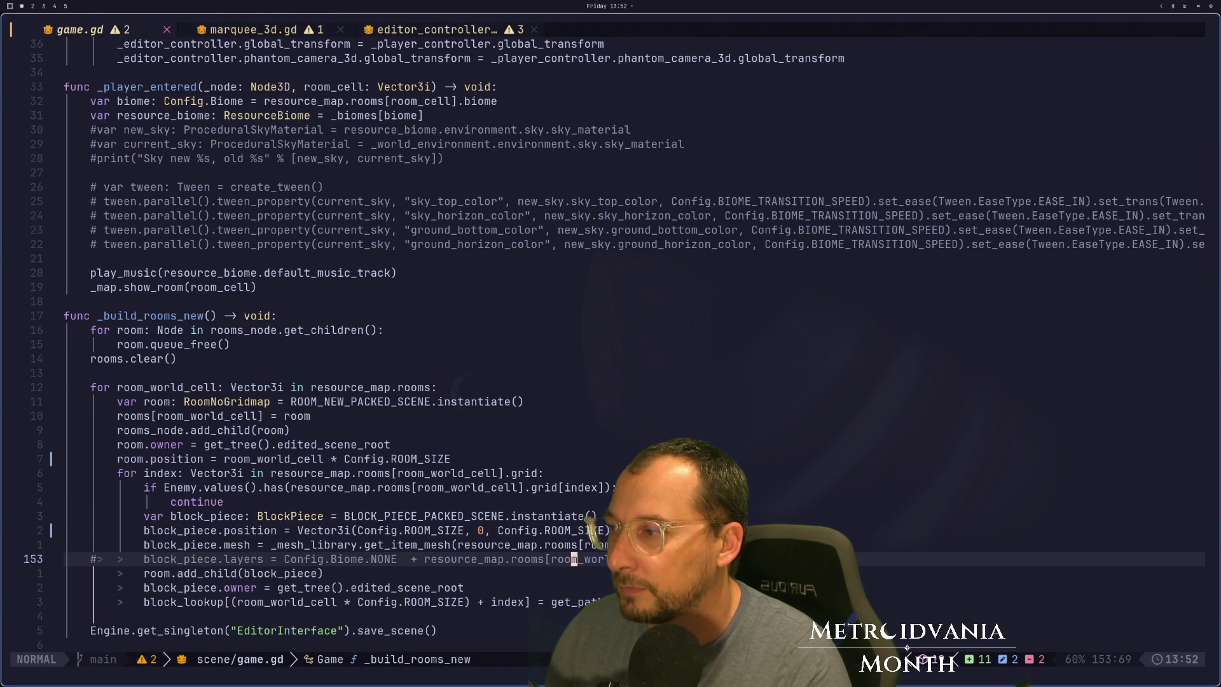
key(h)
key(h)
key(h)
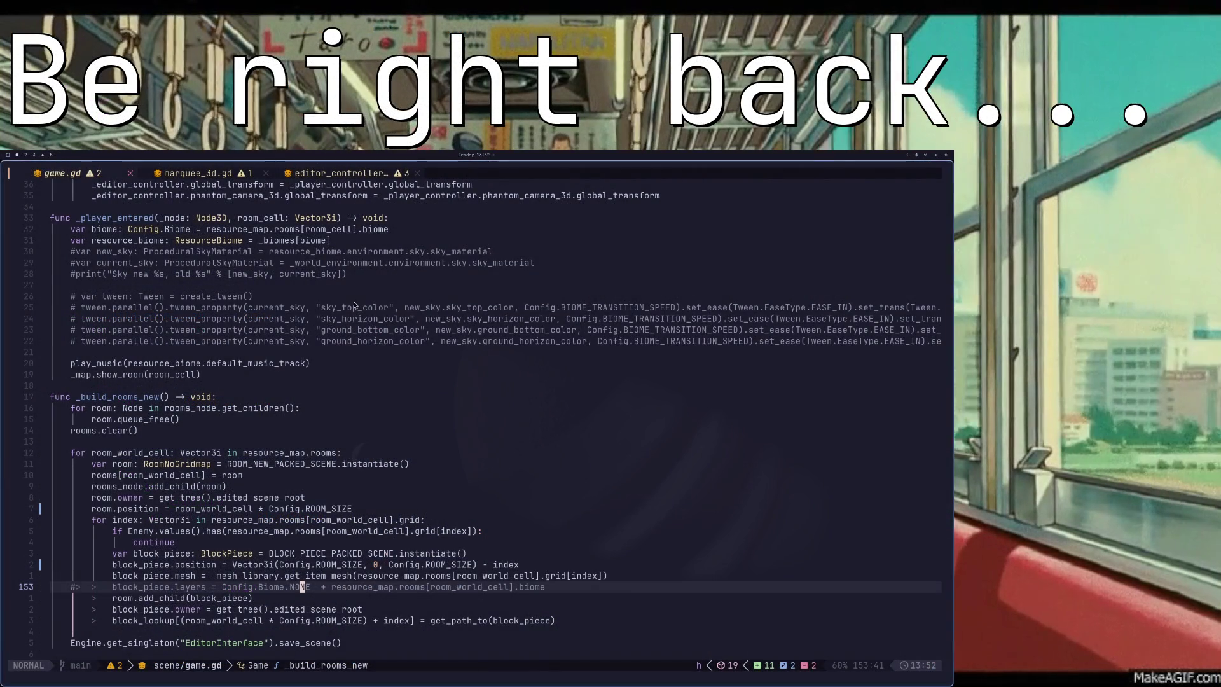
In Godot, enlarge the 3D viewport by shrinking the bottom panel and inspector.
key(super+2)
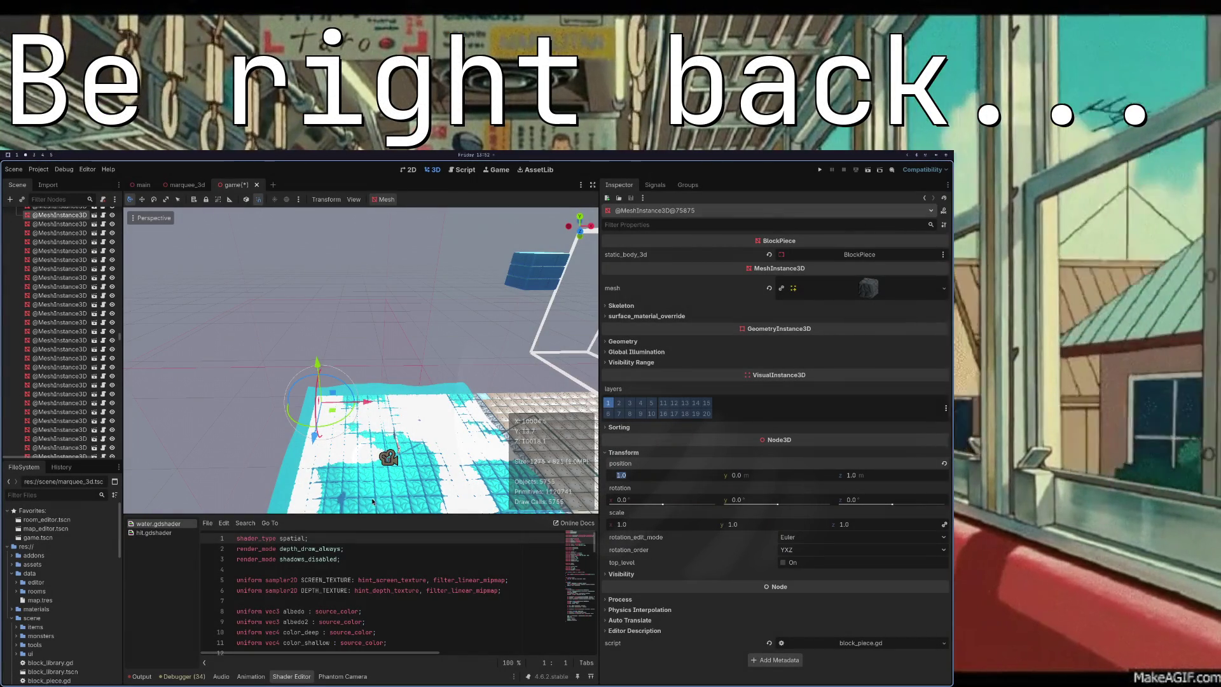
key(super+2)
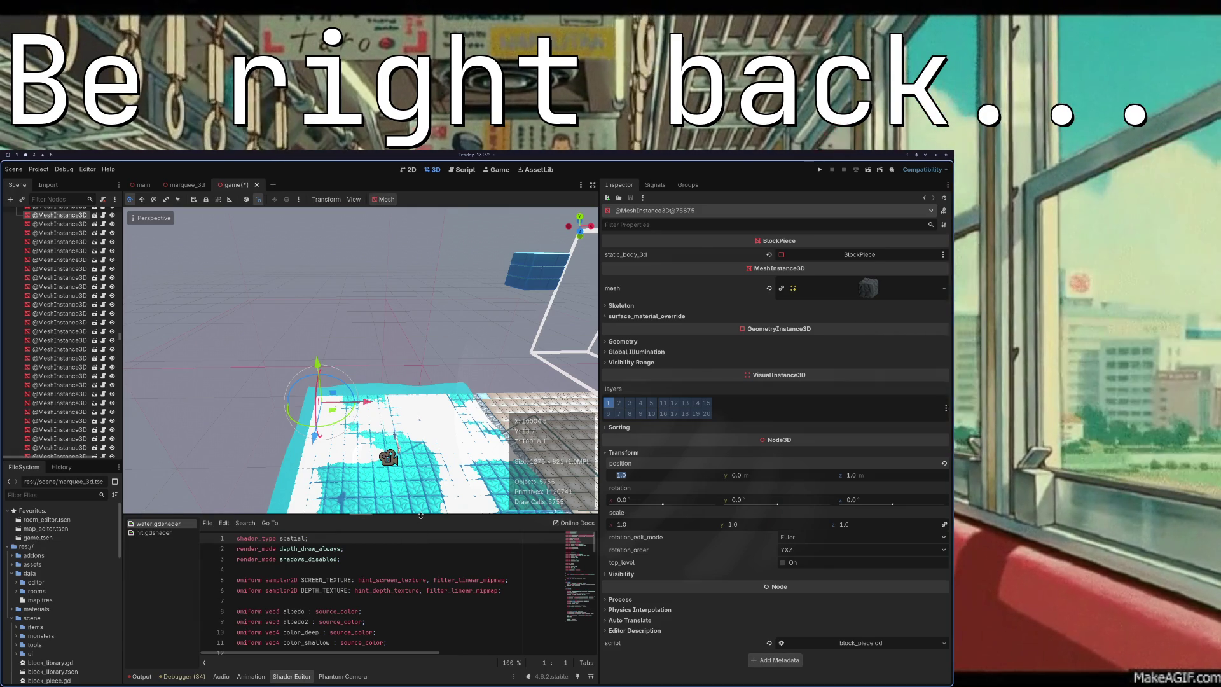
drag(421, 515, 420, 555)
drag(598, 437, 827, 438)
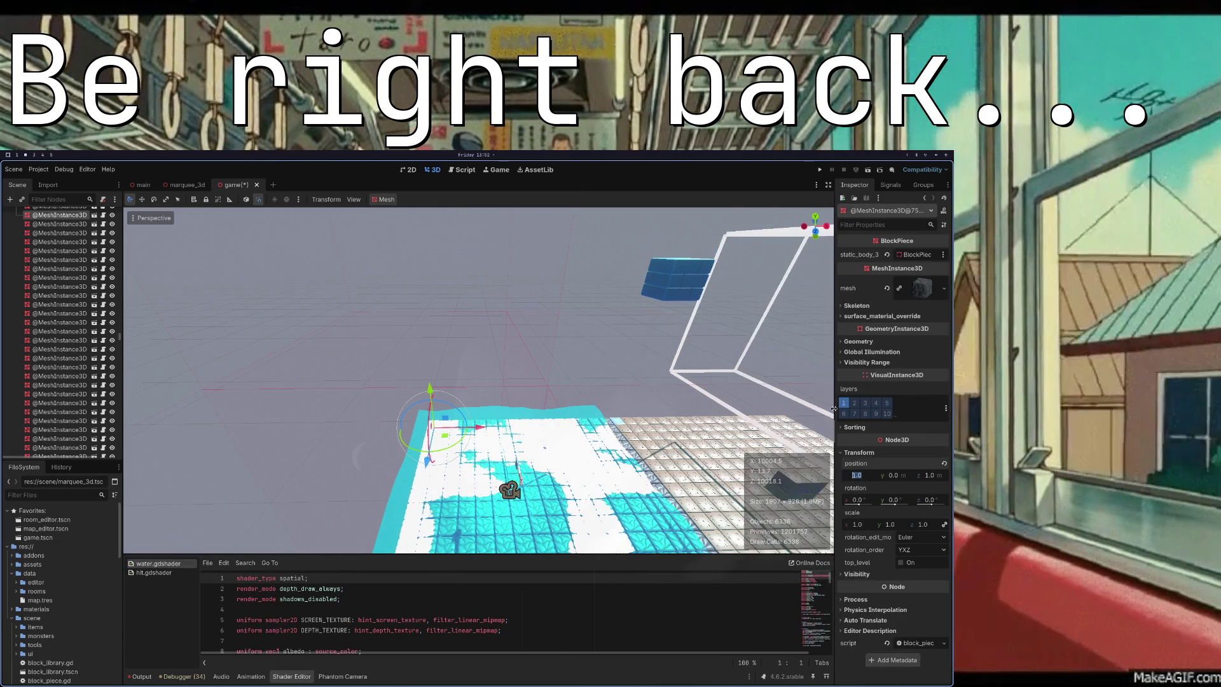
Place a new block piece at 16, 0, 16 beside the water area.
scroll(531, 462, up, 3)
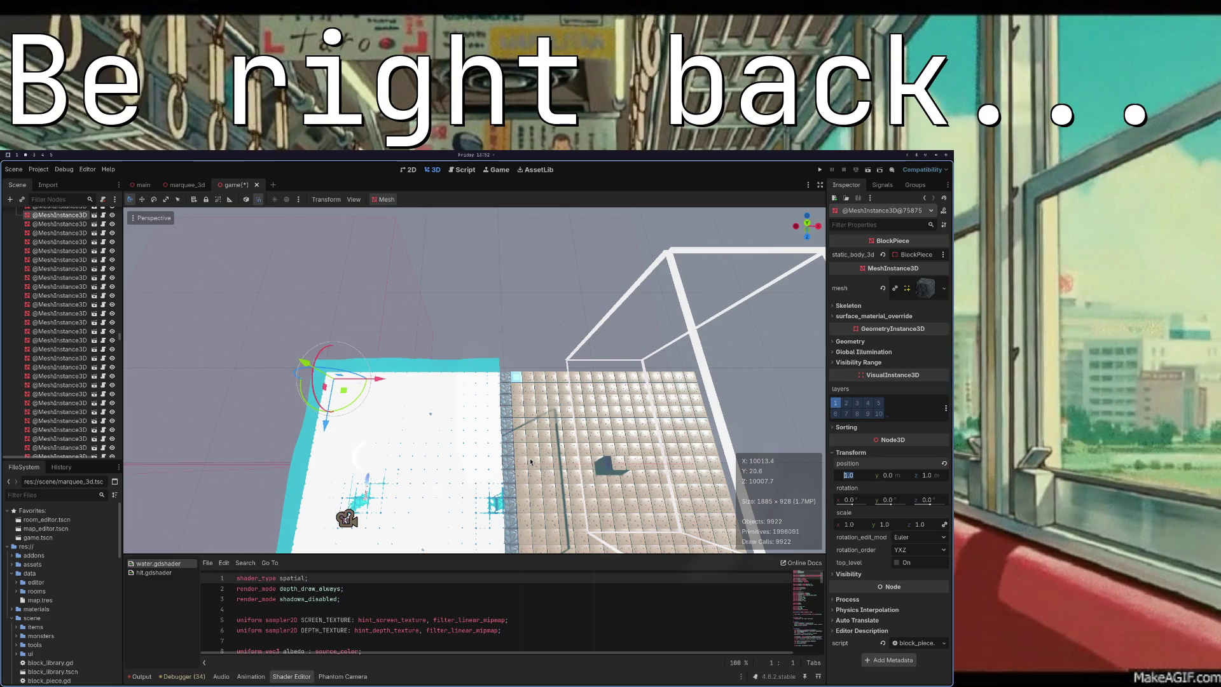
scroll(469, 394, down, 2)
mouse_move(470, 393)
mouse_down()
mouse_move(466, 331)
mouse_move(421, 395)
mouse_move(586, 349)
mouse_move(448, 485)
mouse_up()
click(456, 477)
mouse_move(578, 394)
mouse_down()
mouse_move(489, 430)
mouse_move(478, 369)
mouse_move(416, 299)
mouse_up()
scroll(416, 298, down, 4)
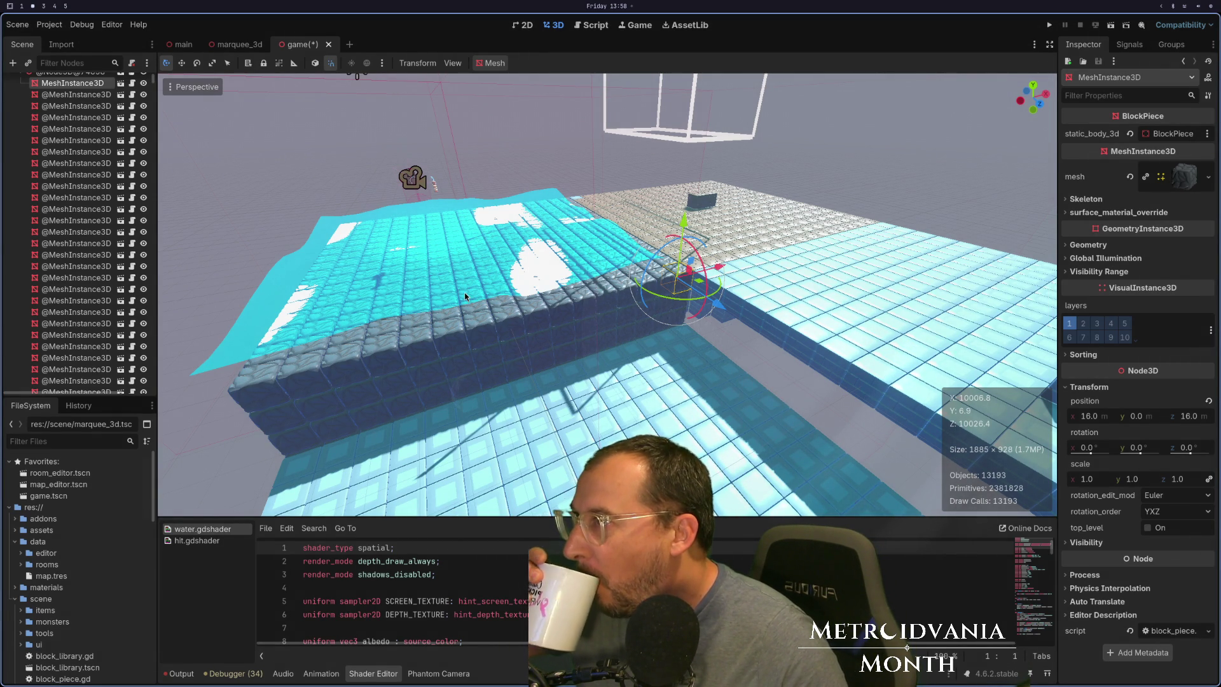
Append to the block position line 151 in game.gd and save it.
click(360, 394)
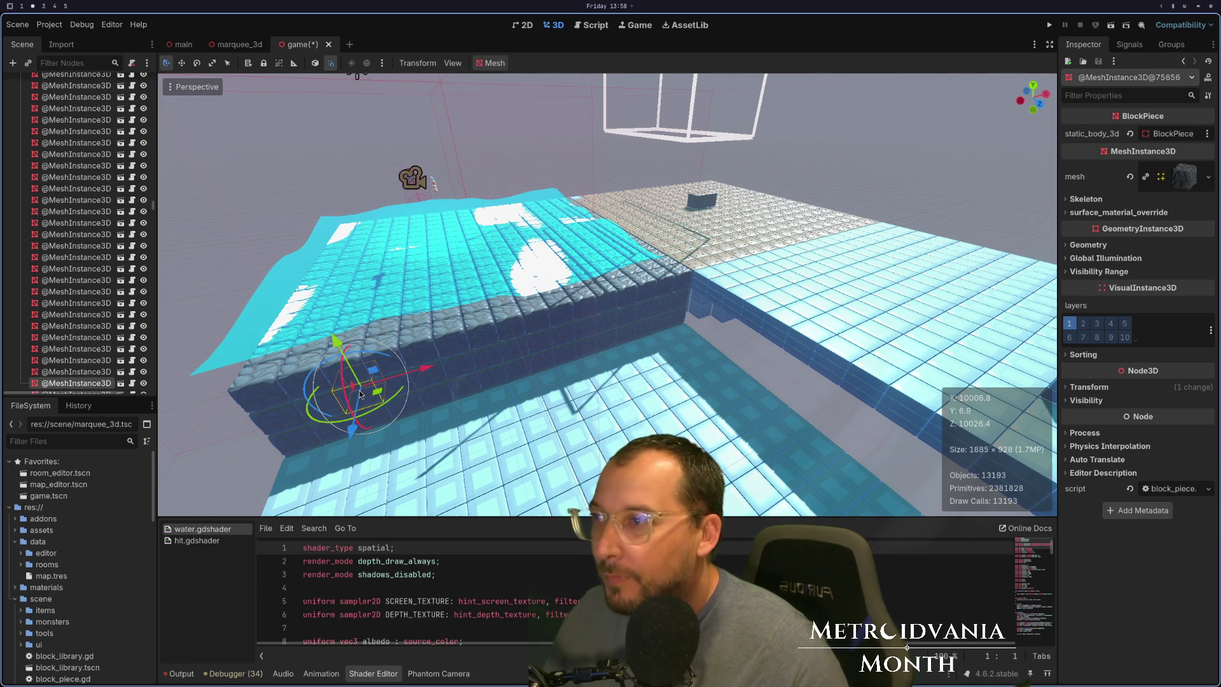
key(super+1)
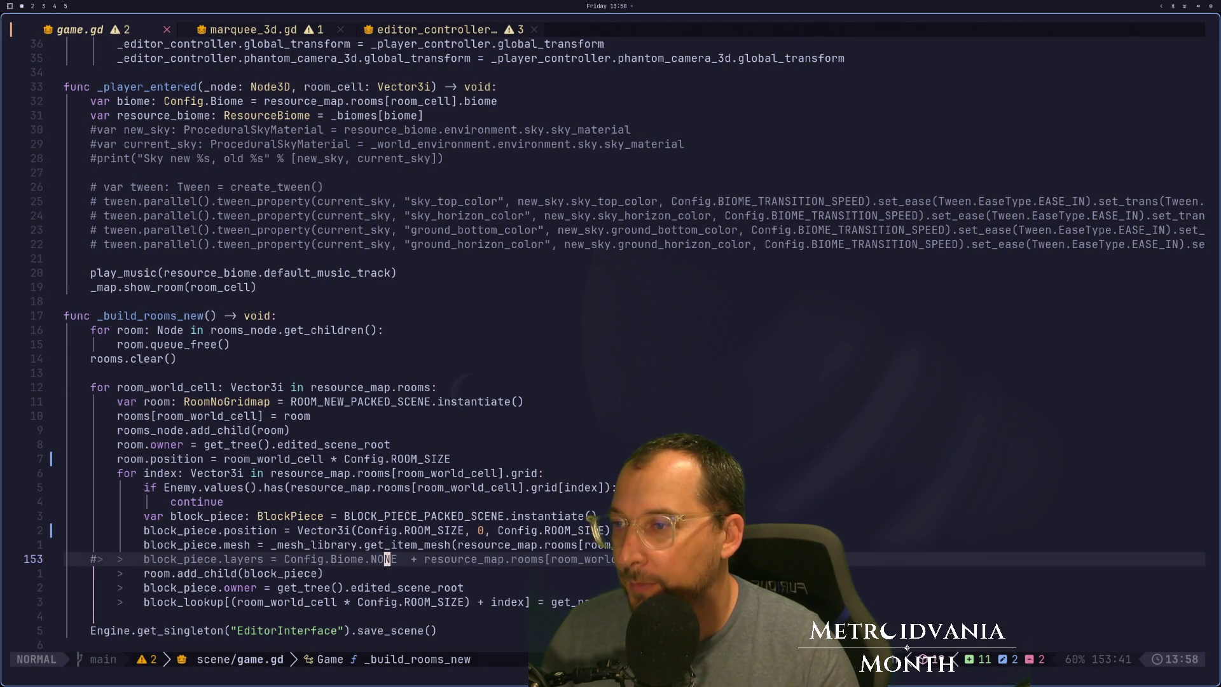
key(k)
key(k)
key(A)
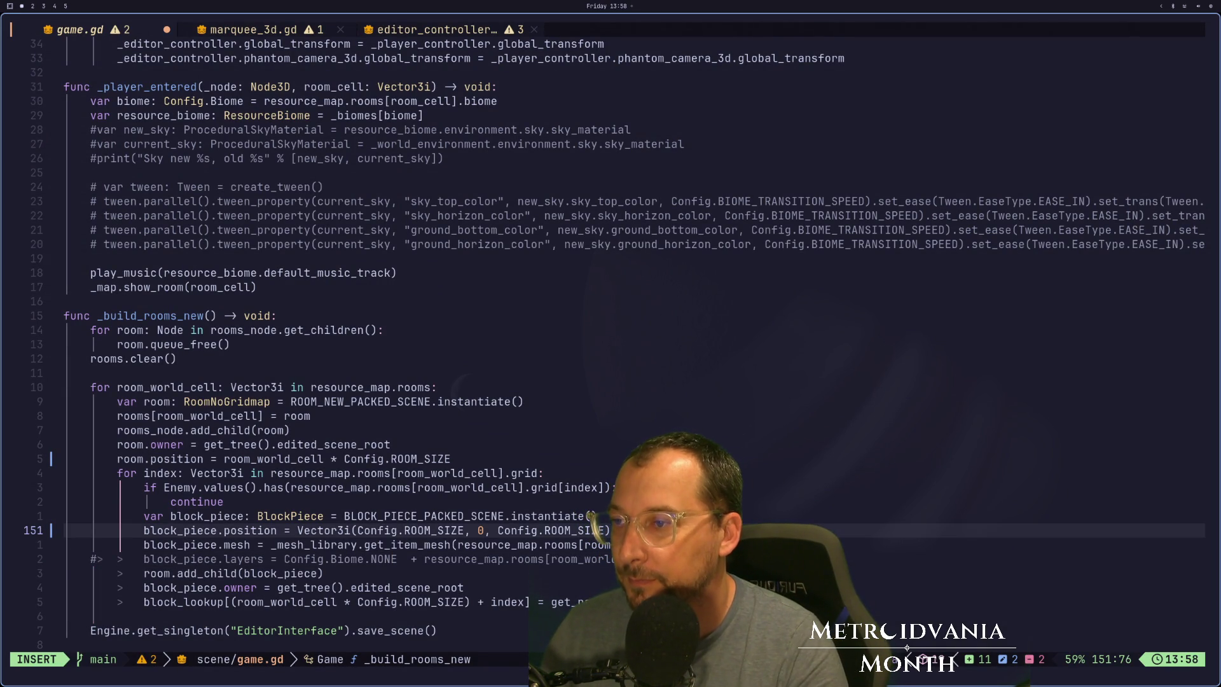
key(Escape)
text(:w)
key(Return)
Select a raised wall block and read its transform position 9, -1, 16.
key(super+2)
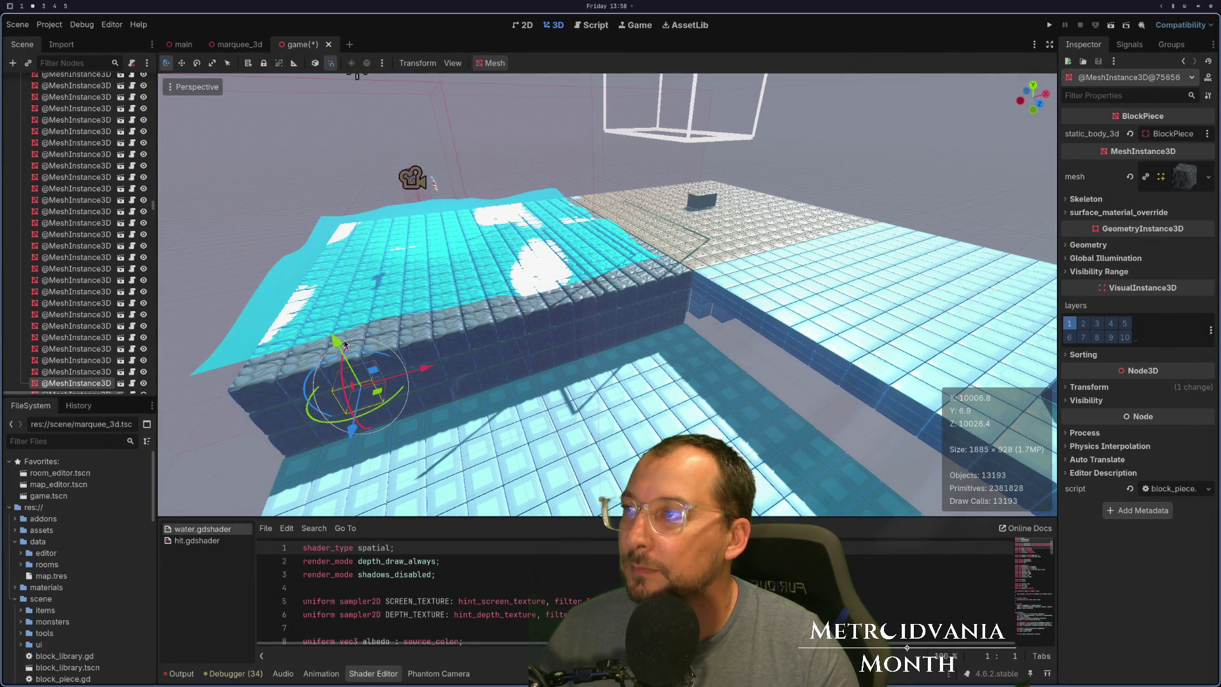
click(416, 353)
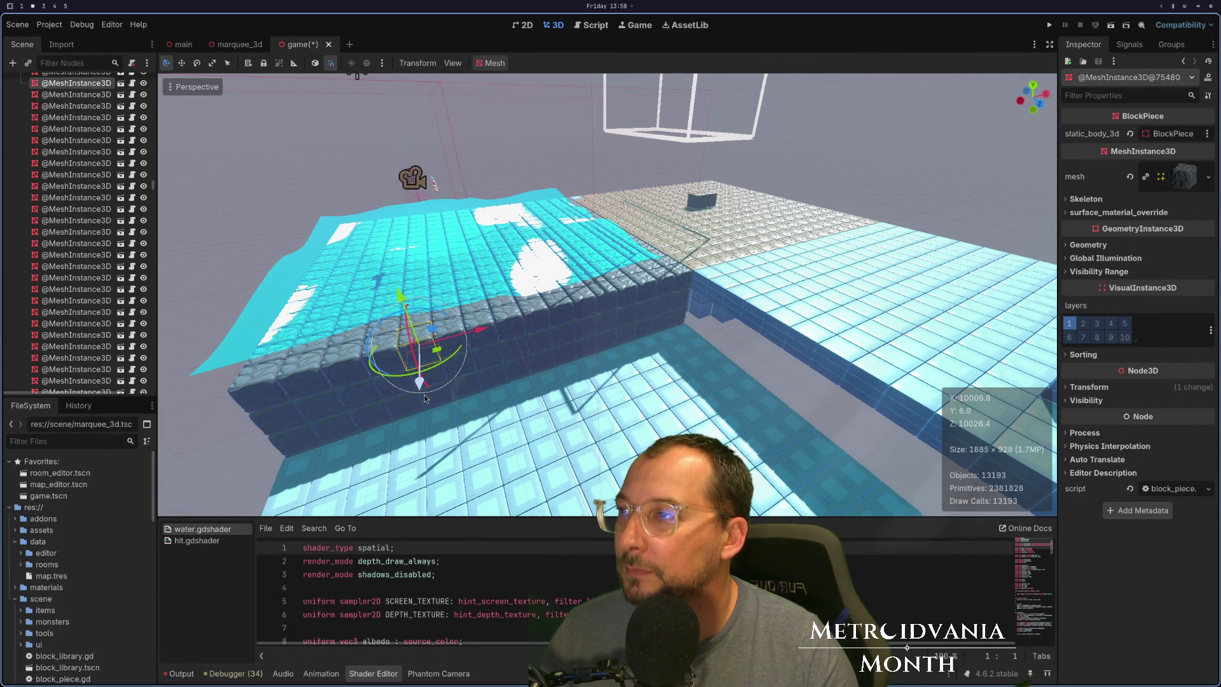
drag(487, 390, 427, 379)
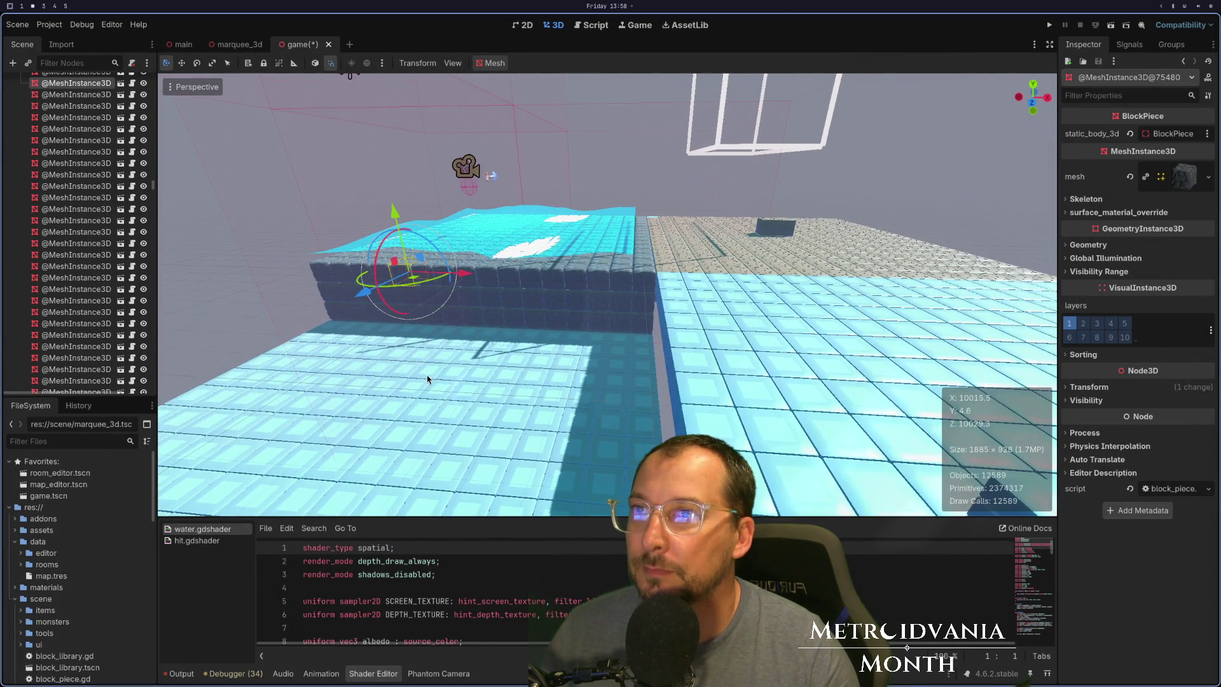
click(495, 308)
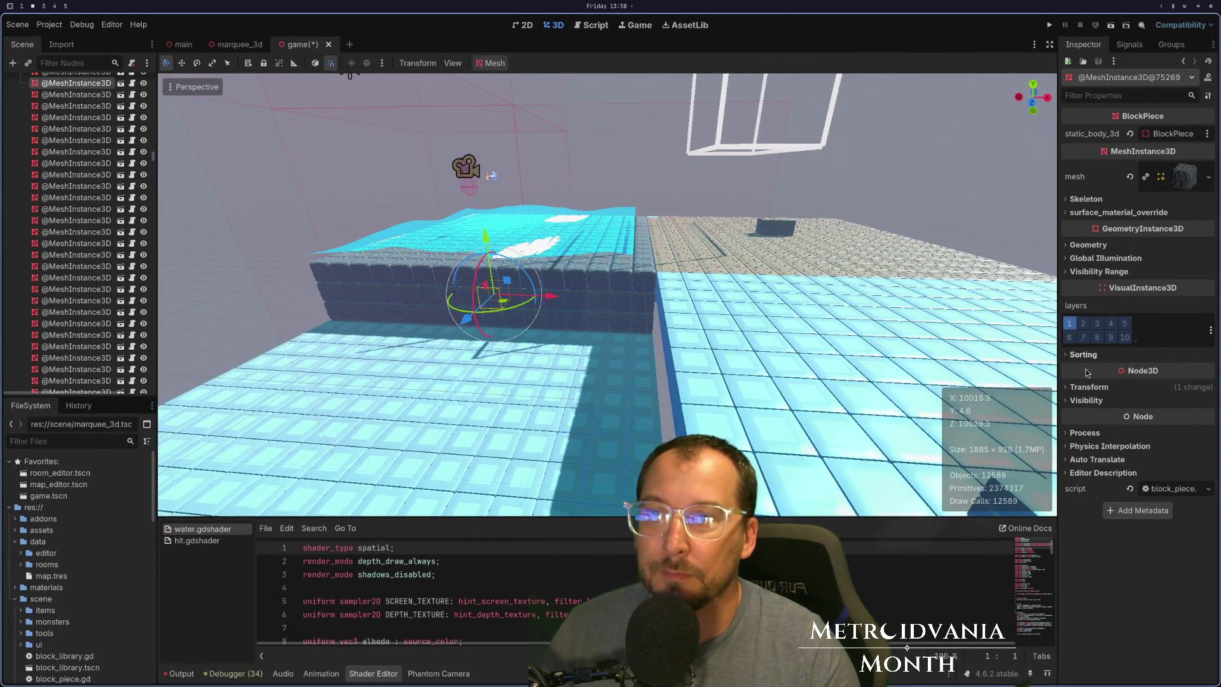
click(1091, 387)
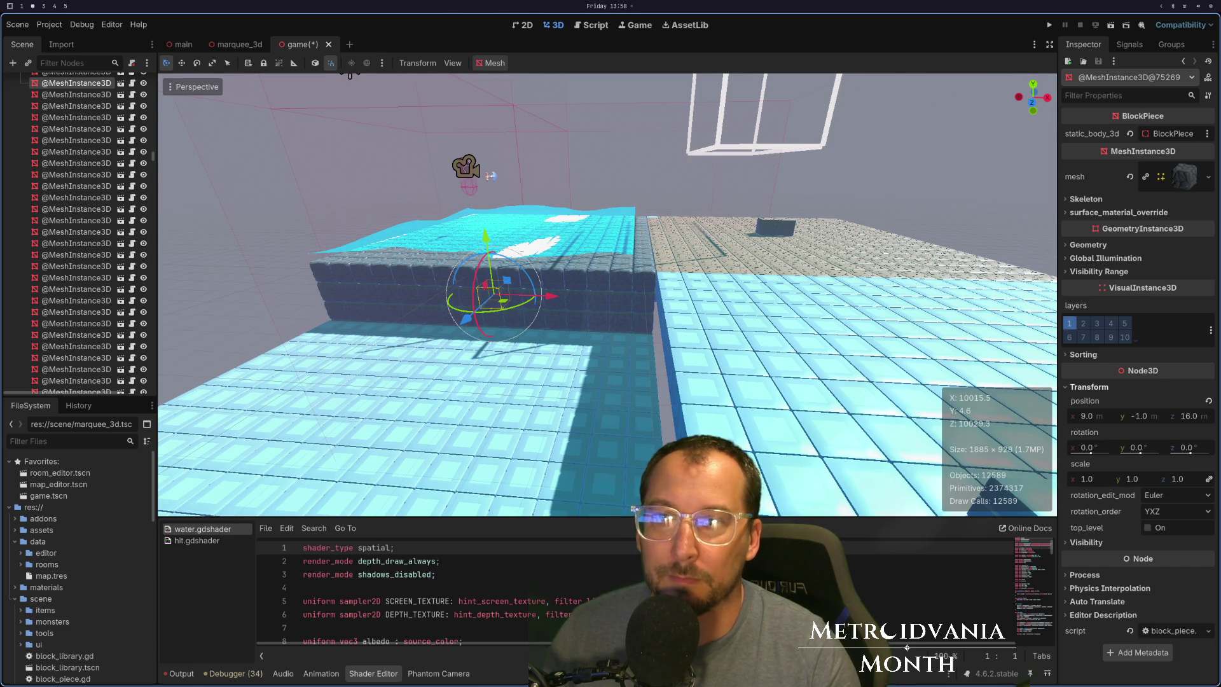
key(super+1)
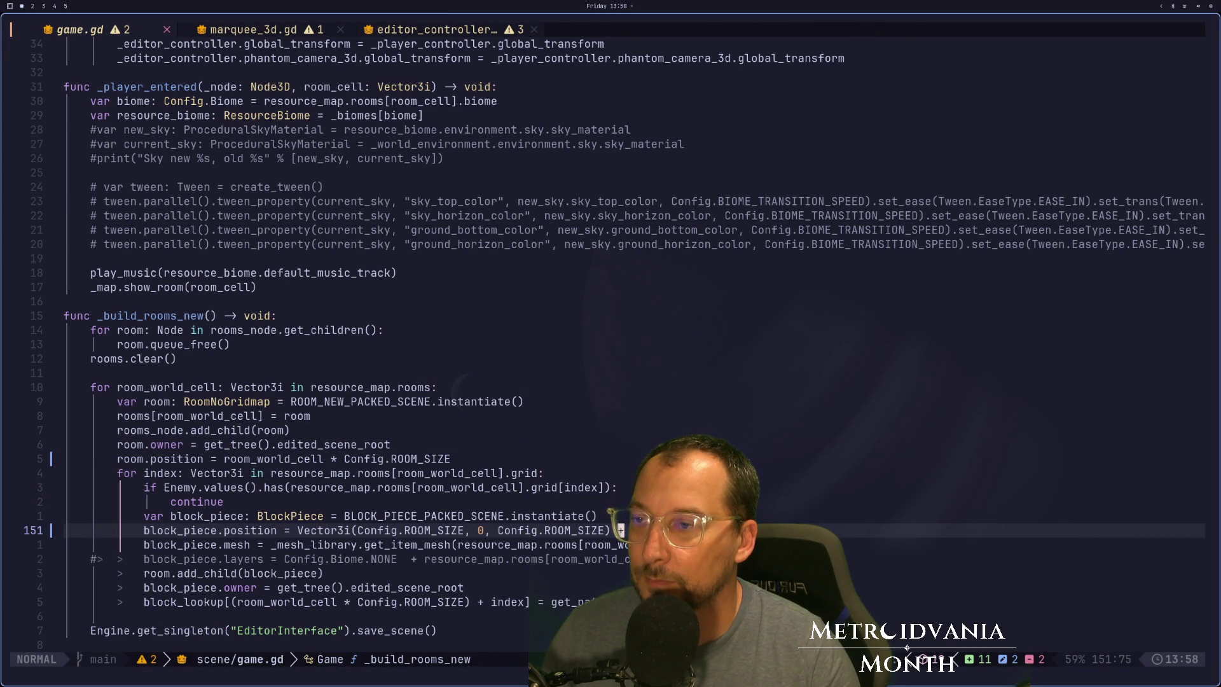
key(super+2)
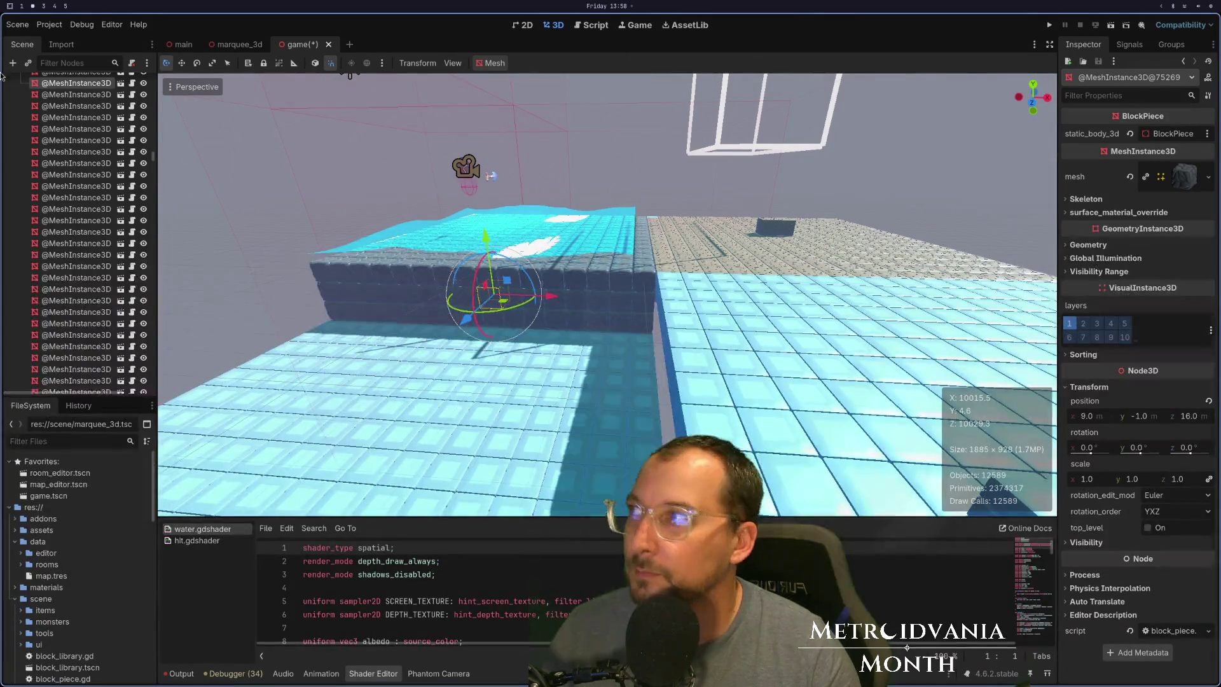
scroll(133, 161, down, 5)
scroll(133, 160, up, 5)
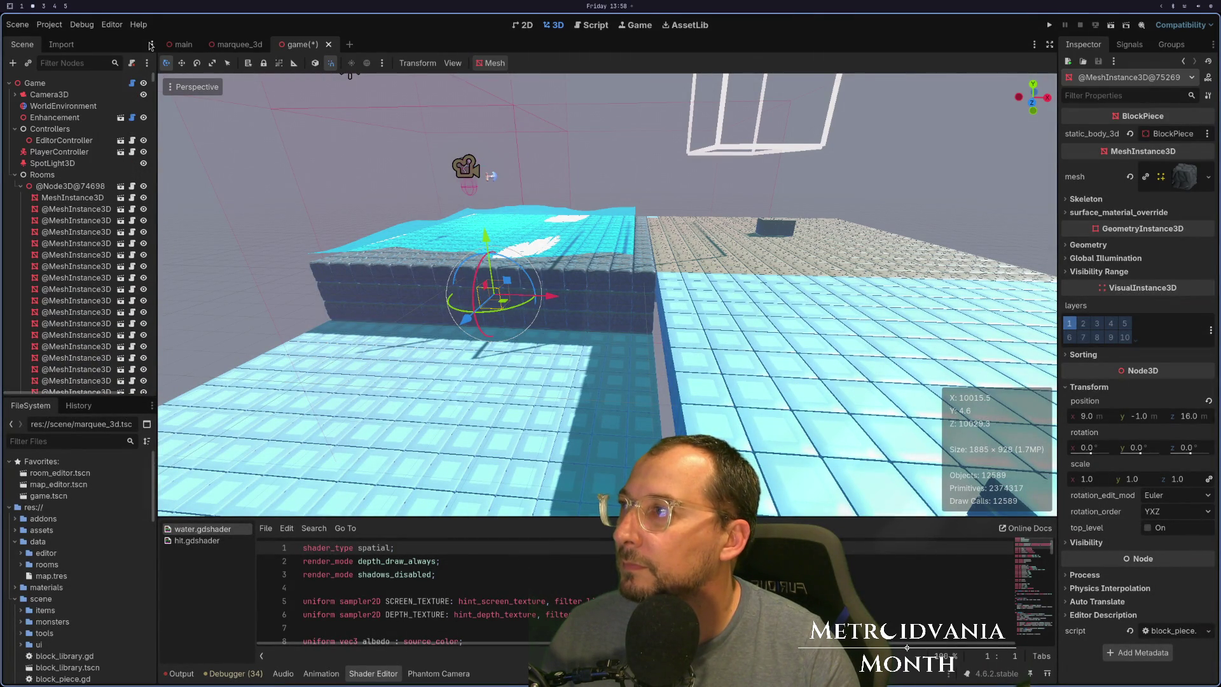
click(286, 271)
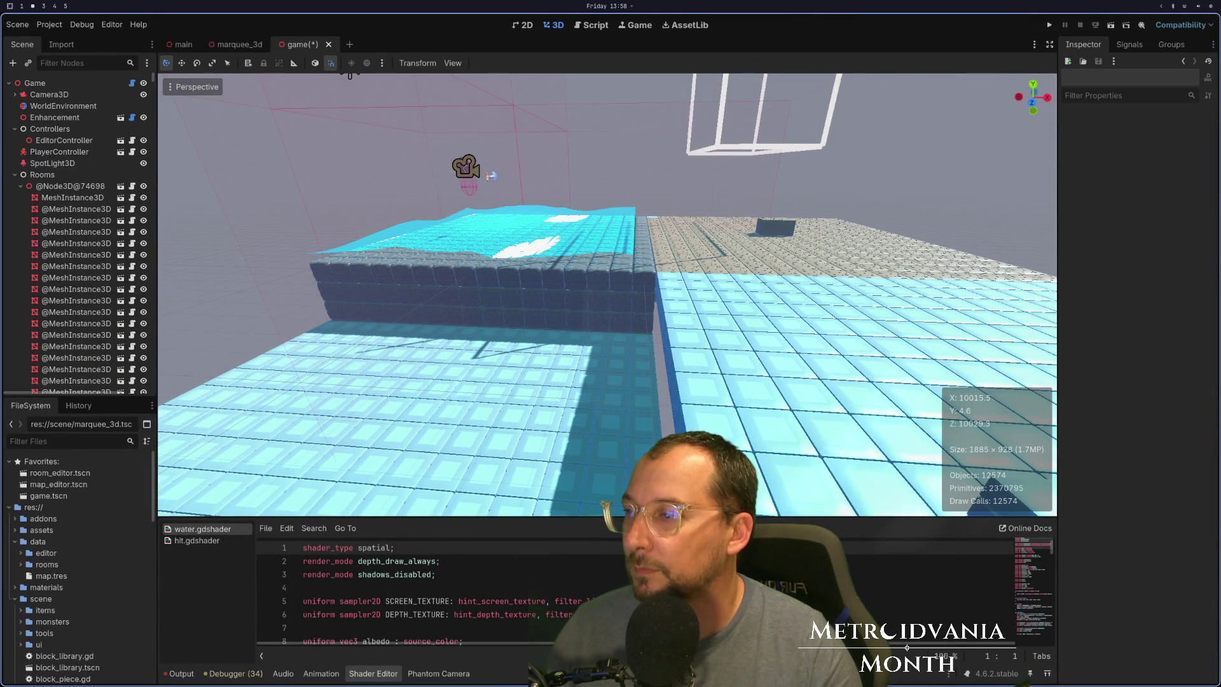
Undo the line 151 change, append 'ex' to it, and save game.gd.
key(super+1)
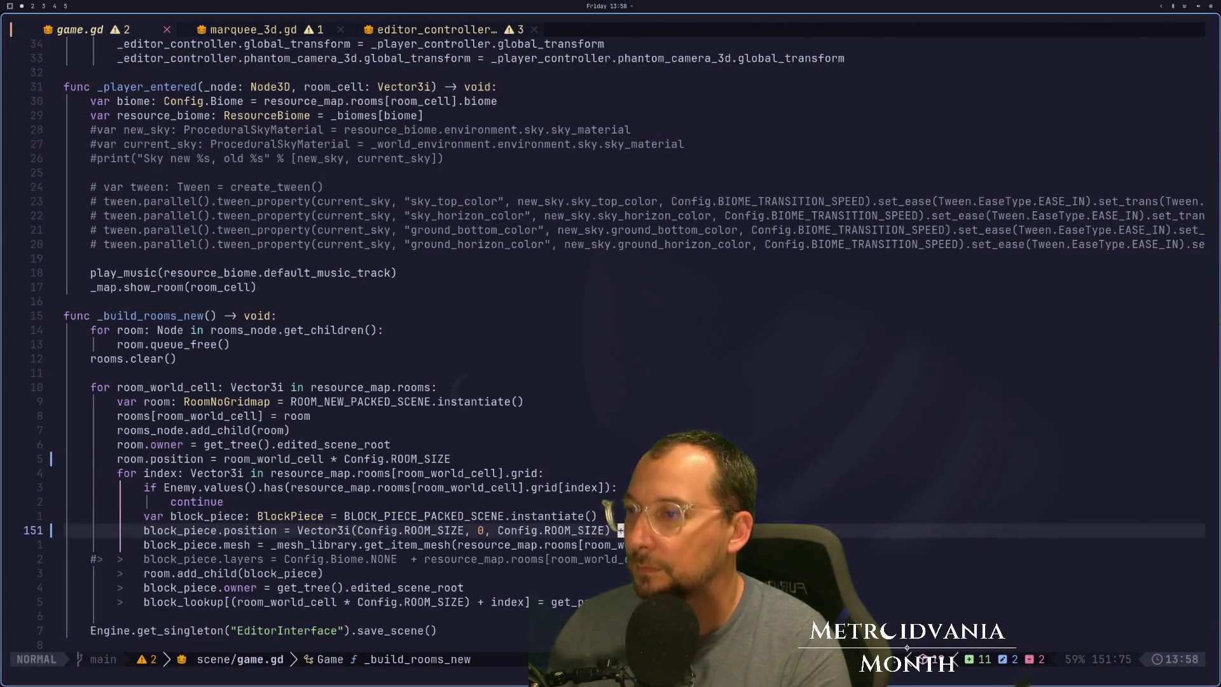
key(u)
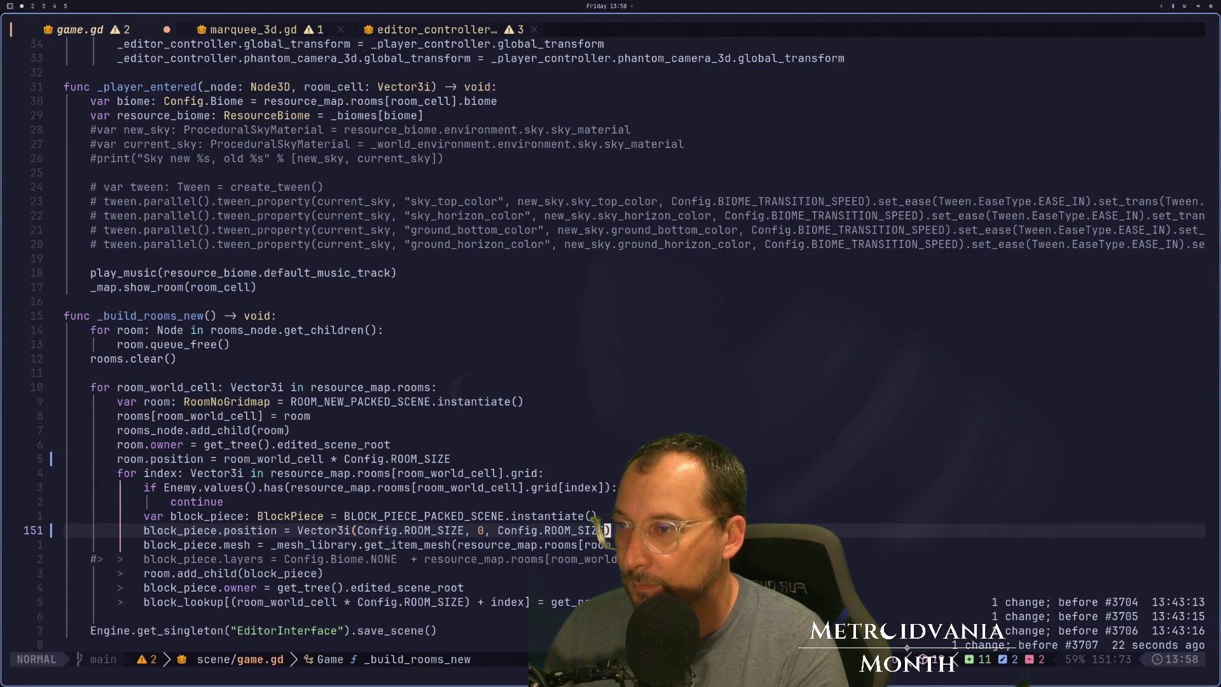
key(A)
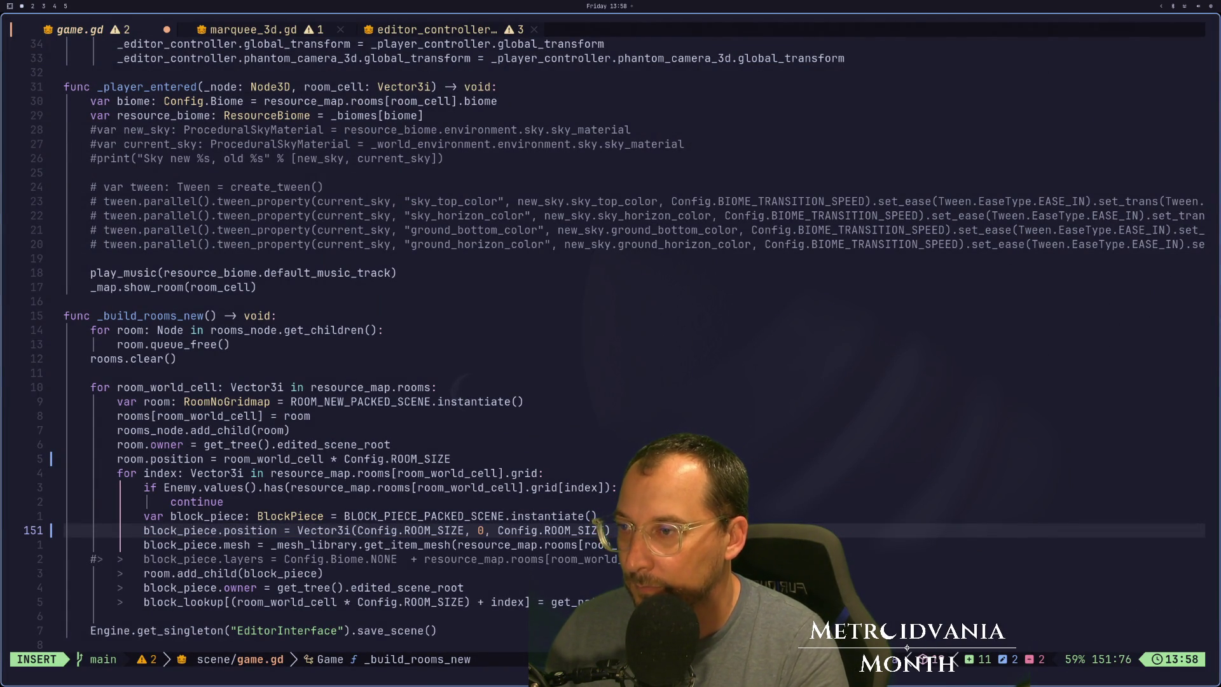
text(ex)
key(Escape)
text(:w)
key(Return)
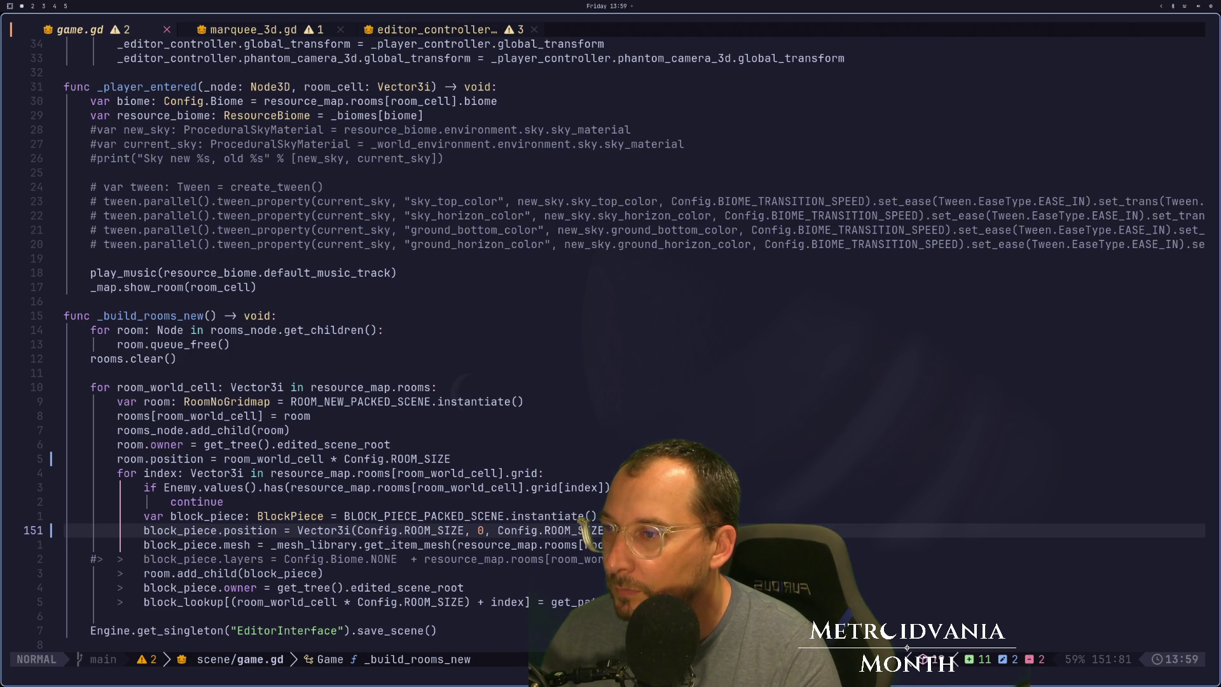
Remove the Vector3i offset so block_piece.position is just index, and save.
key(h)
key(h)
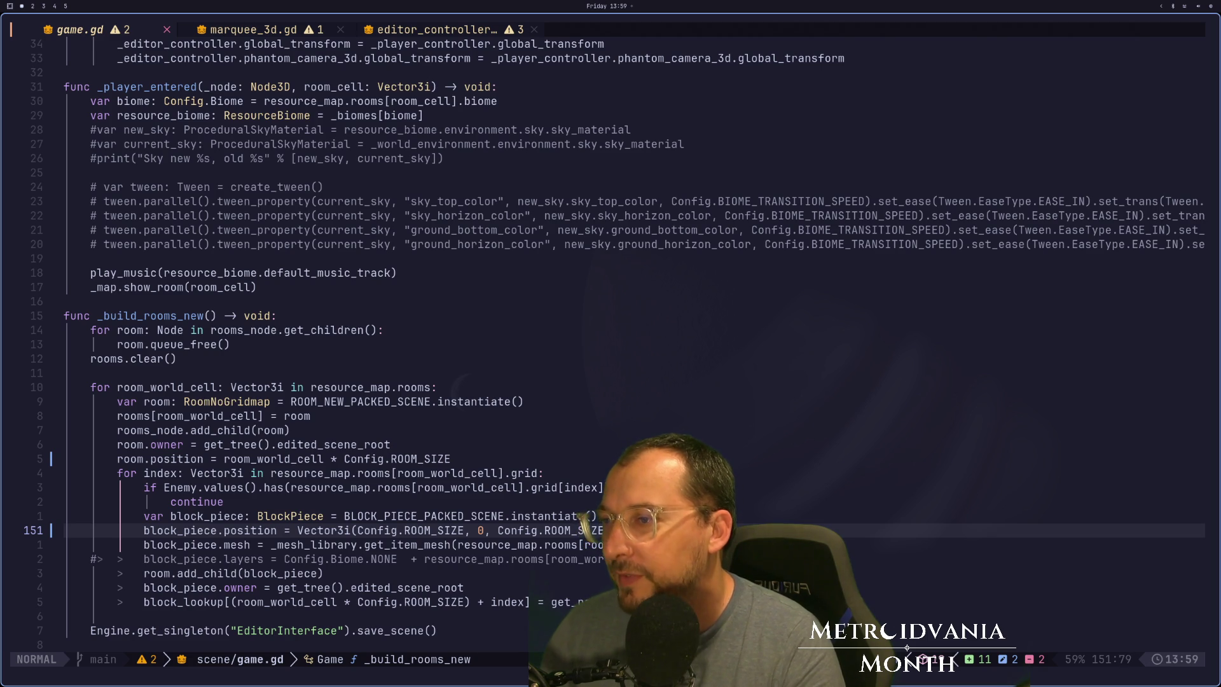
key(a)
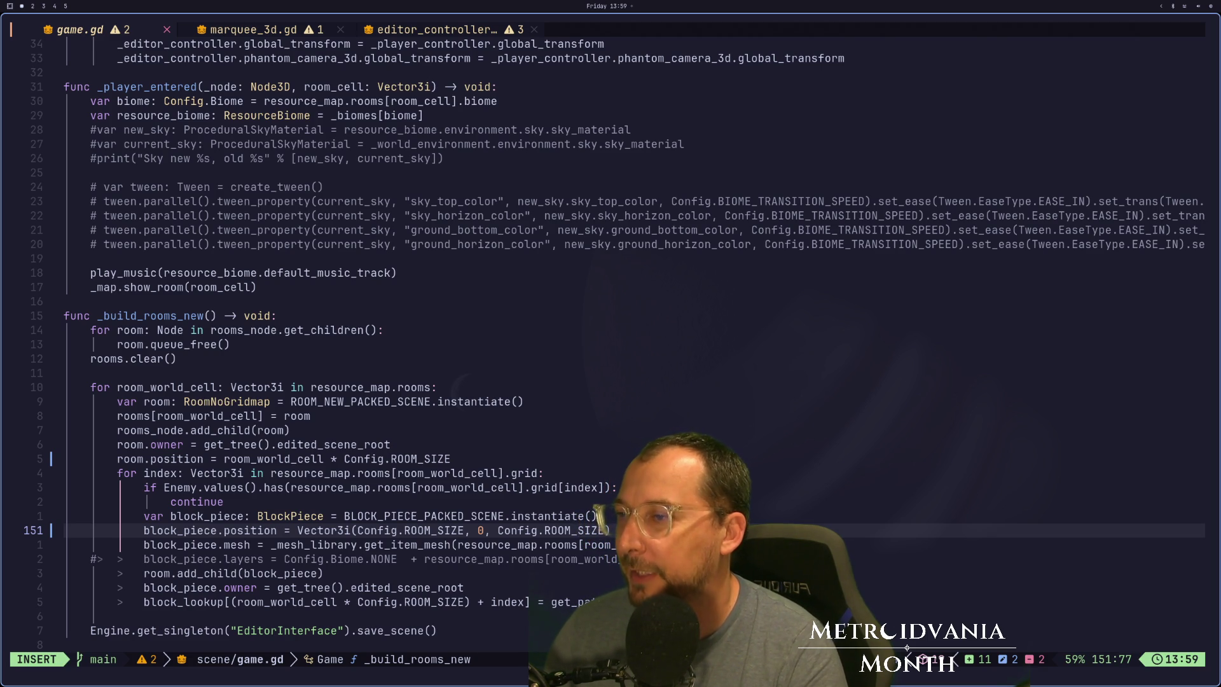
key(BackSpace)
key(BackSpace)
key(BackSpace)
key(BackSpace)
key(BackSpace)
key(Escape)
text(:w)
key(Return)
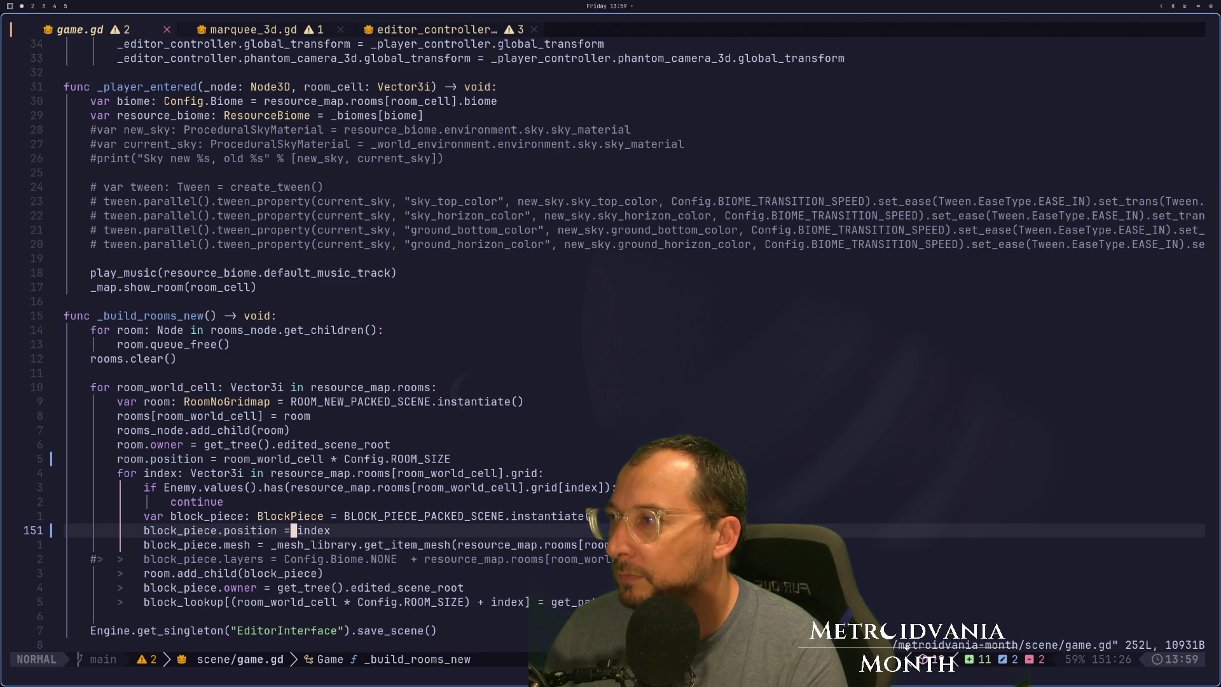
key(k)
key(k)
key(k)
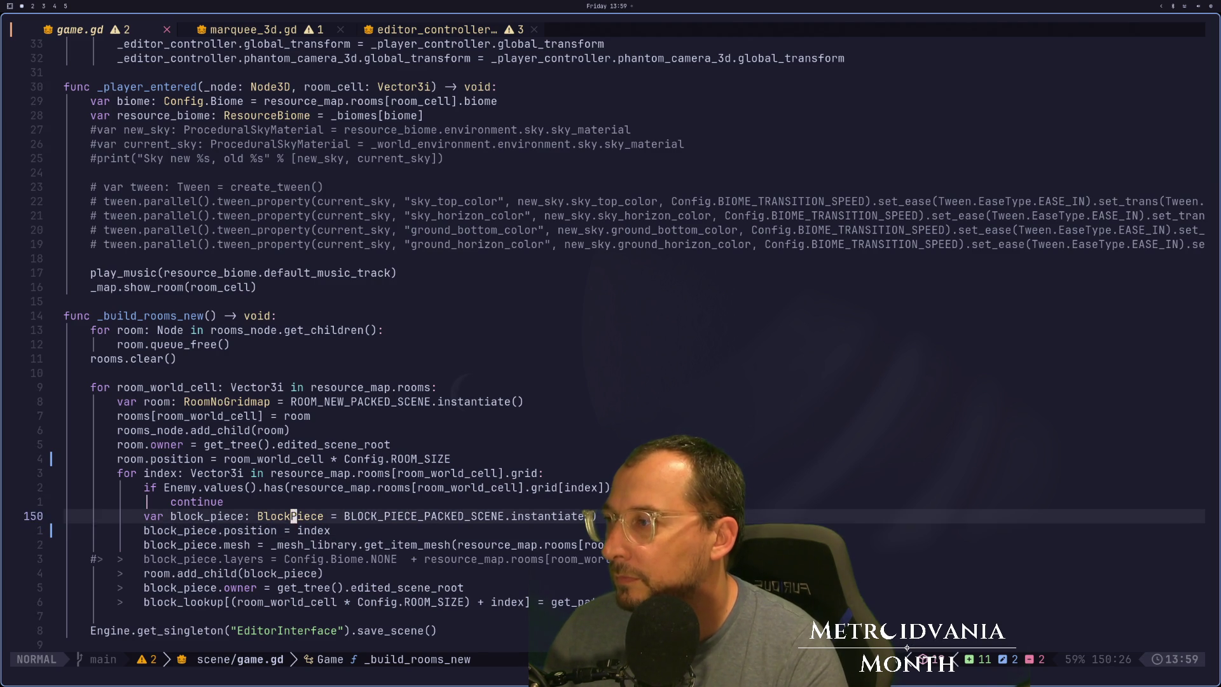
key(h)
key(h)
key(h)
key(super+2)
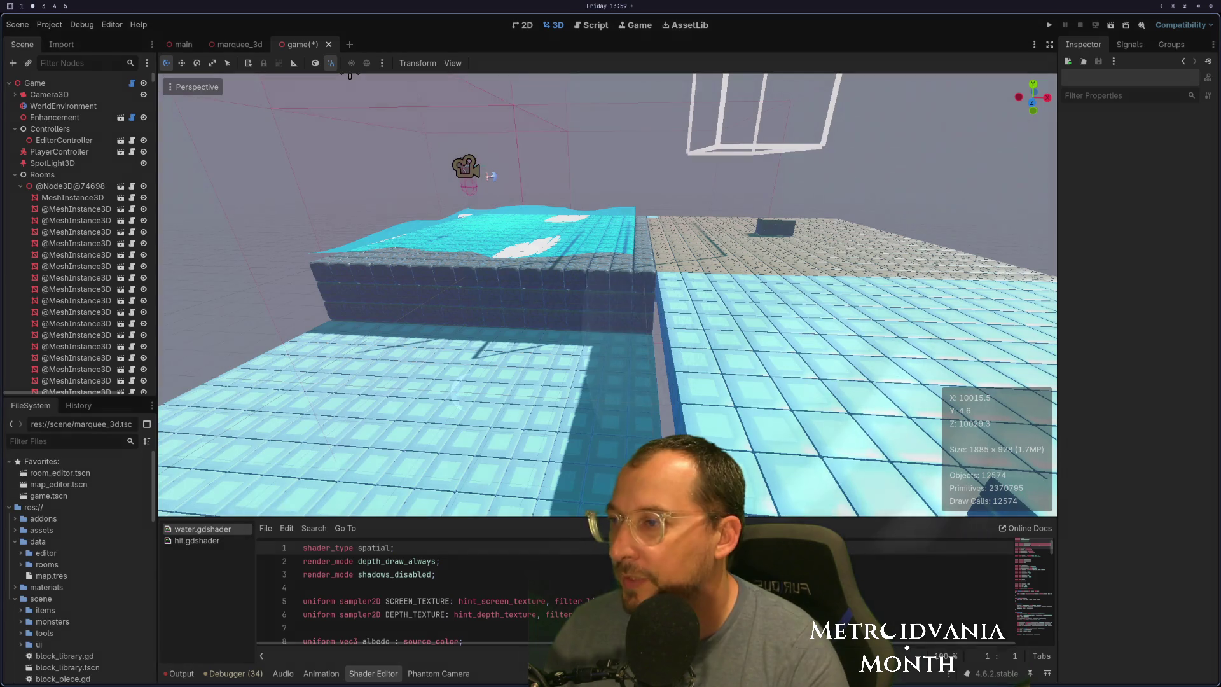
Run Build Rooms on the Game node and save the scene with Ctrl+S.
click(29, 85)
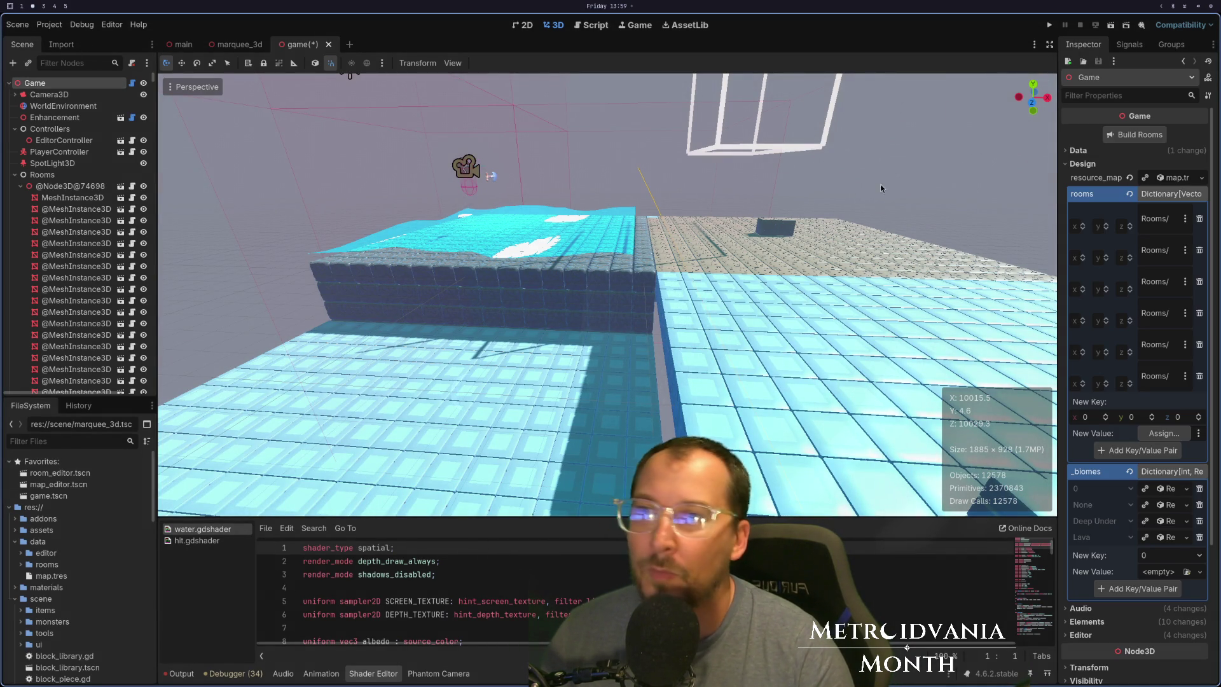
click(1163, 136)
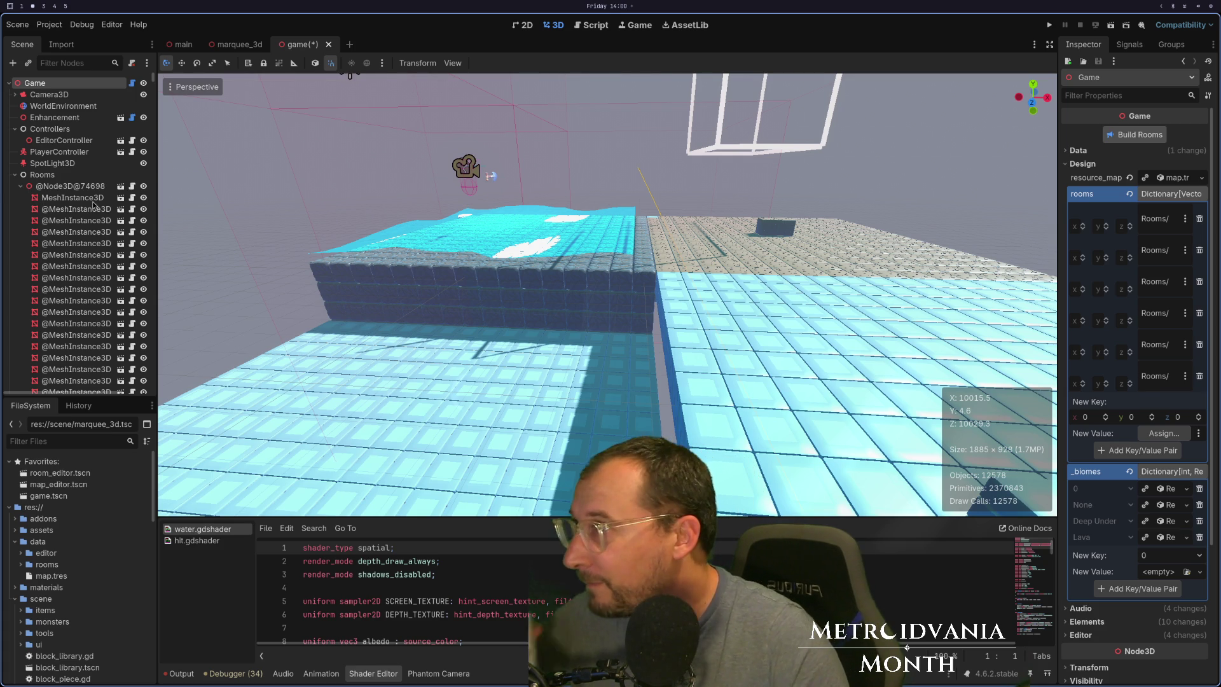
key(ctrl+s)
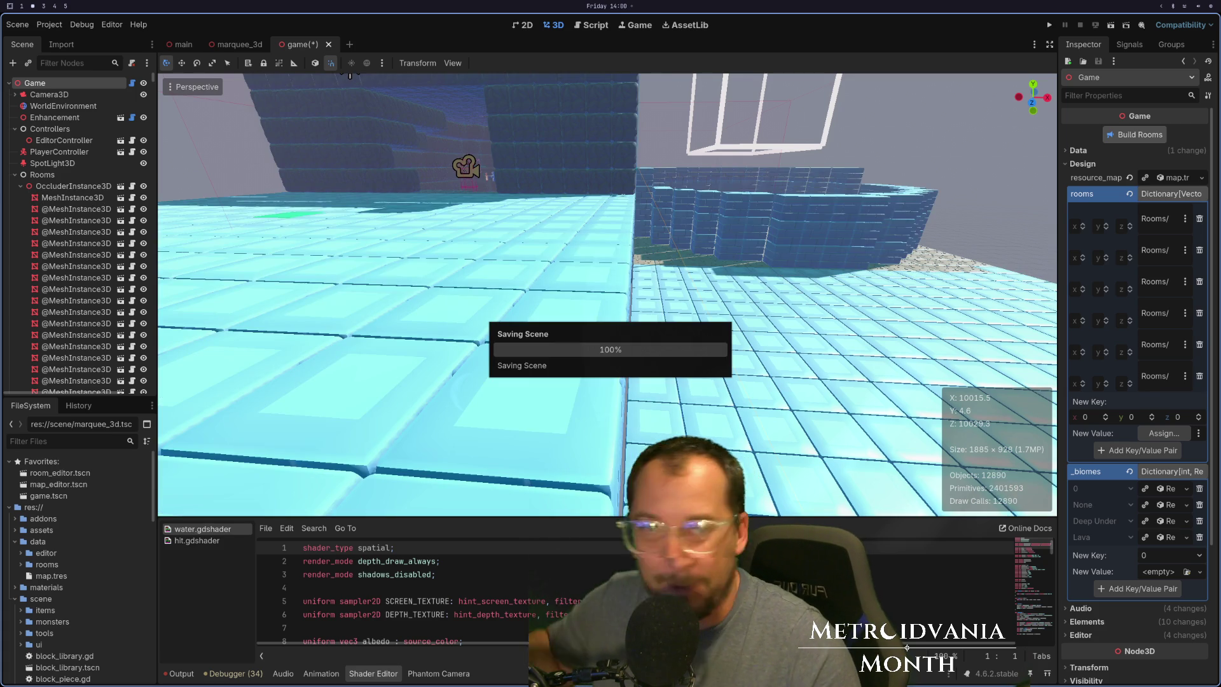
Select the first block piece mesh and show its transform values.
scroll(700, 289, down, 5)
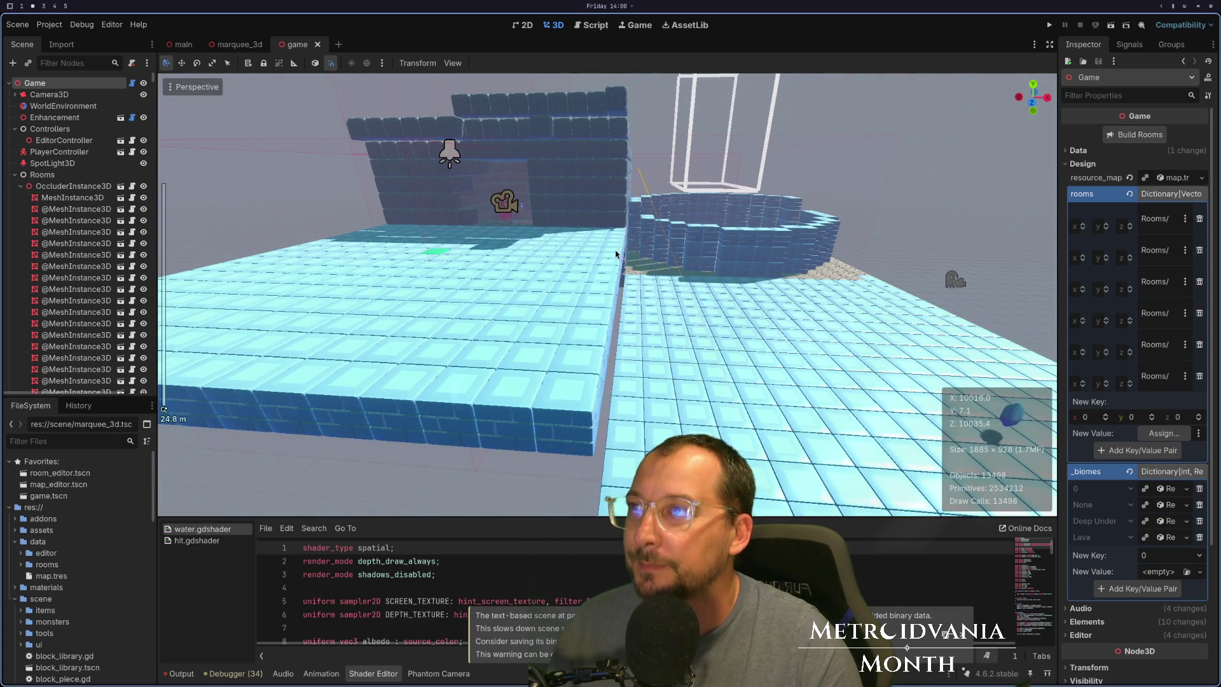
click(43, 198)
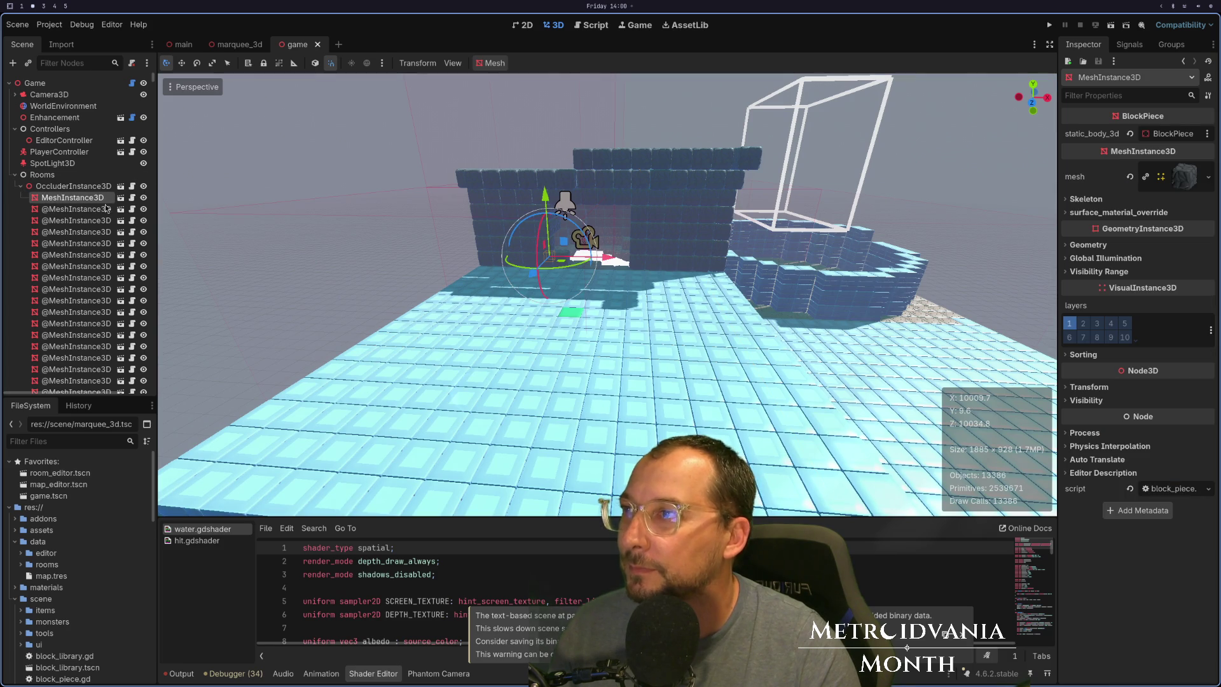
click(1101, 388)
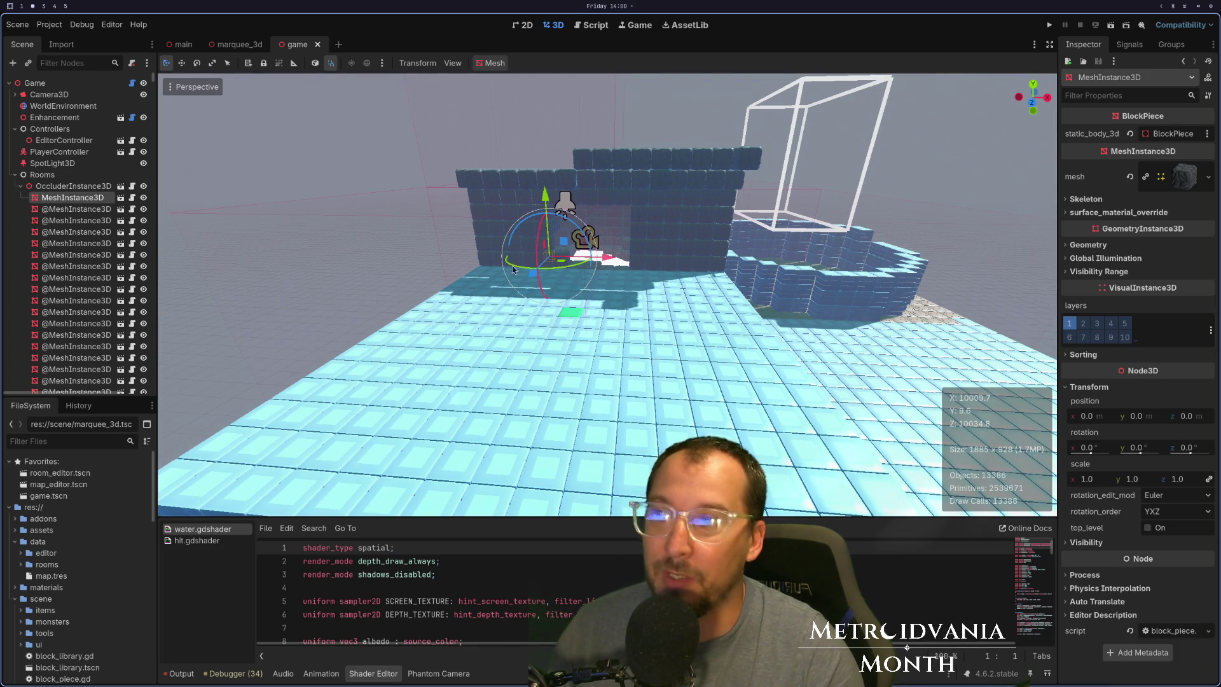
scroll(561, 271, up, 8)
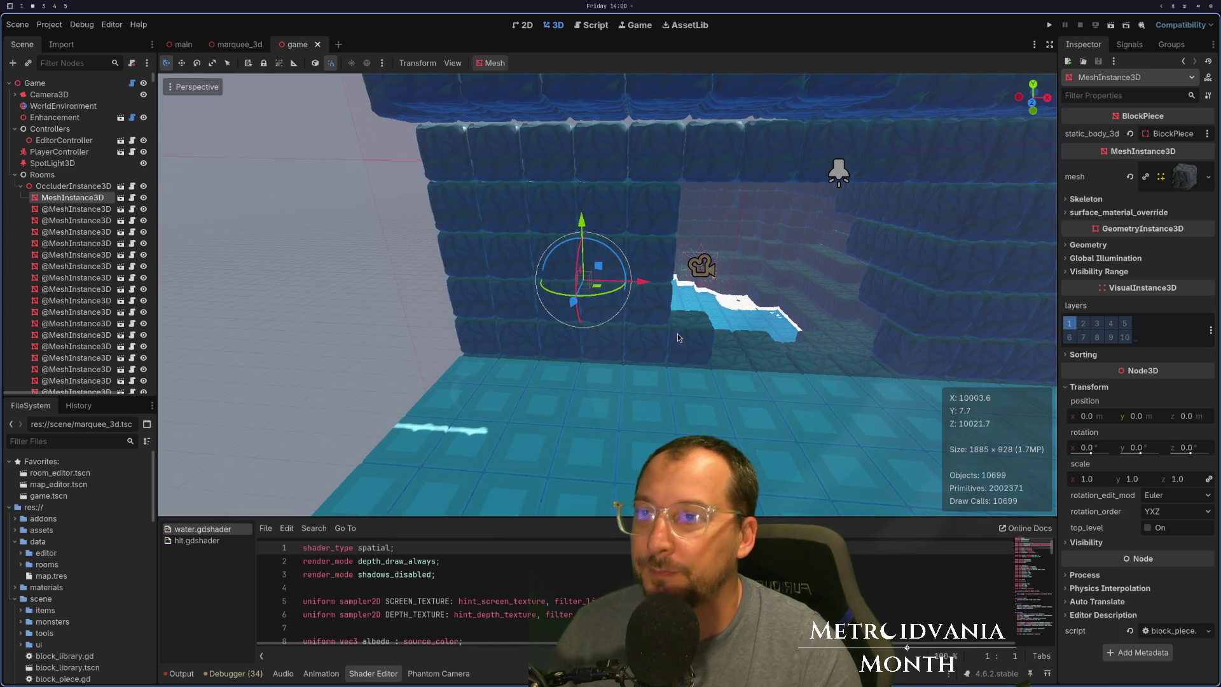
drag(677, 334, 597, 321)
scroll(15, 283, down, 10)
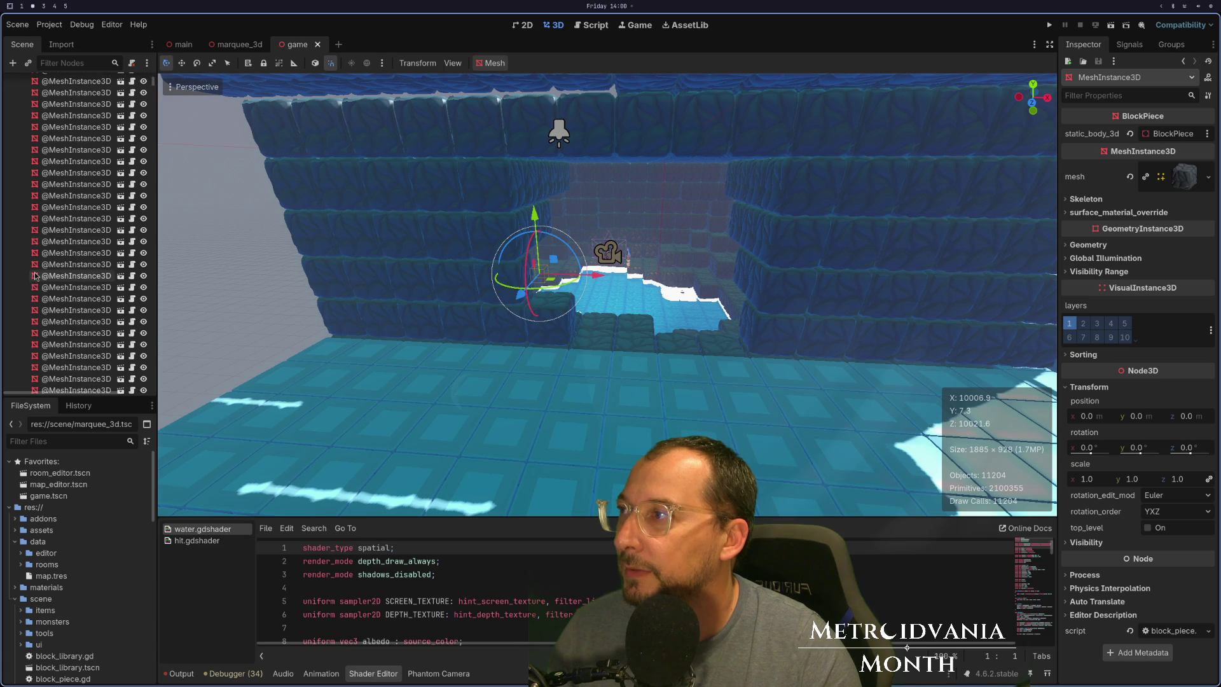
mouse_move(362, 148)
mouse_down()
mouse_move(692, 249)
mouse_move(647, 250)
mouse_move(665, 162)
mouse_move(655, 244)
mouse_up()
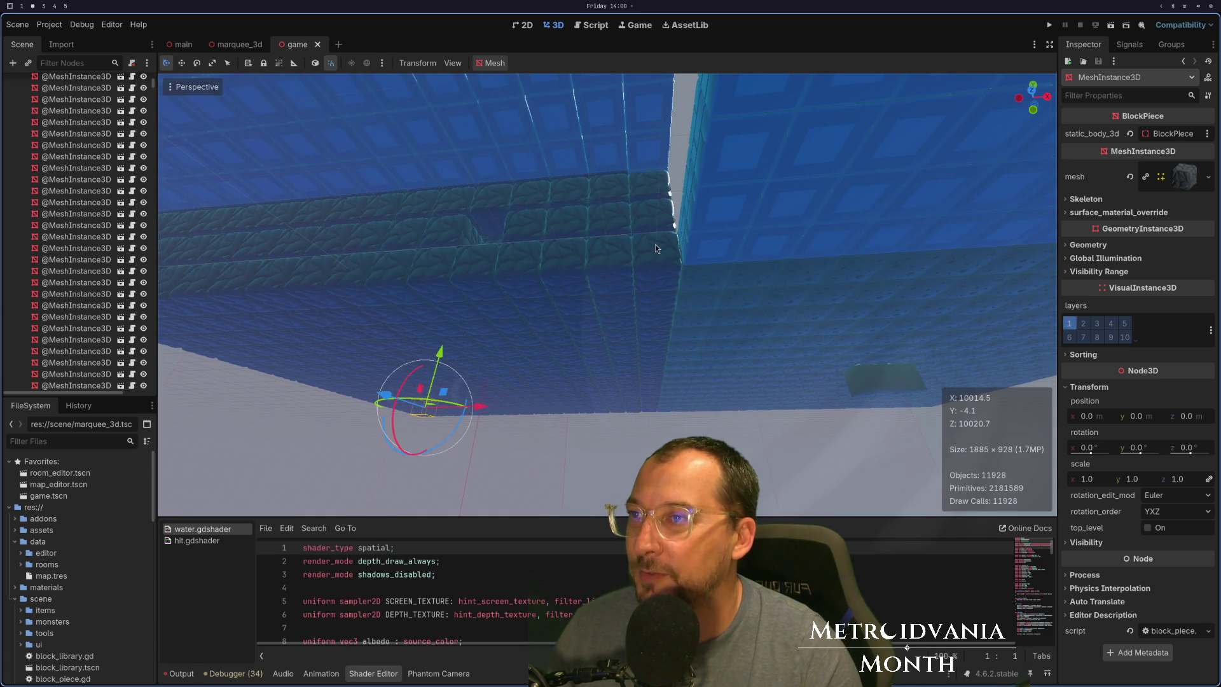
Inspect blocks in the wall and on top, ending on one at 15, 9, 15.
click(655, 245)
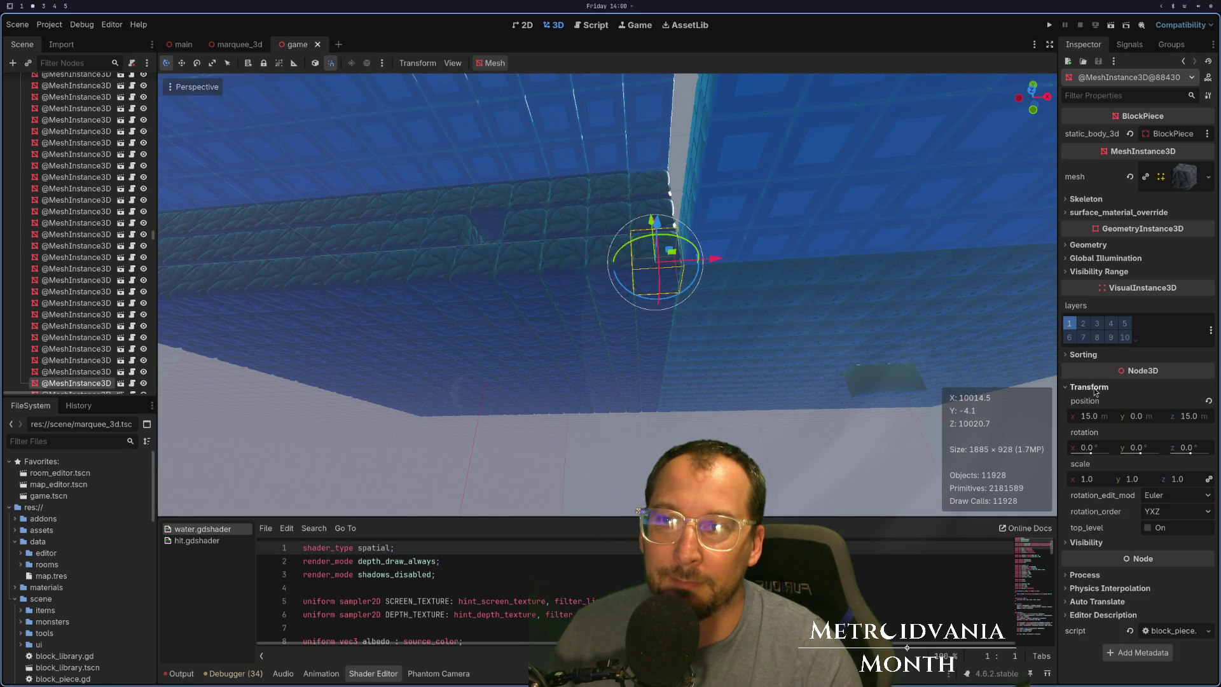
mouse_move(548, 319)
mouse_down()
mouse_move(558, 391)
mouse_move(604, 269)
mouse_move(526, 295)
mouse_up()
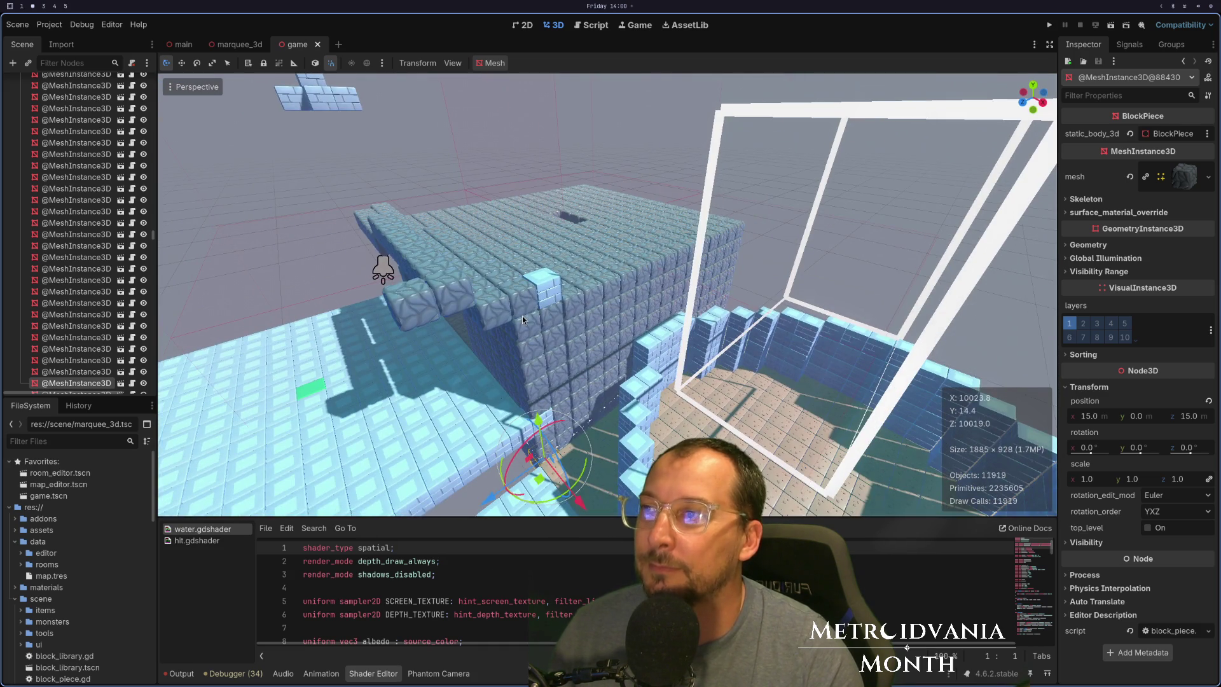
click(527, 295)
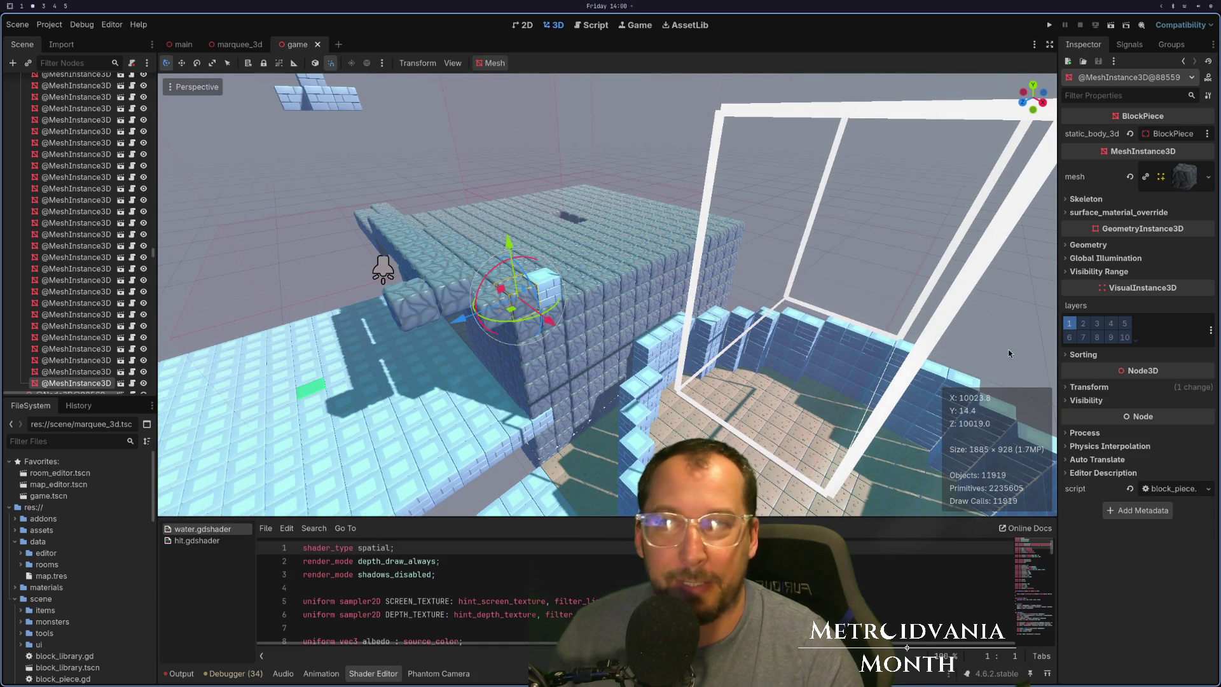
mouse_move(827, 299)
mouse_down()
mouse_move(724, 267)
mouse_move(743, 256)
mouse_up()
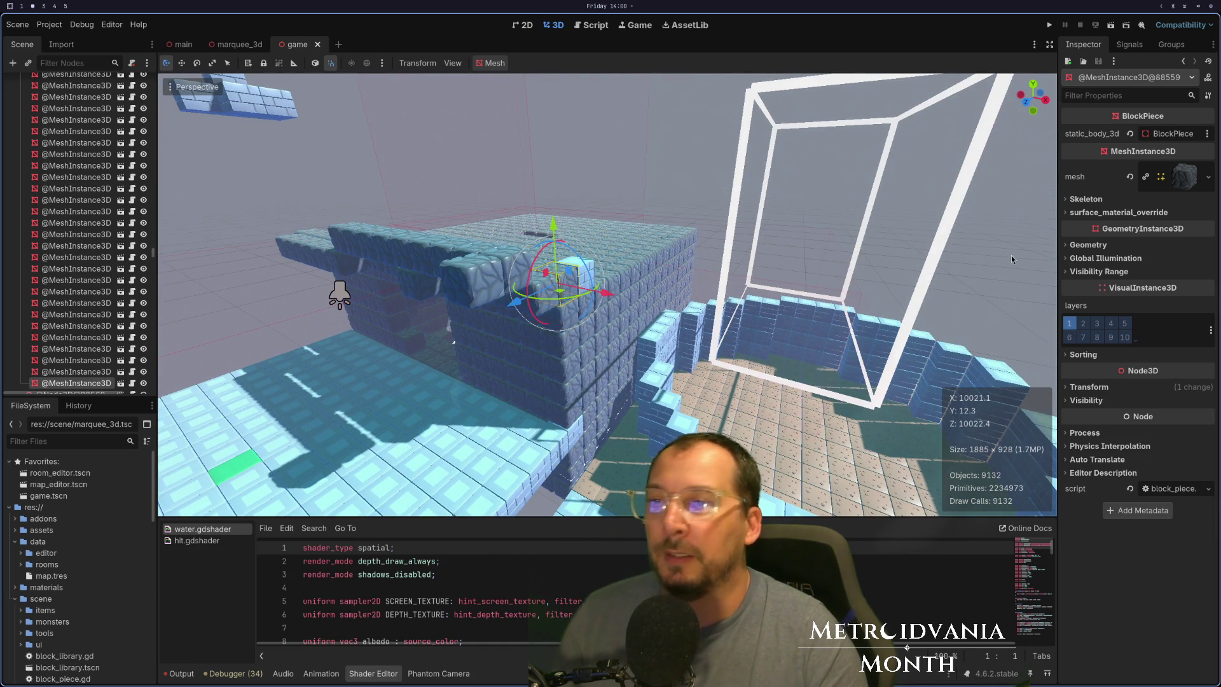
click(1109, 387)
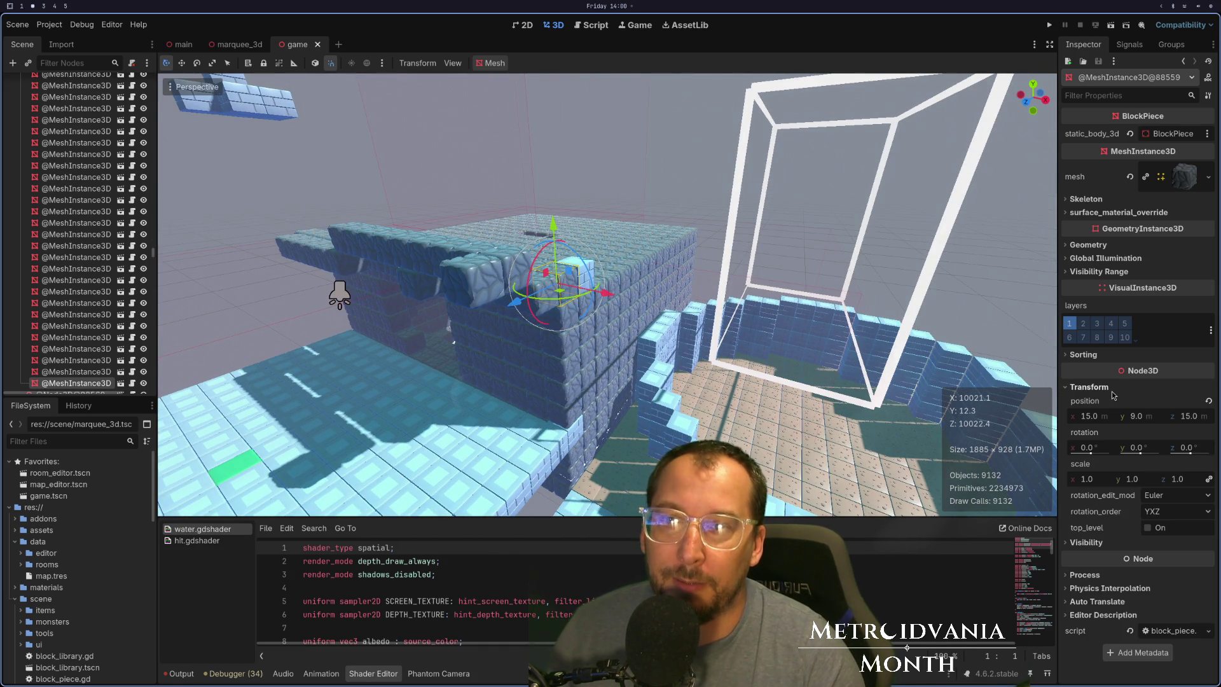
drag(675, 318, 630, 307)
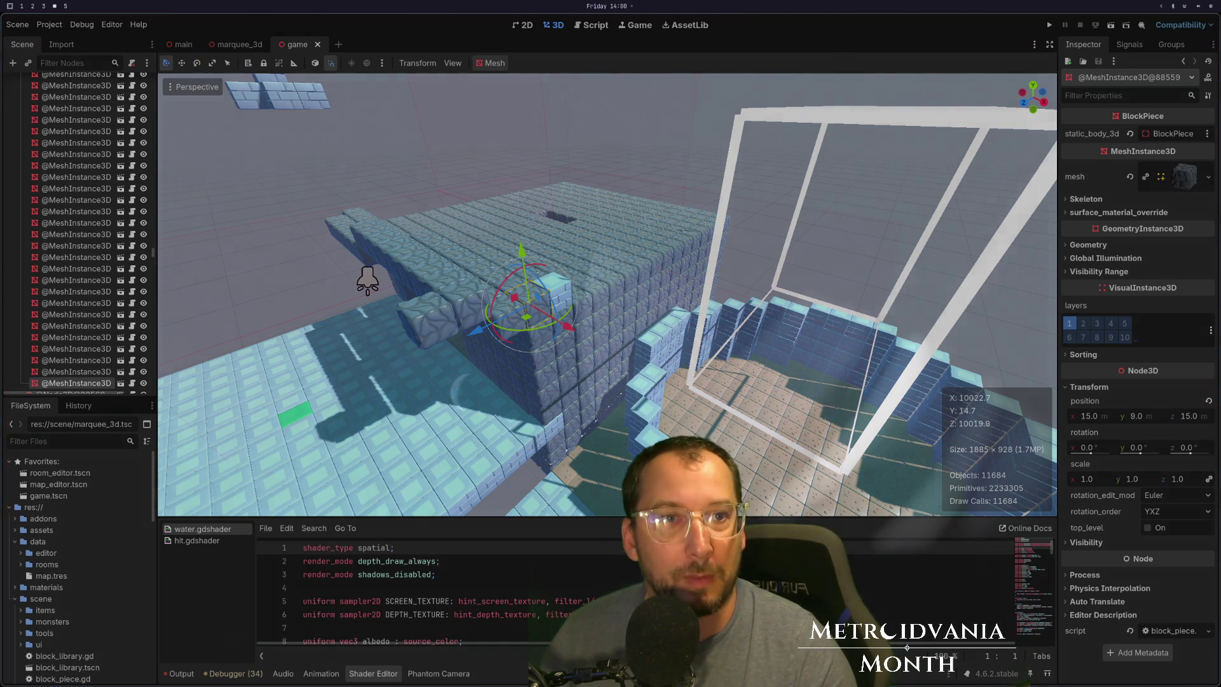
key(super+1)
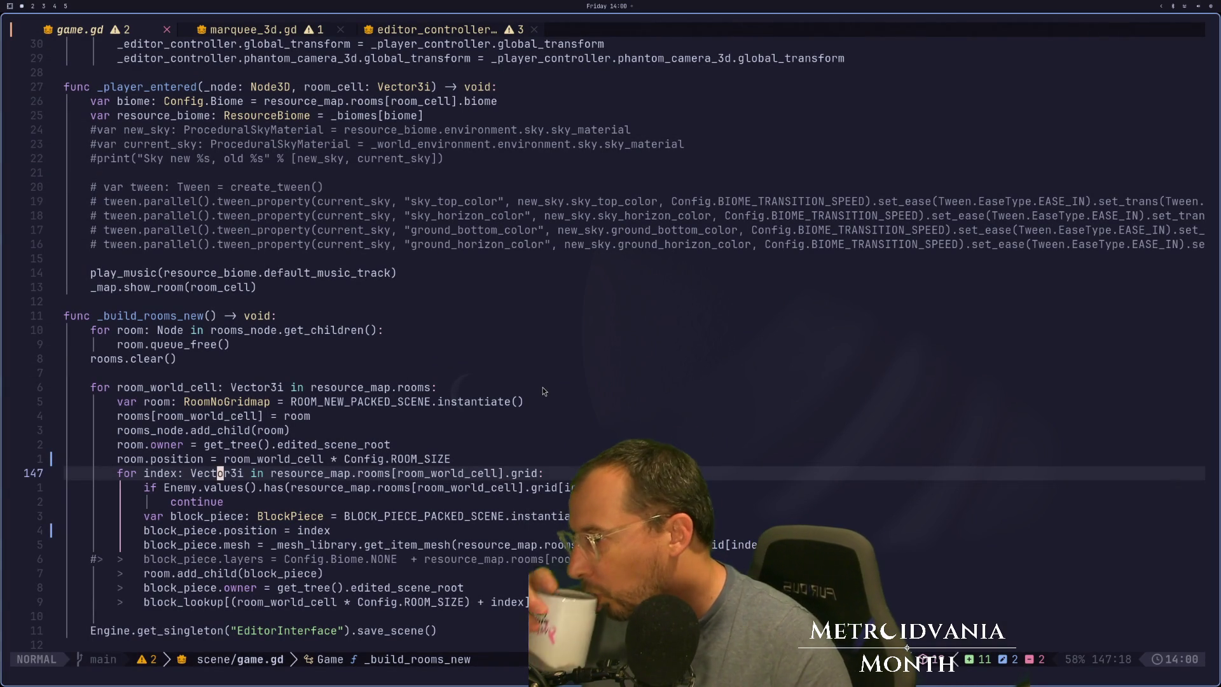
Save game.gd and review its block mesh line and room loop.
scroll(537, 380, down, 1)
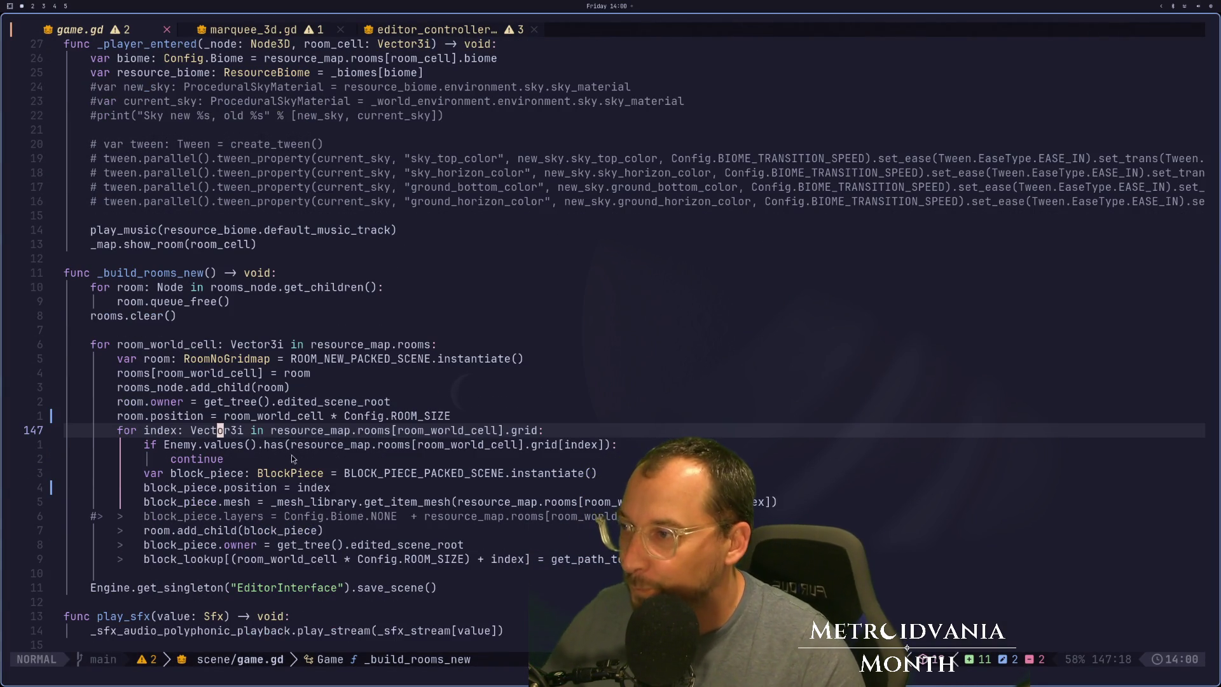
click(321, 477)
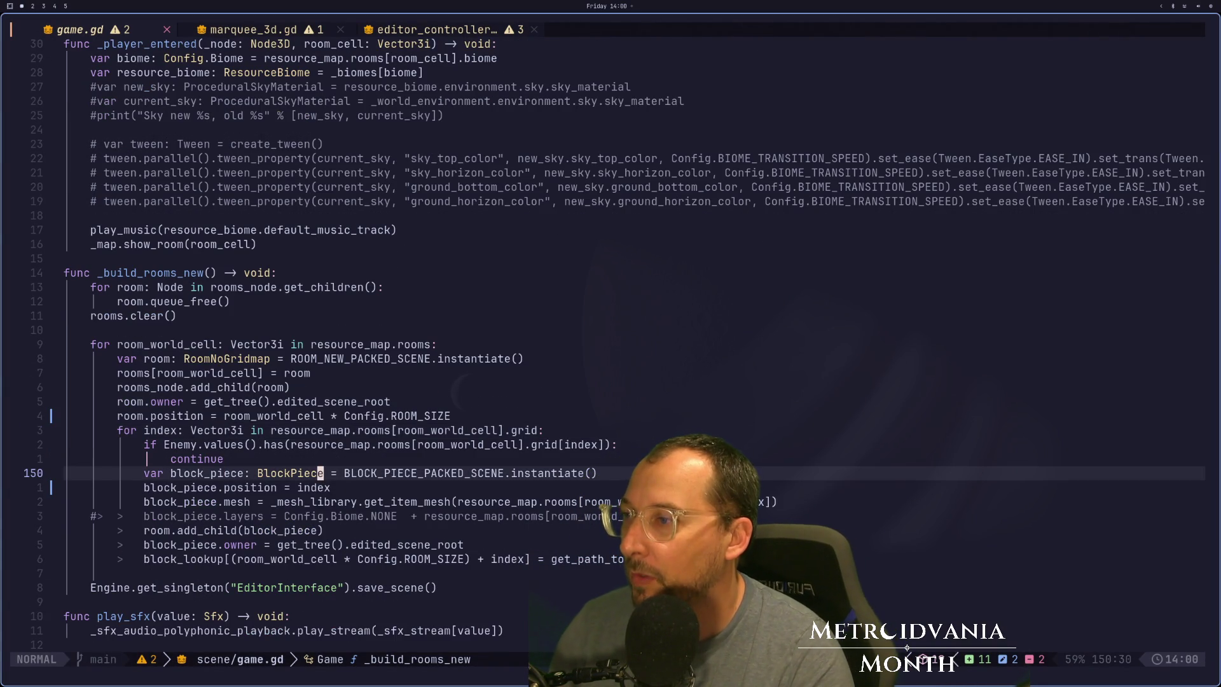
key(j)
key(j)
text(:w)
key(Return)
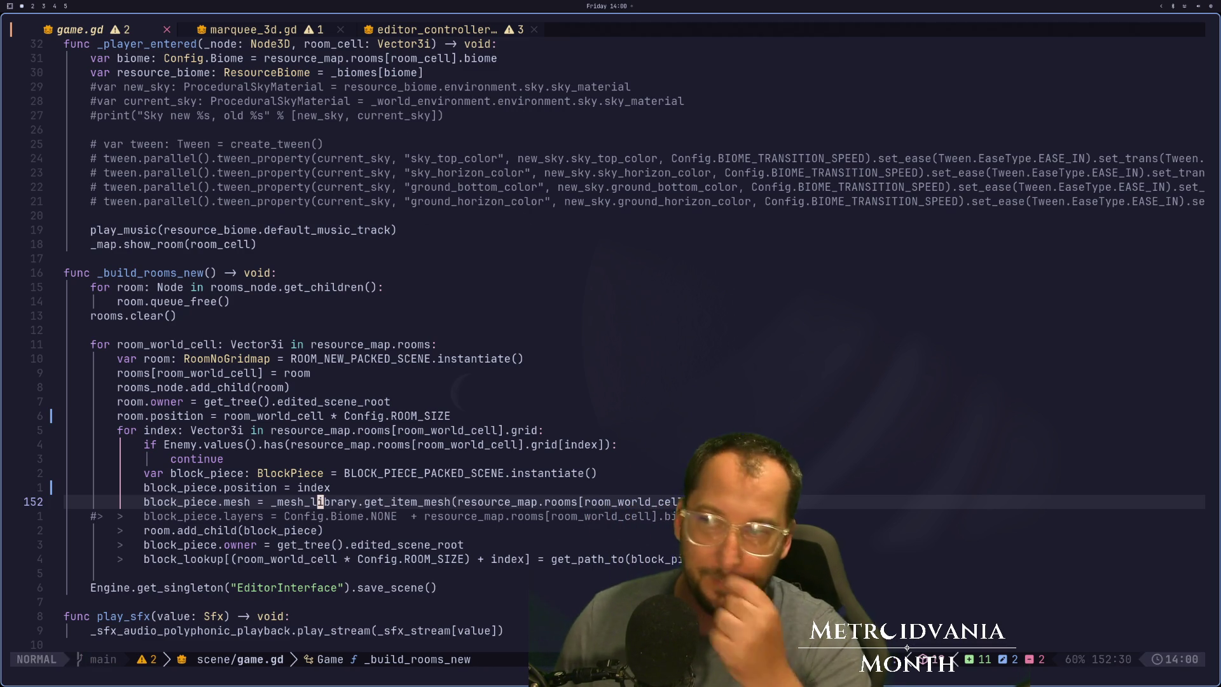
scroll(423, 495, down, 3)
scroll(423, 495, down, 2)
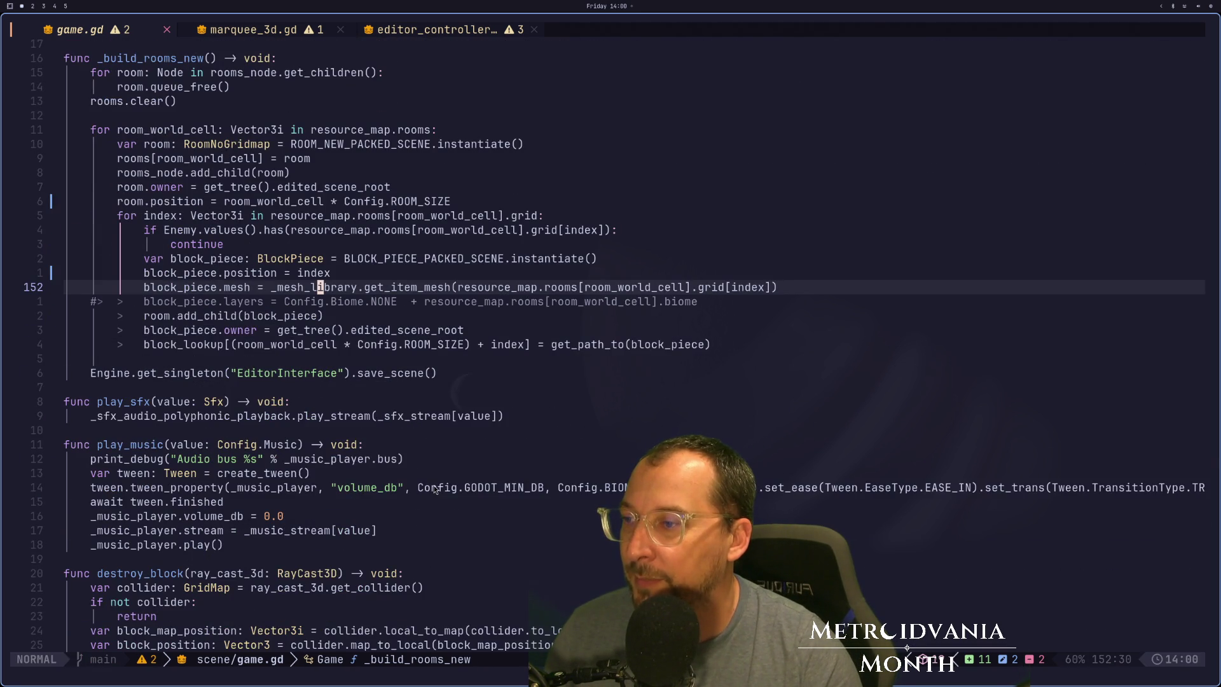
scroll(434, 488, up, 2)
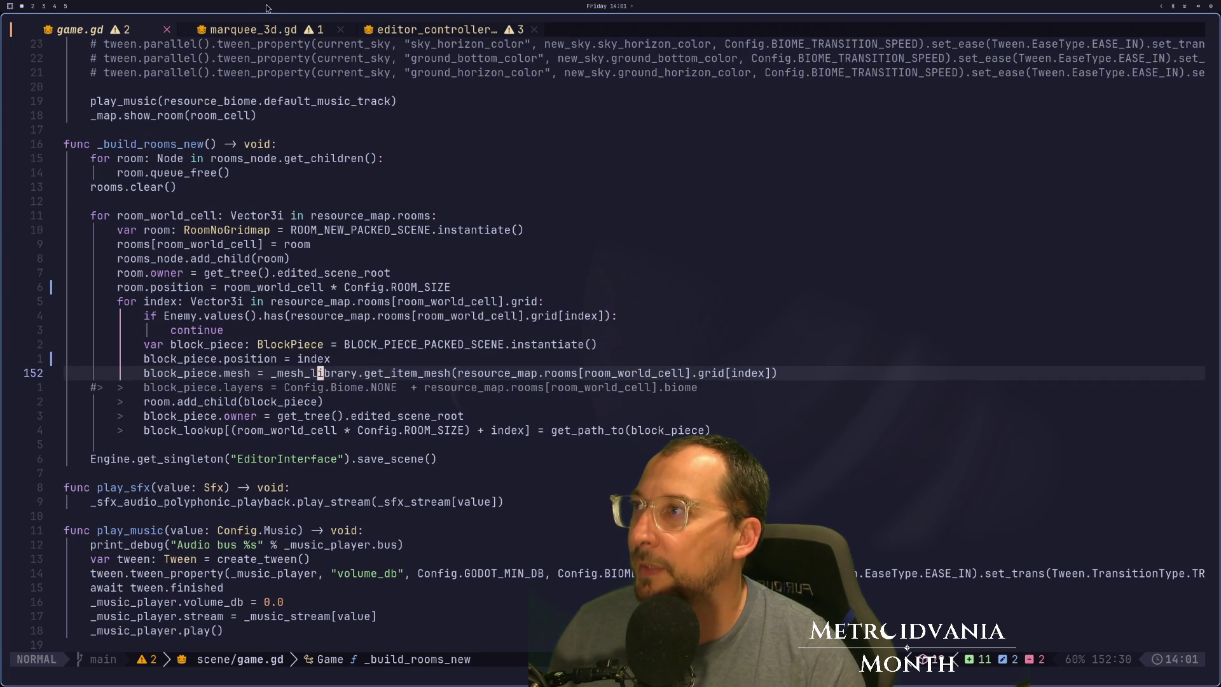
click(525, 222)
Fuzzy-find and open resource_room.gd from the project file picker.
key(space)
text(f)
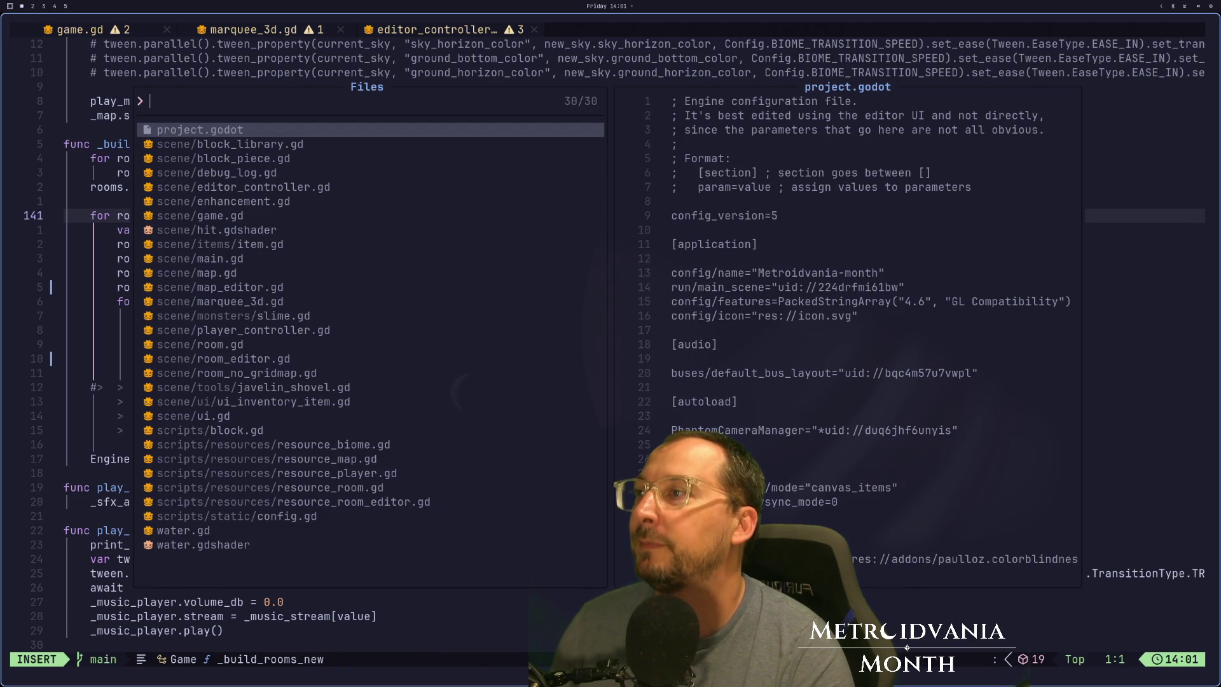
text(room)
key(Down)
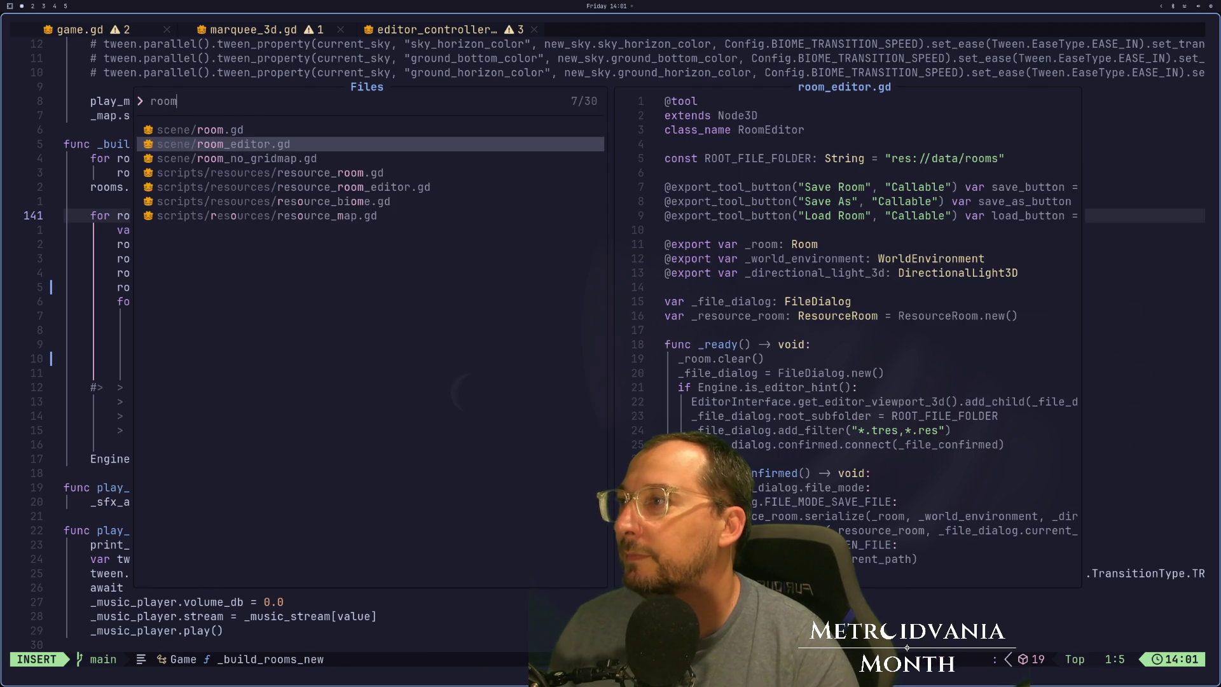
key(Up)
key(Up)
key(BackSpace)
key(BackSpace)
key(BackSpace)
text(resourc)
click(271, 144)
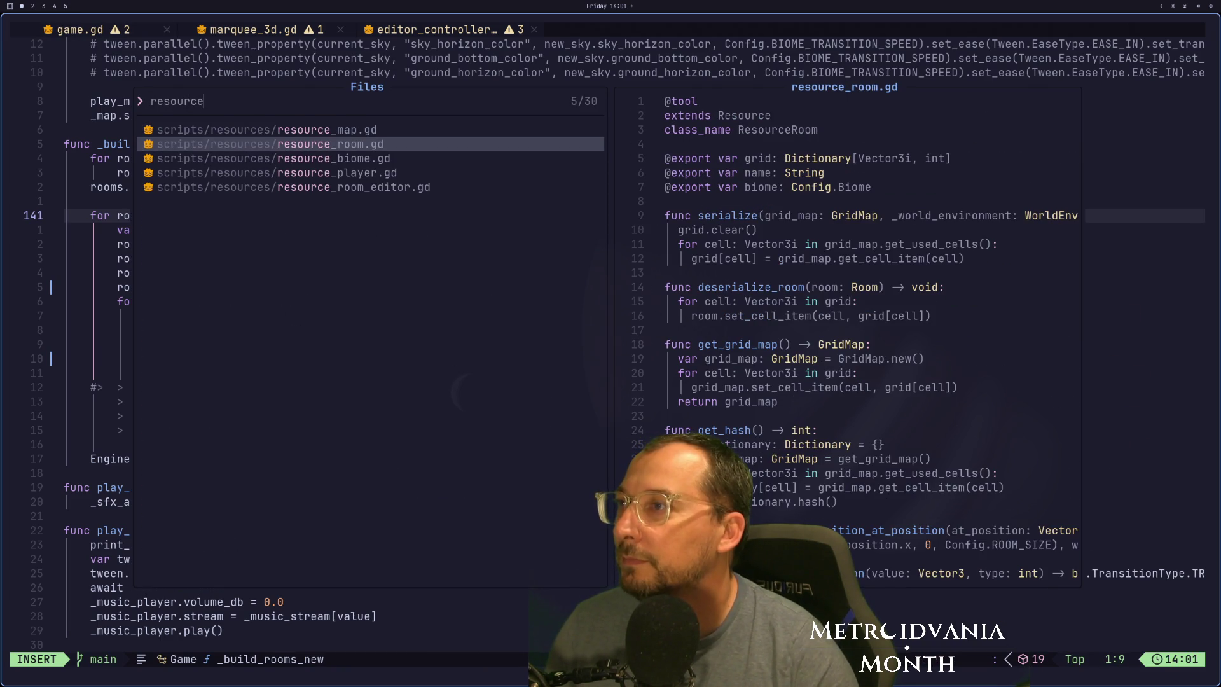
key(Return)
Open resource_map.gd in a new tab and inspect set_block_type_at_position.
key(j)
key(j)
key(j)
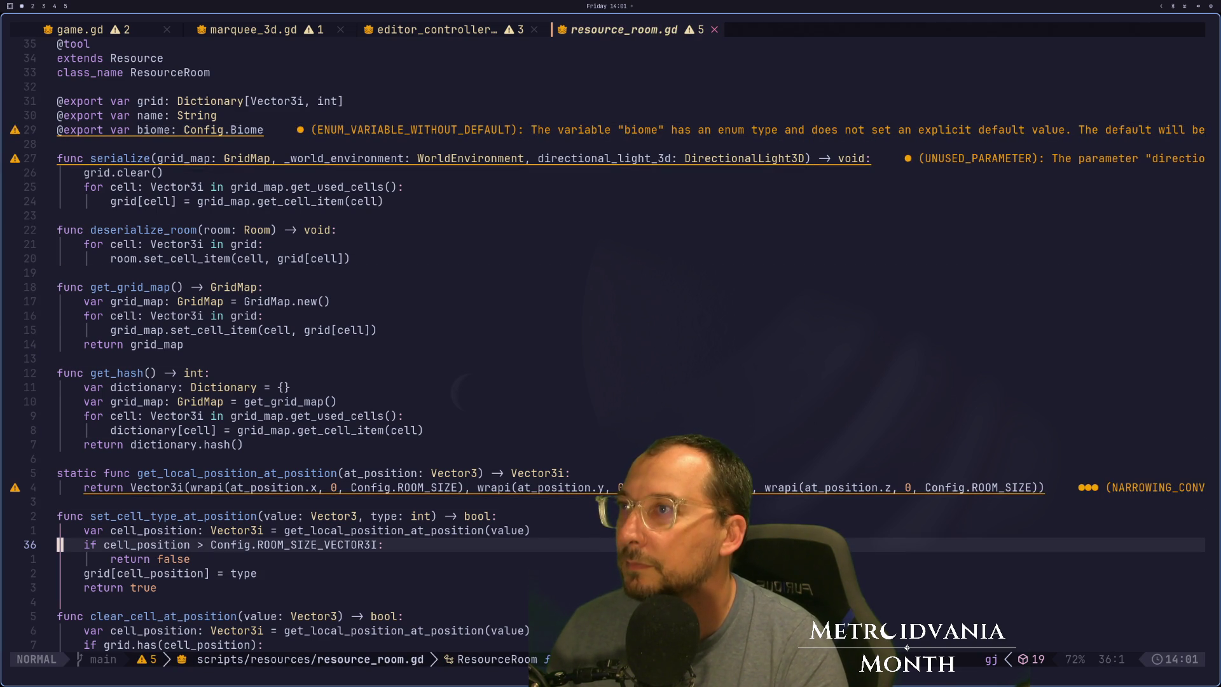
key(space)
key(space)
text(resourc)
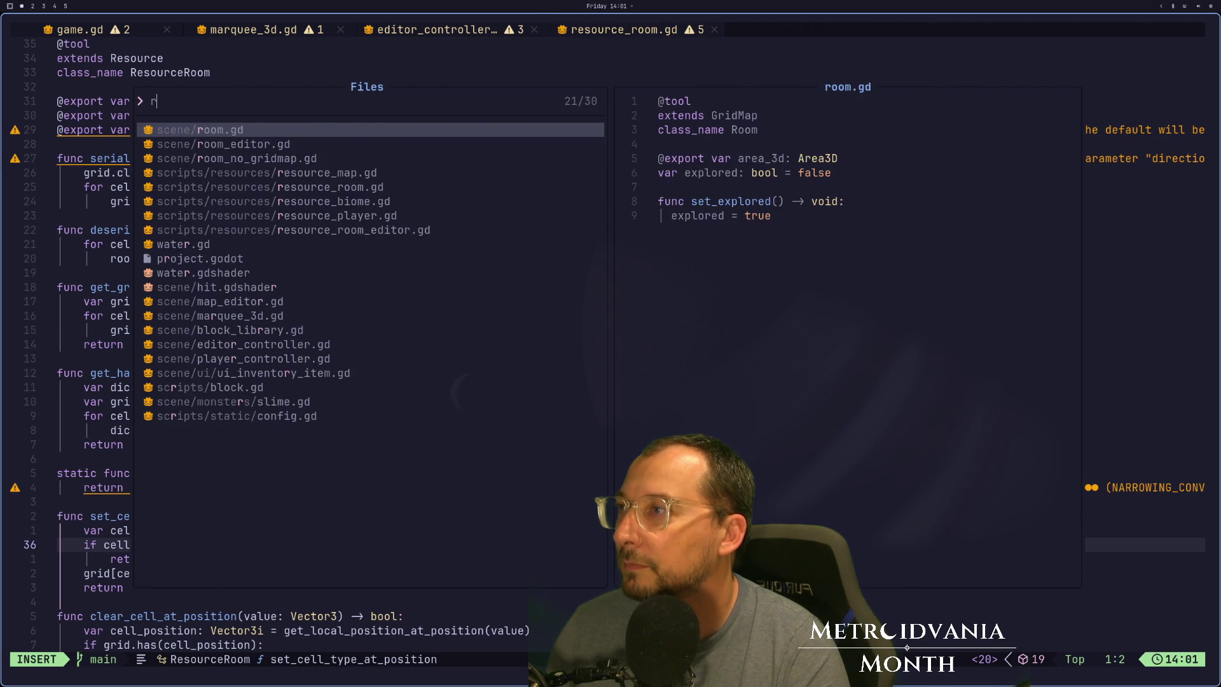
key(Down)
key(Down)
key(Down)
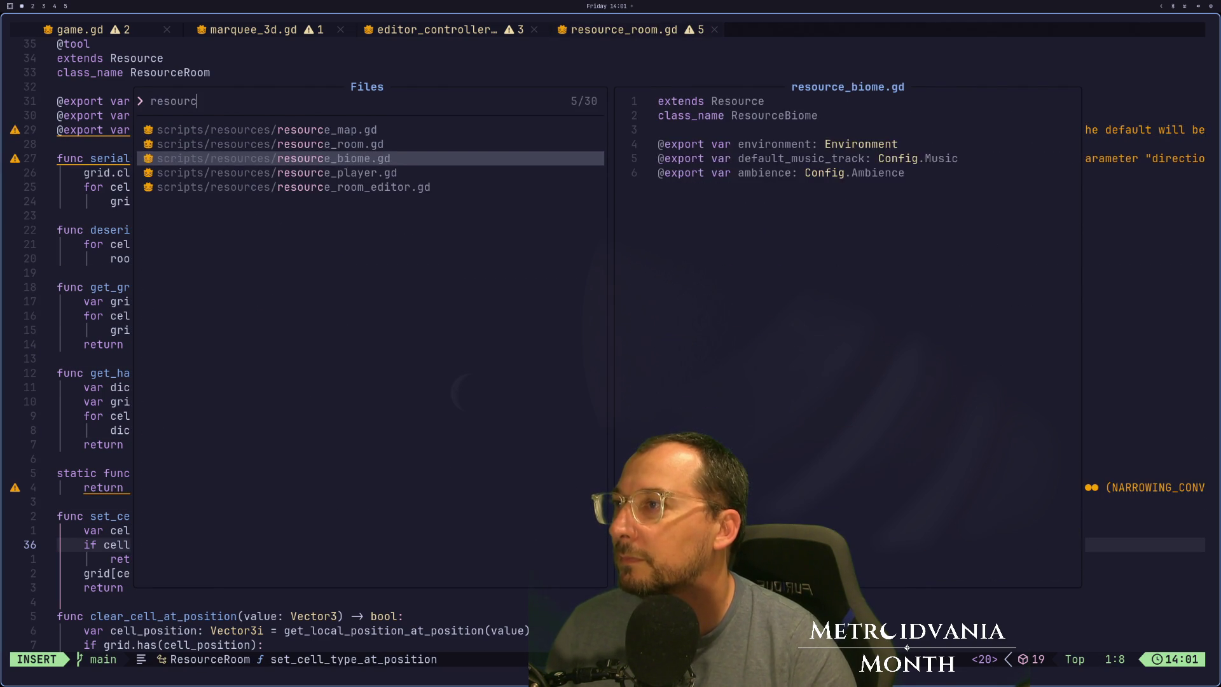
key(Up)
key(Up)
key(Up)
key(Return)
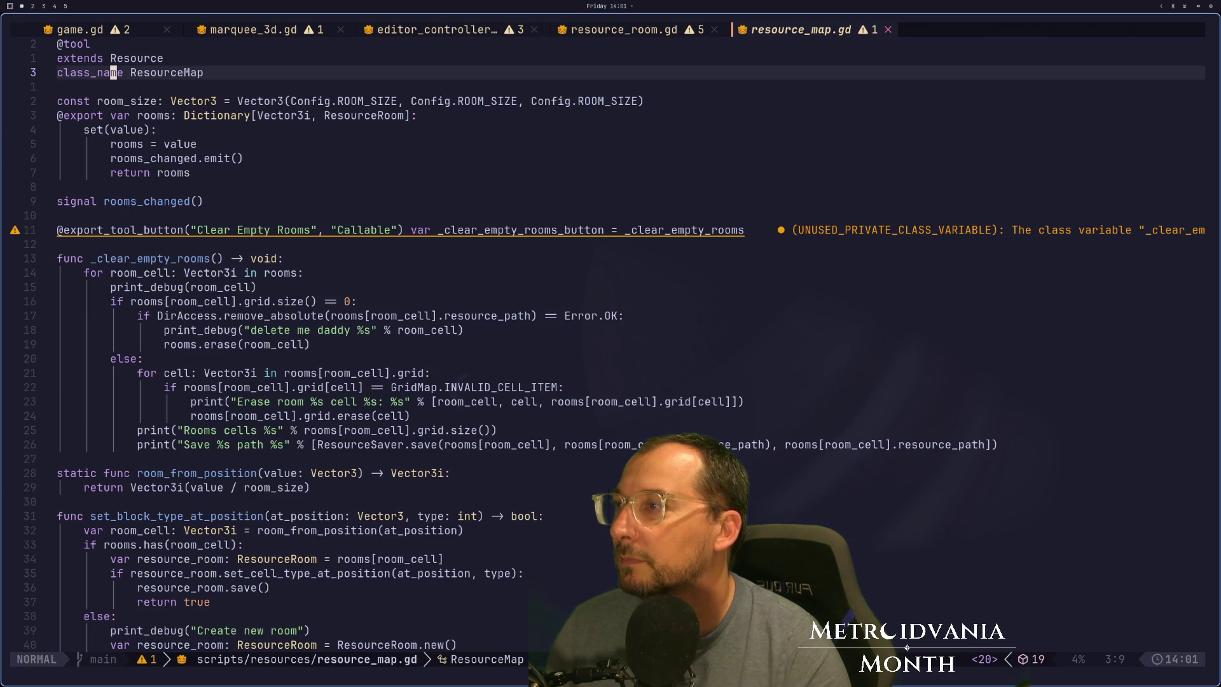
key(j)
key(j)
key(j)
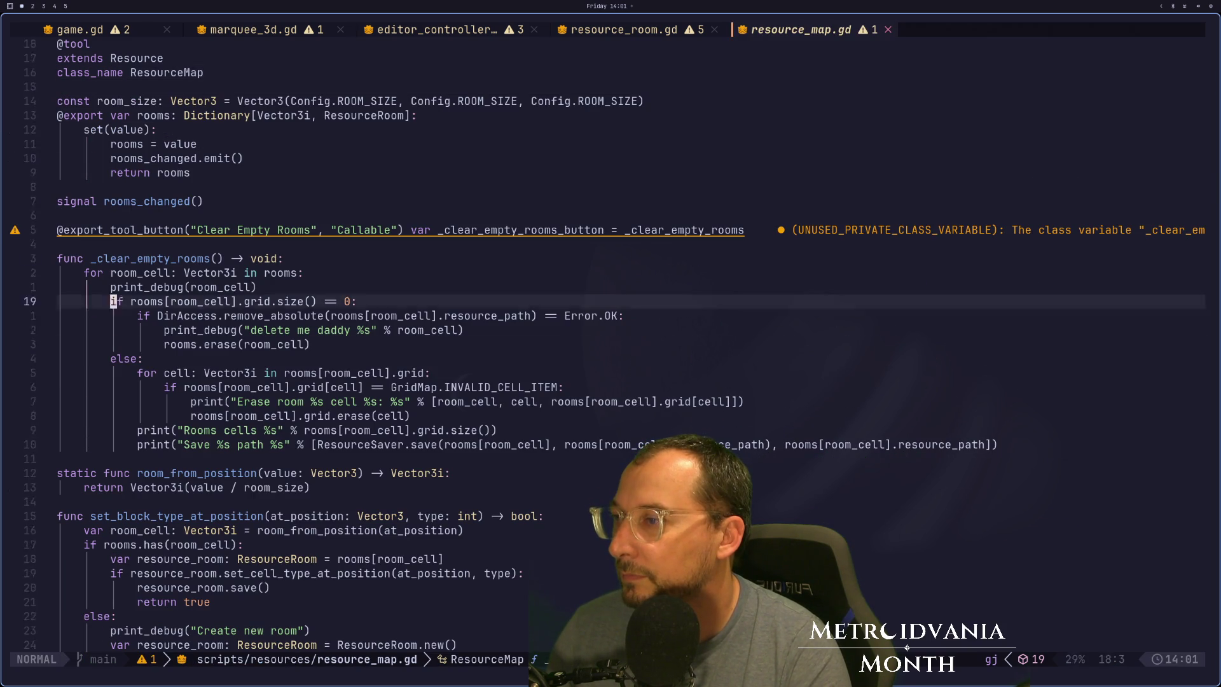
key(k)
key(k)
key(k)
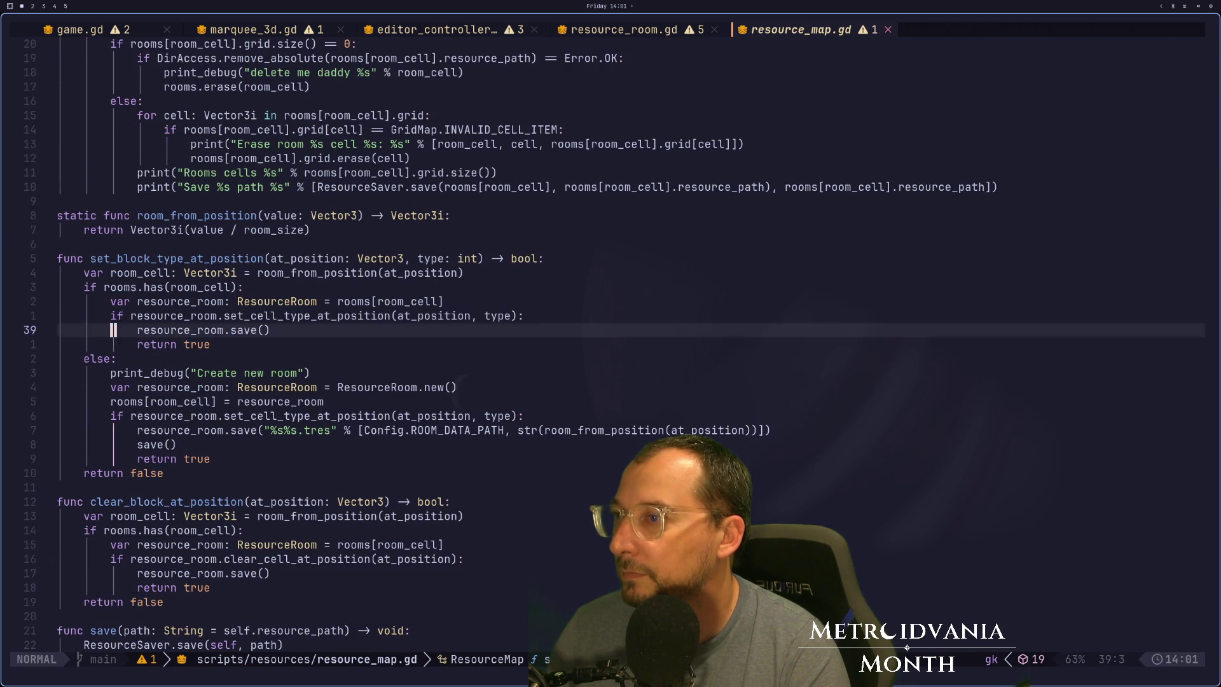
key(j)
key(j)
key(j)
key(k)
key(k)
key(k)
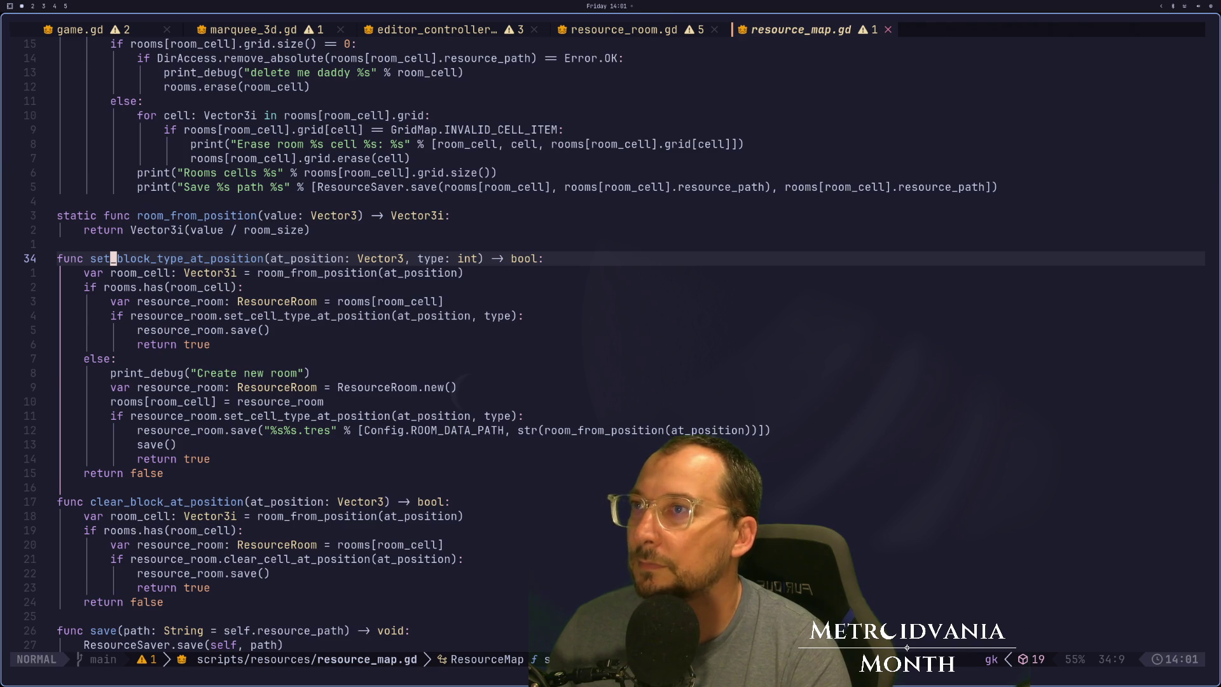
Review set_cell_type_at_position in resource_room.gd, then run the game in Godot.
key(shift+h)
key(k)
key(k)
key(j)
key(j)
key(j)
key(j)
key(j)
key(j)
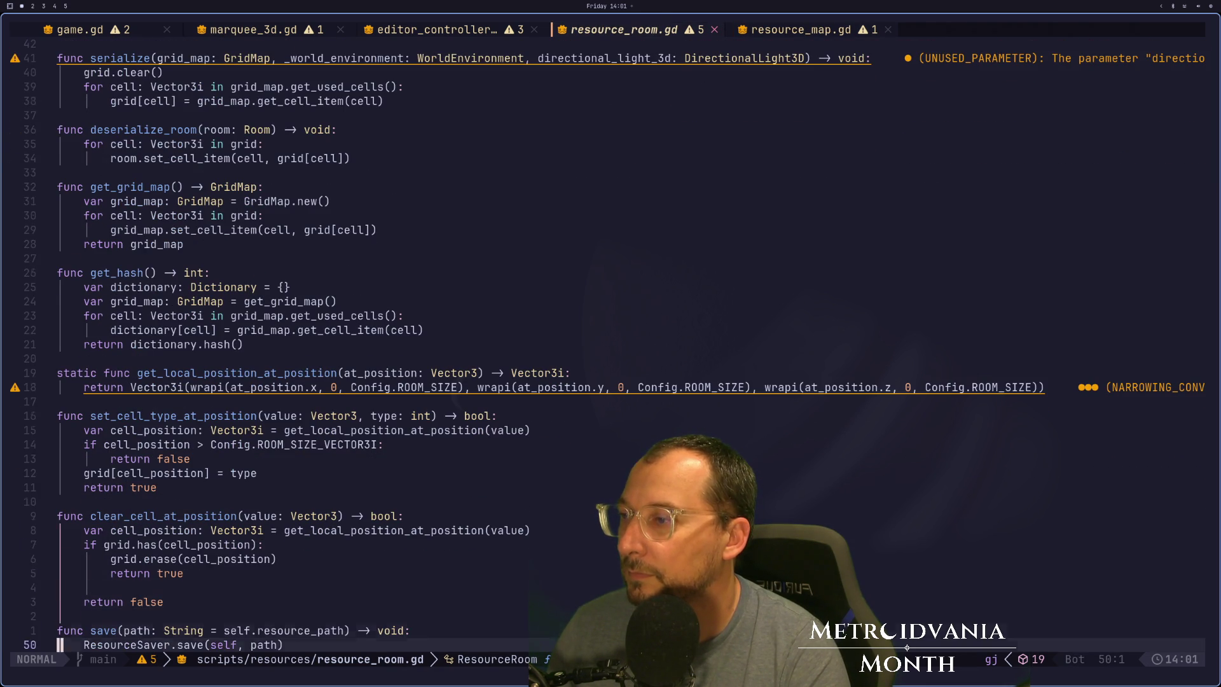
key(k)
key(k)
key(k)
key(k)
key(k)
key(k)
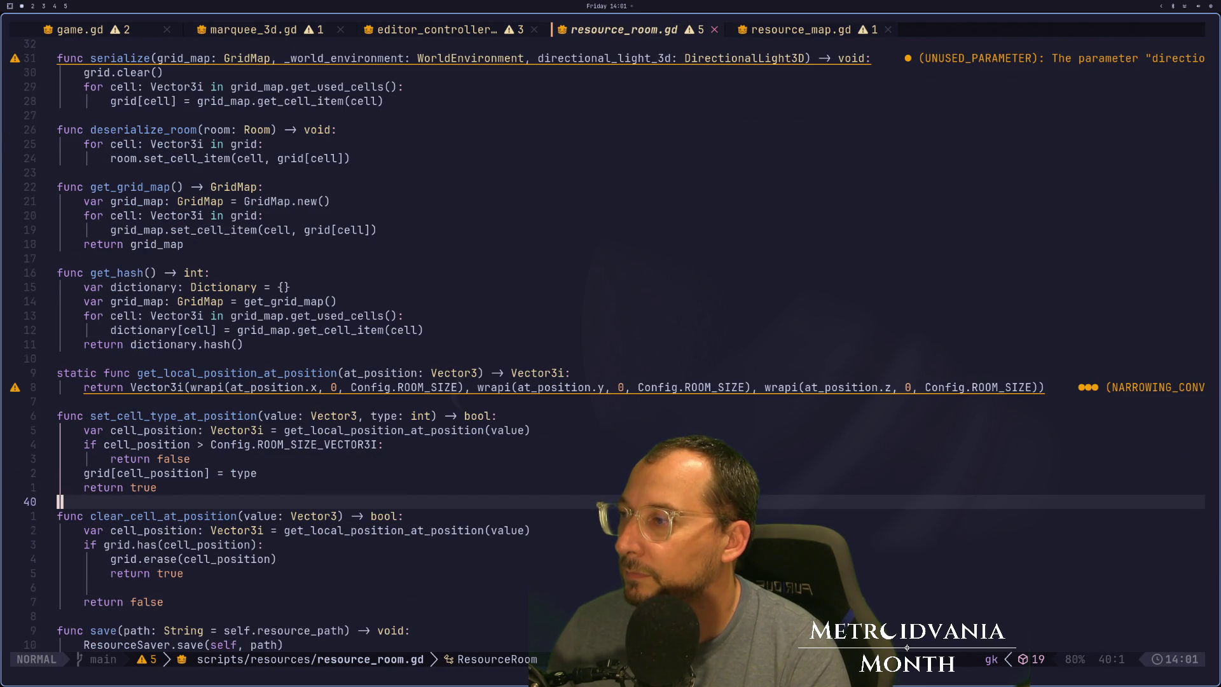
key(j)
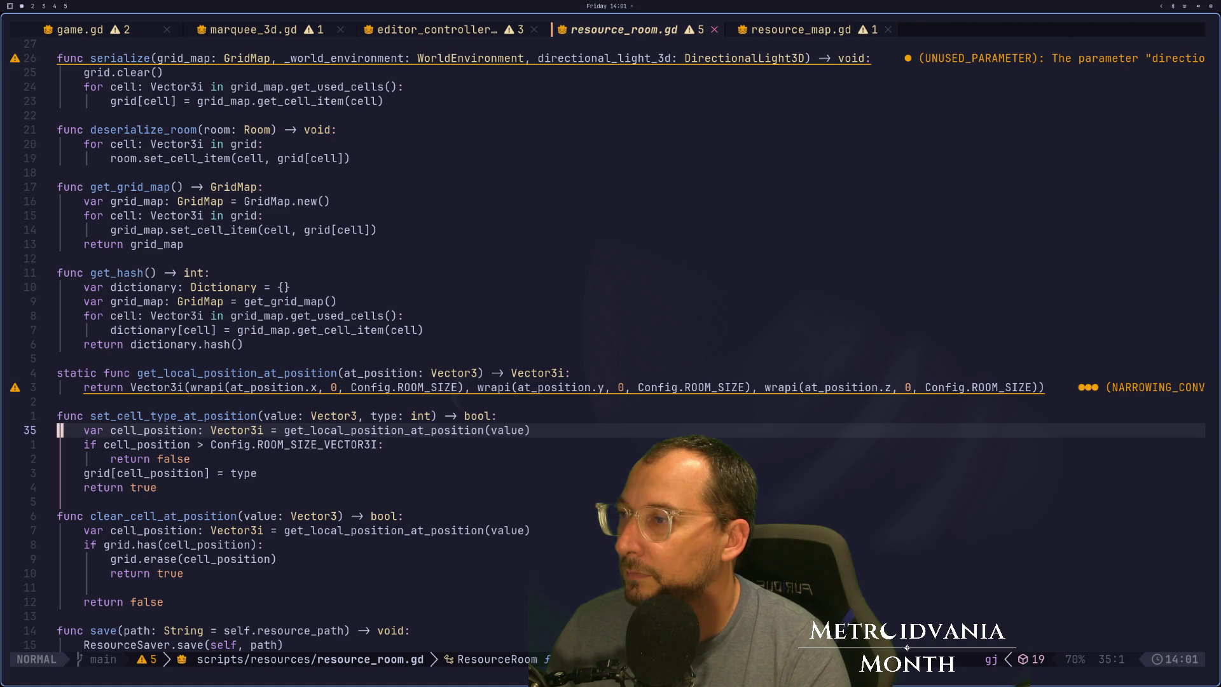
key(super+2)
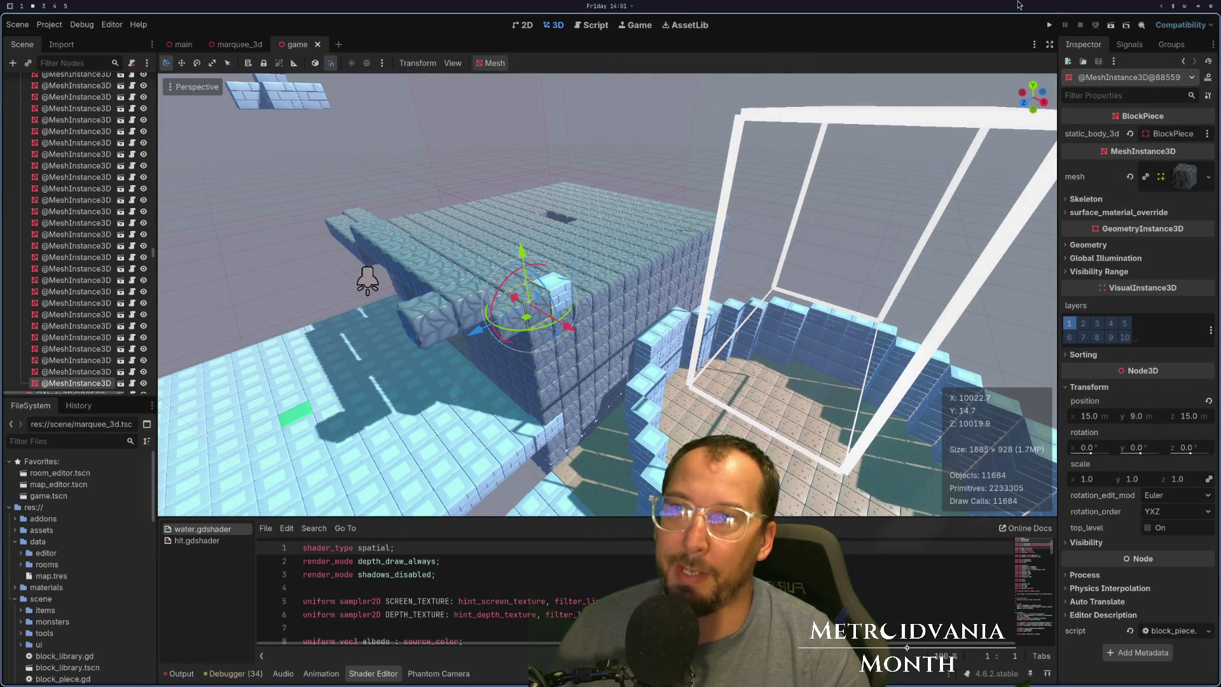
click(1047, 26)
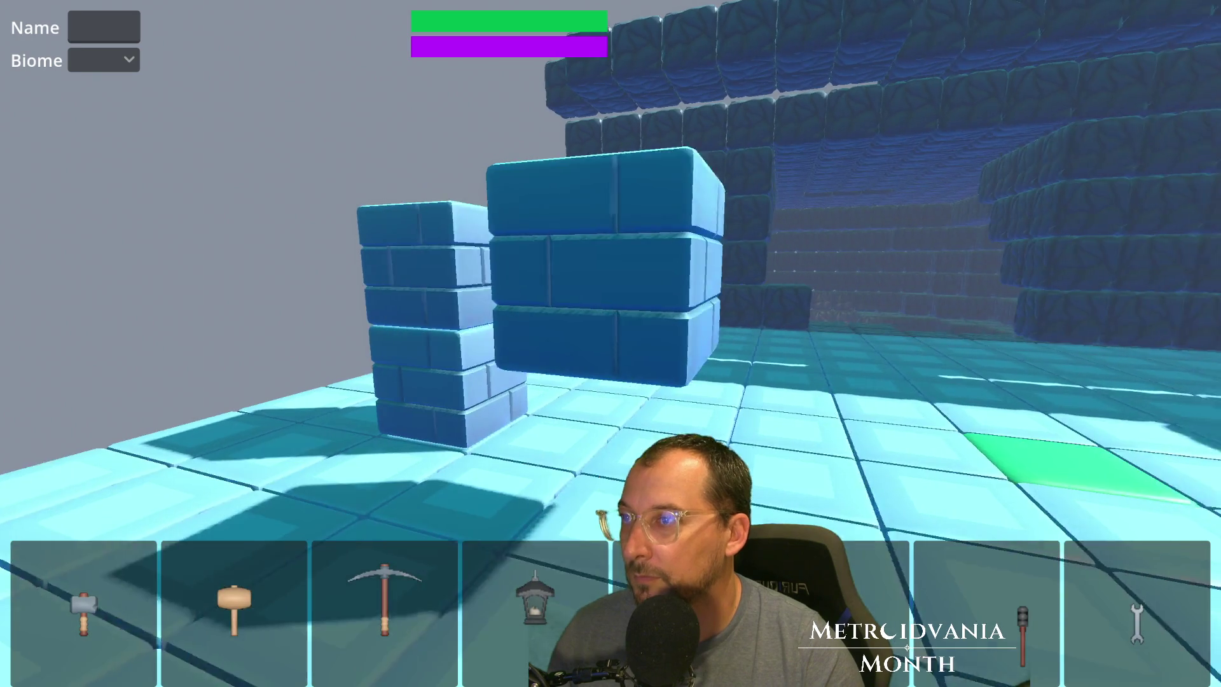
Stop the test run and select the Game root node to show its rooms dictionary.
key(Escape)
scroll(26, 112, up, 10)
scroll(65, 94, up, 5)
click(39, 86)
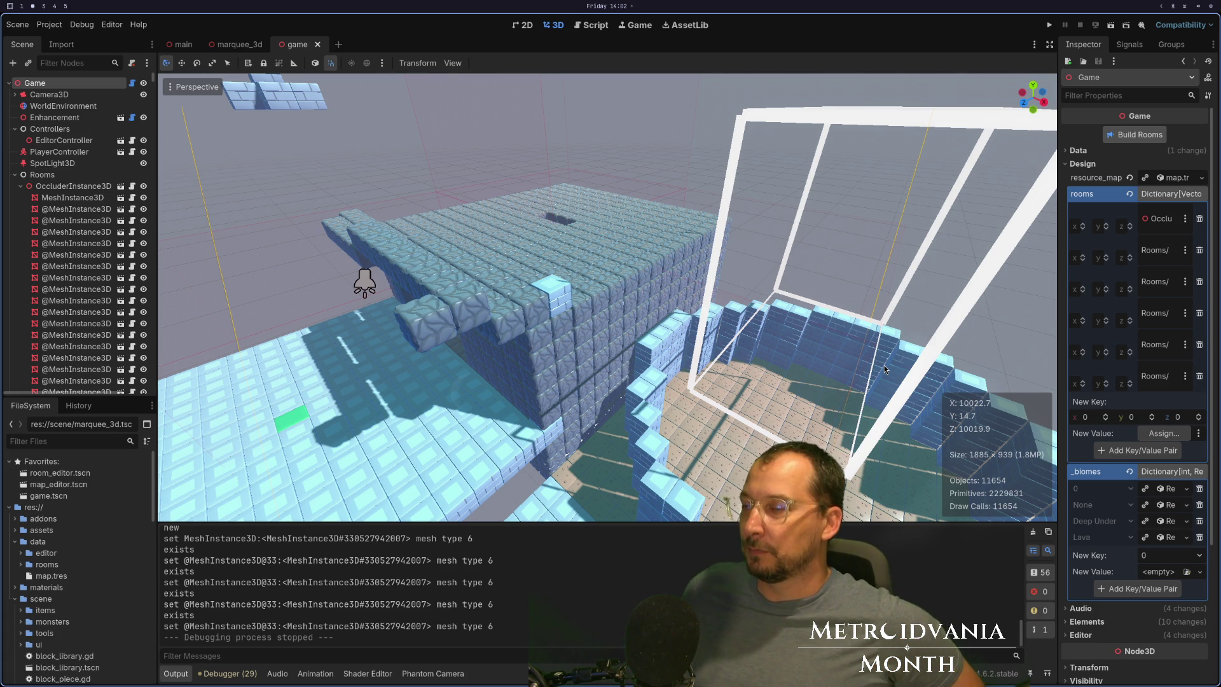
Save the scene with Ctrl+S.
key(ctrl+s)
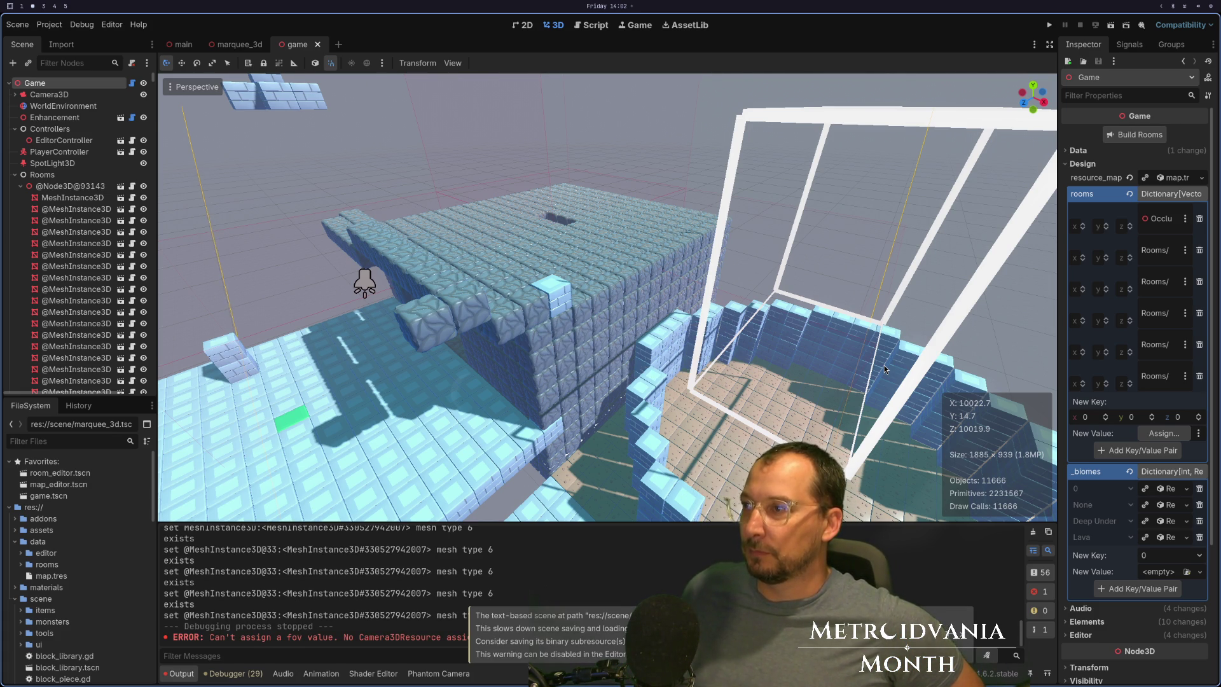
key(super+1)
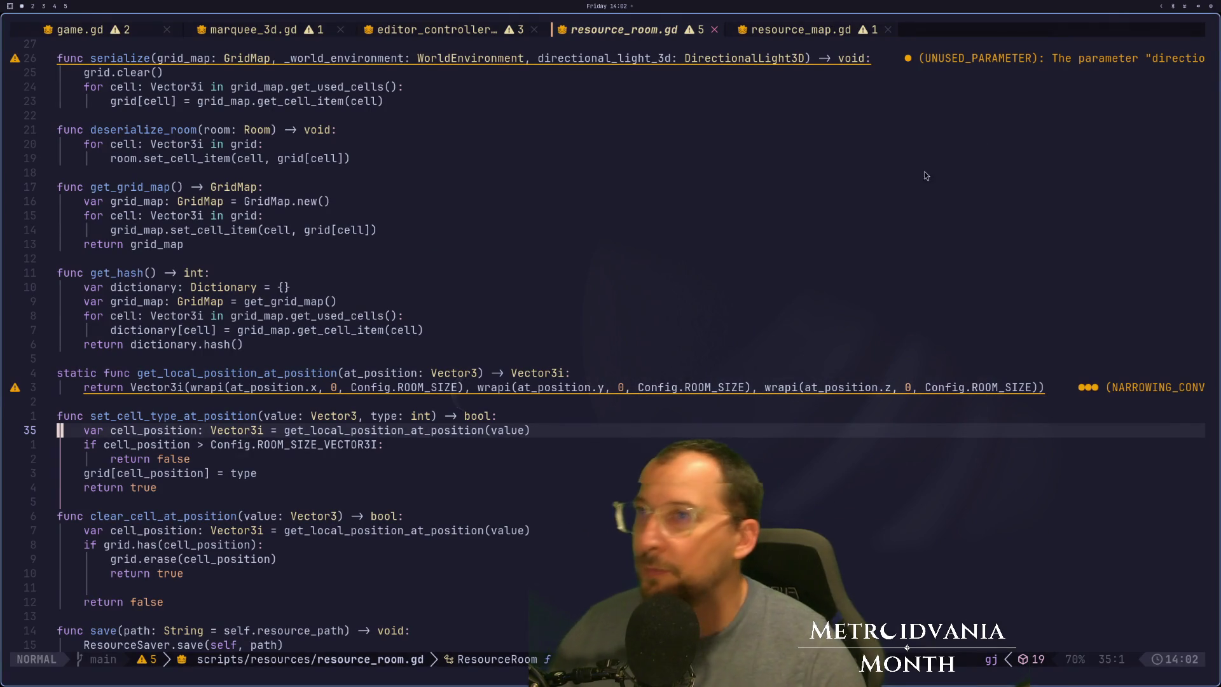
key(super+2)
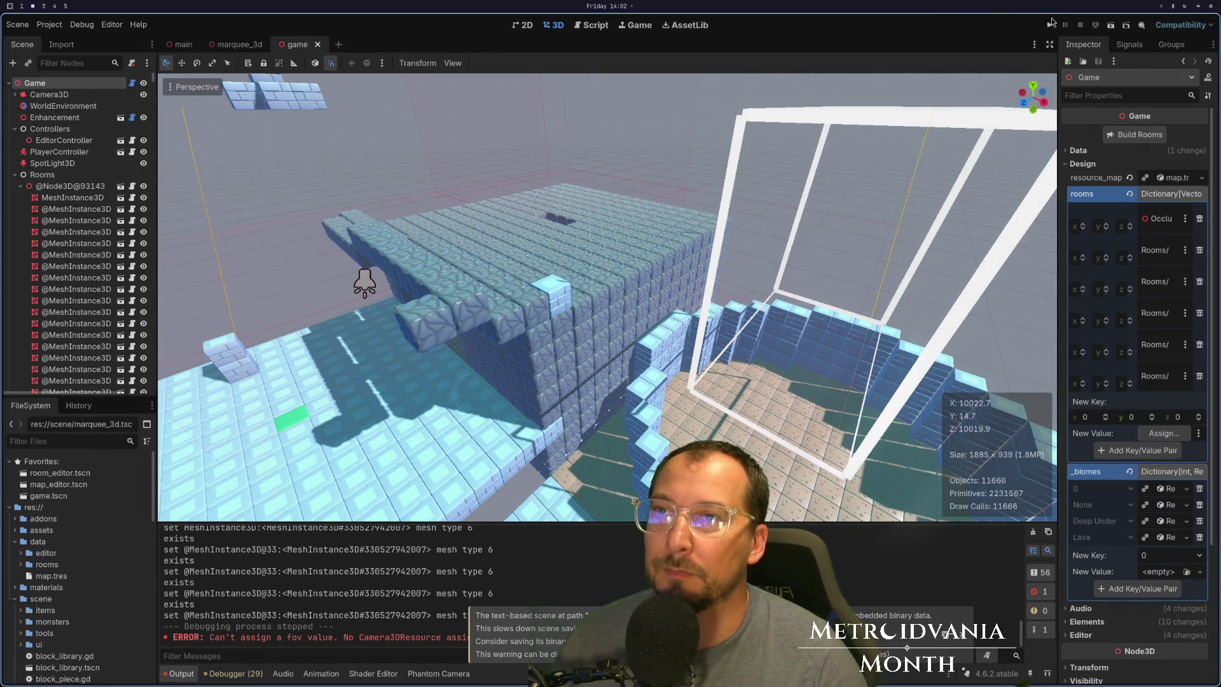
Run the game again and walk the player forward past the brick pillar.
click(1051, 25)
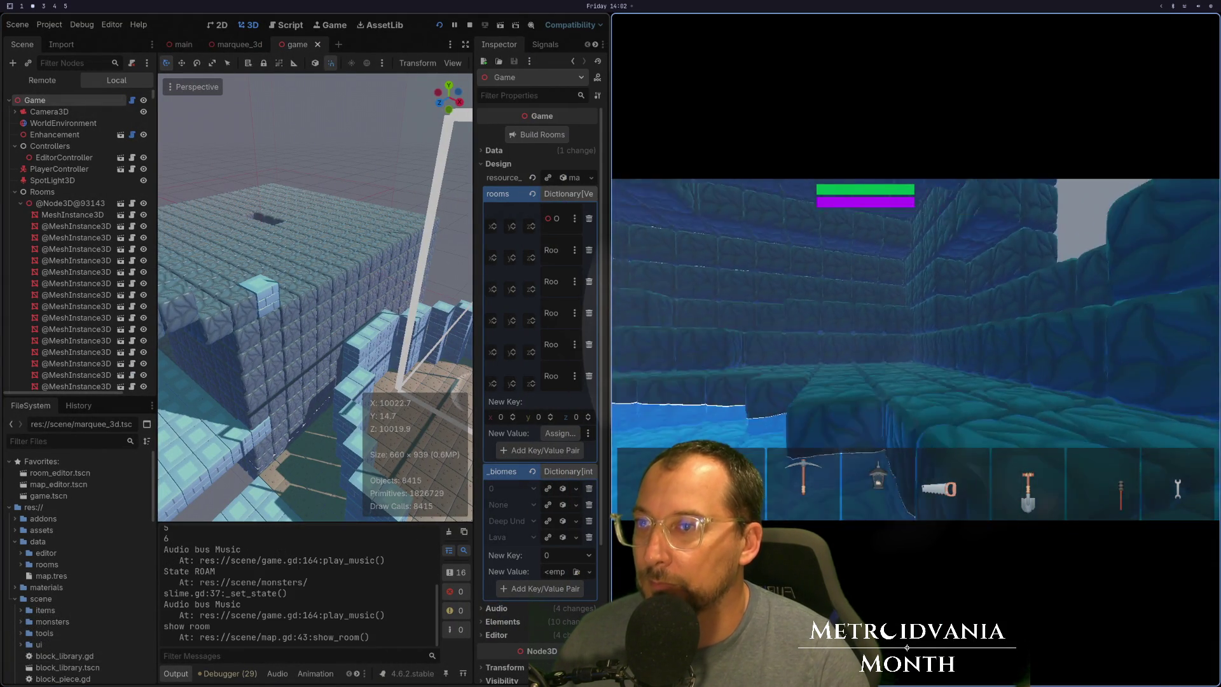
key(w)
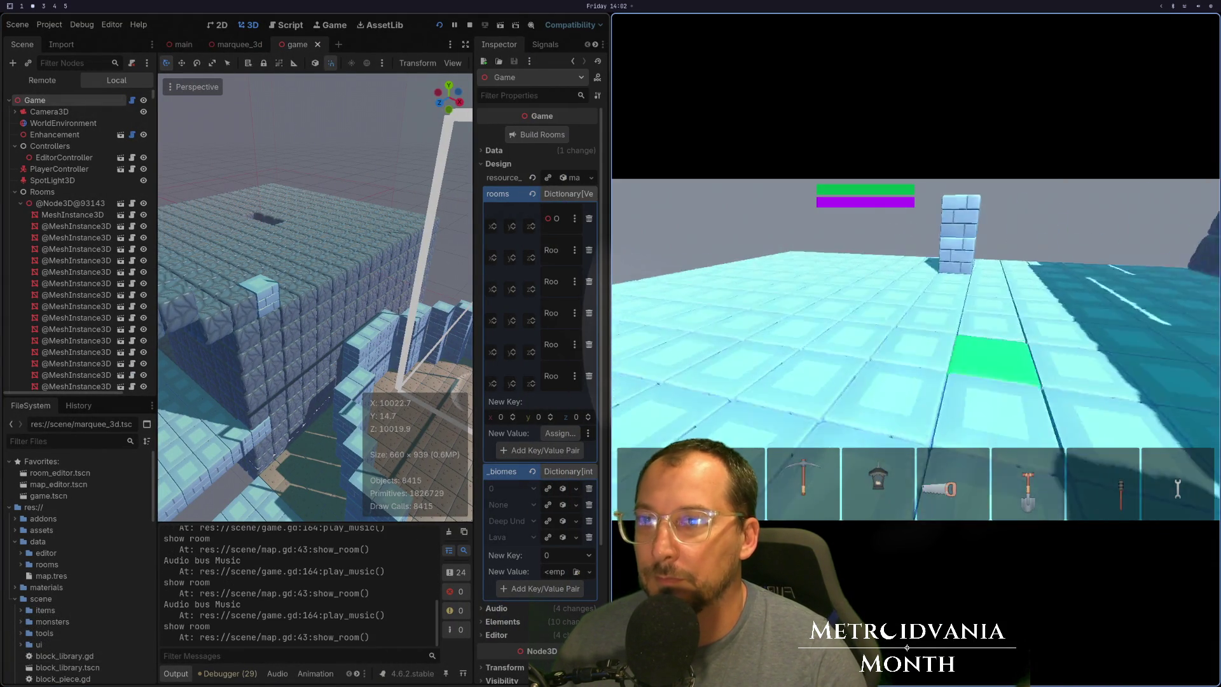
key(w)
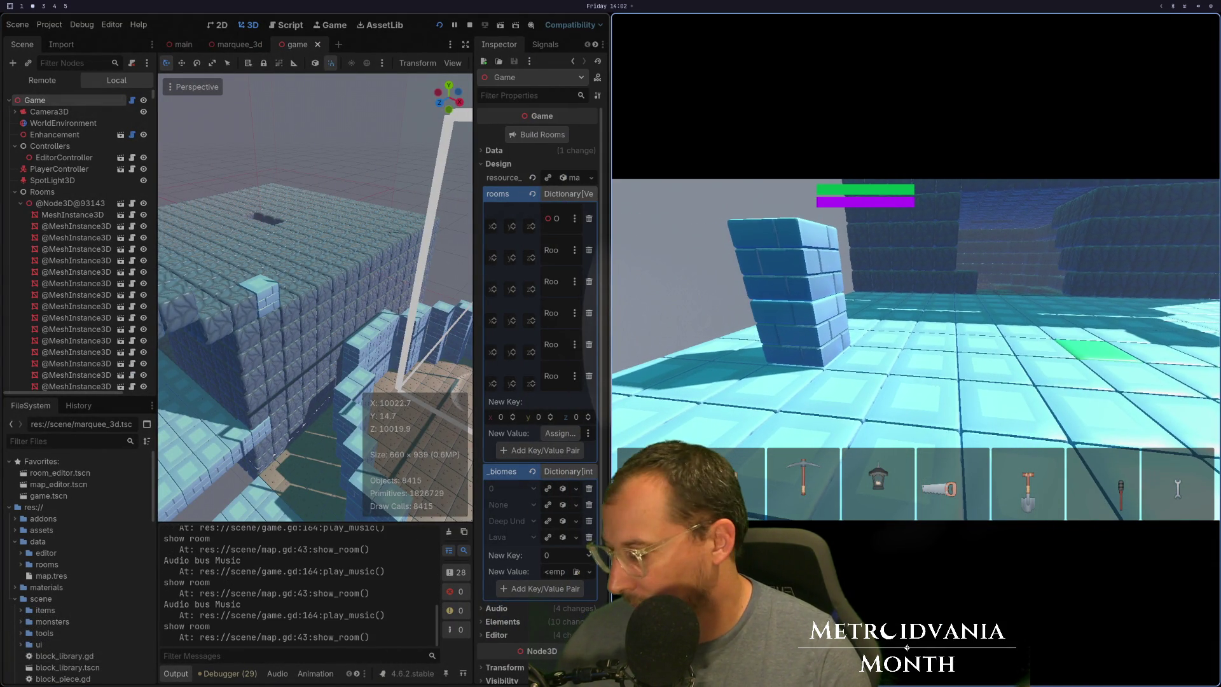
key(w)
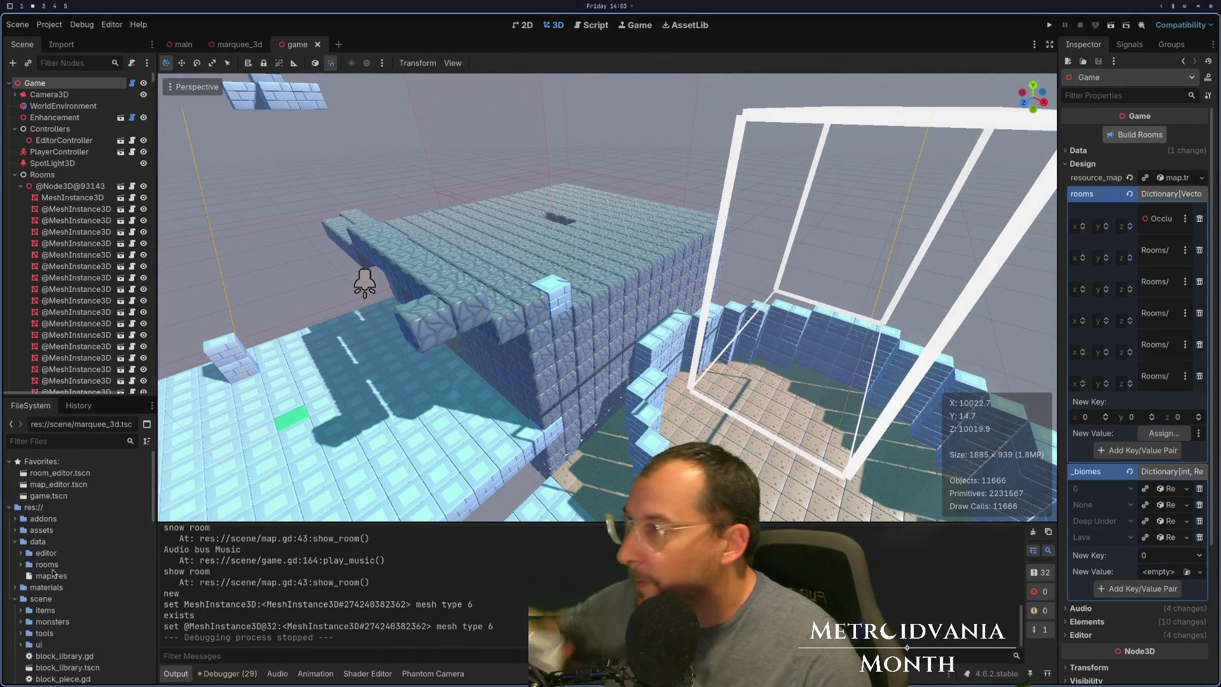
key(super+1)
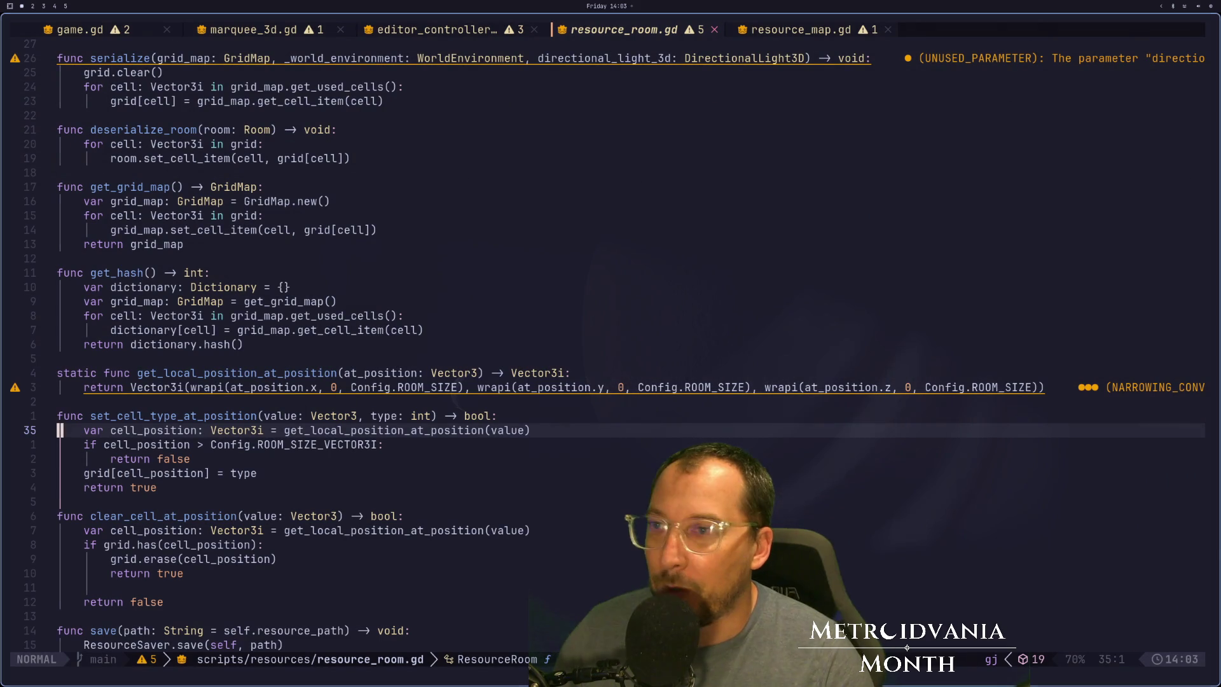
click(180, 244)
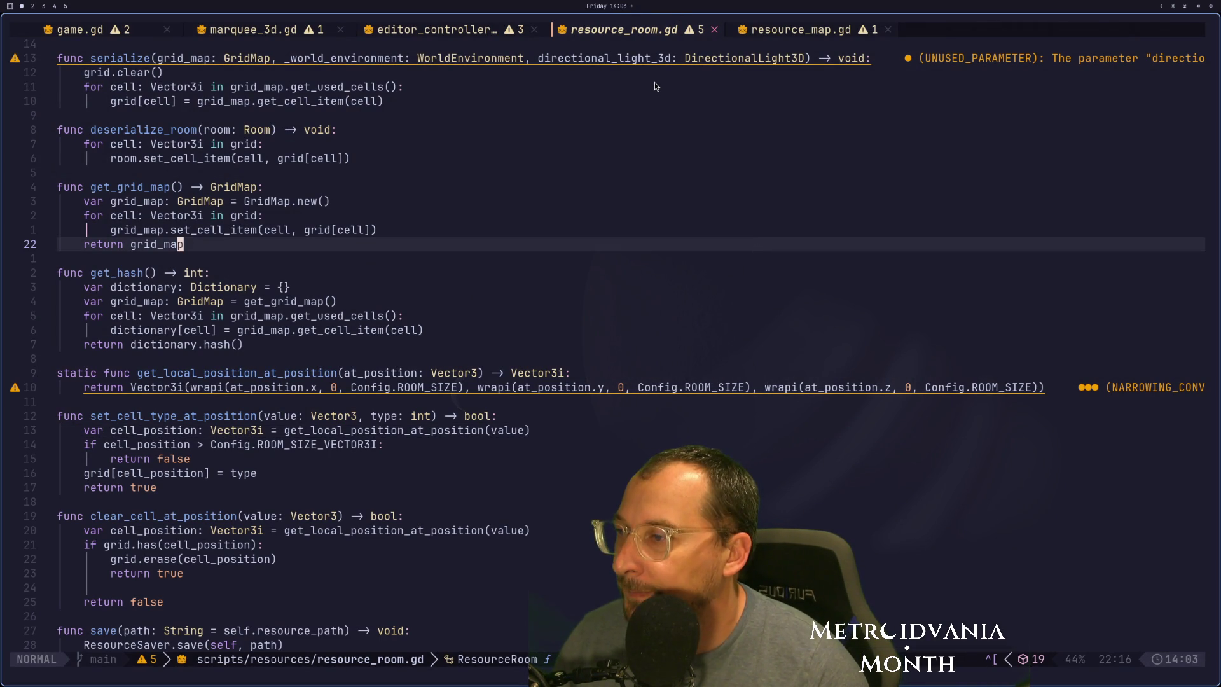
key(super+2)
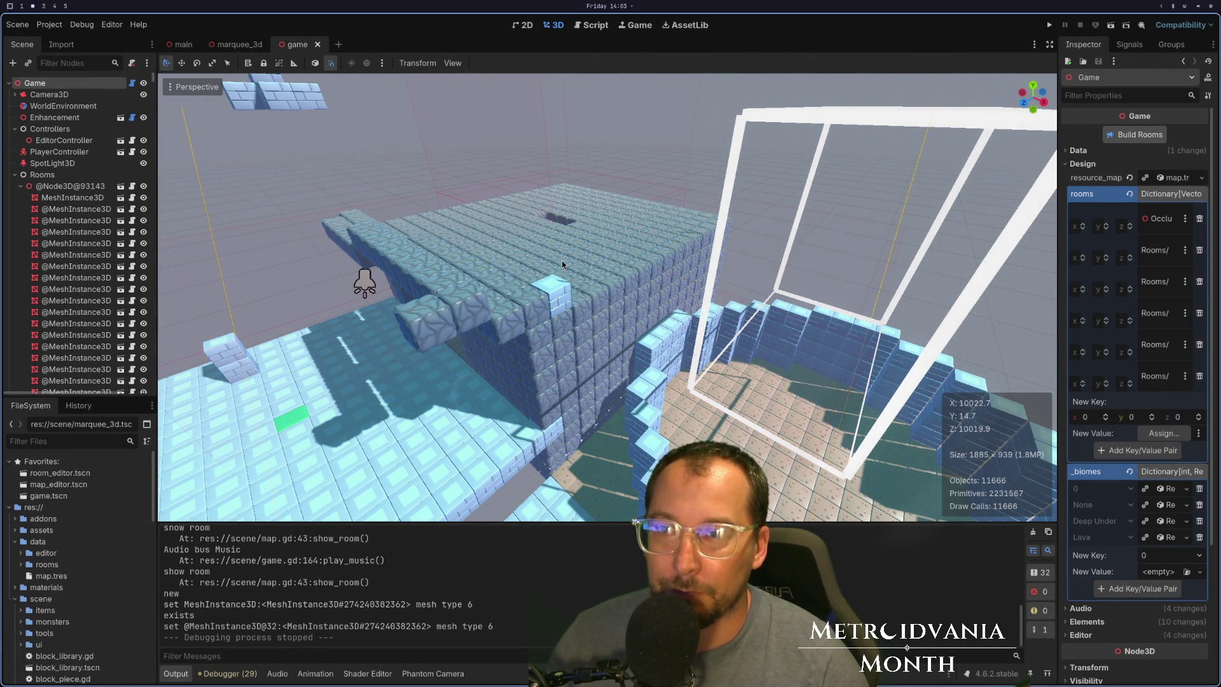
Save, run the game in its overhead room-editing view, stop it, and run again.
key(ctrl+s)
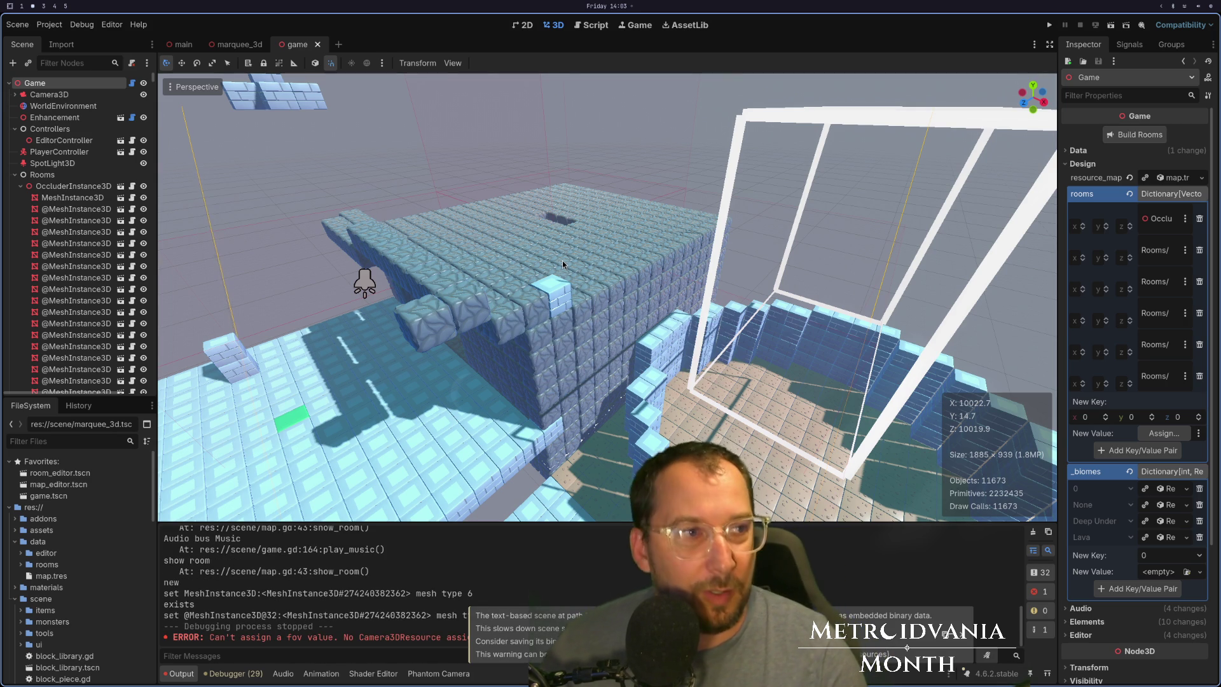
mouse_move(456, 289)
mouse_down()
mouse_move(606, 291)
mouse_move(586, 314)
mouse_move(560, 318)
mouse_up()
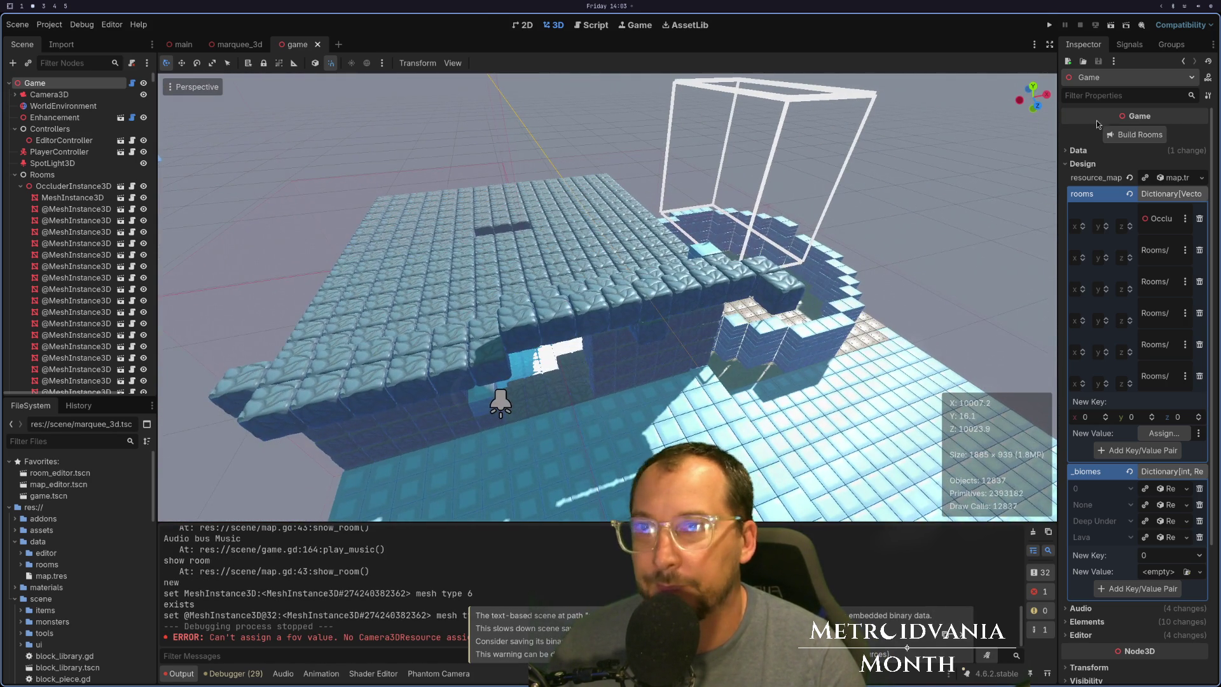
click(1055, 26)
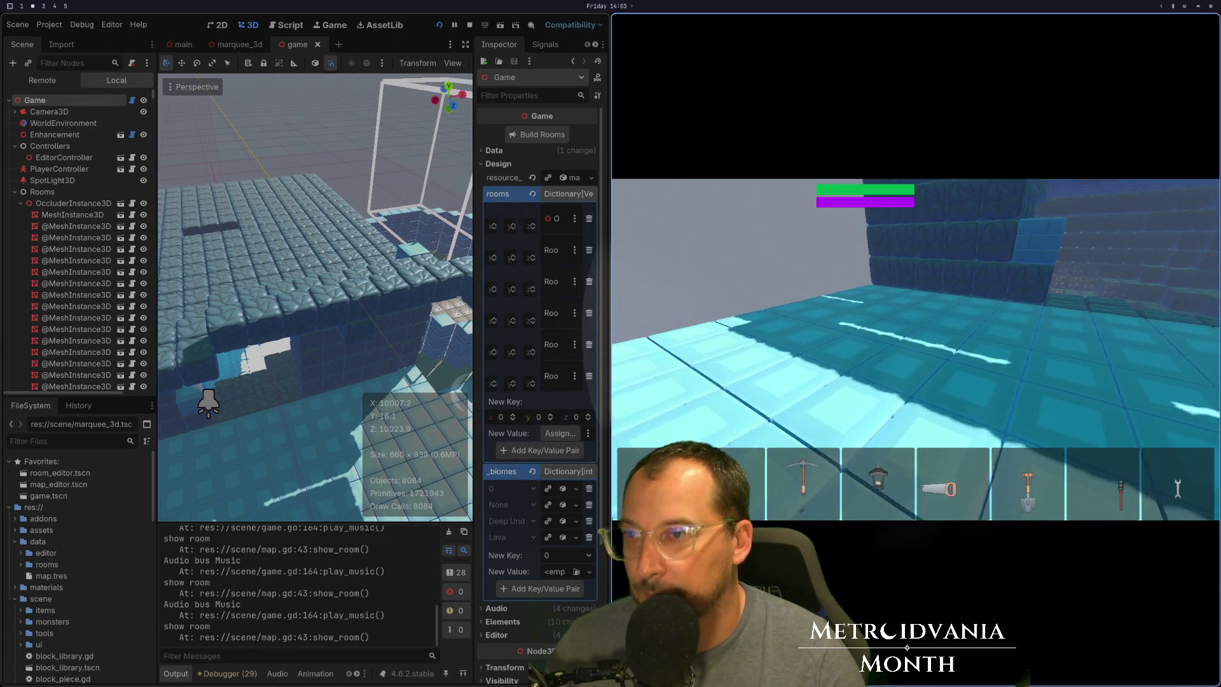
key(Tab)
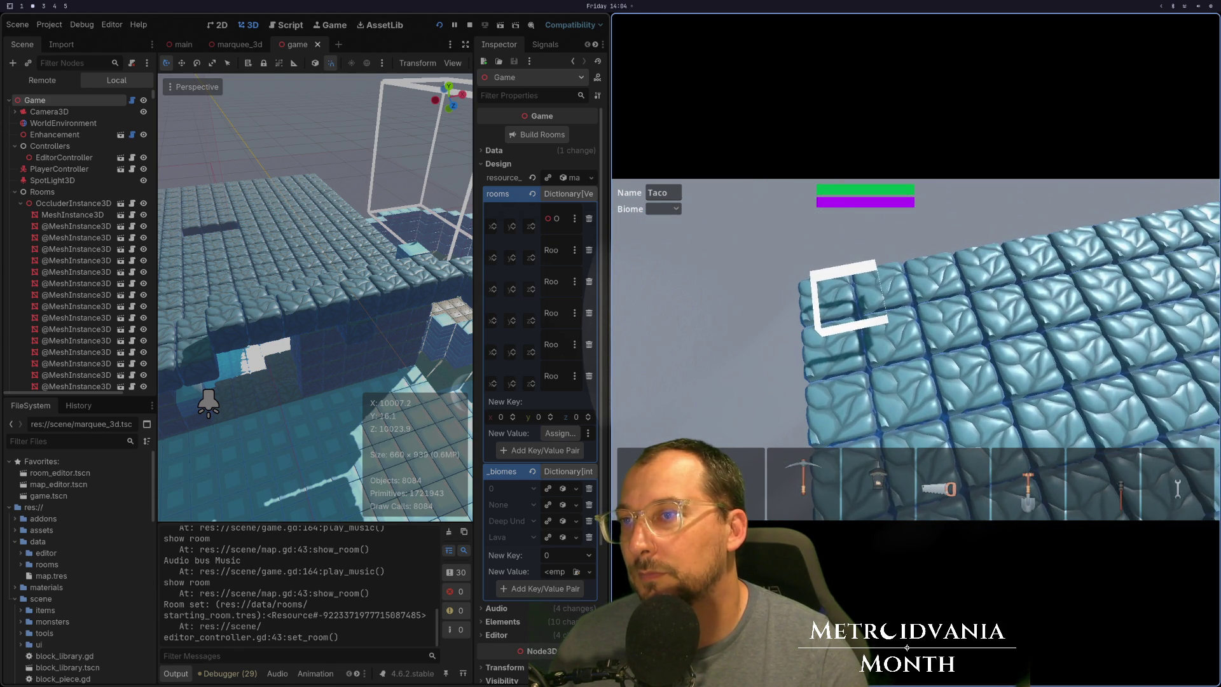
key(F8)
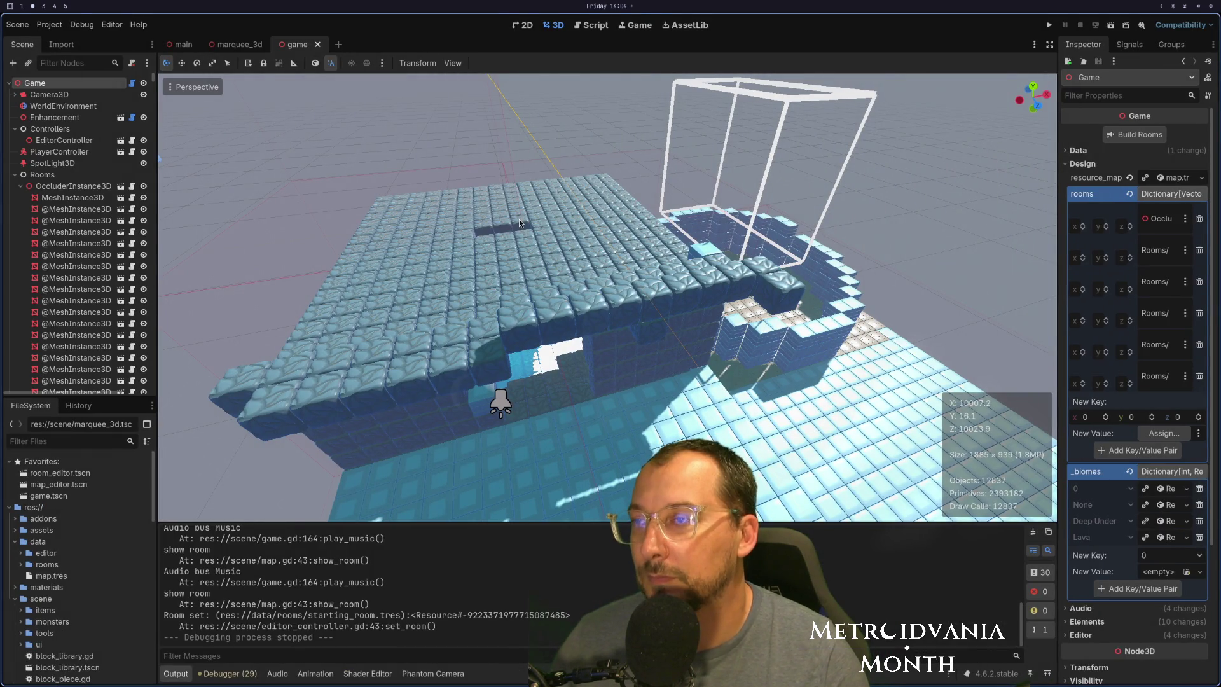
key(super+1)
key(super+2)
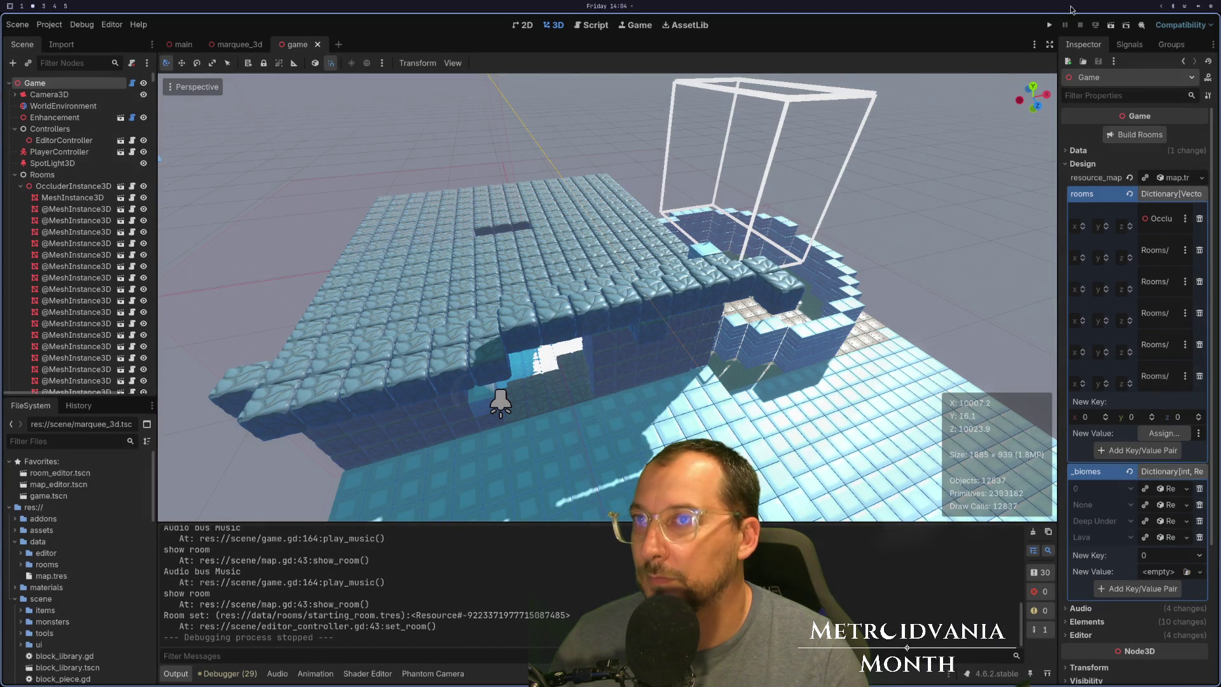
key(F5)
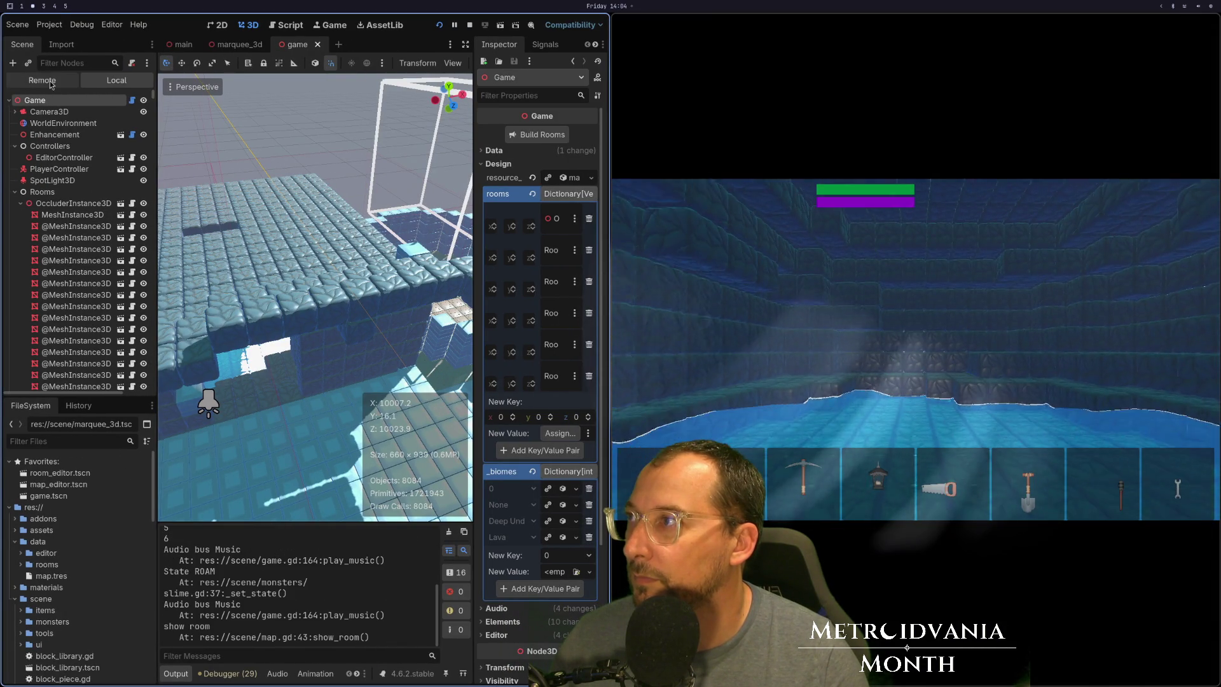
Show the Transform position of MeshInstance3D and then of OccluderInstance3D.
click(72, 214)
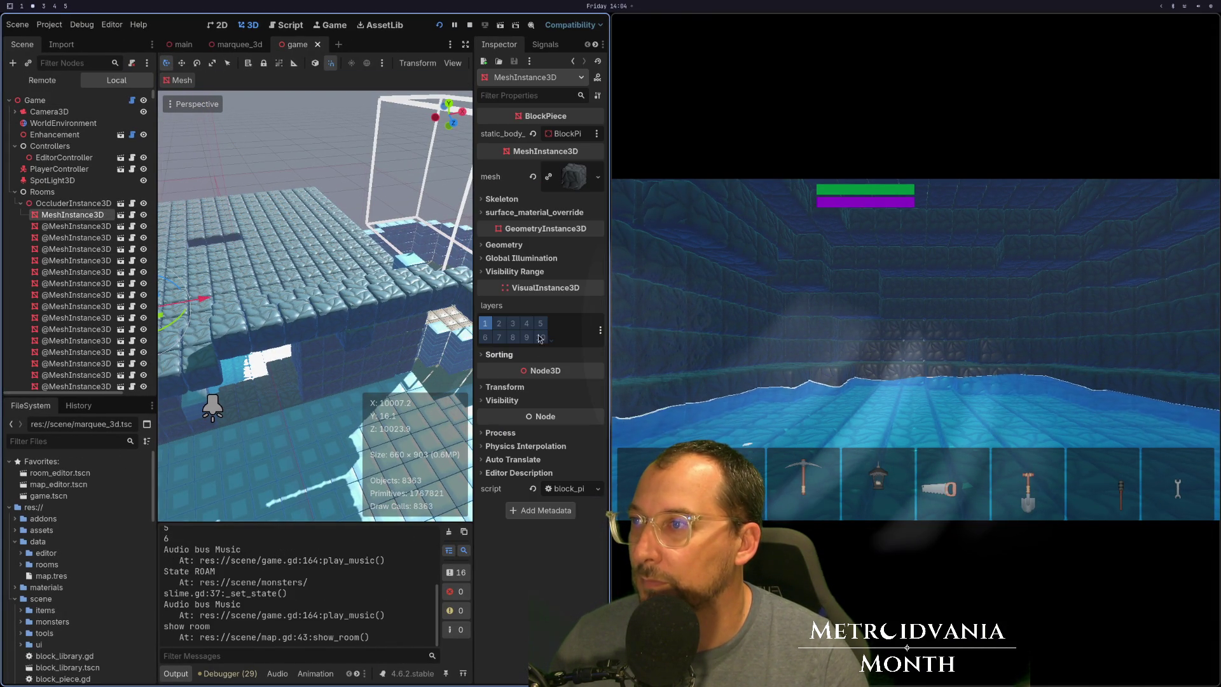
click(509, 388)
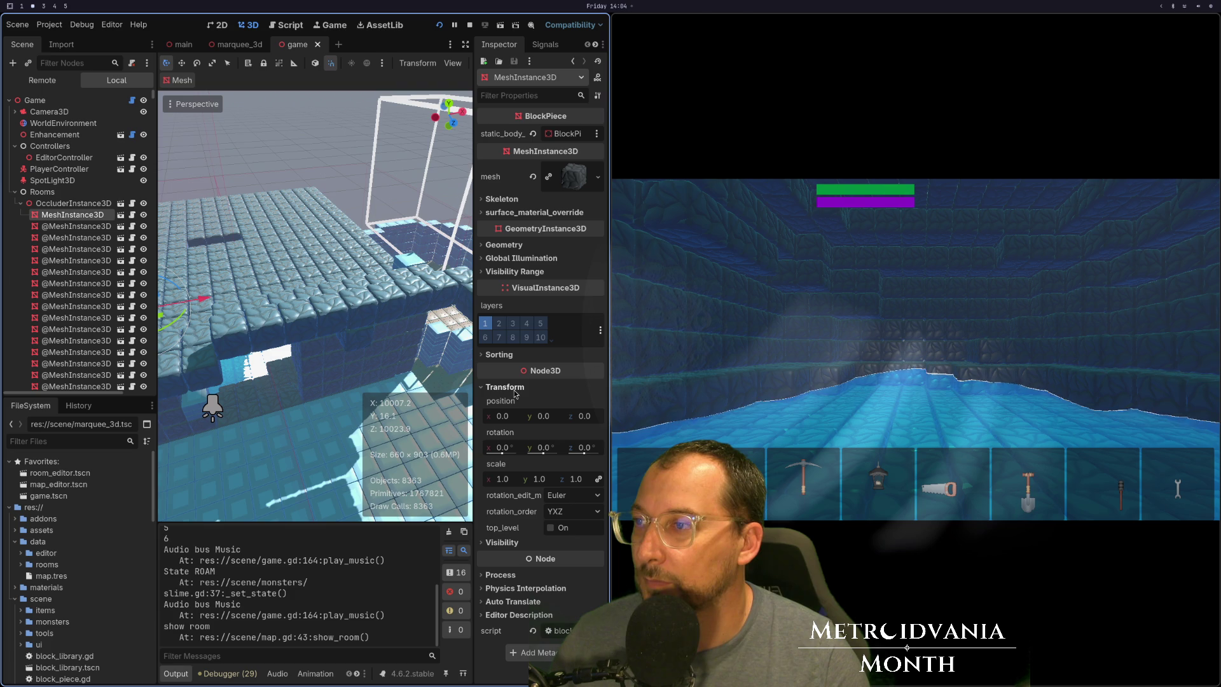
click(54, 203)
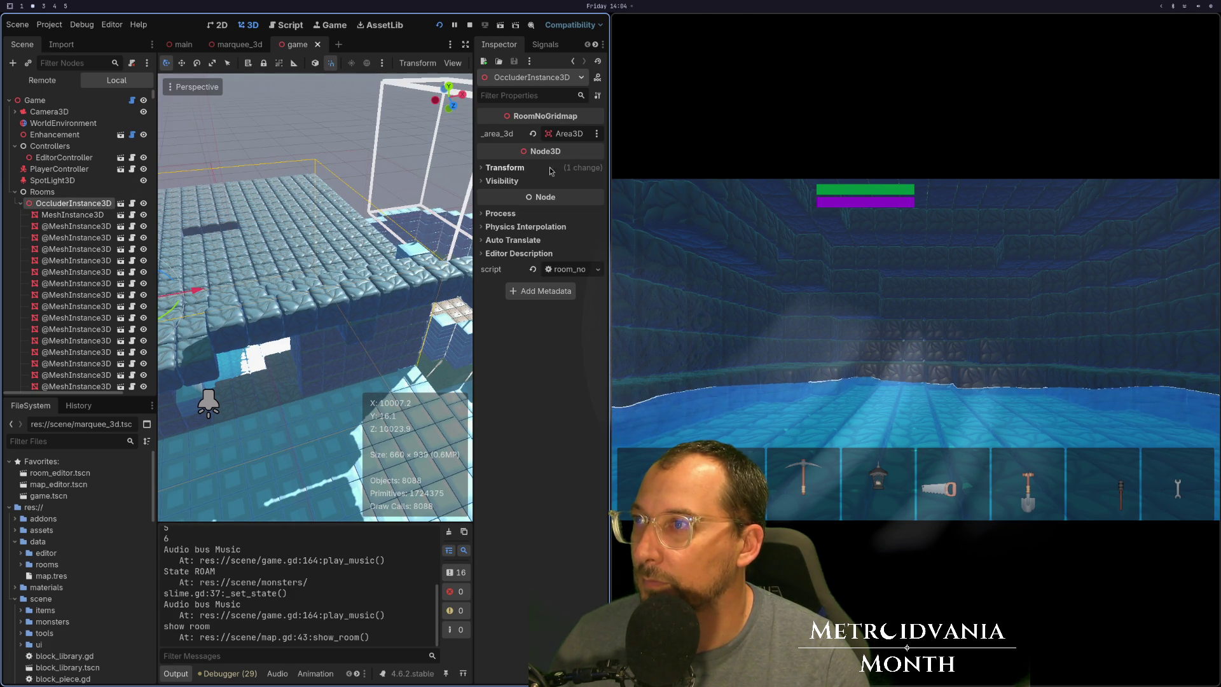
click(505, 167)
key(super+1)
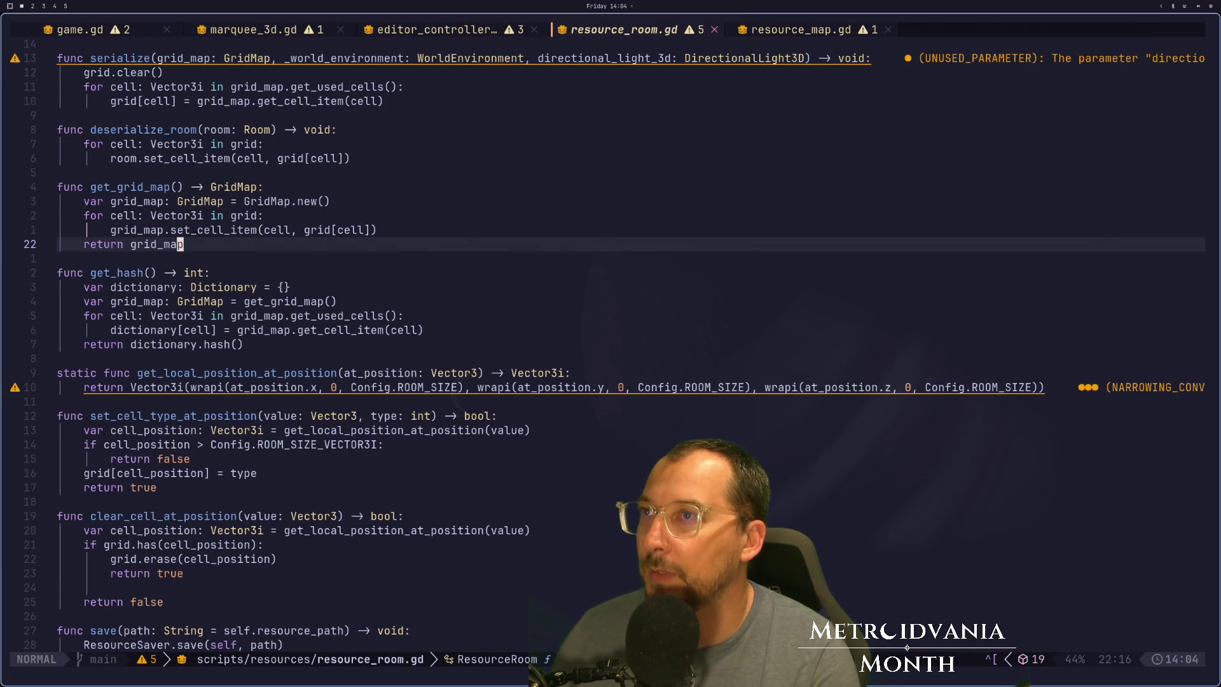
Switch to marquee_3d.gd and move to the set_start_position function.
key(H)
key(H)
key(j)
key(8)
key(j)
key(j)
key(k)
key(3)
key(k)
key(k)
key(A)
key(Escape)
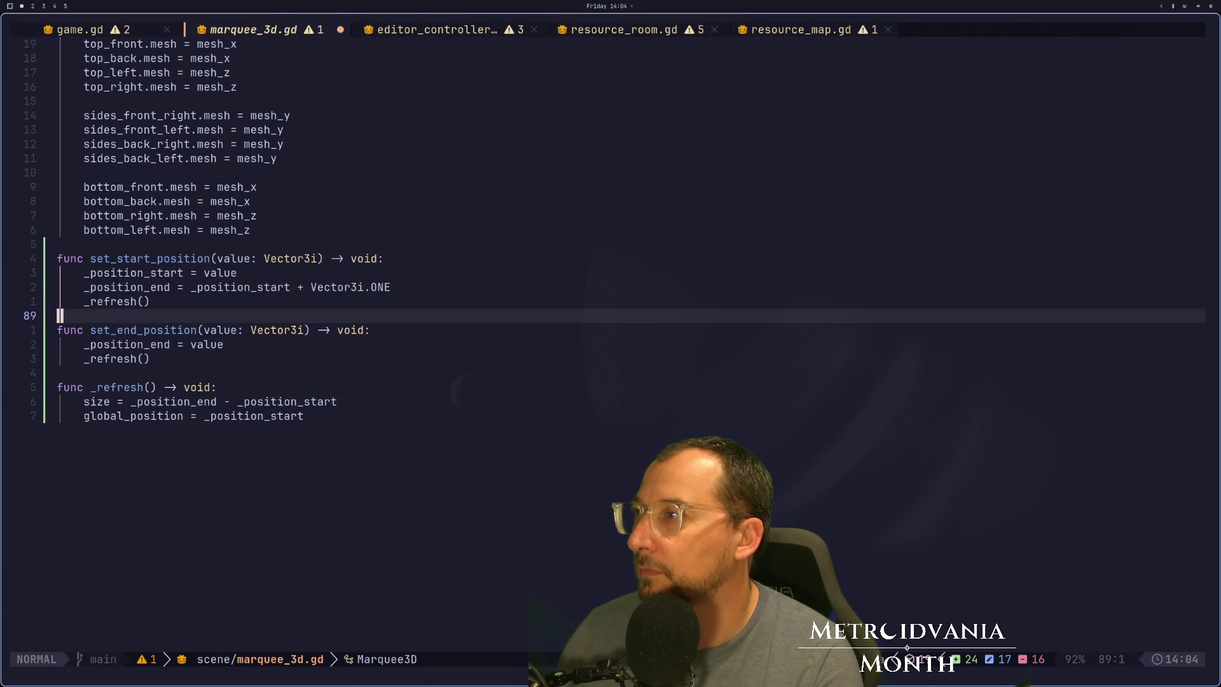
key(k)
key(k)
key(k)
Insert a print of "Start pos %s" with value at its top and save the script.
key(O)
key(Escape)
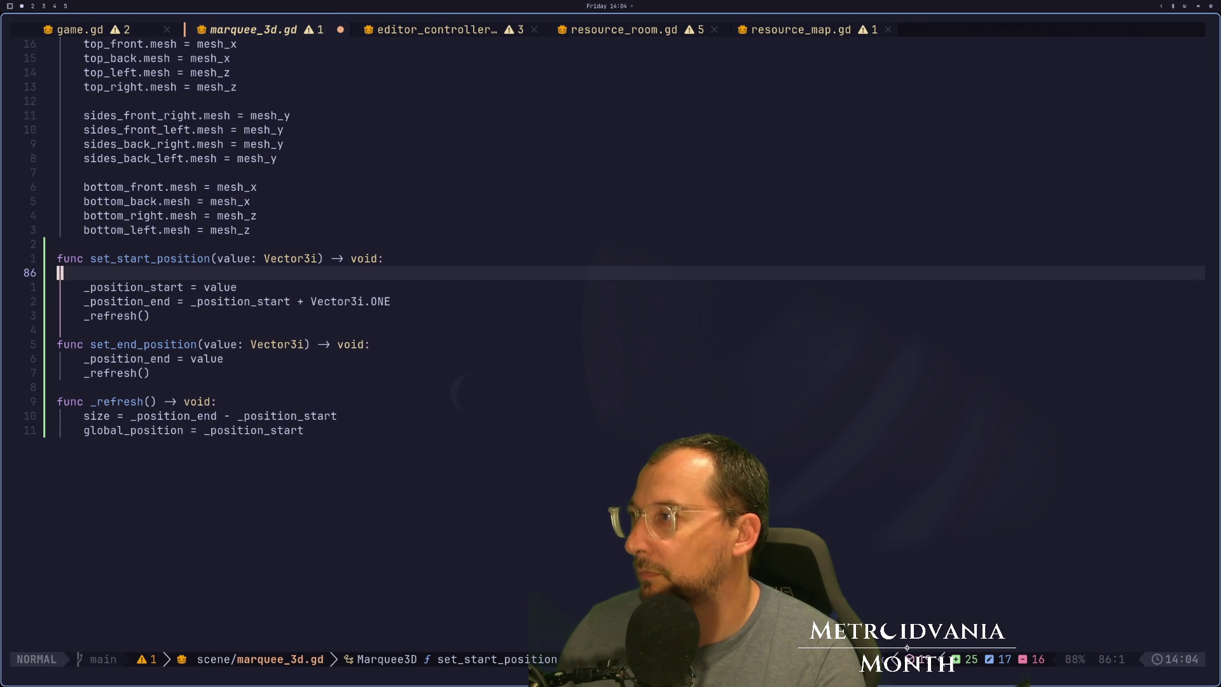
text(Sprint))
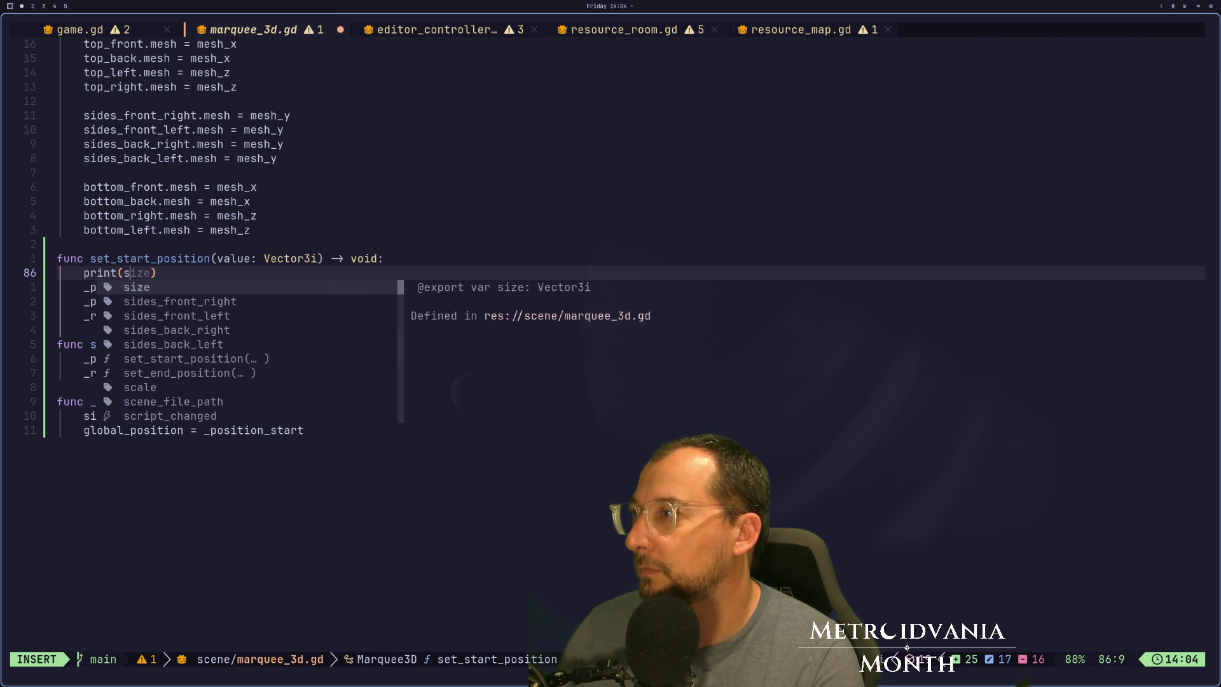
key(BackSpace)
text(value)
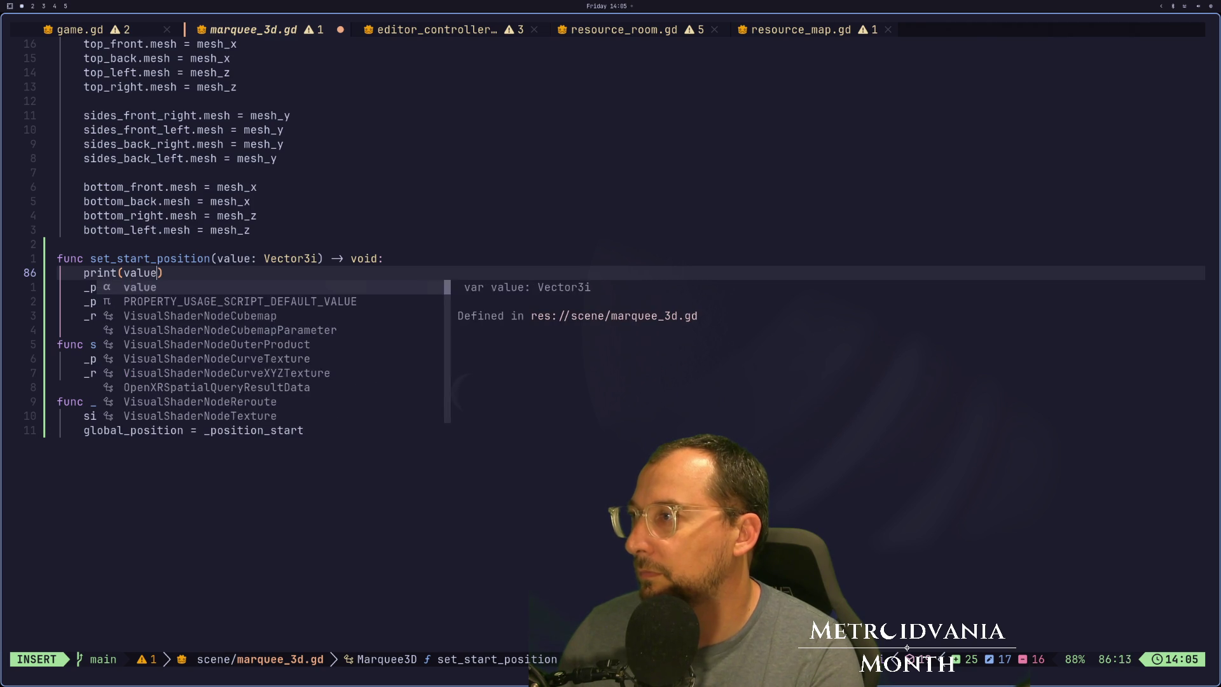
key(Escape)
text(i"Star)
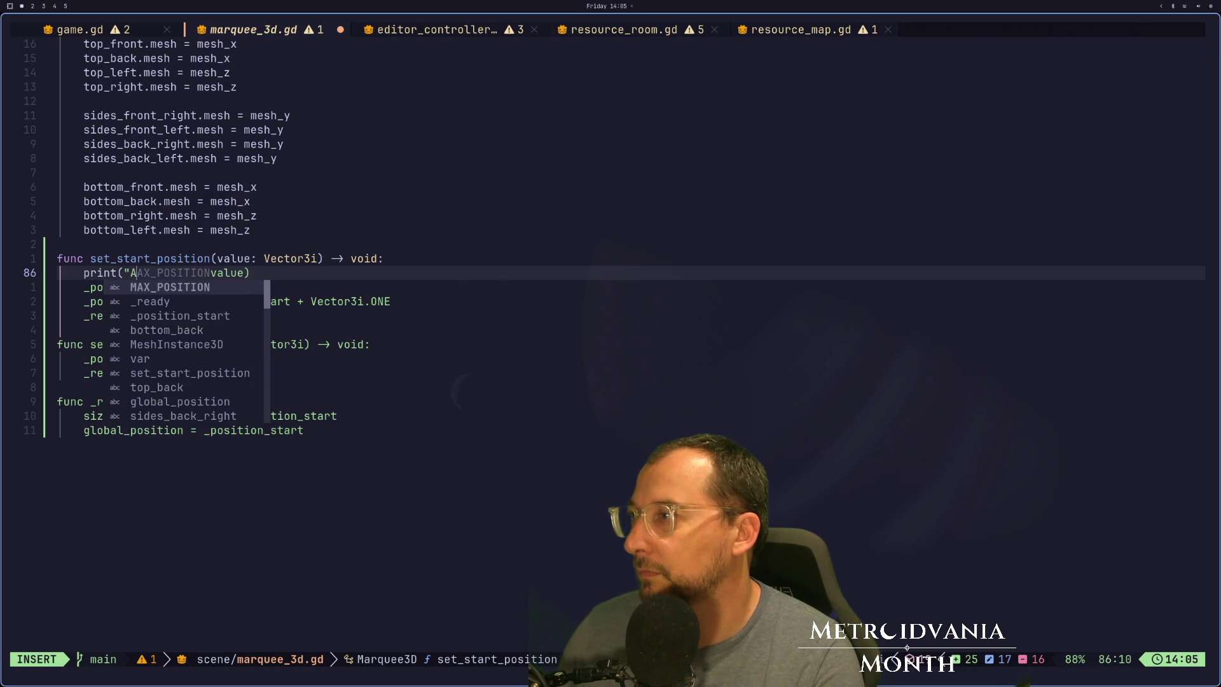
text(tart )
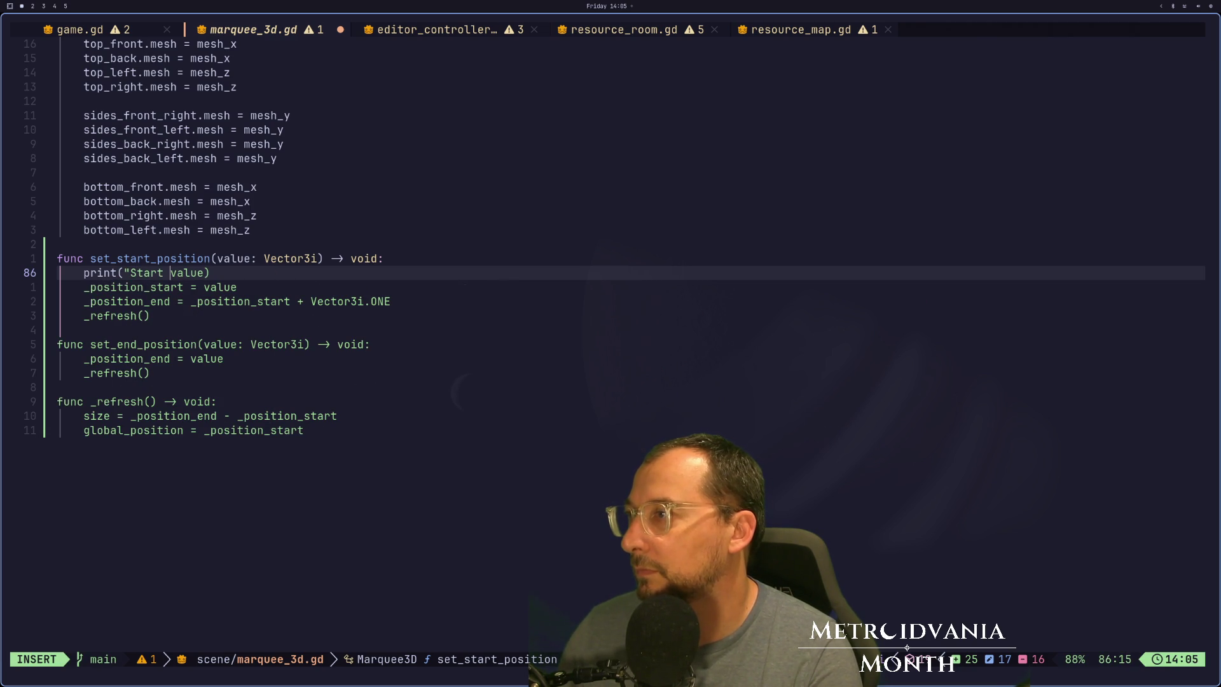
text(pos")
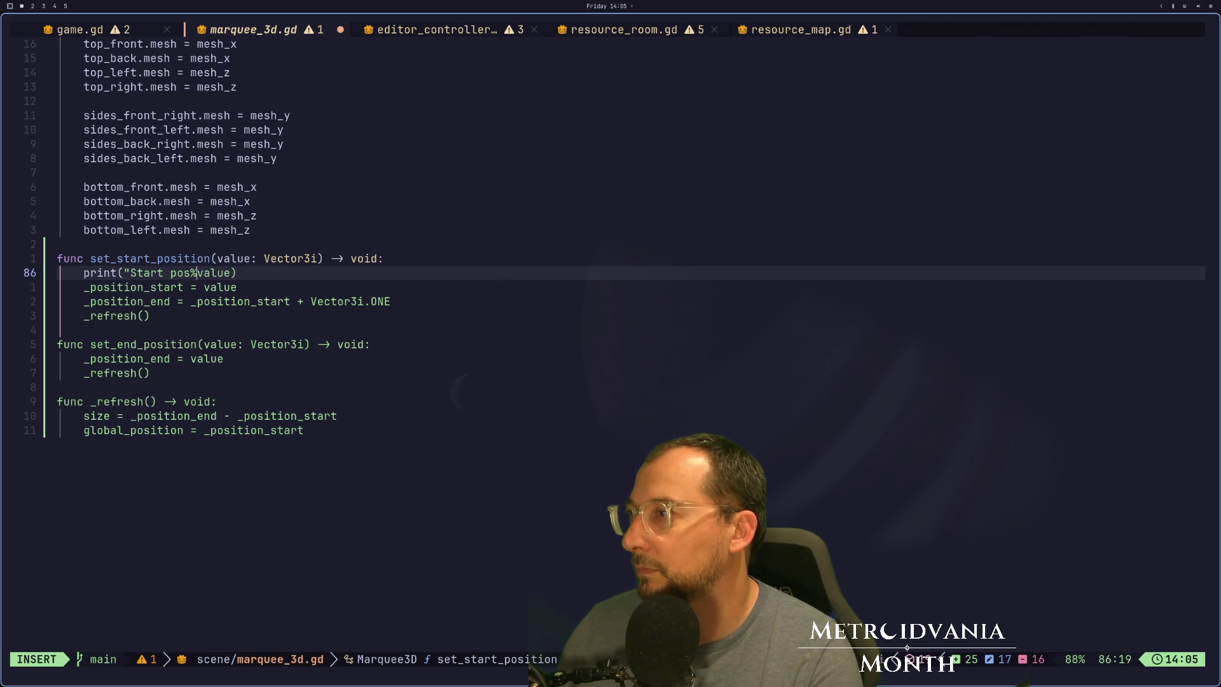
text(s")
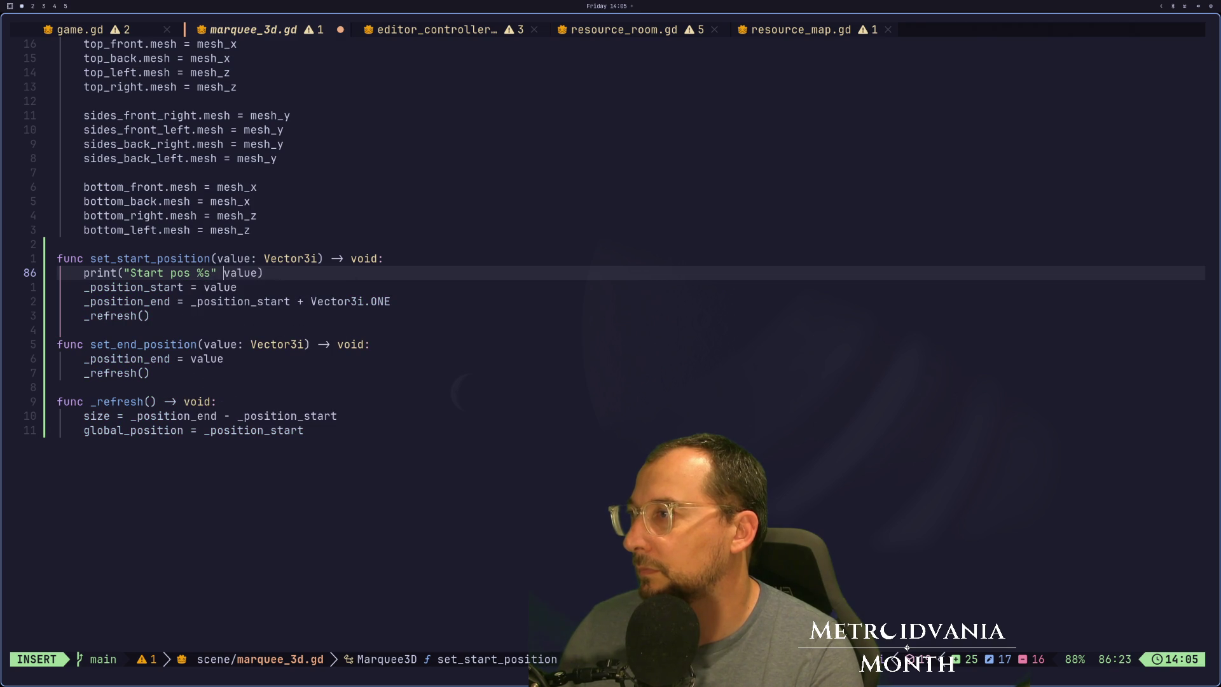
key(Escape)
key(ctrl+s)
key(super+2)
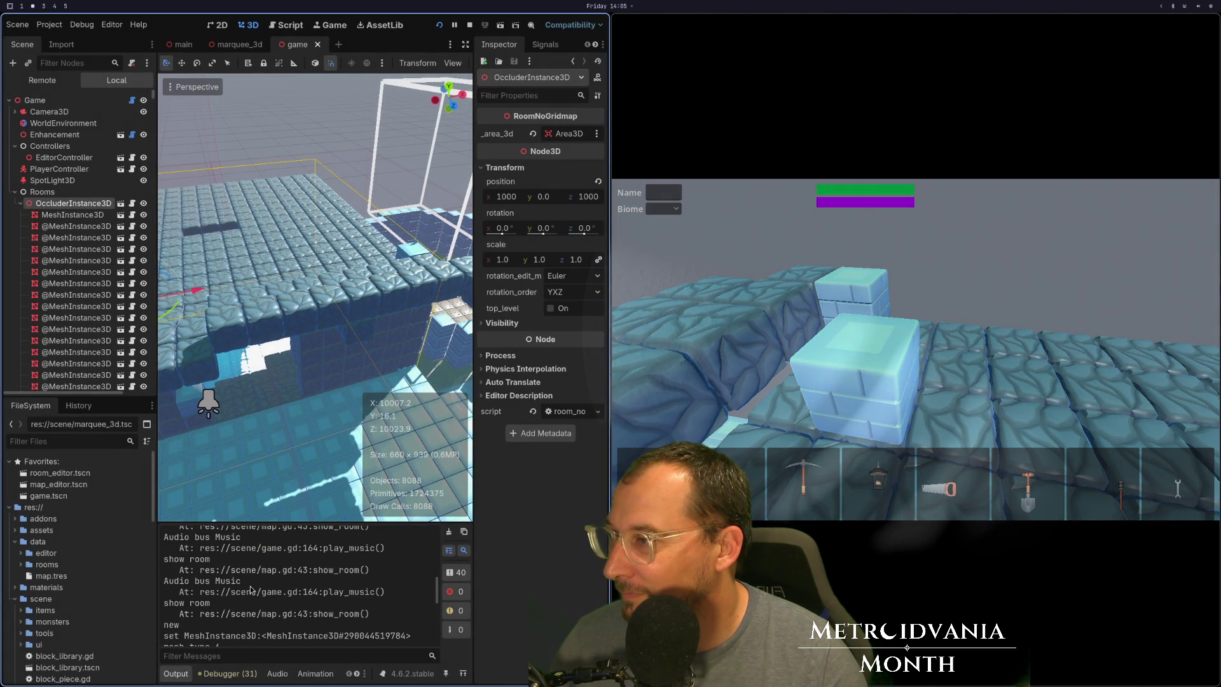
Filter the Output log for 'pos' to find the Start pos (10080, 9, 10015) line.
scroll(251, 590, up, 15)
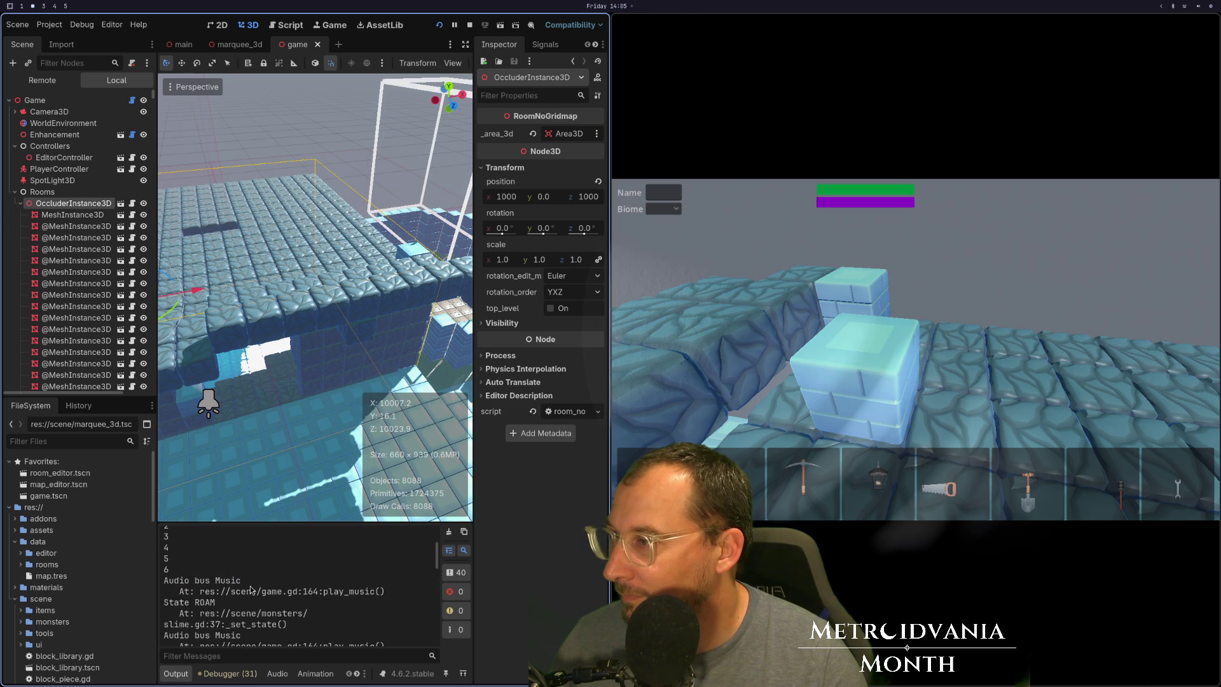
scroll(251, 589, down, 3)
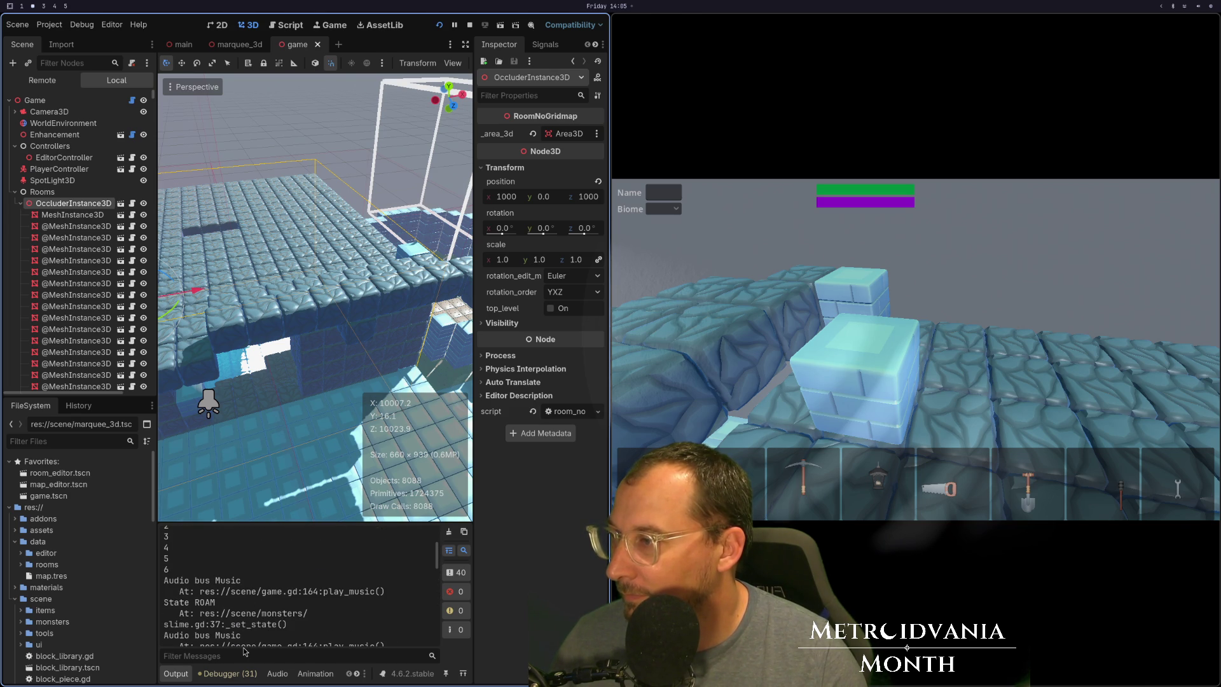
key(super+1)
key(super+2)
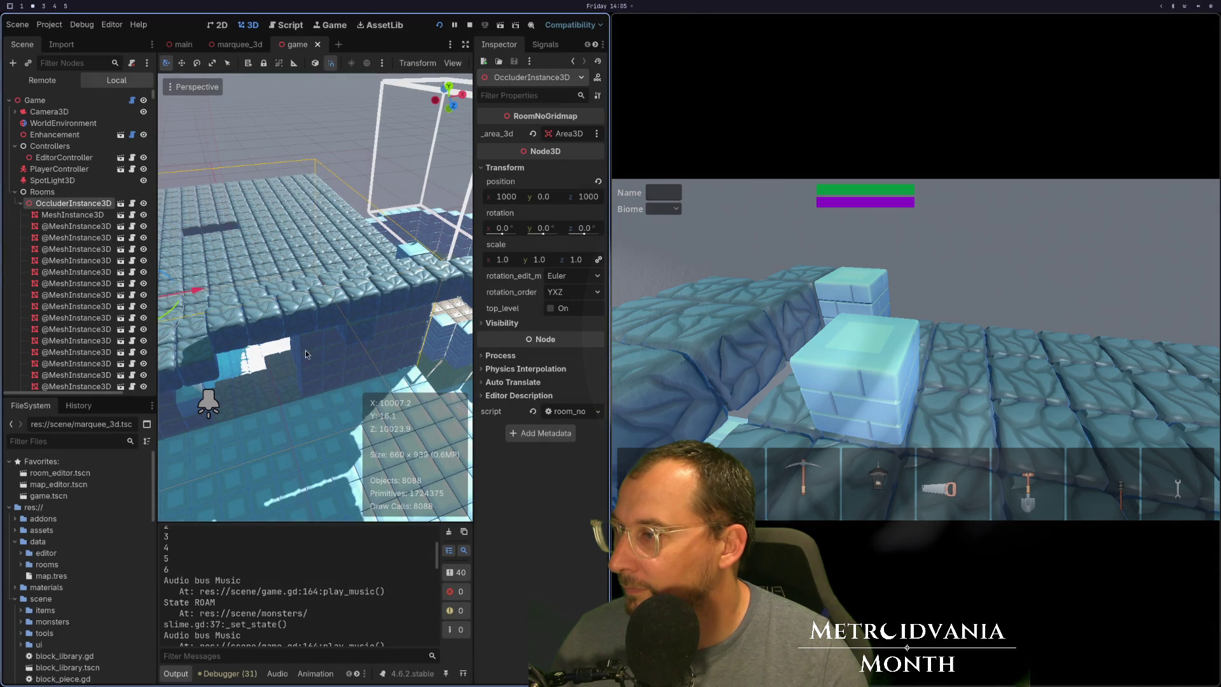
text(start)
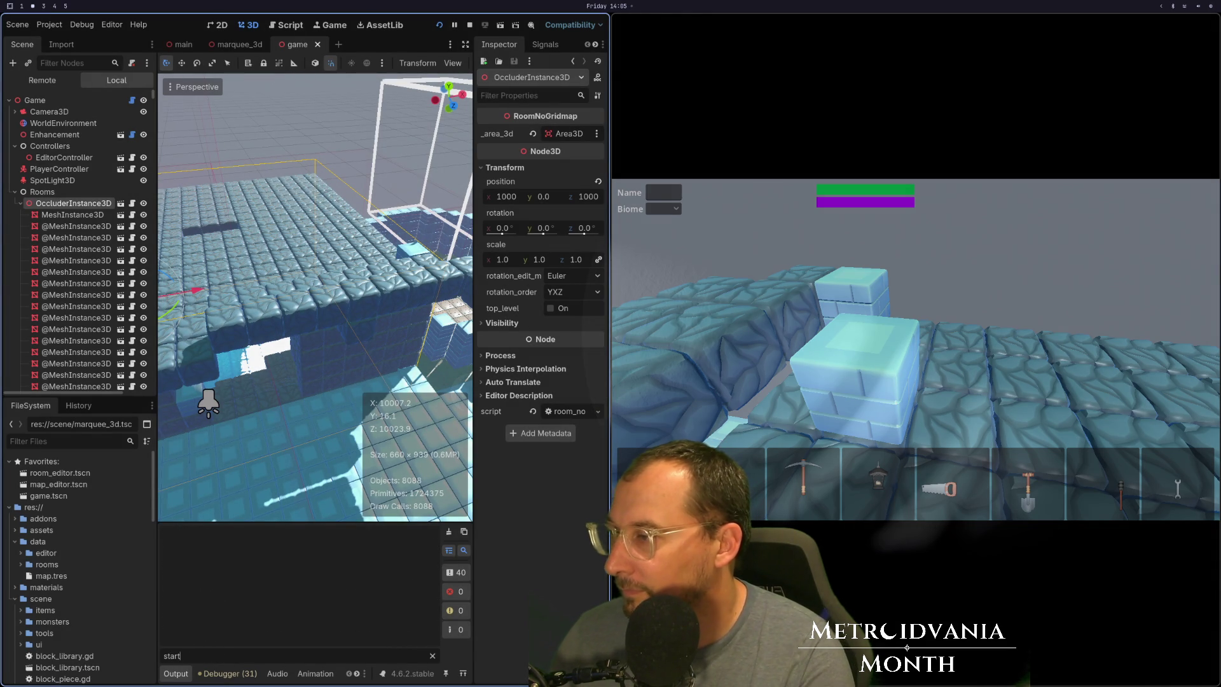
key(BackSpace)
key(BackSpace)
key(BackSpace)
text(pos)
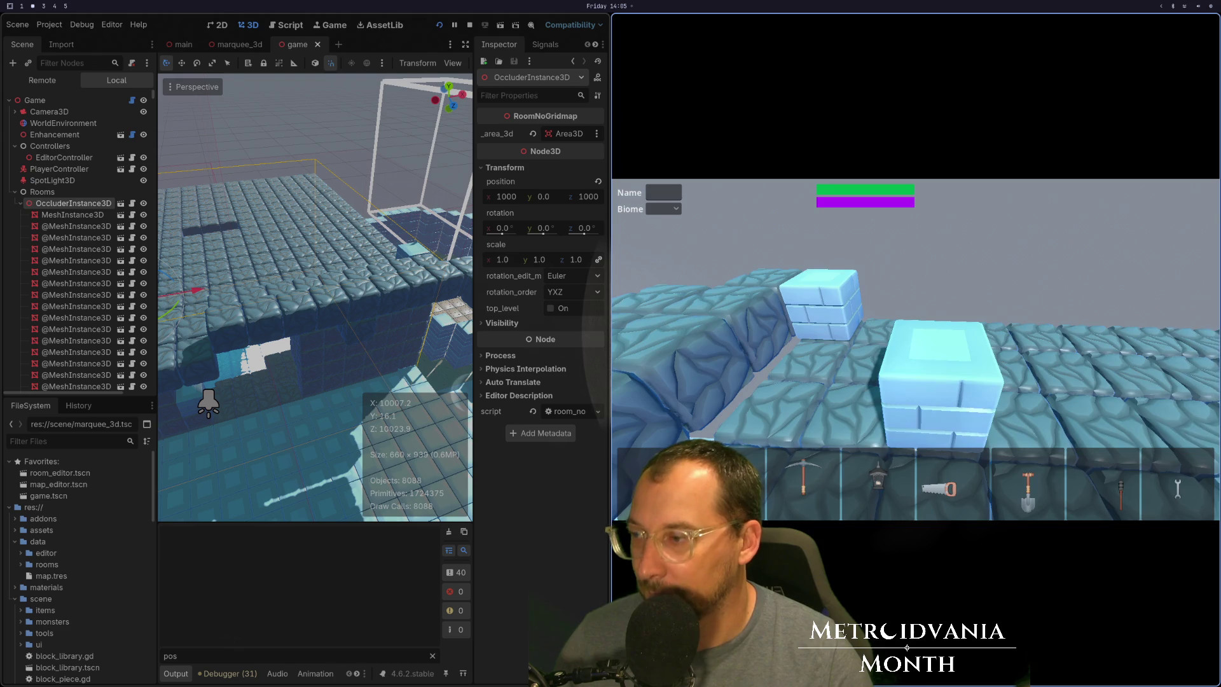
text(Taco)
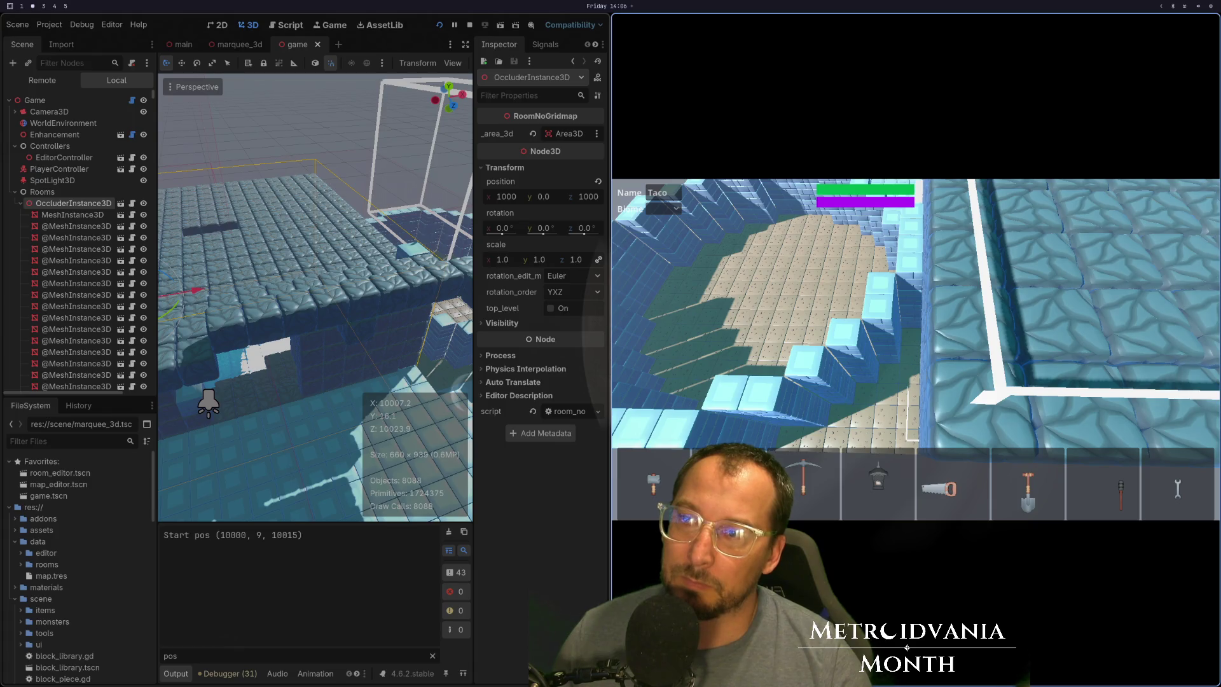
Stop the running game and return to the 3D editor view.
key(super+1)
key(super+2)
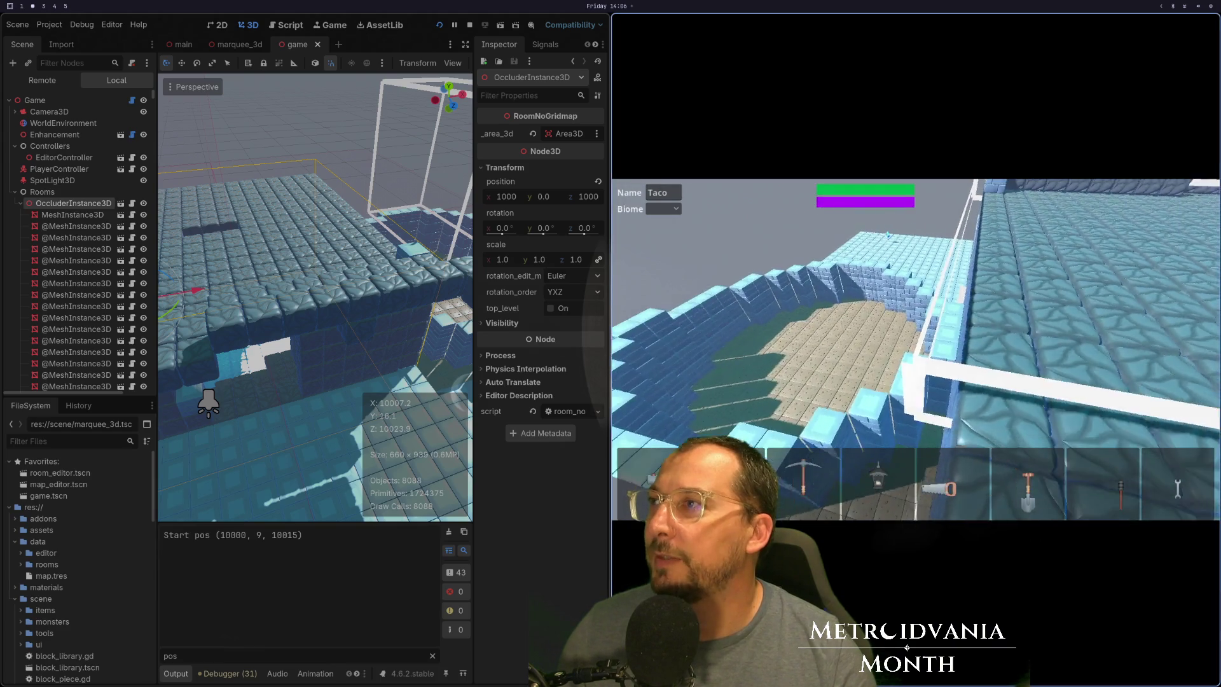
key(F8)
key(super+3)
key(super+2)
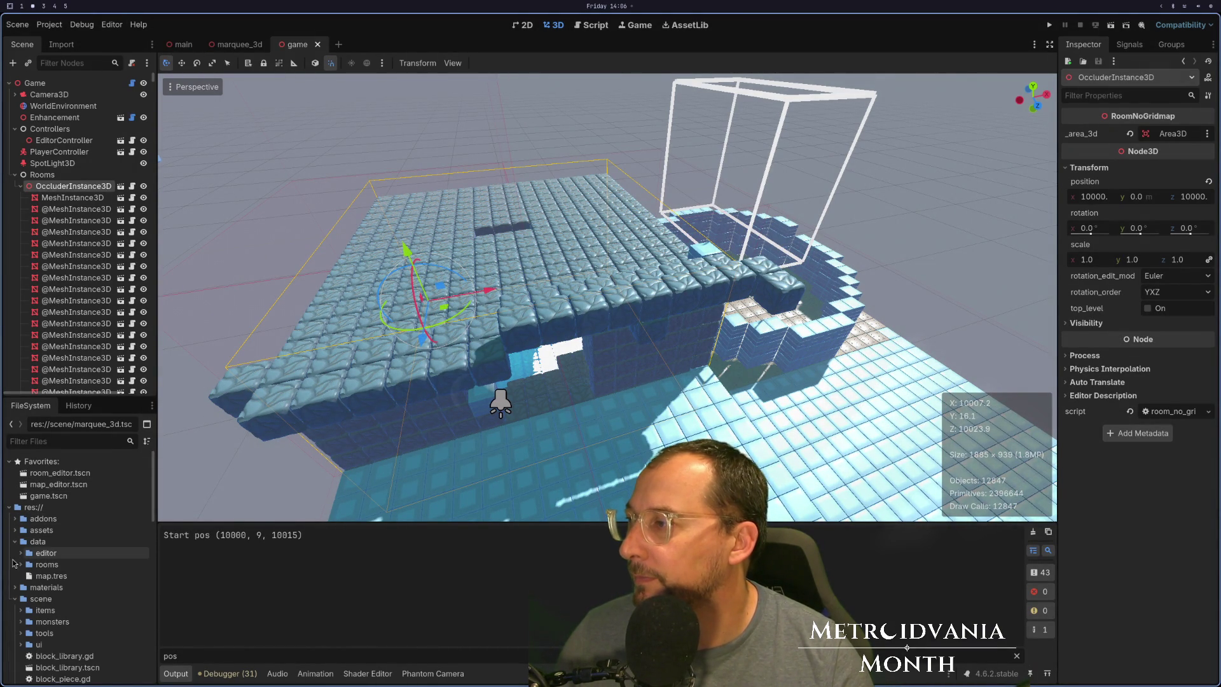
Drop apple.gltf from block_bits into a new scene tab and orbit around it.
click(14, 533)
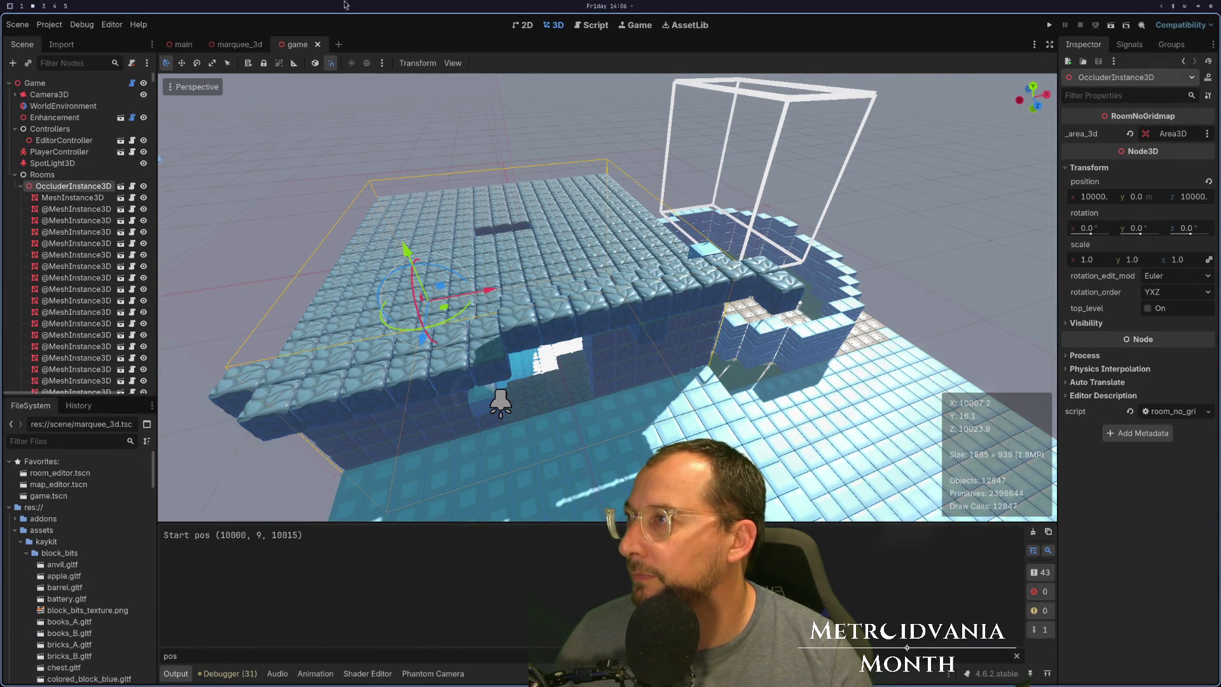
click(339, 45)
mouse_move(63, 576)
mouse_down()
mouse_move(589, 414)
mouse_move(607, 295)
mouse_up()
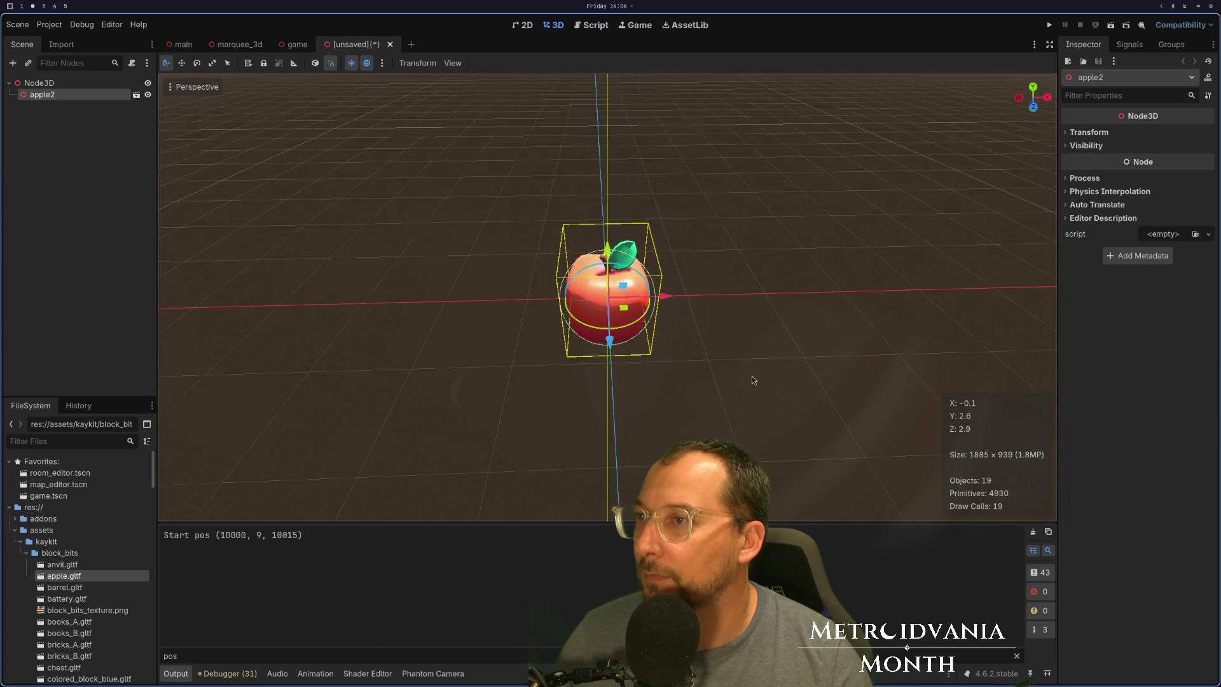
scroll(752, 380, down, 5)
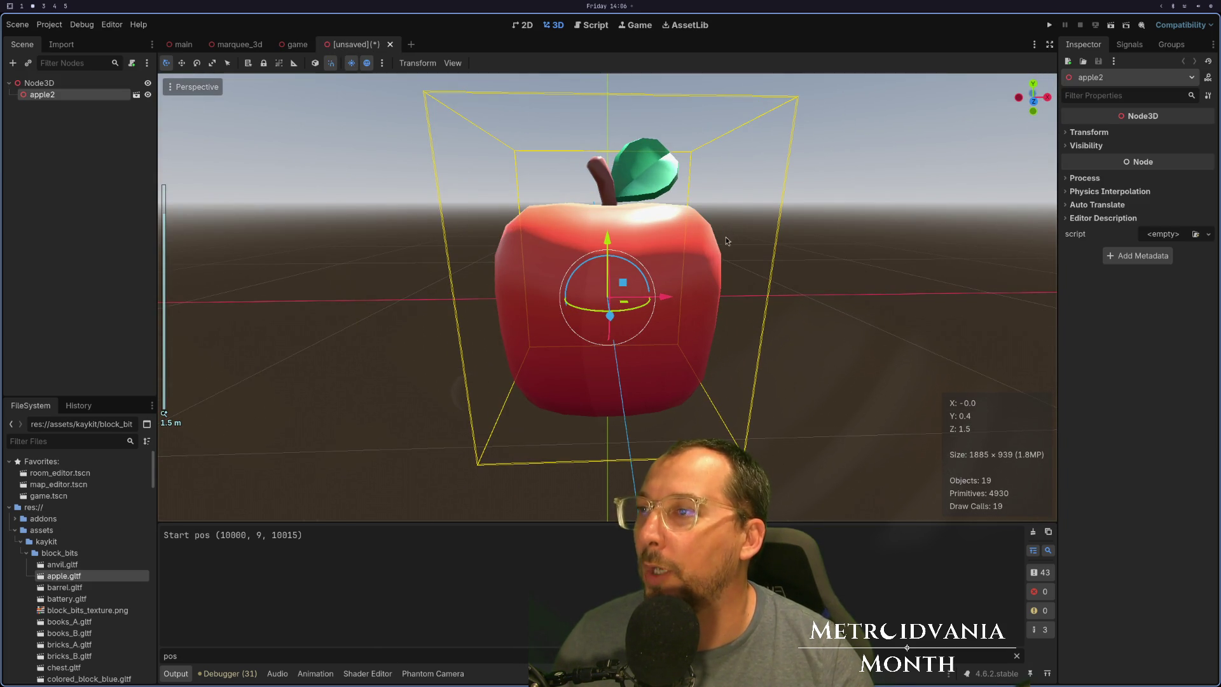
mouse_move(757, 267)
mouse_down()
mouse_move(917, 243)
mouse_move(808, 255)
mouse_move(799, 304)
mouse_up()
mouse_move(559, 368)
mouse_down()
mouse_move(428, 418)
mouse_move(441, 411)
mouse_up()
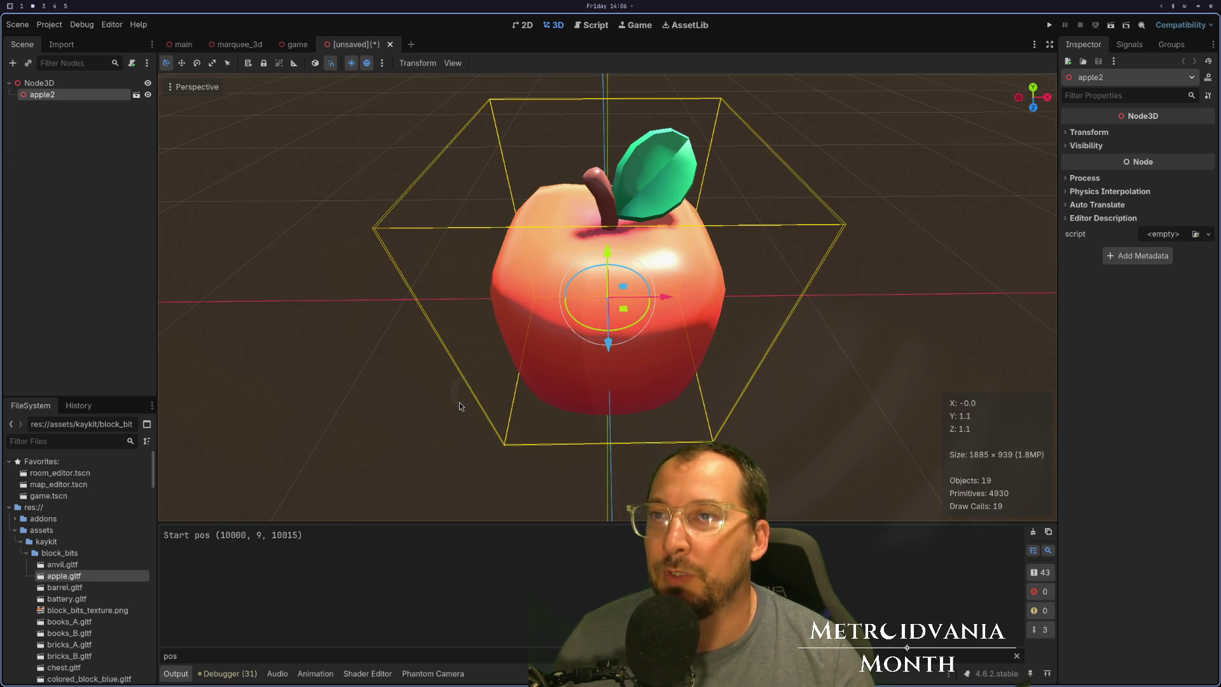
key(super+1)
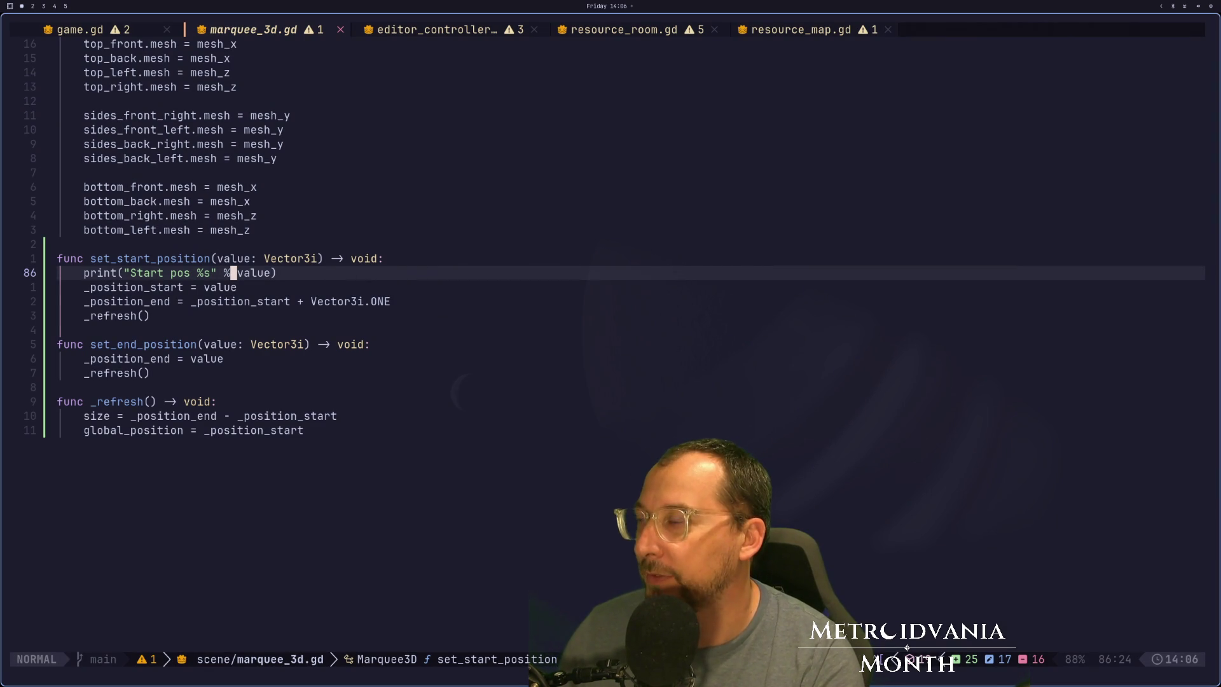
Delete the Start pos debug print line and save marquee_3d.gd with :w.
key(d)
key(d)
text(:w)
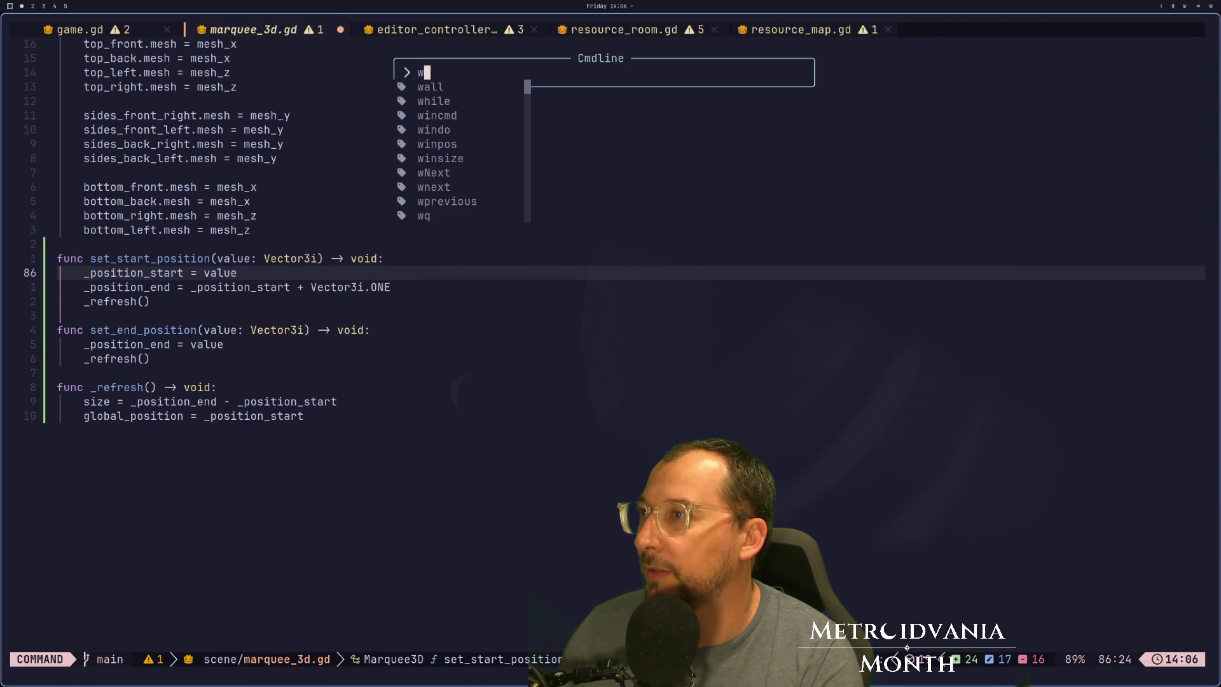
key(Return)
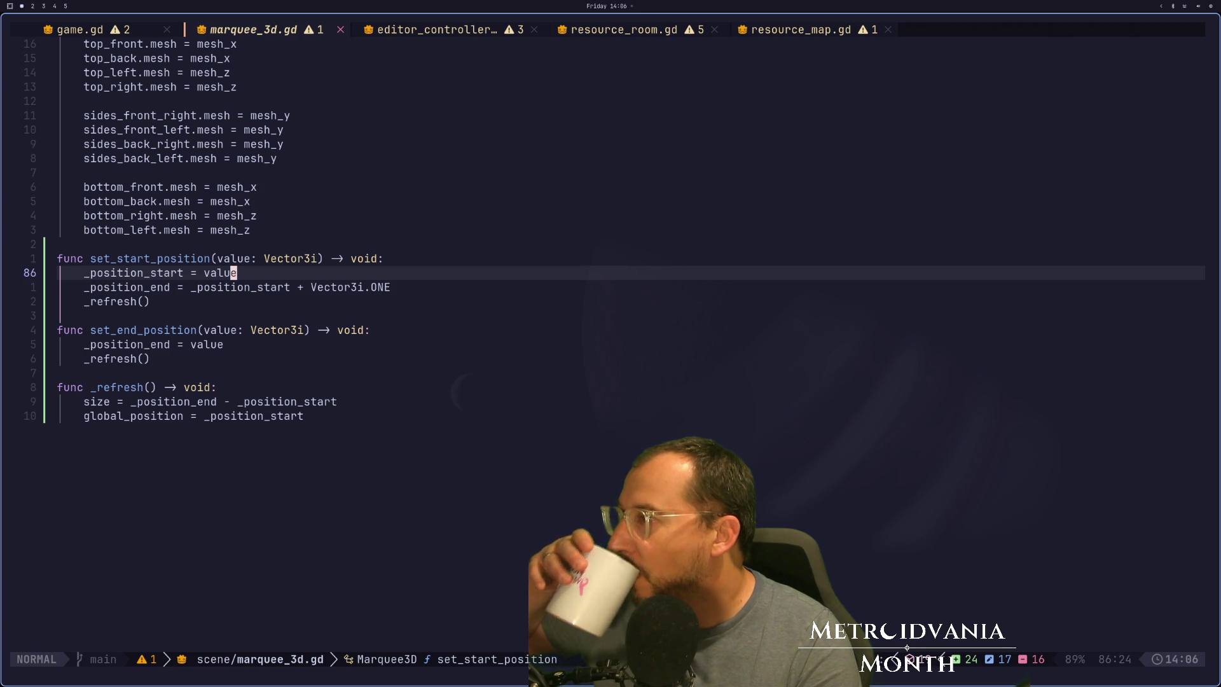
Move to _position_start and bring up the project file finder.
key(j)
key(j)
key(j)
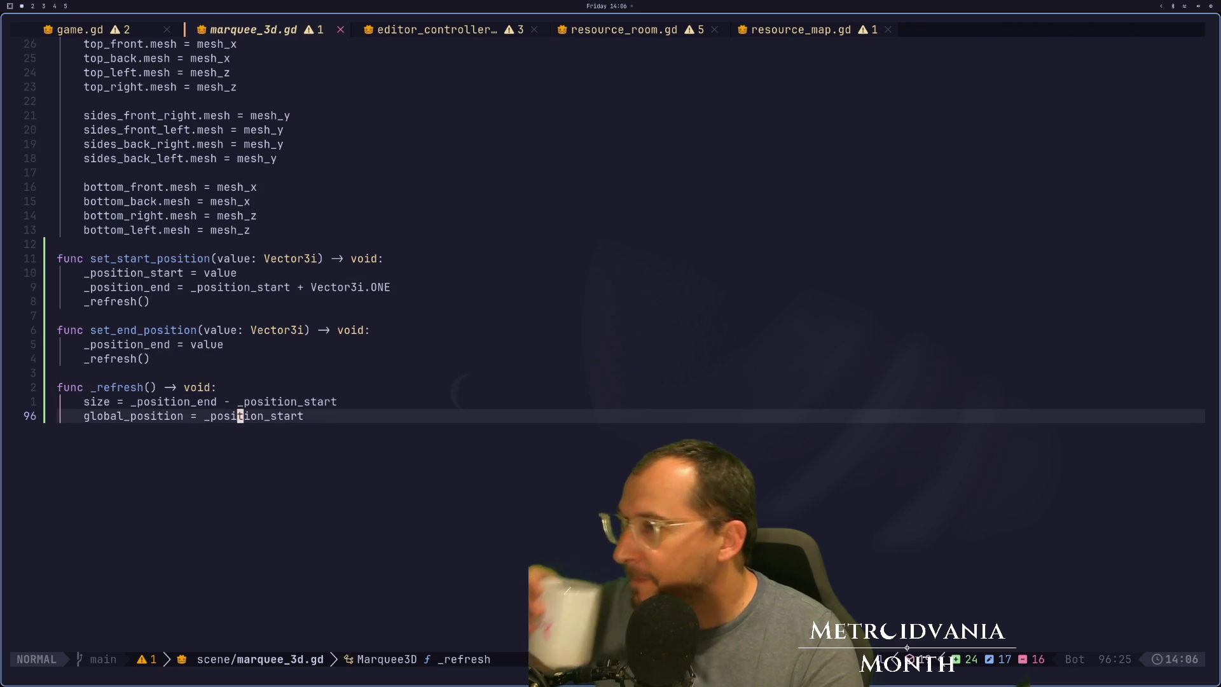
key(e)
key(a)
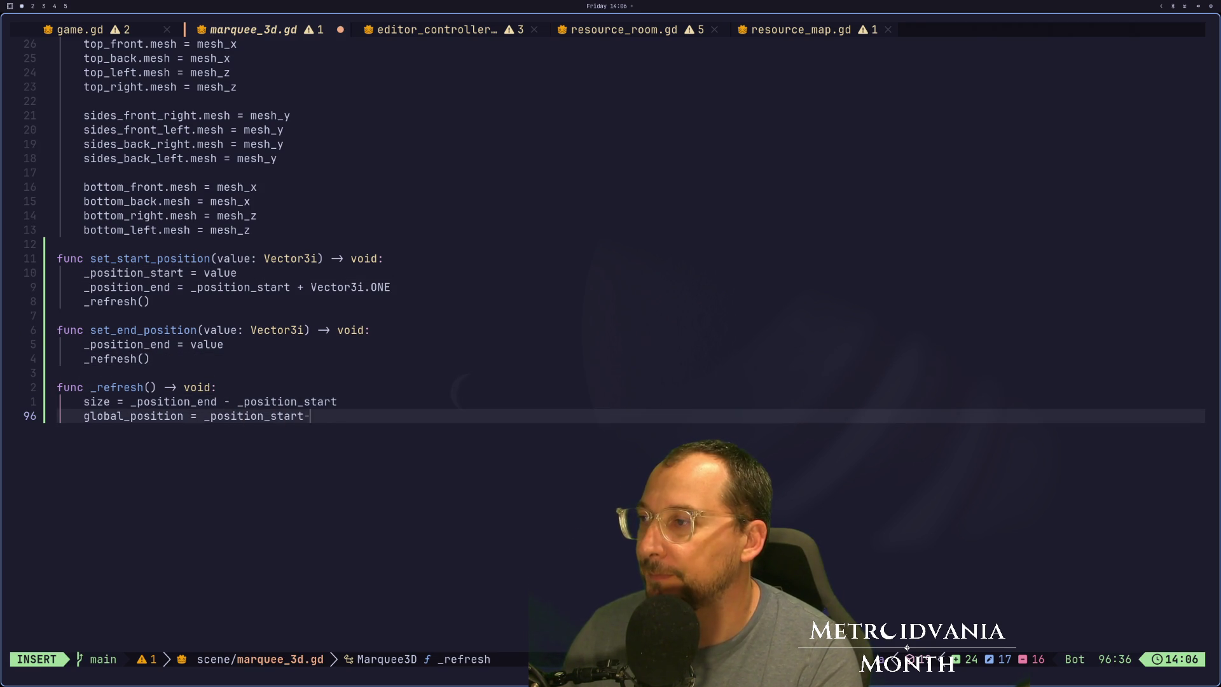
key(Escape)
key(c)
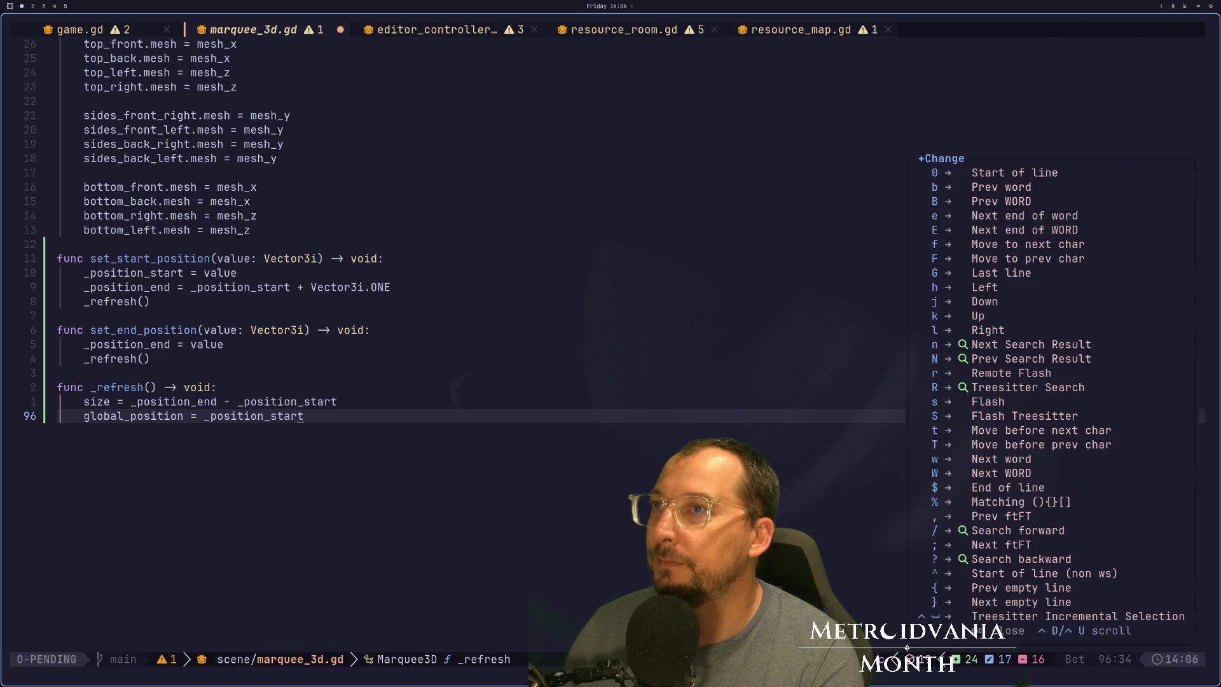
key(Escape)
key(space)
key(space)
Open config.gd and add a BLOCK_OFFSET: Vector3 constant using a Vector3 constructor.
text(confi)
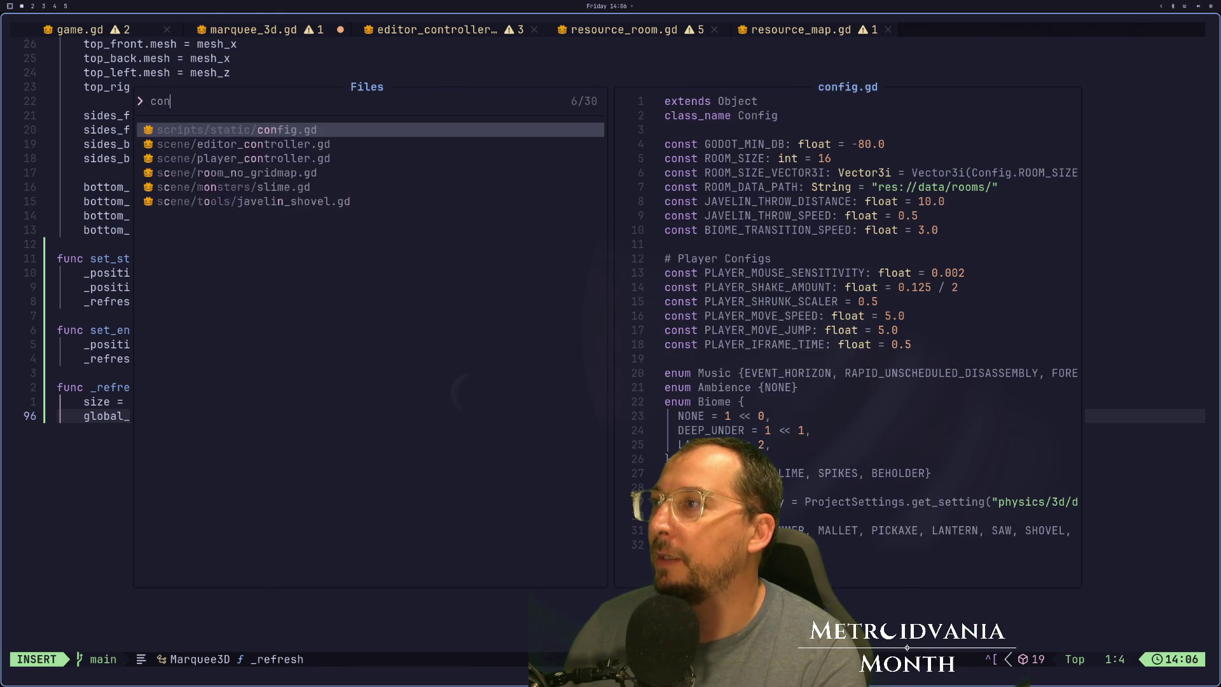
key(Return)
key(k)
key(k)
key(k)
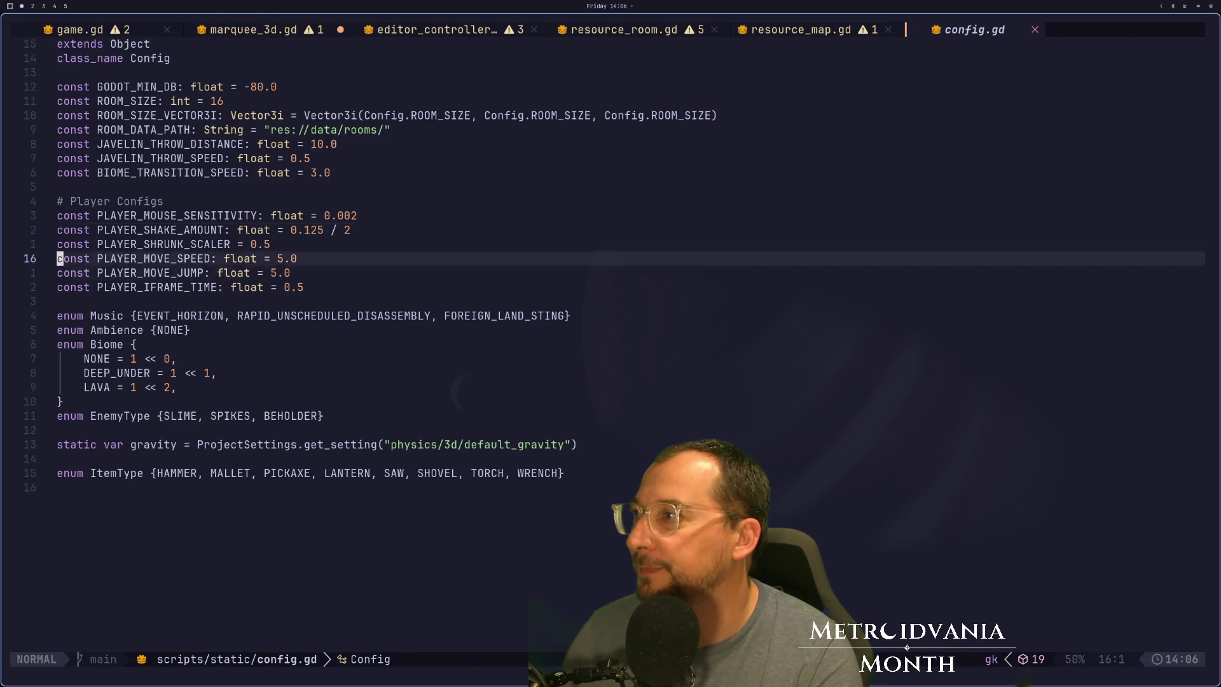
text(joconst BLOCK_OFFSET)
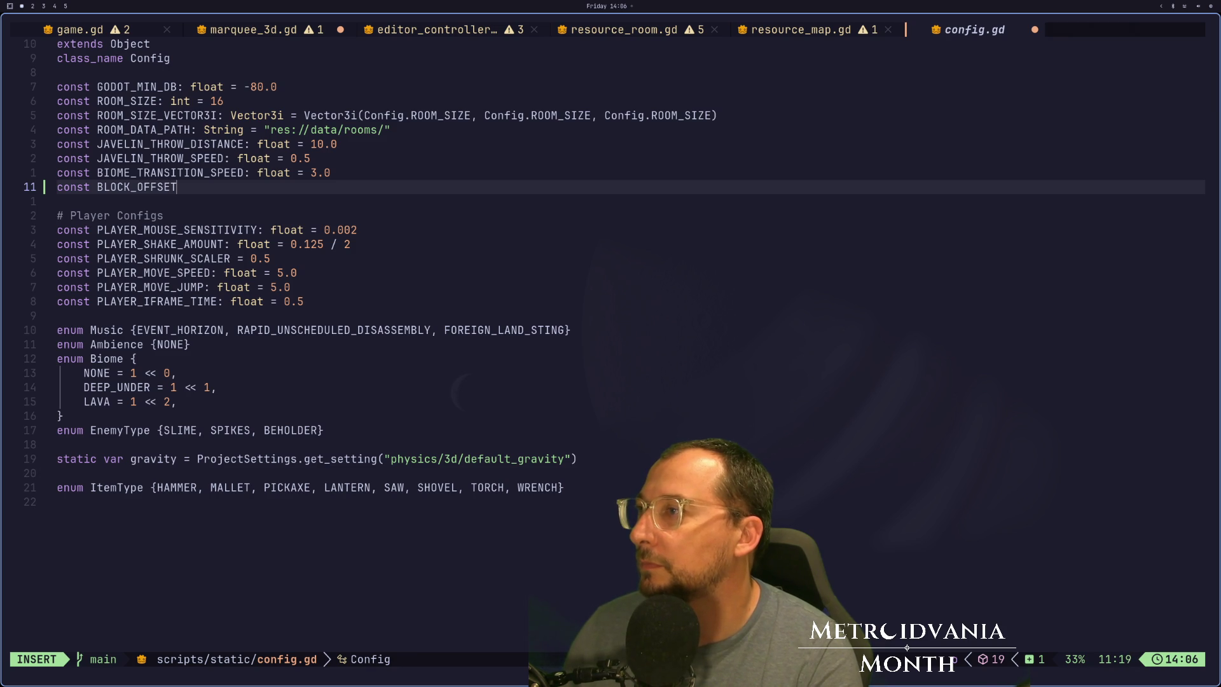
text(: Vector3i = ()
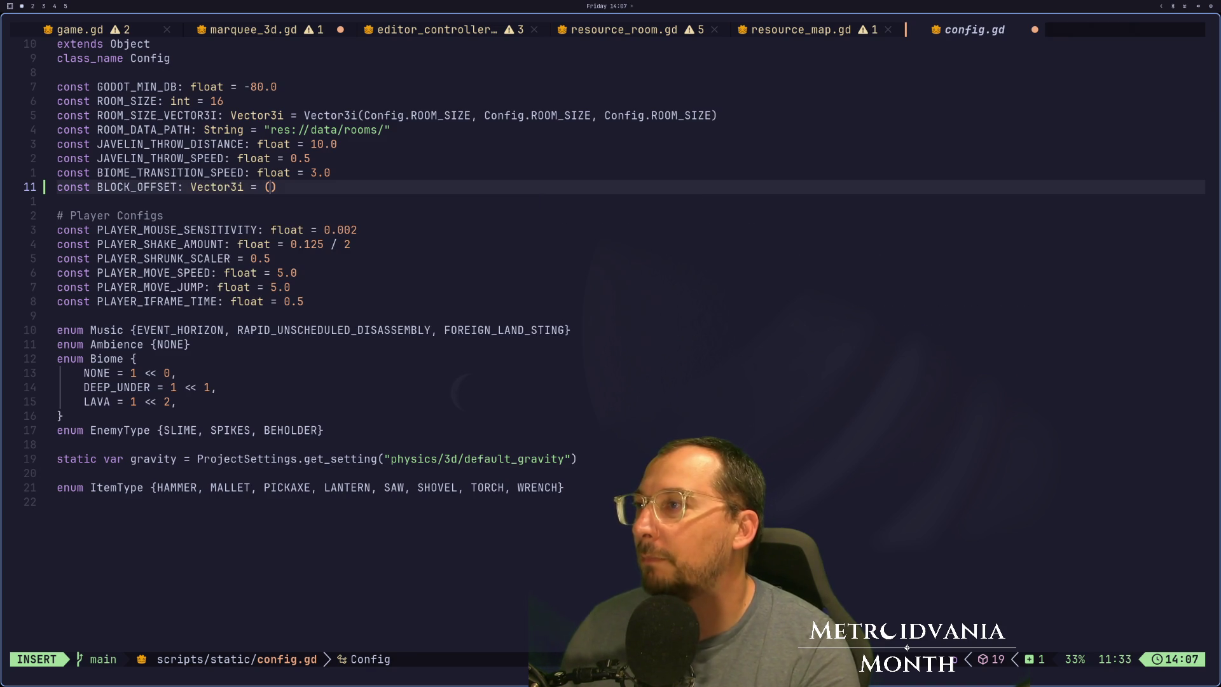
key(Escape)
key(X)
key(h)
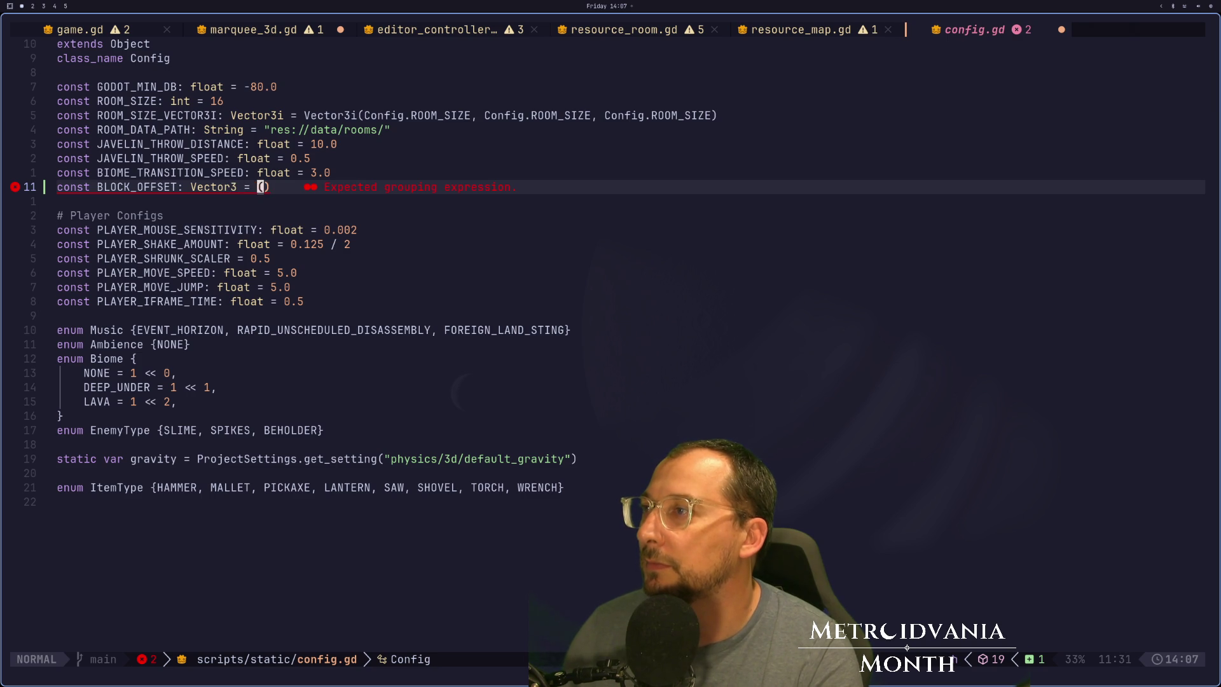
text(iVector3)
key(Escape)
key(l)
key(a)
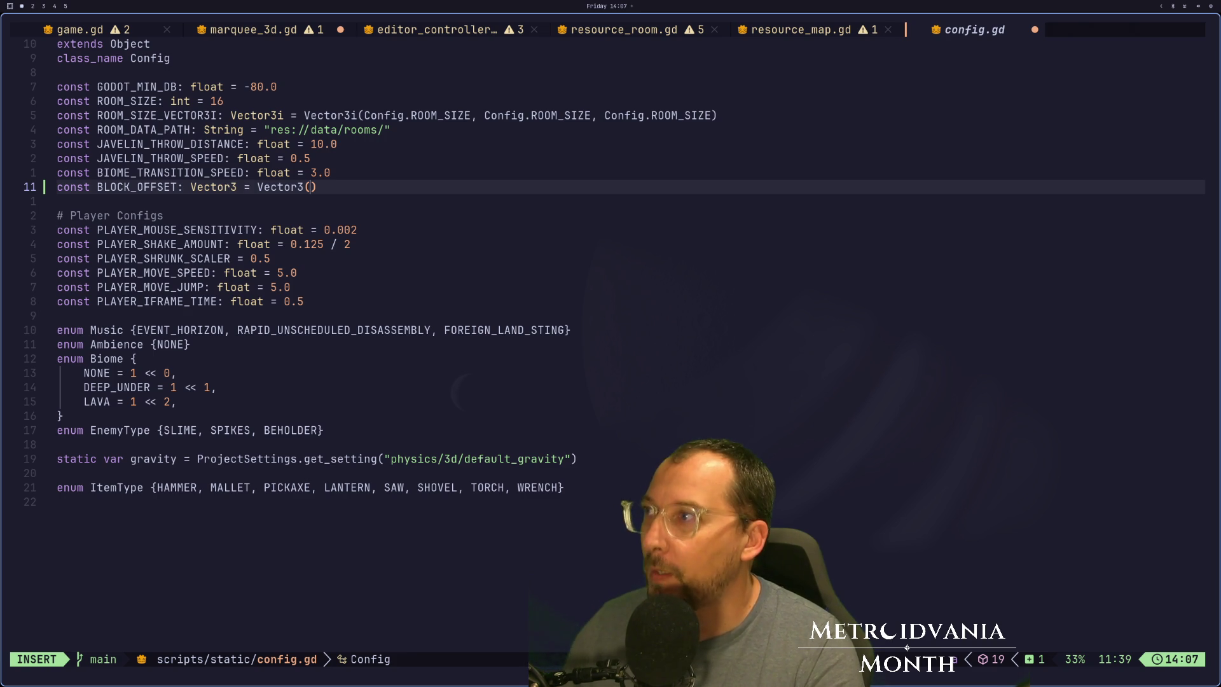
Add const BLOCK_SIZE: float = 1 above it and use BLOCK_SIZE in the offset.
key(Escape)
text(Oconst BLICK)
key(BackSpace)
key(BackSpace)
key(BackSpace)
text(OCK)
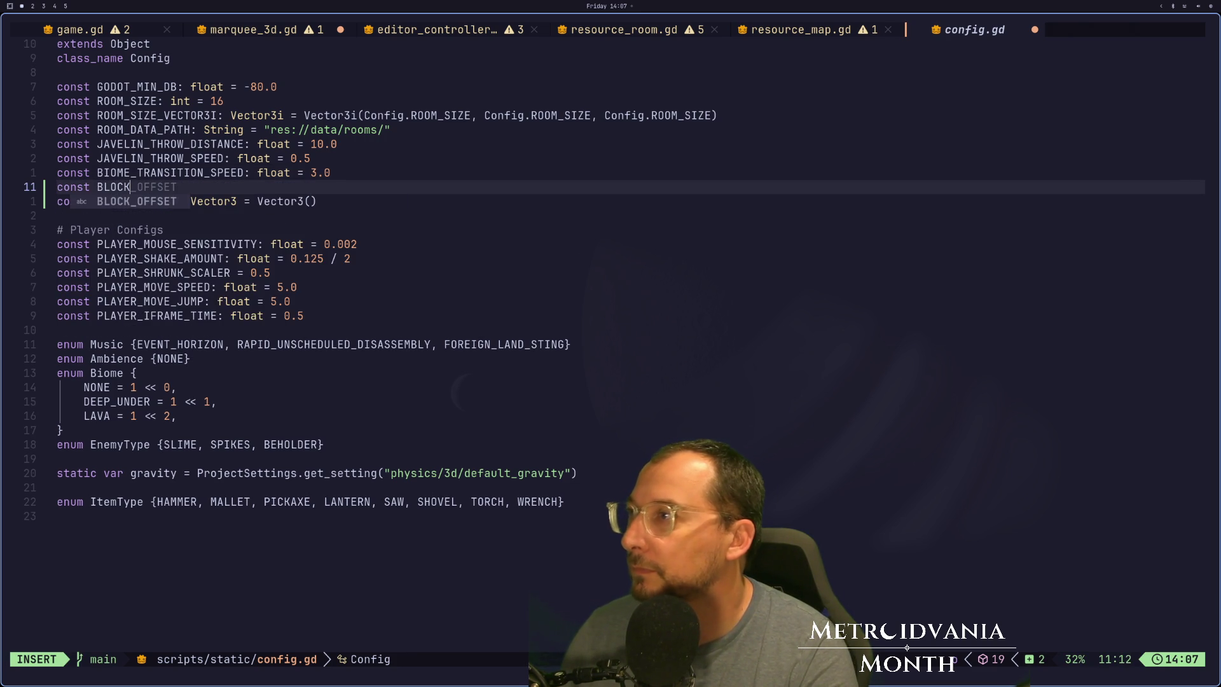
text(_SIZE: )
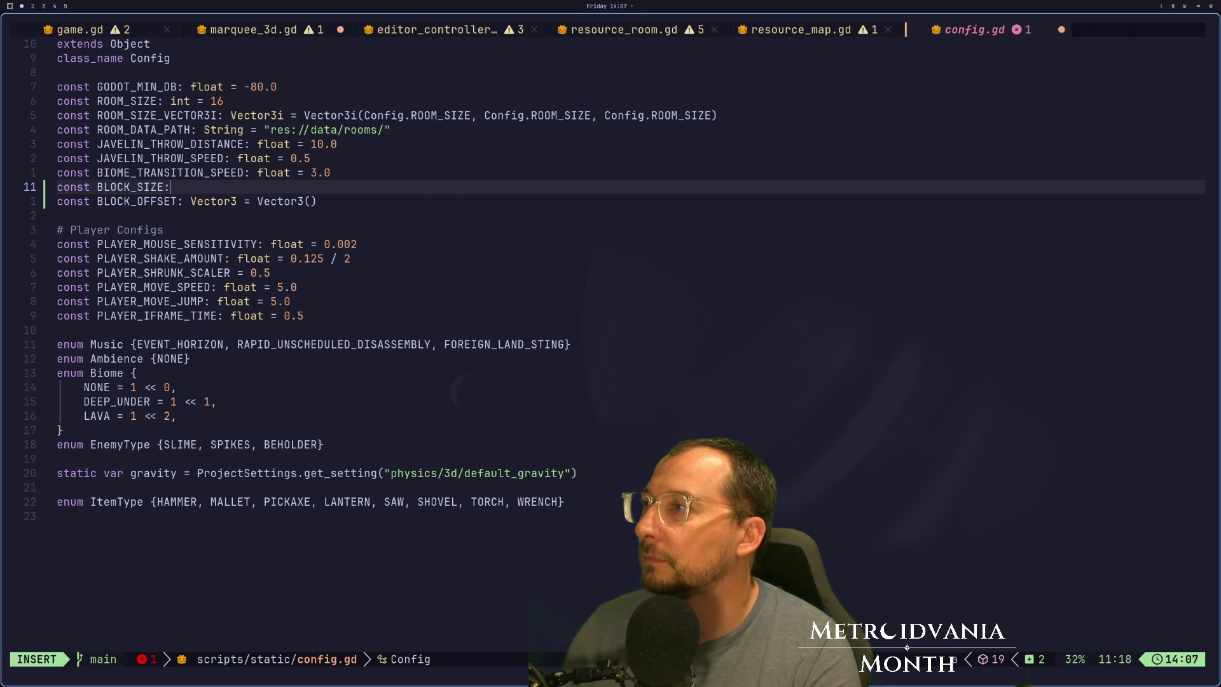
text(int )
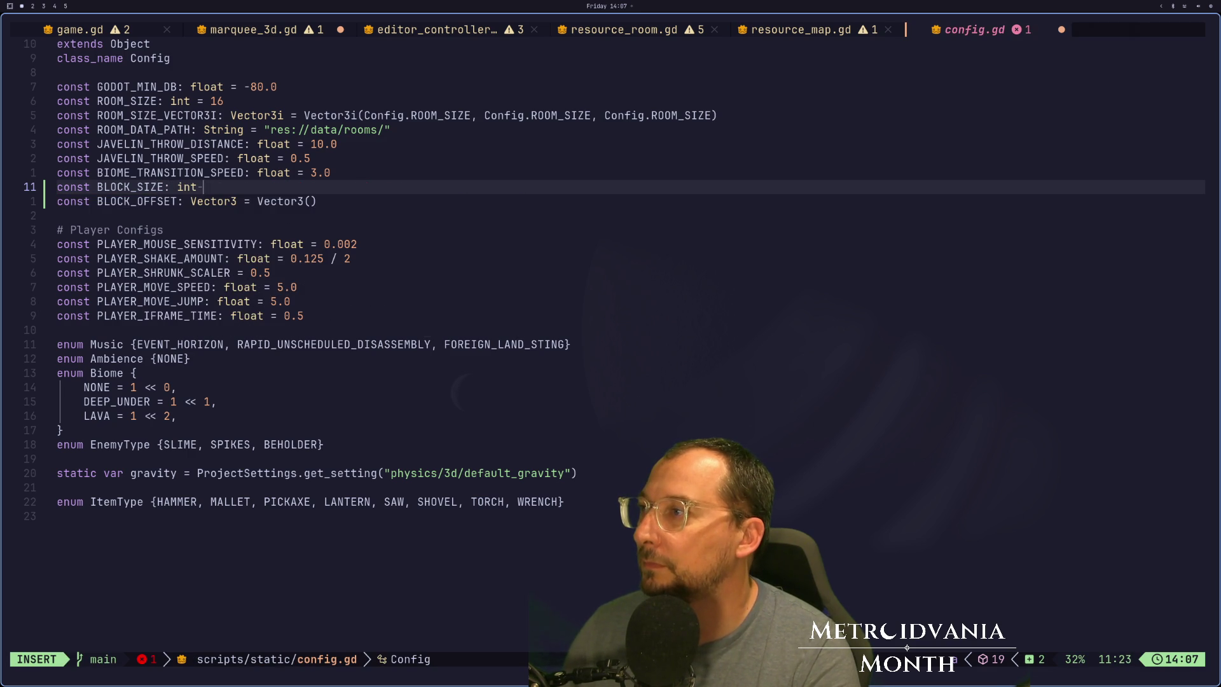
key(BackSpace)
key(BackSpace)
key(BackSpace)
key(BackSpace)
text(floa)
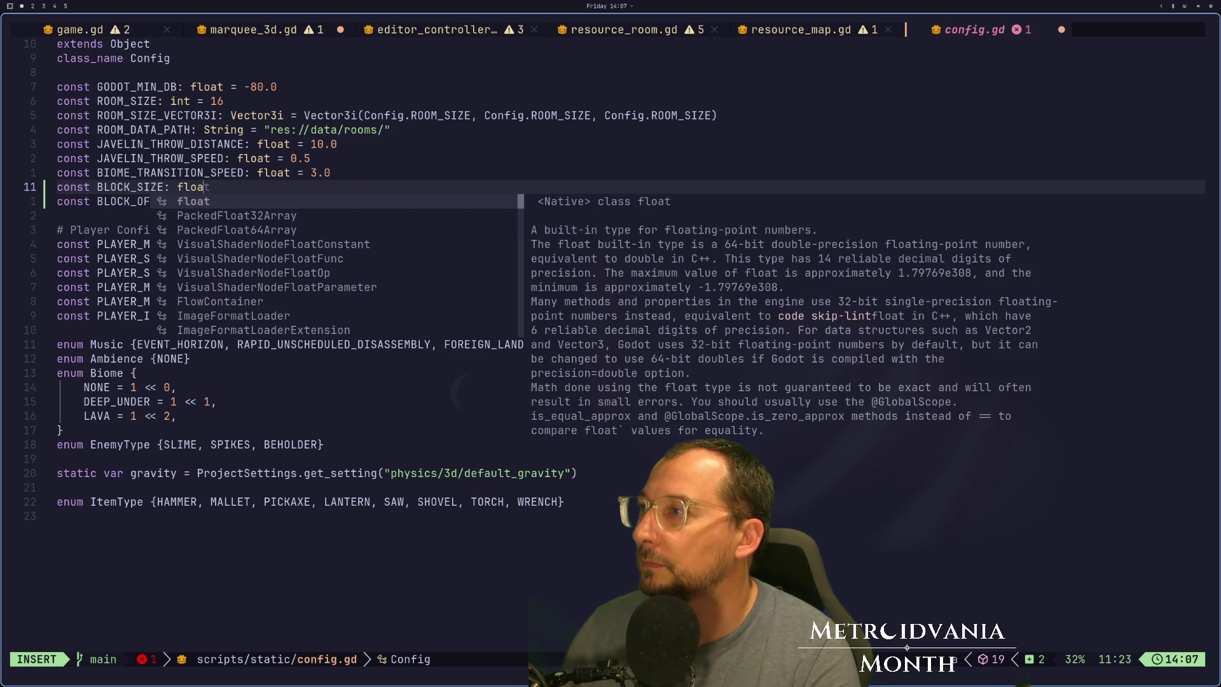
text(t = 1)
key(Escape)
key(j)
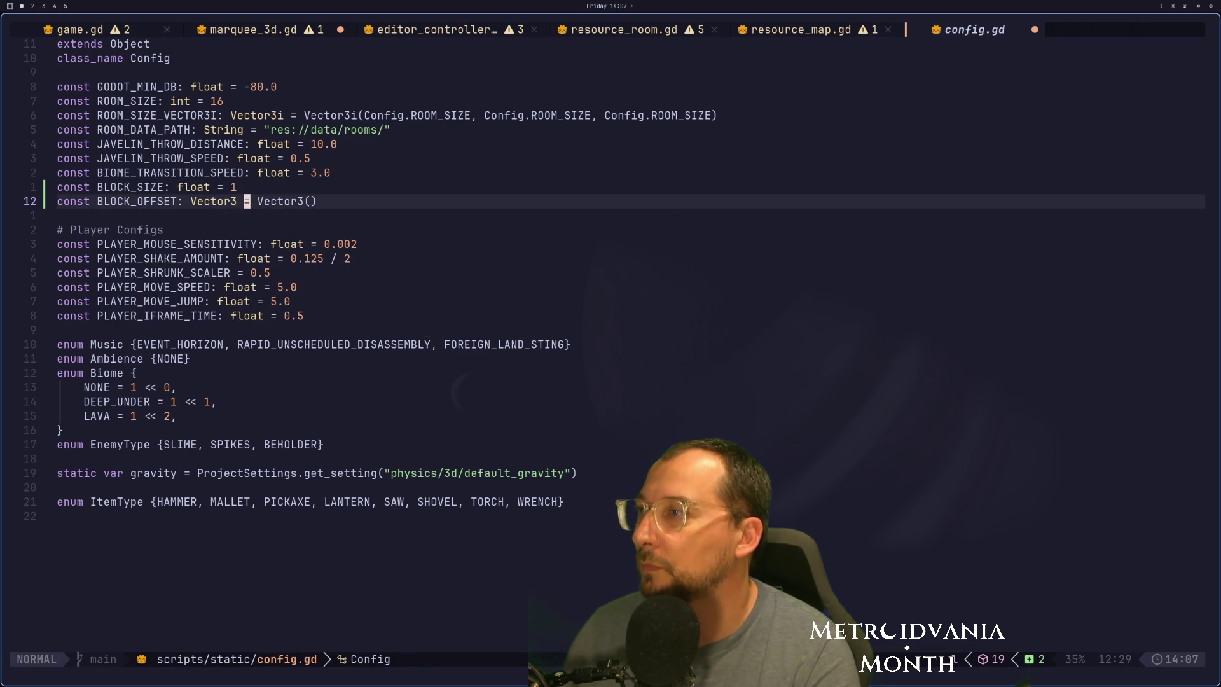
text(i)
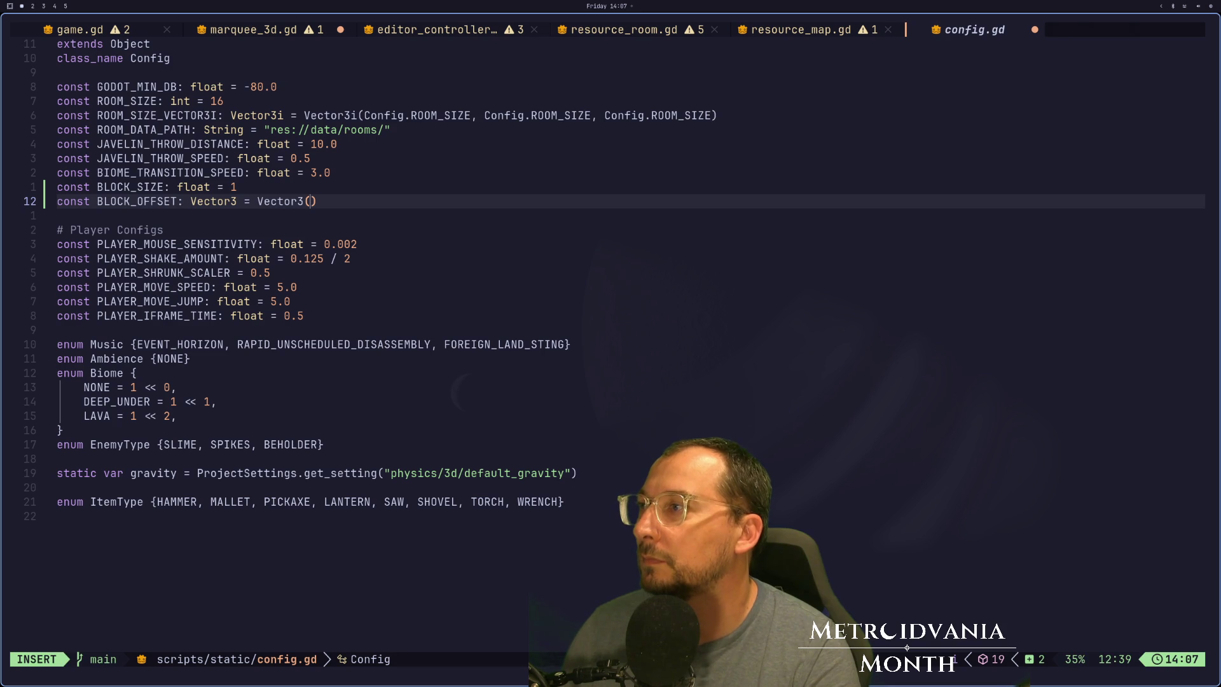
text(bloc)
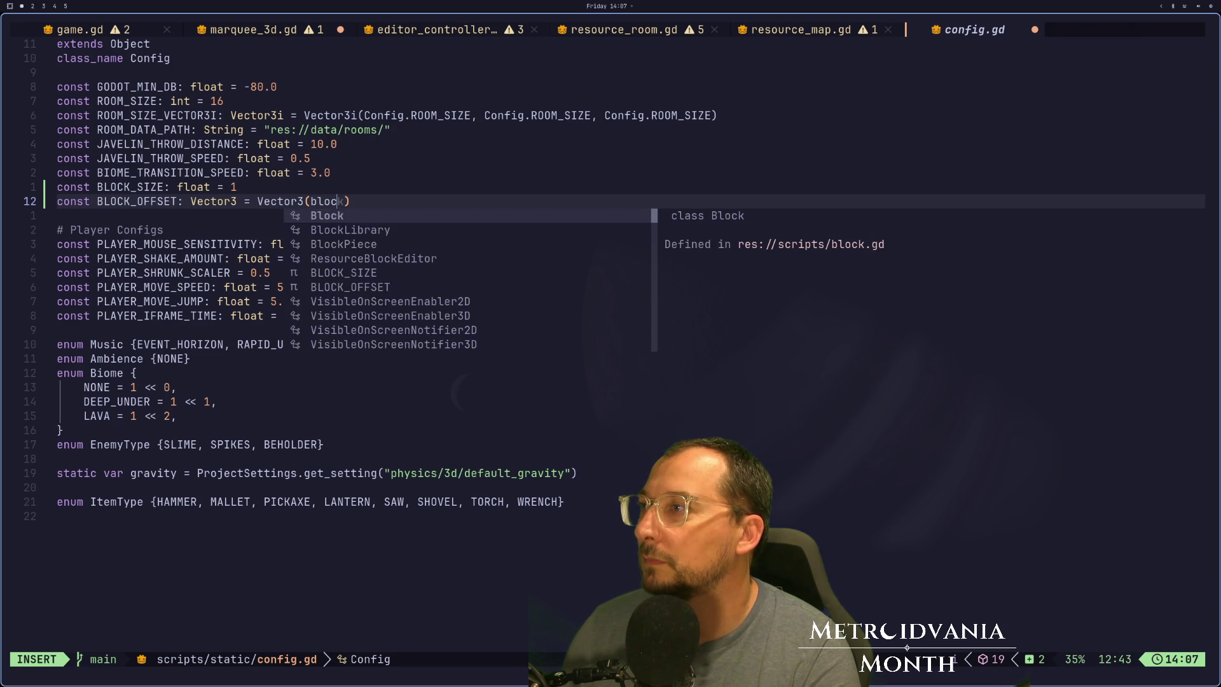
key(BackSpace)
key(BackSpace)
key(BackSpace)
text(BL)
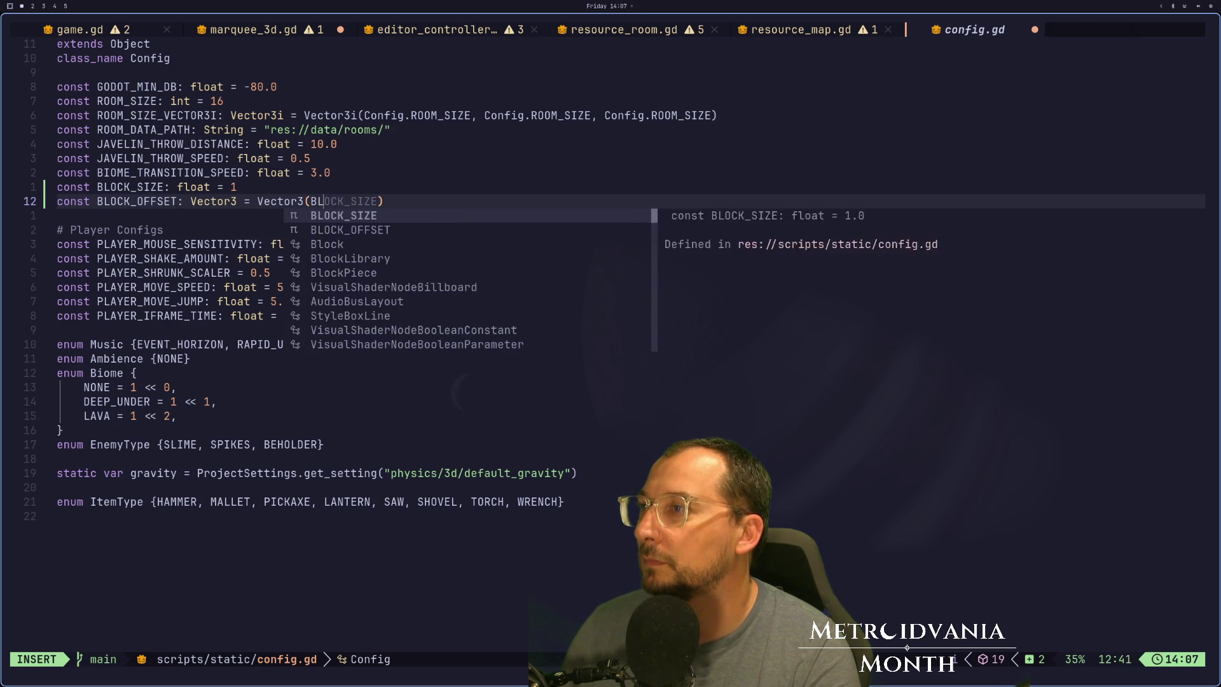
key(Return)
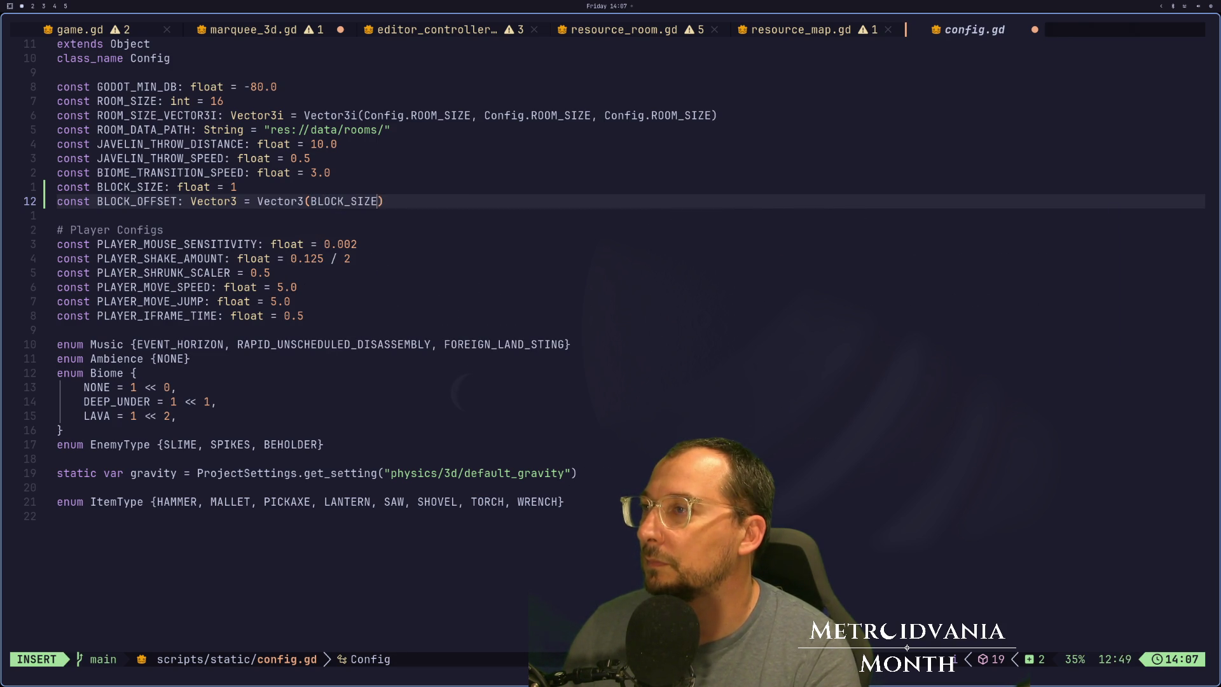
text(/ 2)
key(Escape)
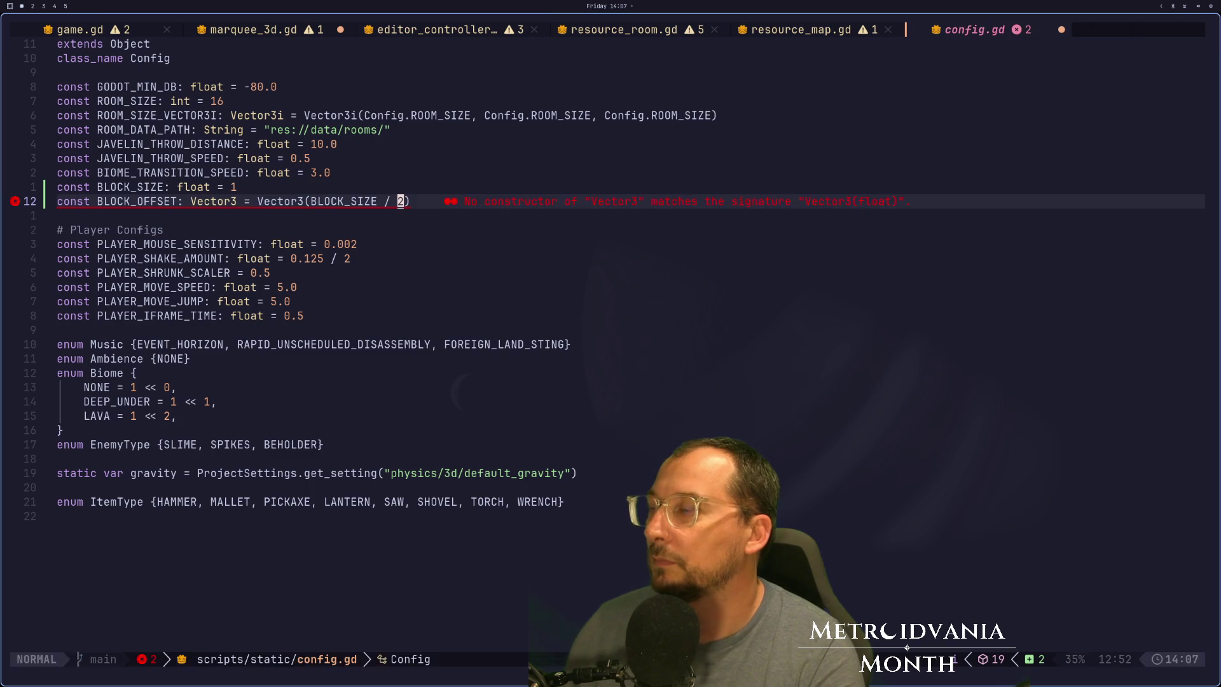
In Godot, drag the apple along X, check its Transform, then undo the move.
key(super+2)
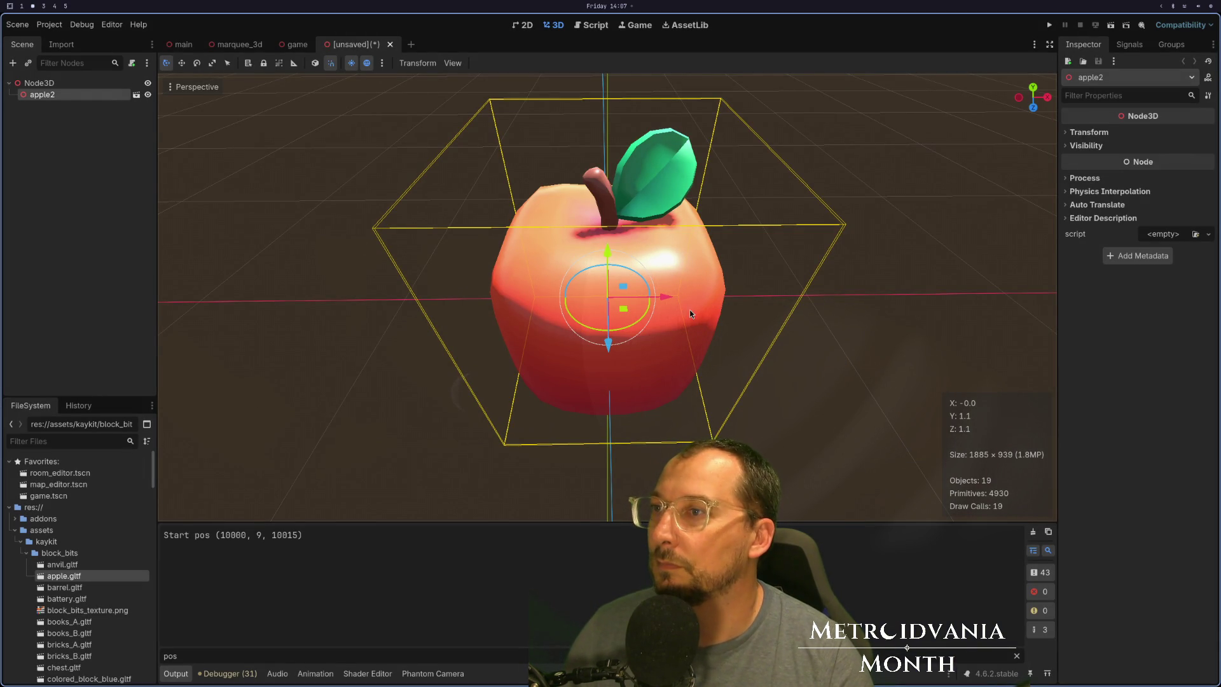
drag(669, 303, 486, 304)
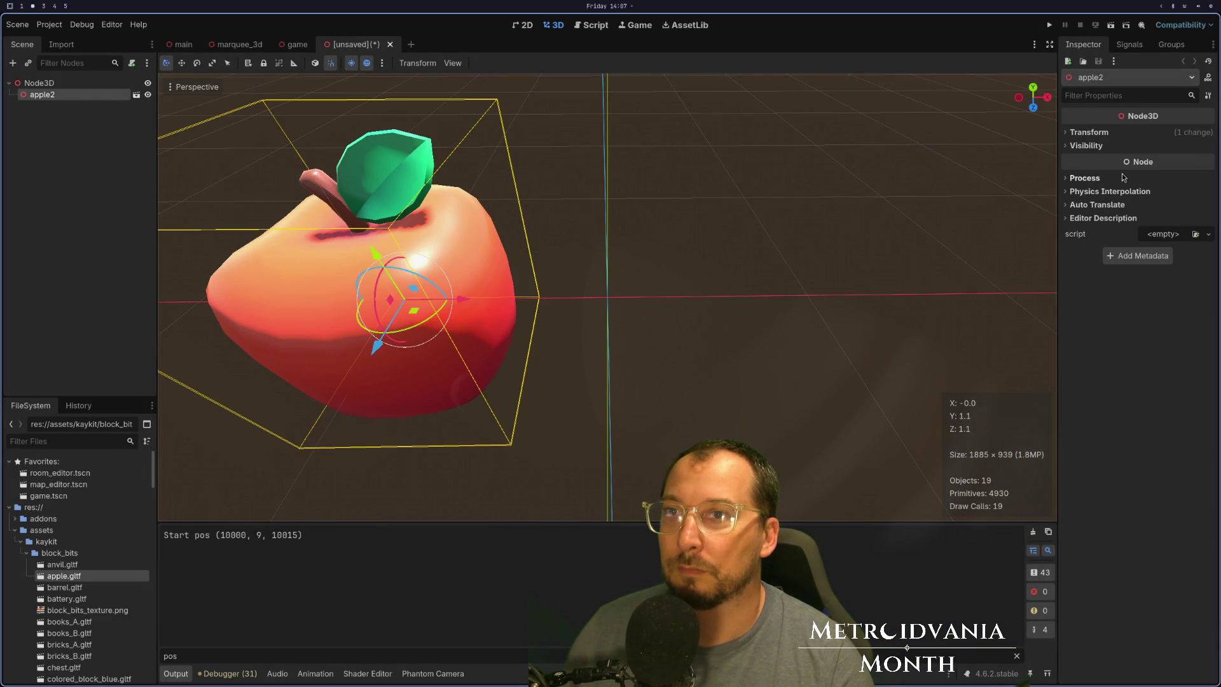
click(1089, 133)
click(831, 255)
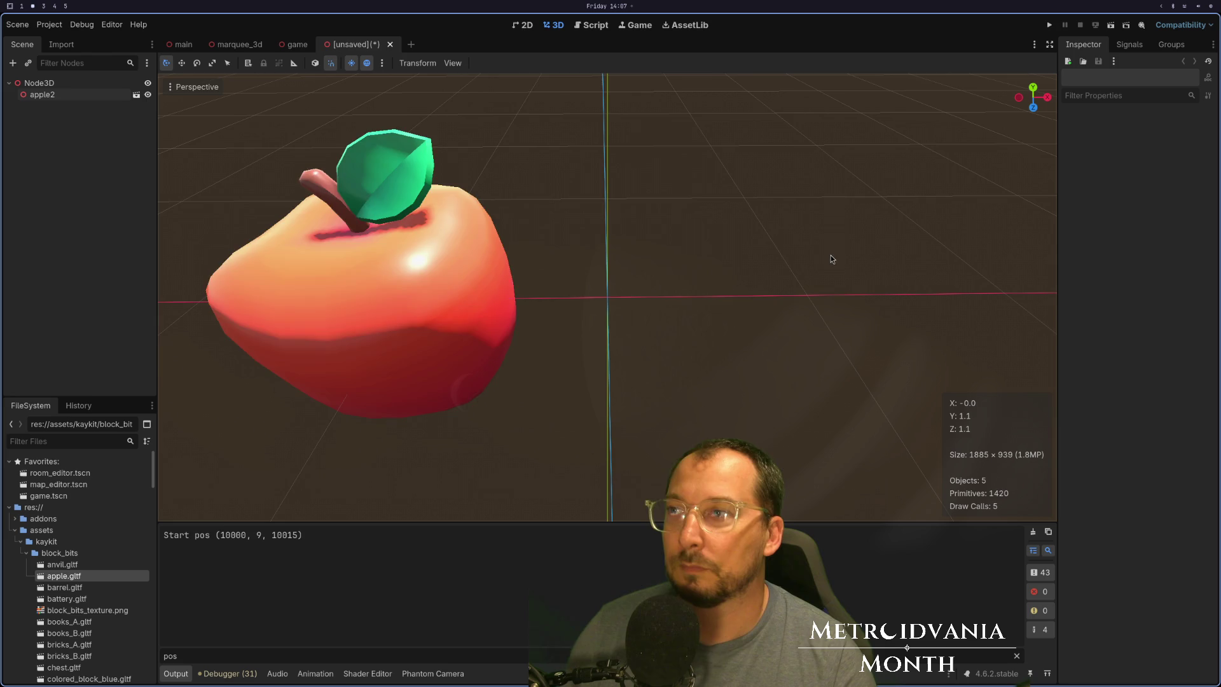
key(ctrl+z)
key(super+1)
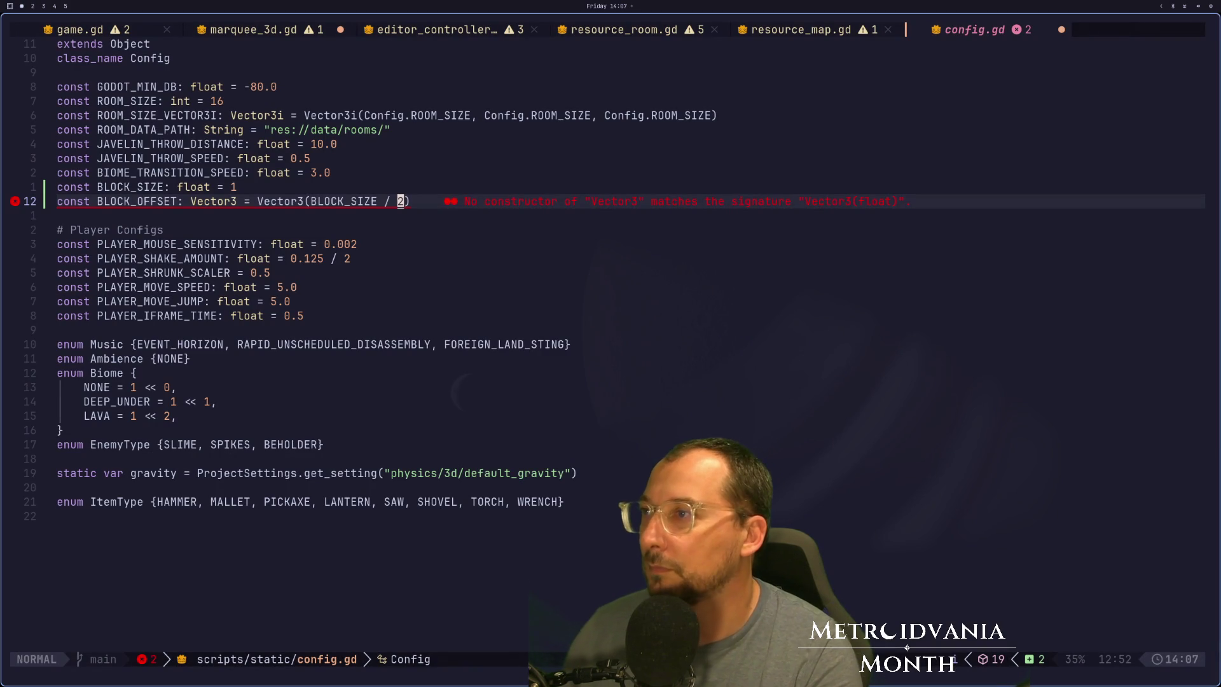
Make the offset negative so BLOCK_OFFSET reads Vector3(-BLOCK_SIZE / 2).
text(i1)
key(BackSpace)
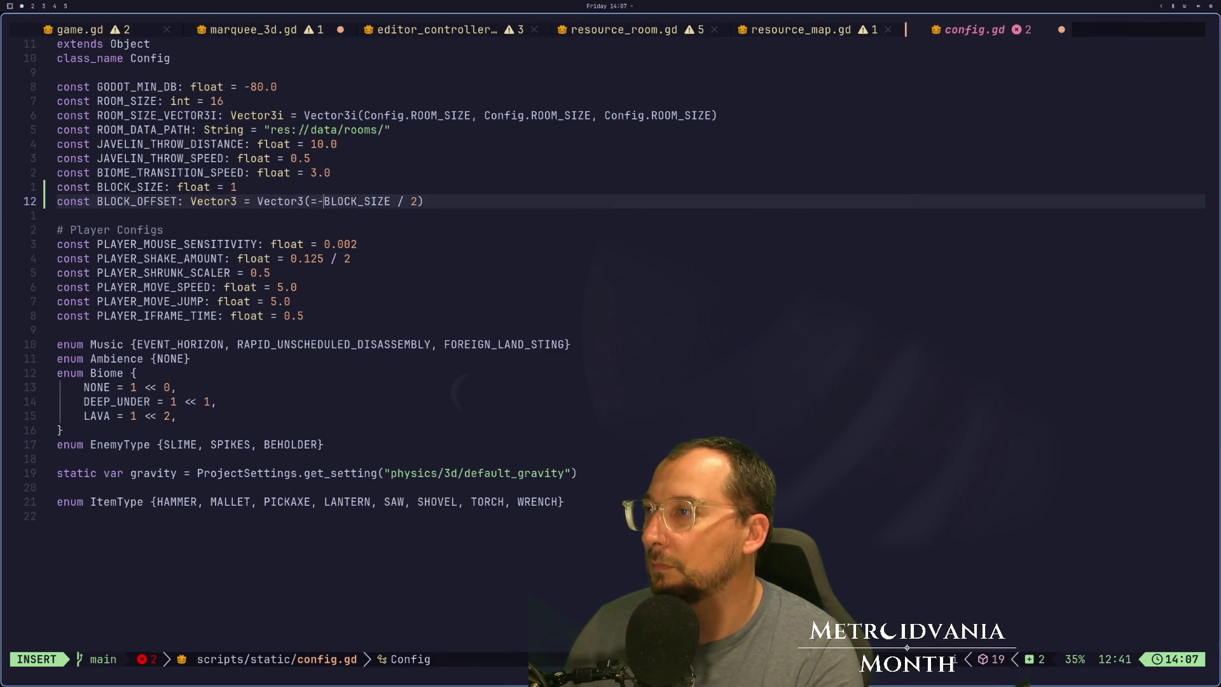
key(BackSpace)
text(-)
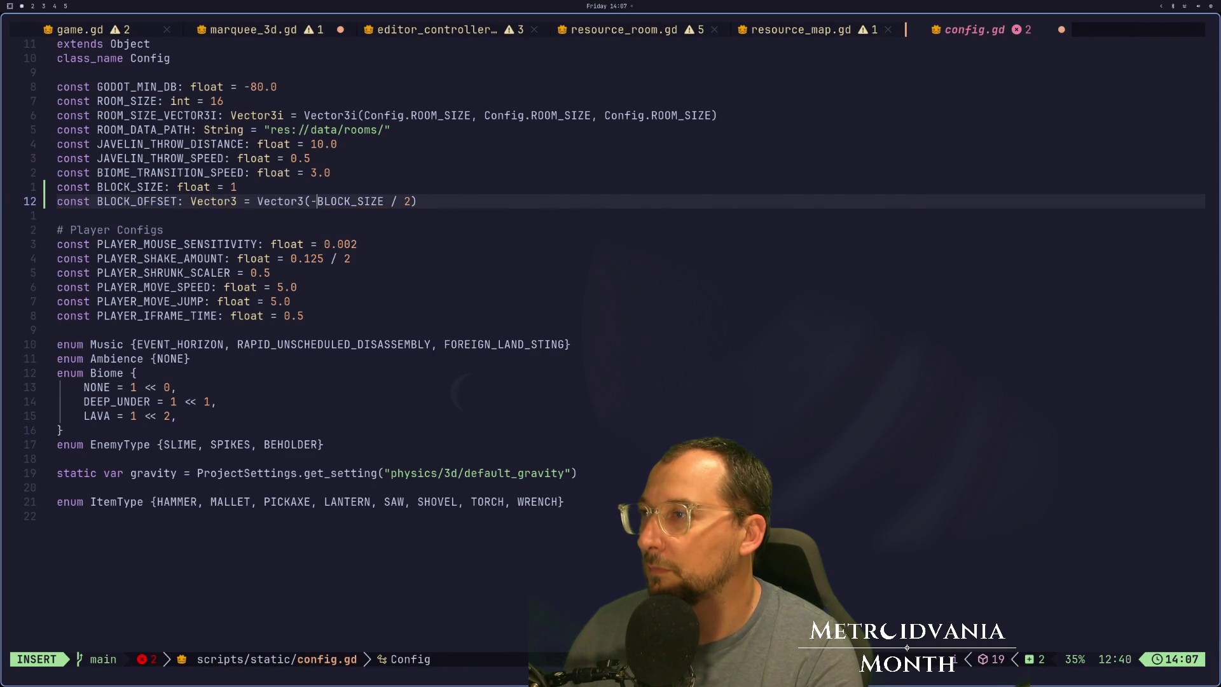
key(Escape)
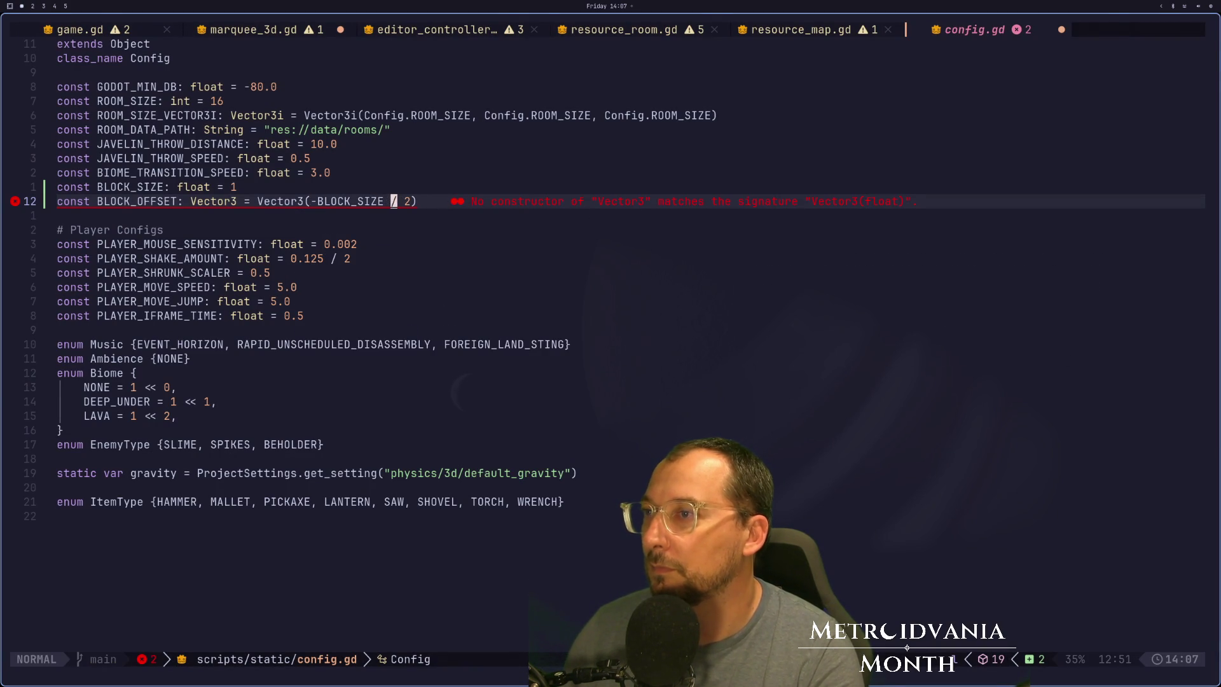
key(super+4)
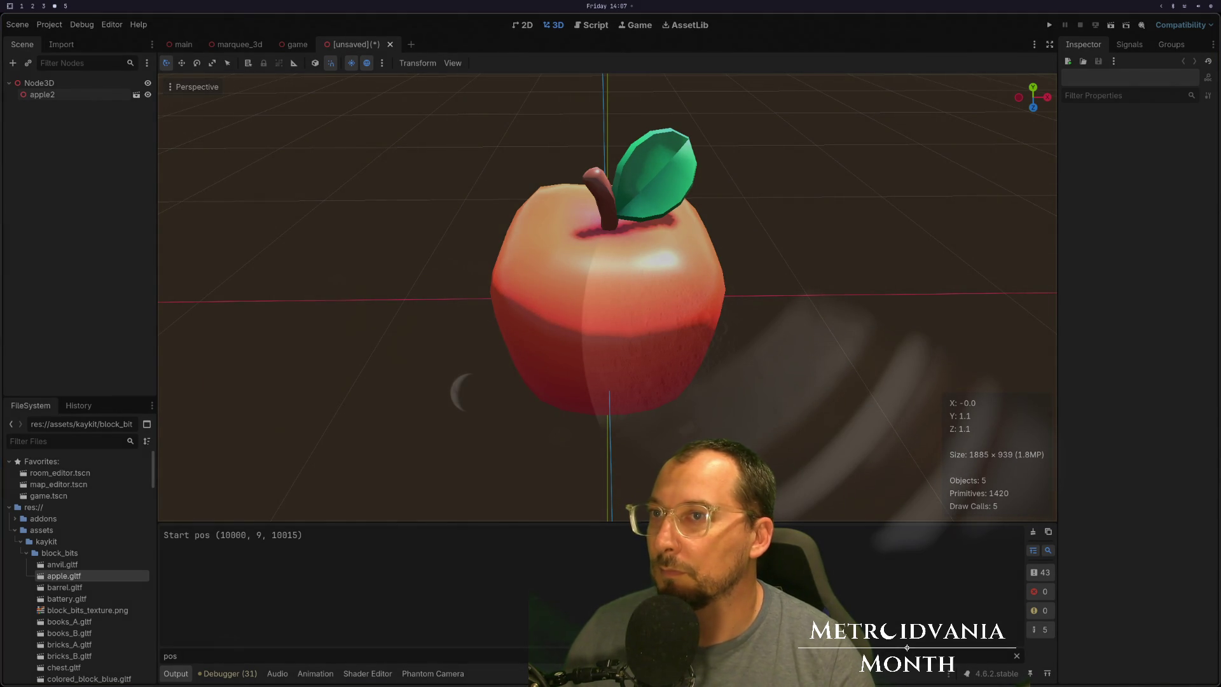
Select the apple2 node and make a small edit to the BLOCK_OFFSET line.
click(569, 295)
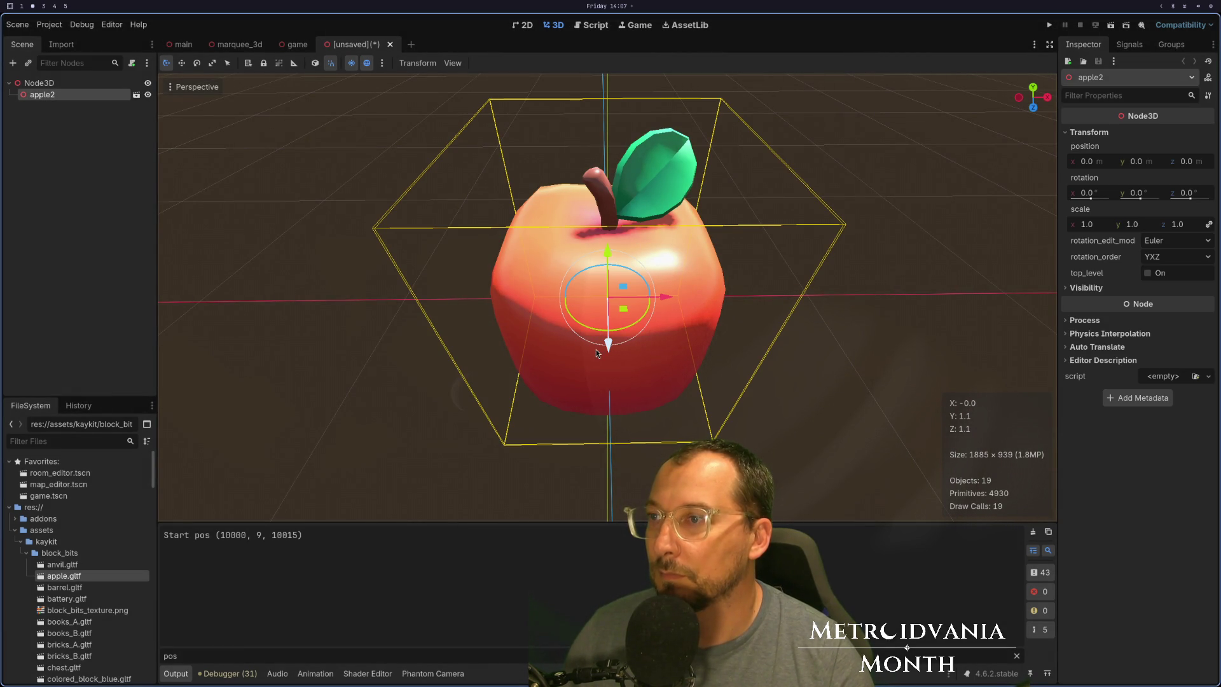
scroll(579, 503, up, 5)
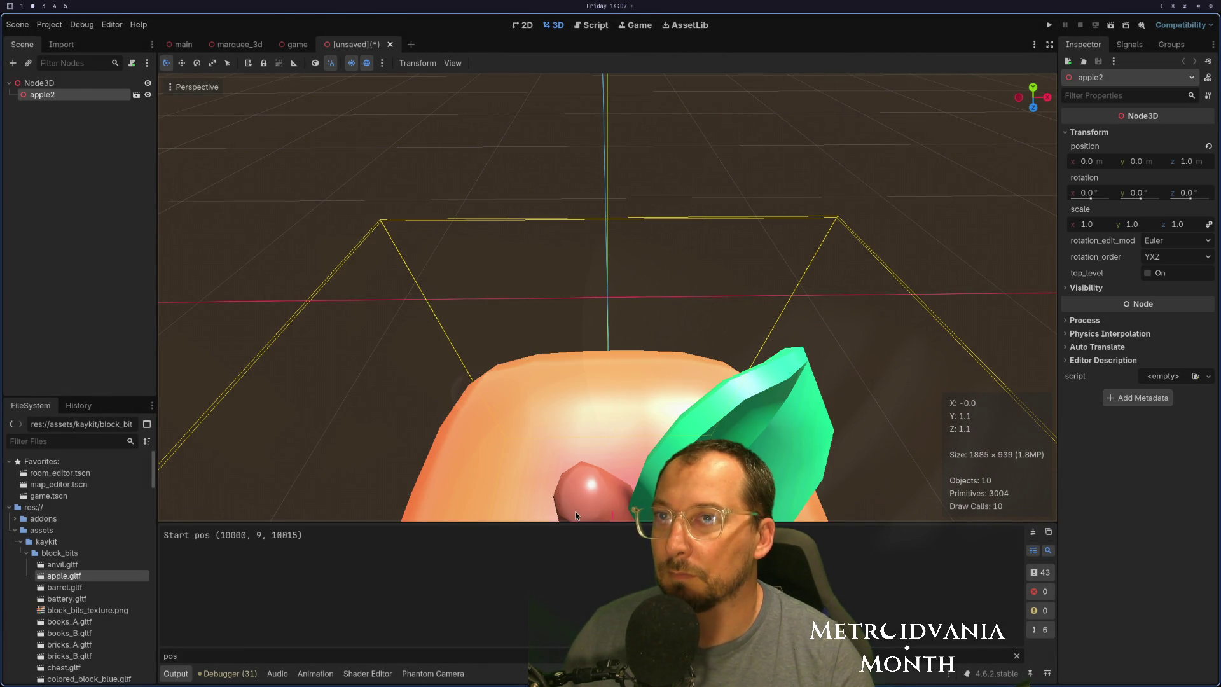
key(alt+Tab)
text(wa.)
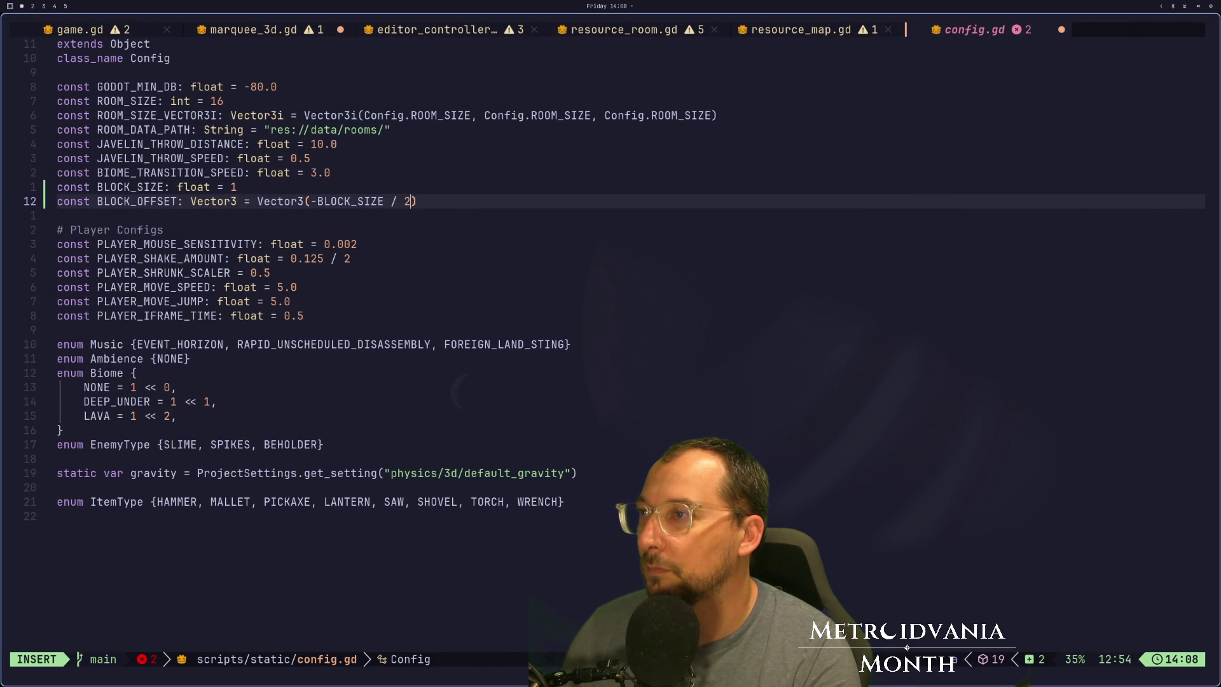
key(super+2)
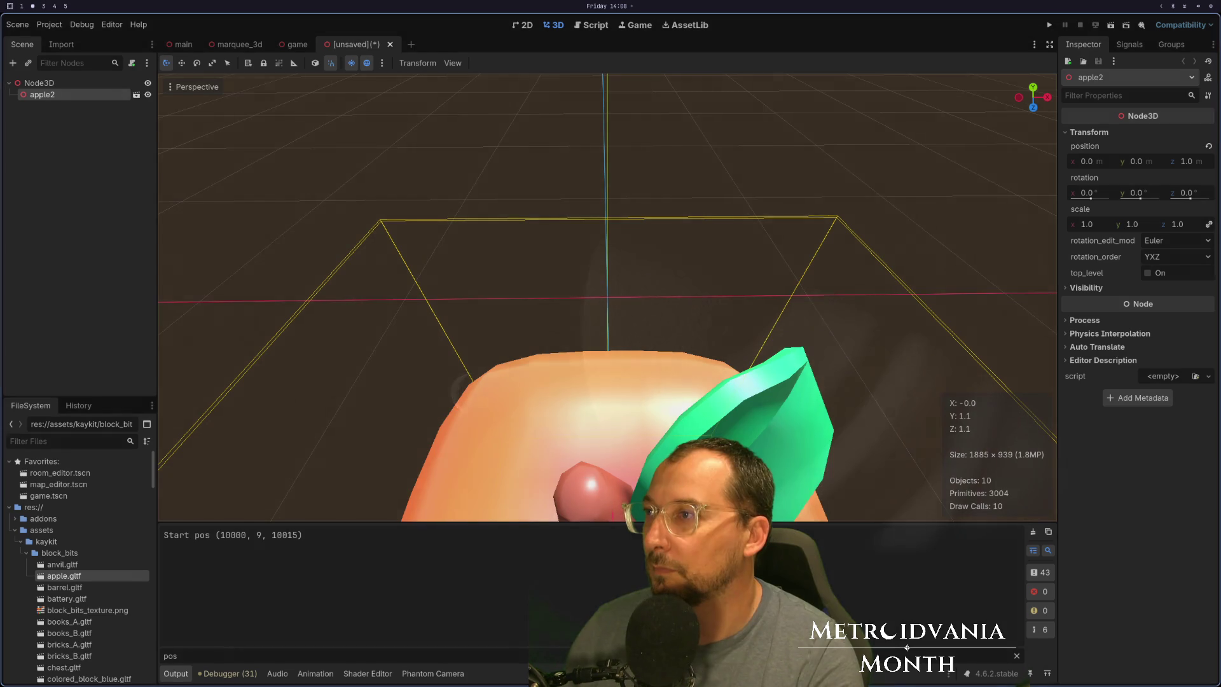
Drag the apple's gizmo arrows to position 0.5, 0.5, 0.5 within its block.
scroll(611, 348, down, 5)
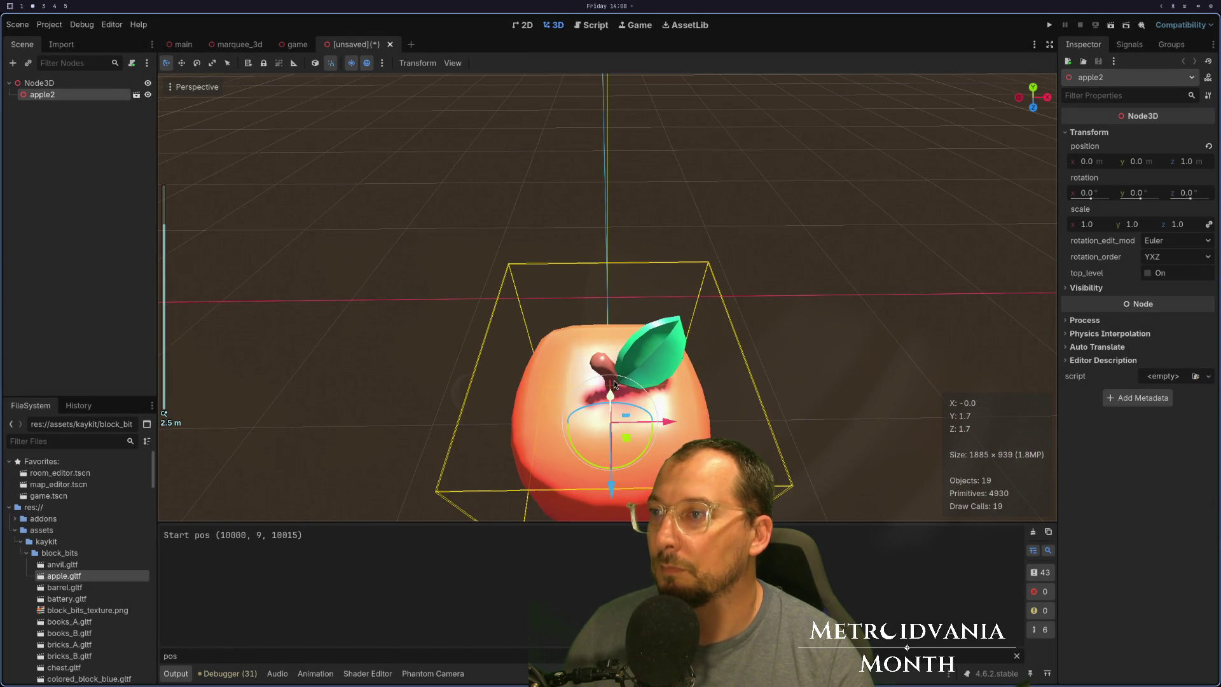
scroll(613, 380, up, 2)
drag(627, 419, 635, 400)
mouse_move(662, 303)
mouse_down()
mouse_move(742, 312)
mouse_move(700, 399)
mouse_up()
drag(742, 281, 750, 285)
drag(701, 217, 700, 159)
scroll(795, 245, down, 5)
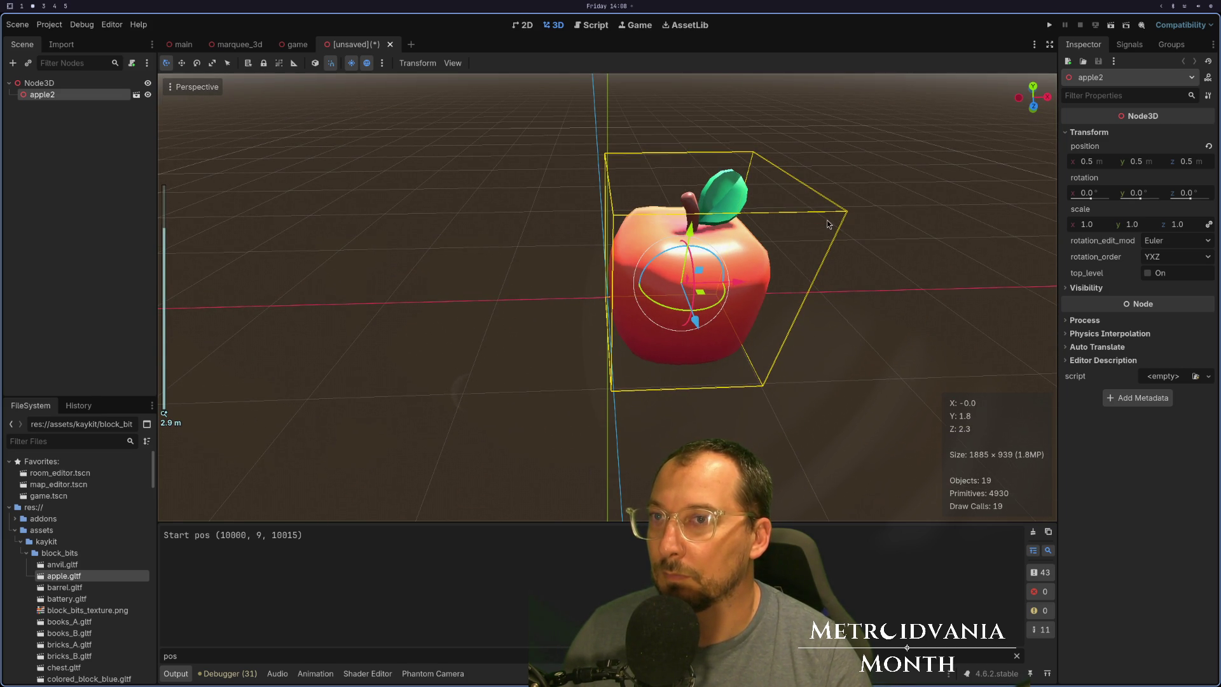
Add a comma after -BLOCK_SIZE in BLOCK_OFFSET for a second component.
key(super+1)
text(i,)
key(Escape)
click(328, 201)
Fill BLOCK_OFFSET's Vector3 with -BLOCK_SIZE / 2 on all three axes and save config.gd.
key(v)
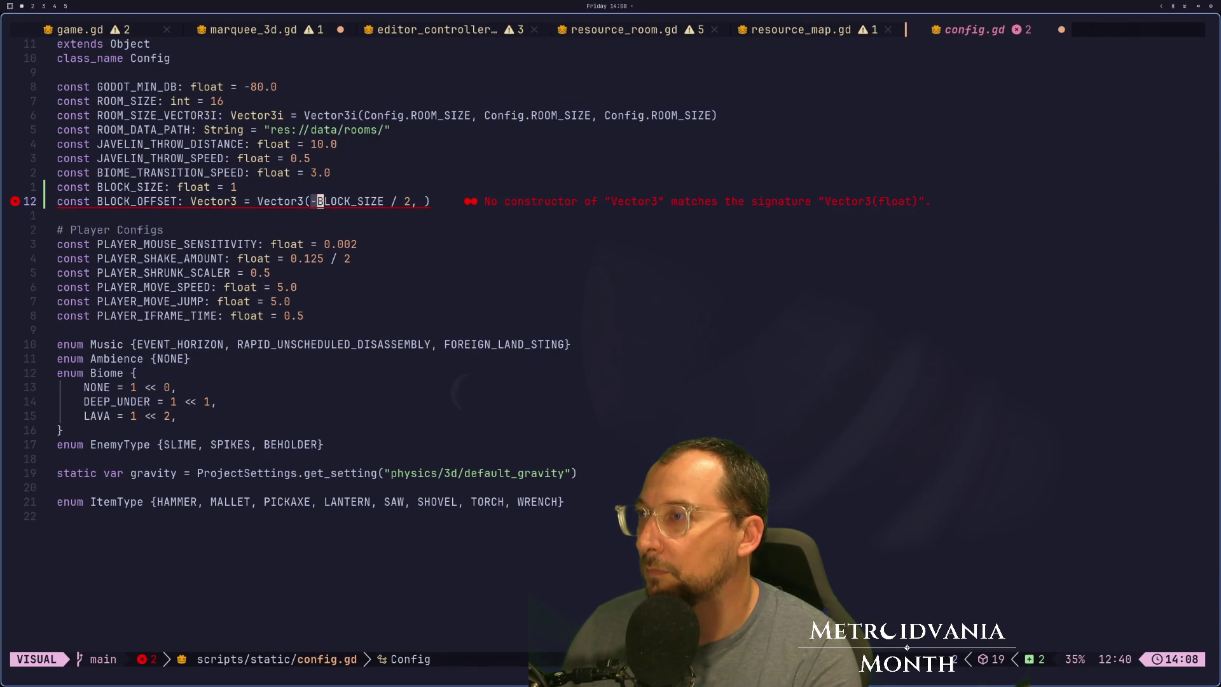
key(e)
click(320, 201)
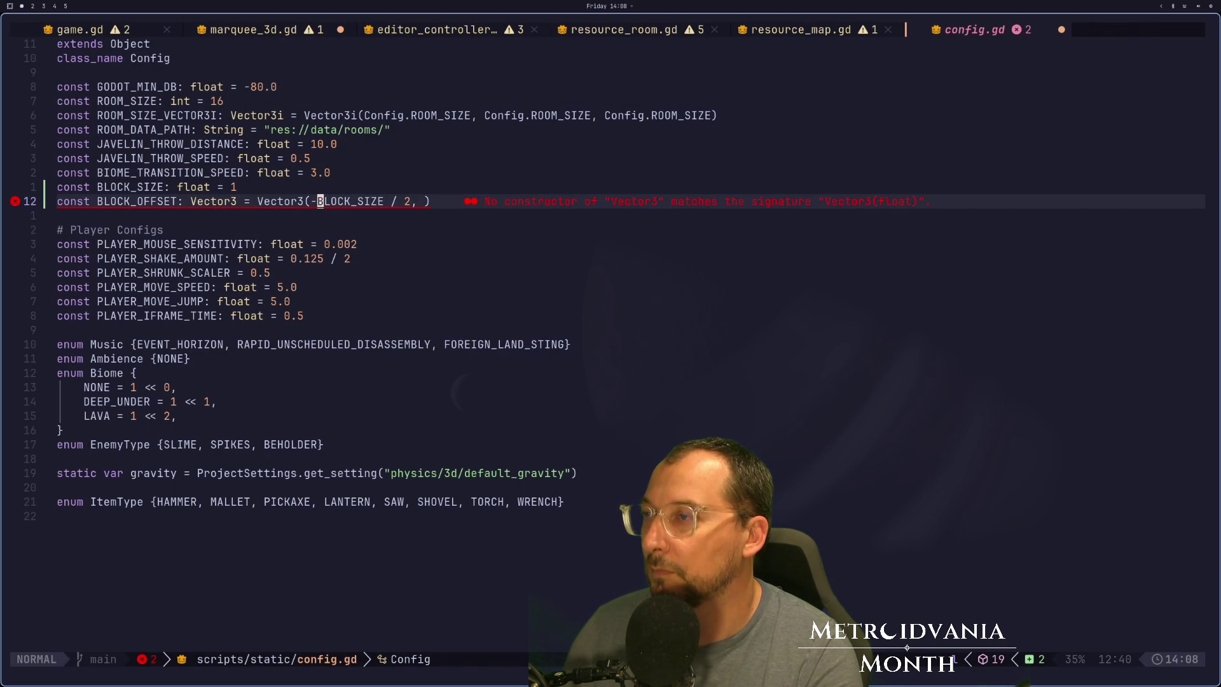
text(pa 2,)
key(Escape)
text(pa 2)
key(Escape)
key(colon)
text(w)
key(Return)
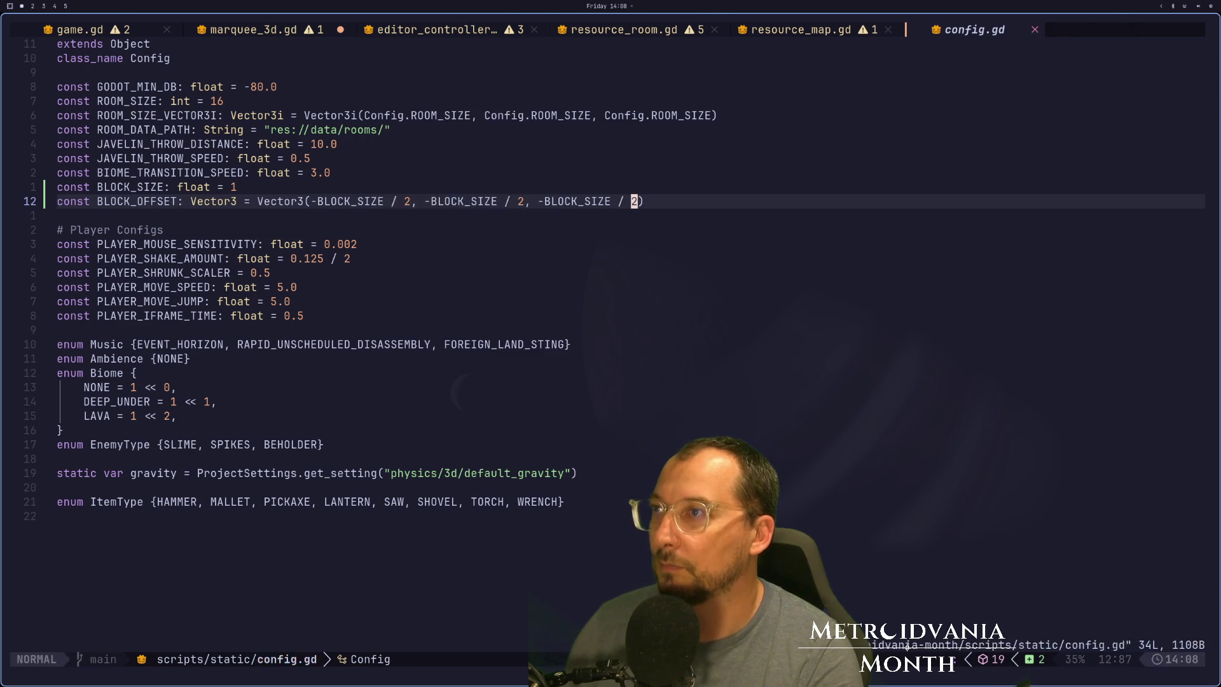
Add + Config.BLOCK_OFFSET to the marquee's global position in marquee_3d.gd's _refresh and save.
key(super+2)
key(super+1)
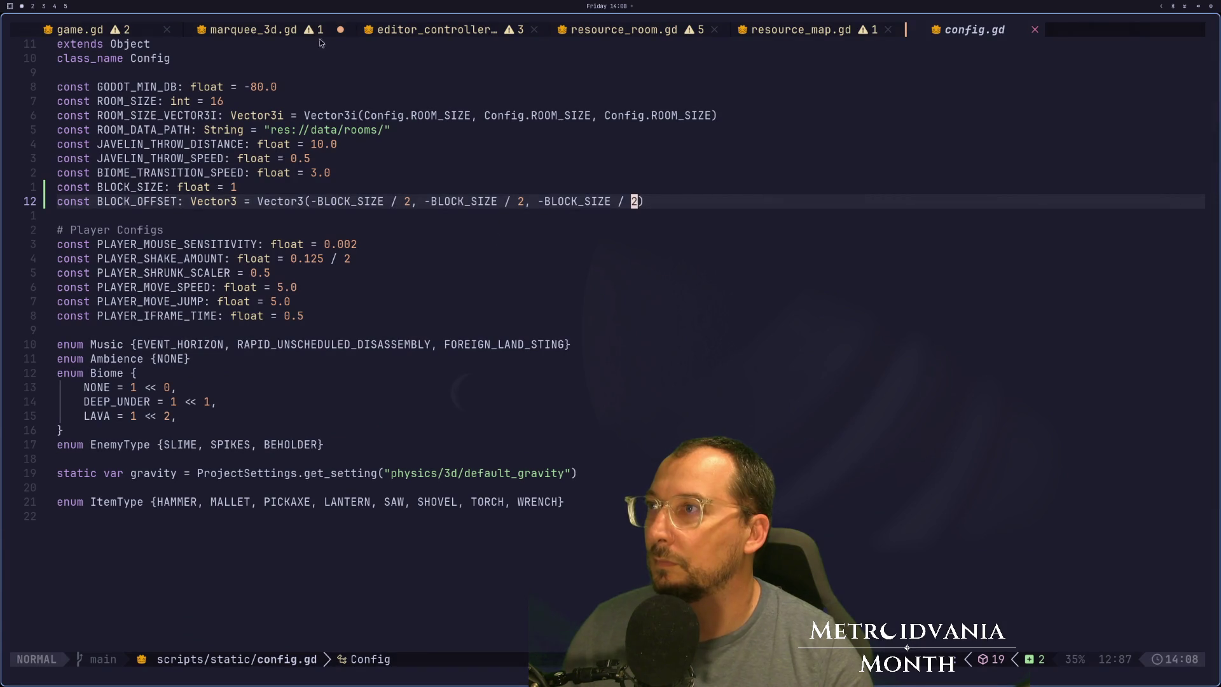
click(245, 30)
text(art + )
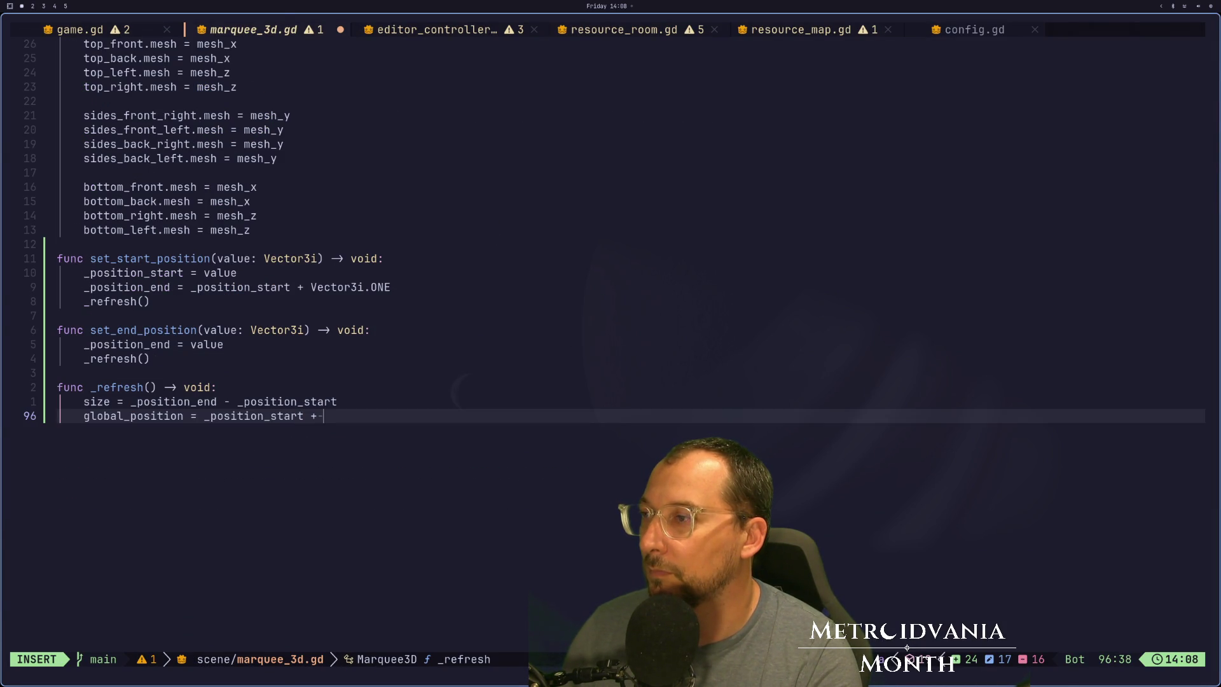
text(Config.)
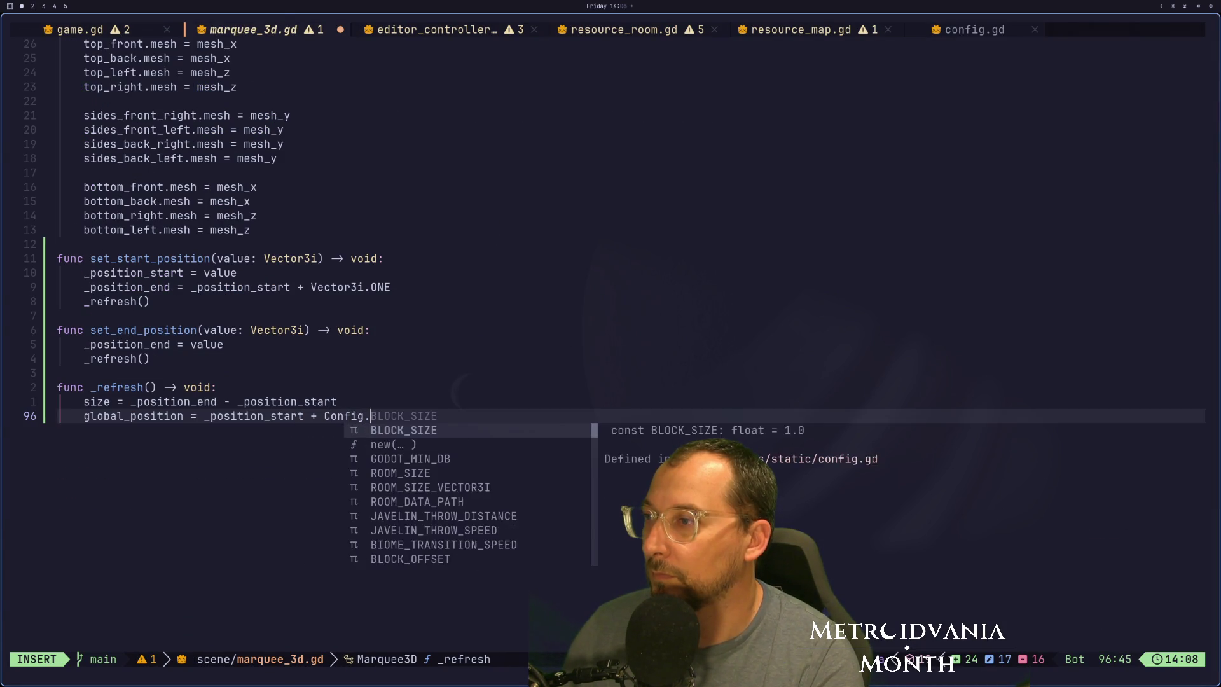
text(B)
key(Tab)
key(Tab)
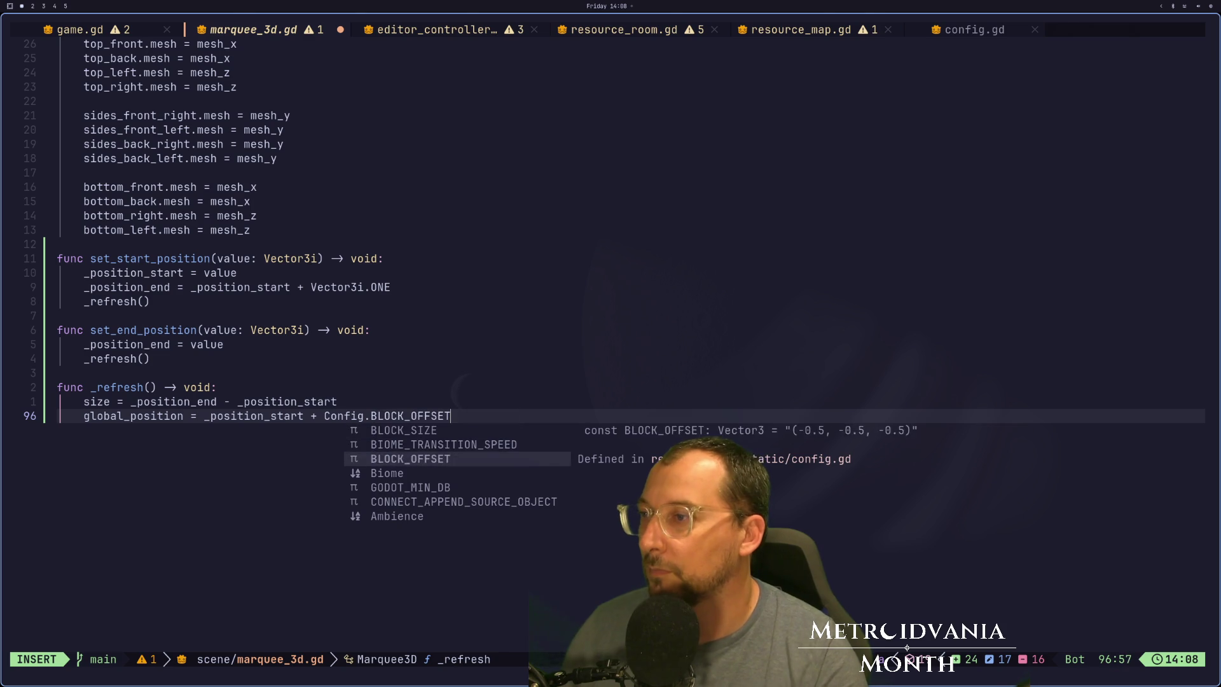
key(Escape)
text(:w)
key(Return)
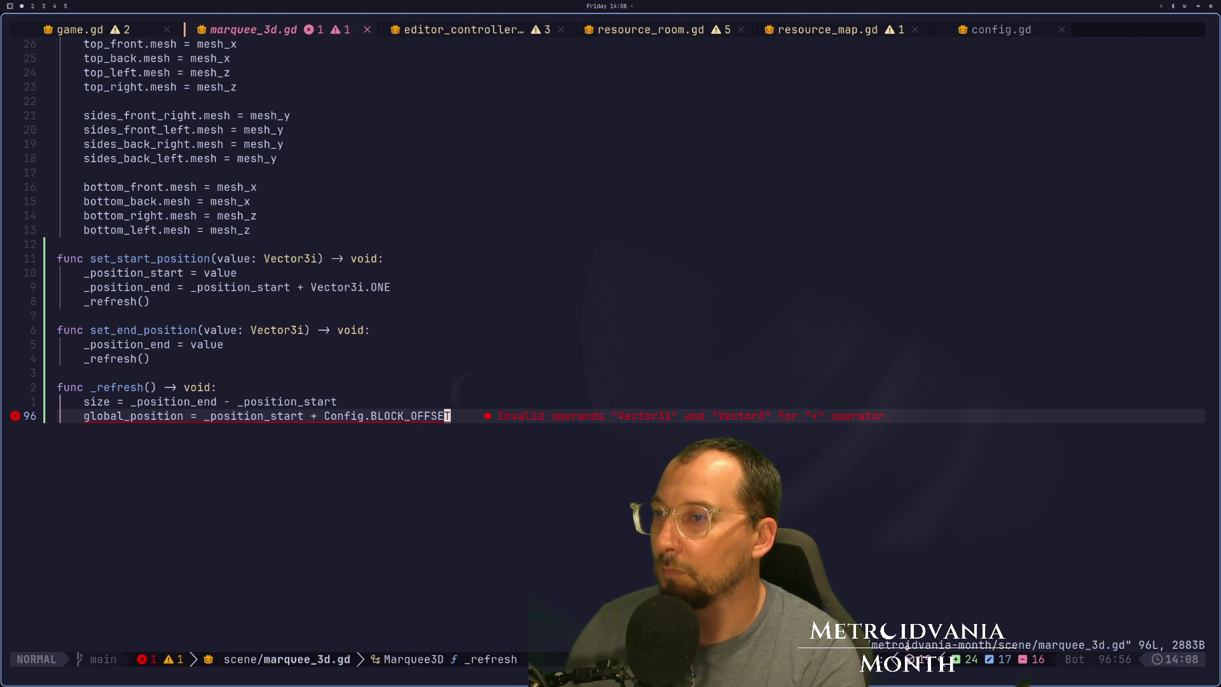
Inspect the type error on marquee_3d.gd line 96, jumping through config.gd and resource_map.gd.
click(340, 416)
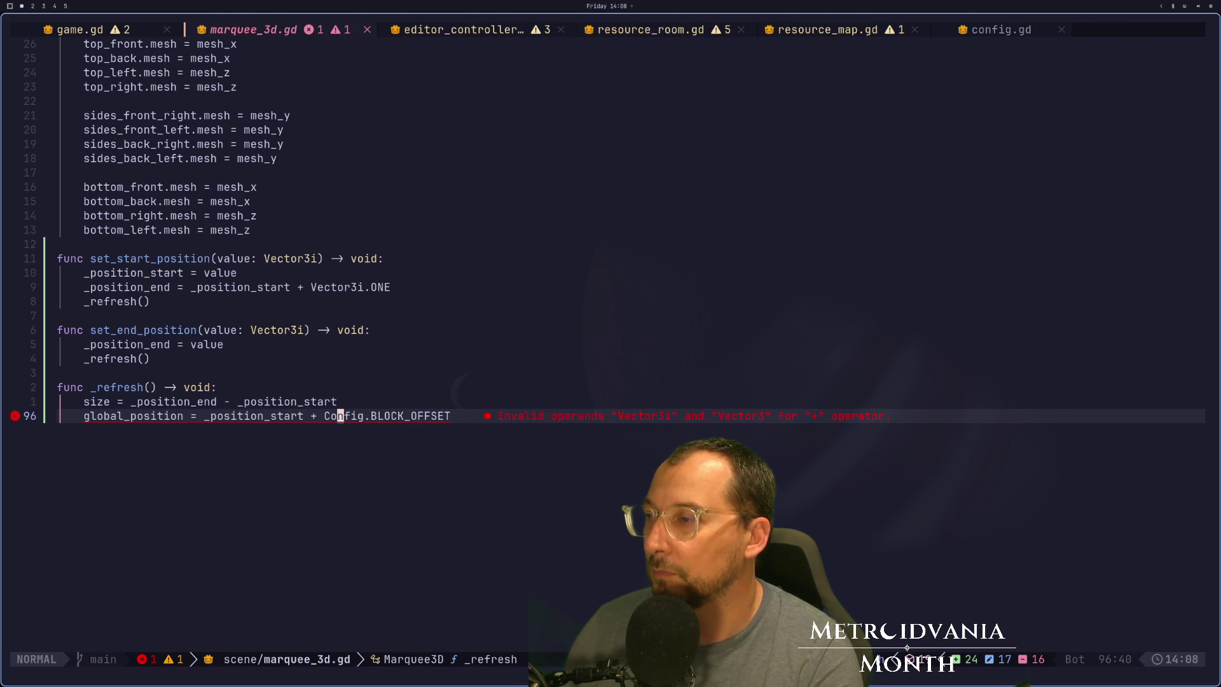
key(ctrl+o)
key(ctrl+o)
key(ctrl+o)
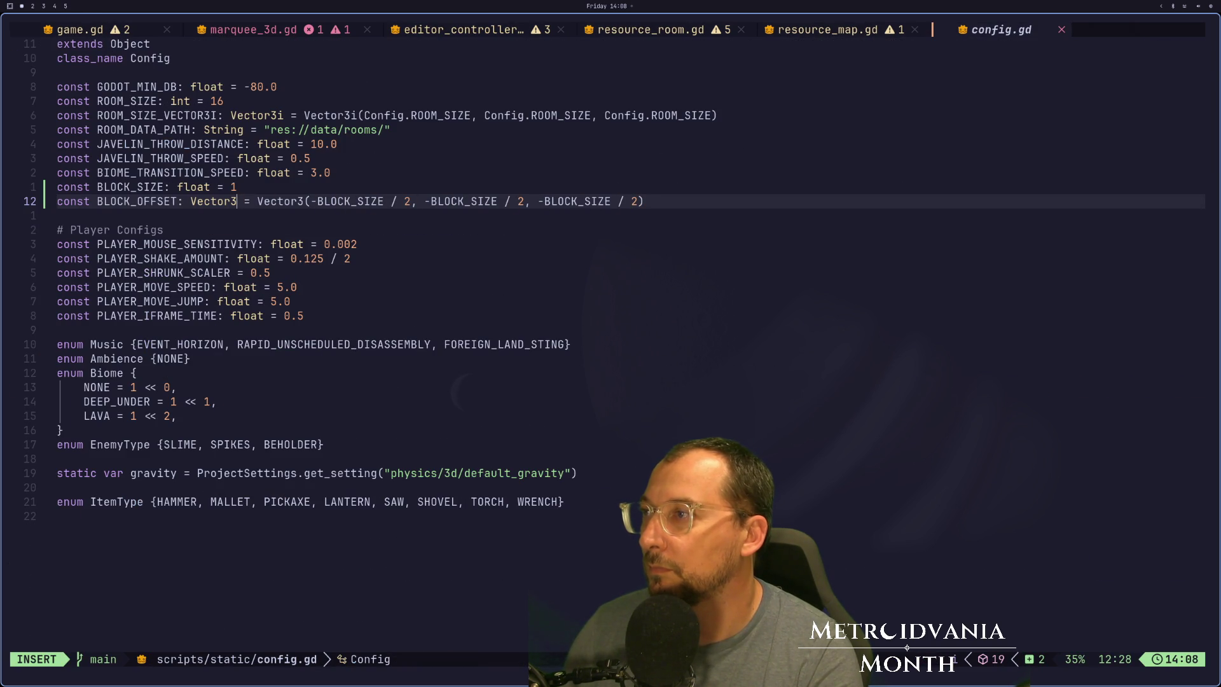
key(ctrl+o)
key(ctrl+o)
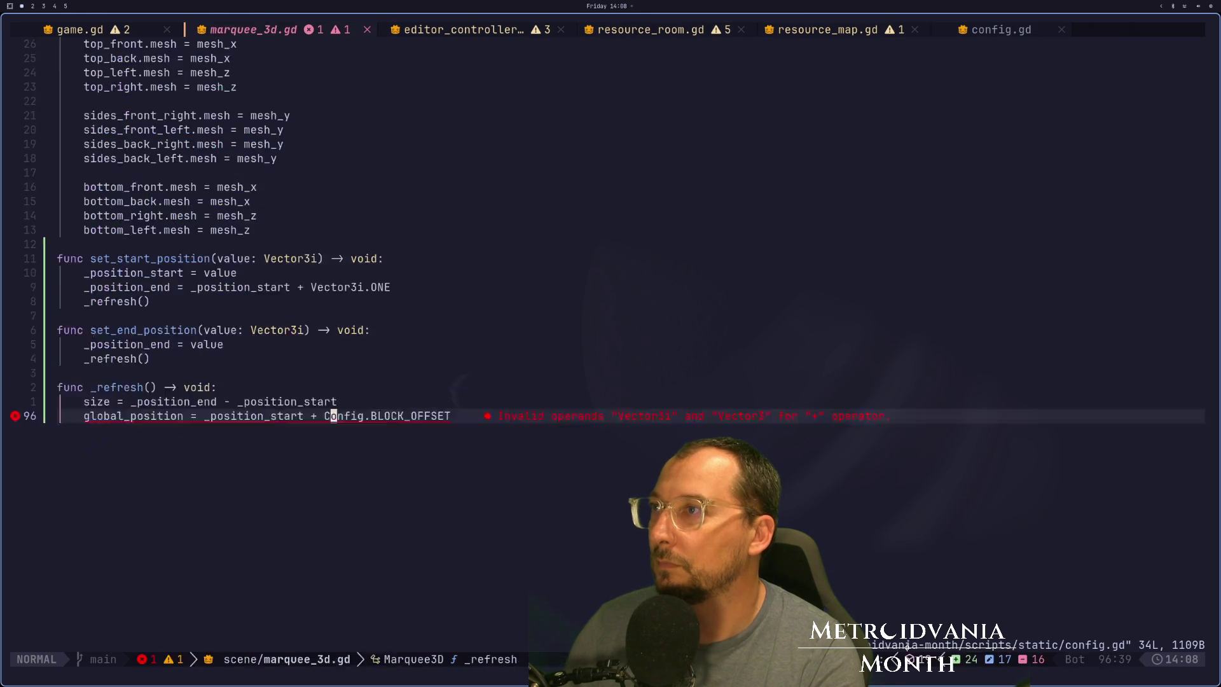
key(ctrl+o)
key(ctrl+i)
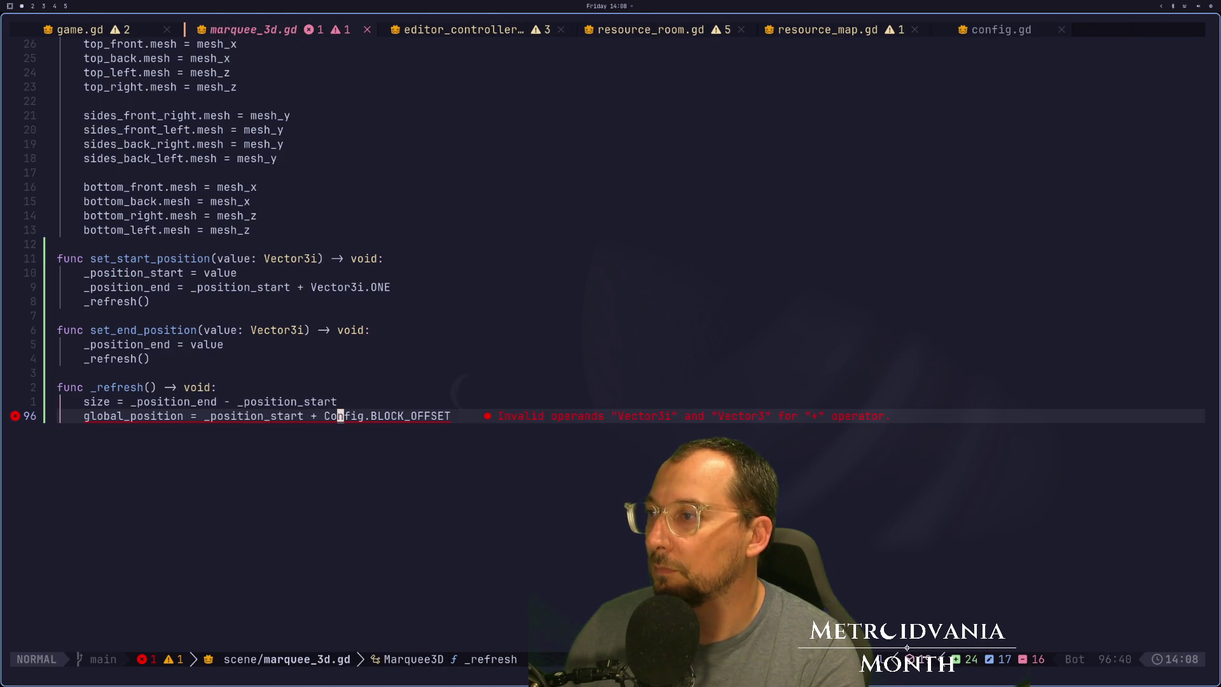
key(i)
key(Escape)
text(:)
key(super+2)
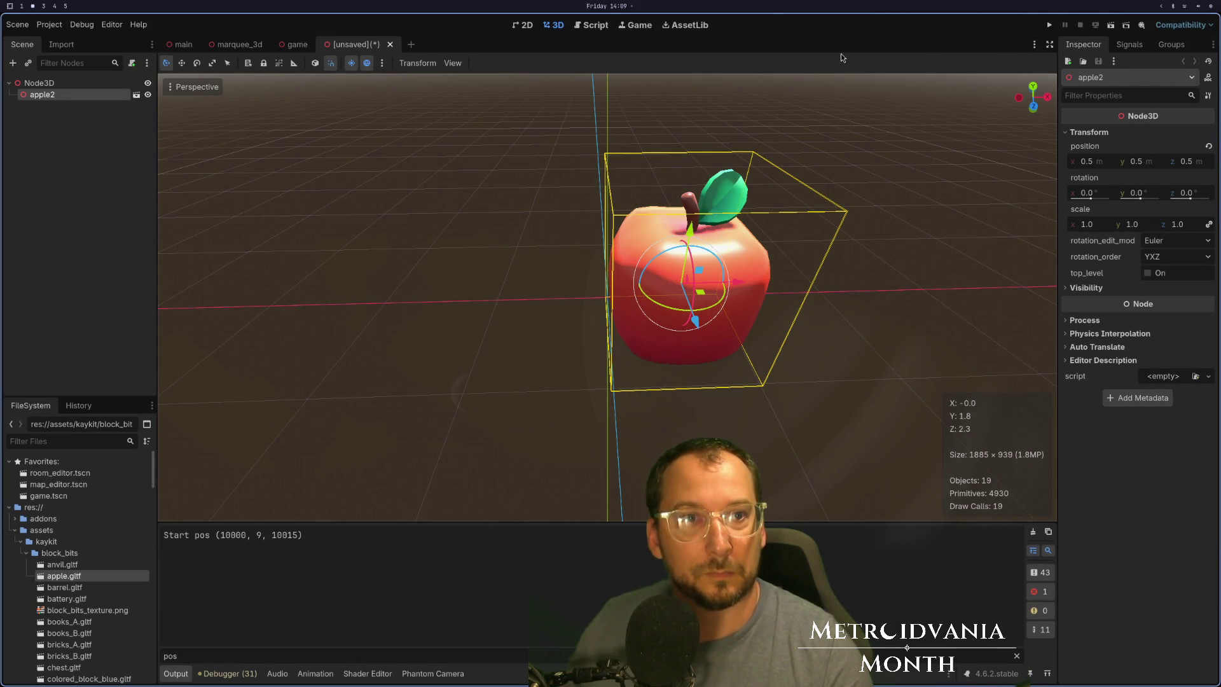
Close the unsaved apple test scene tab and discard it with Don't Save.
click(390, 45)
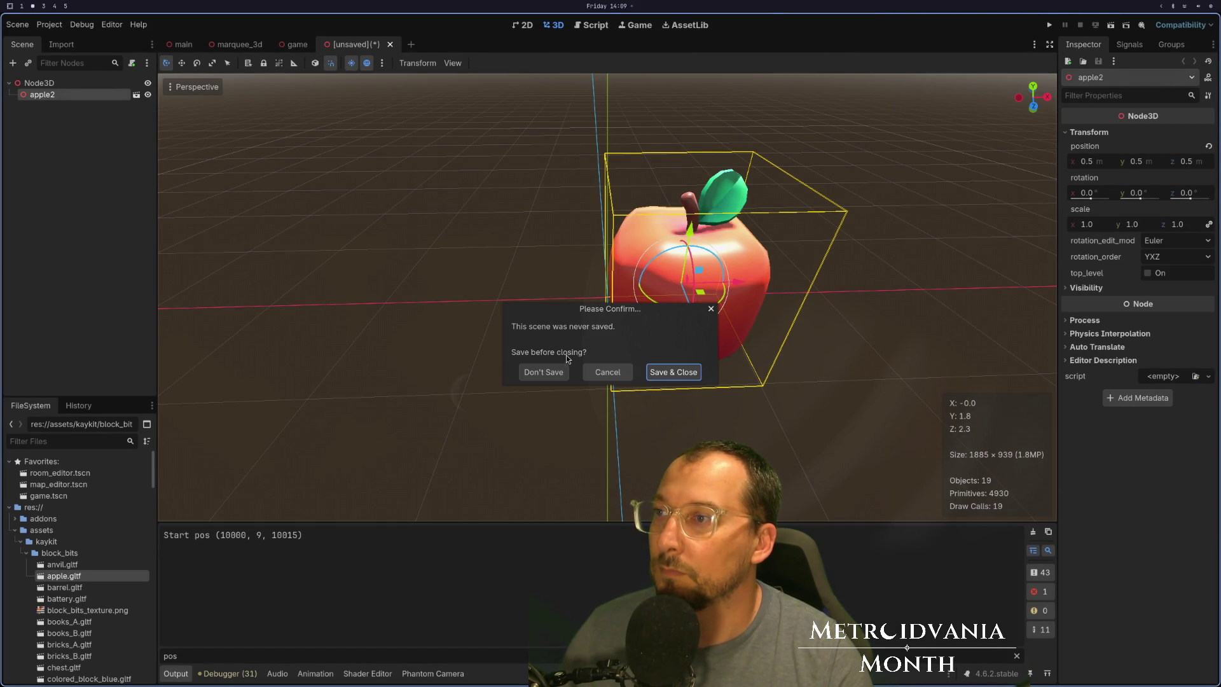
click(551, 370)
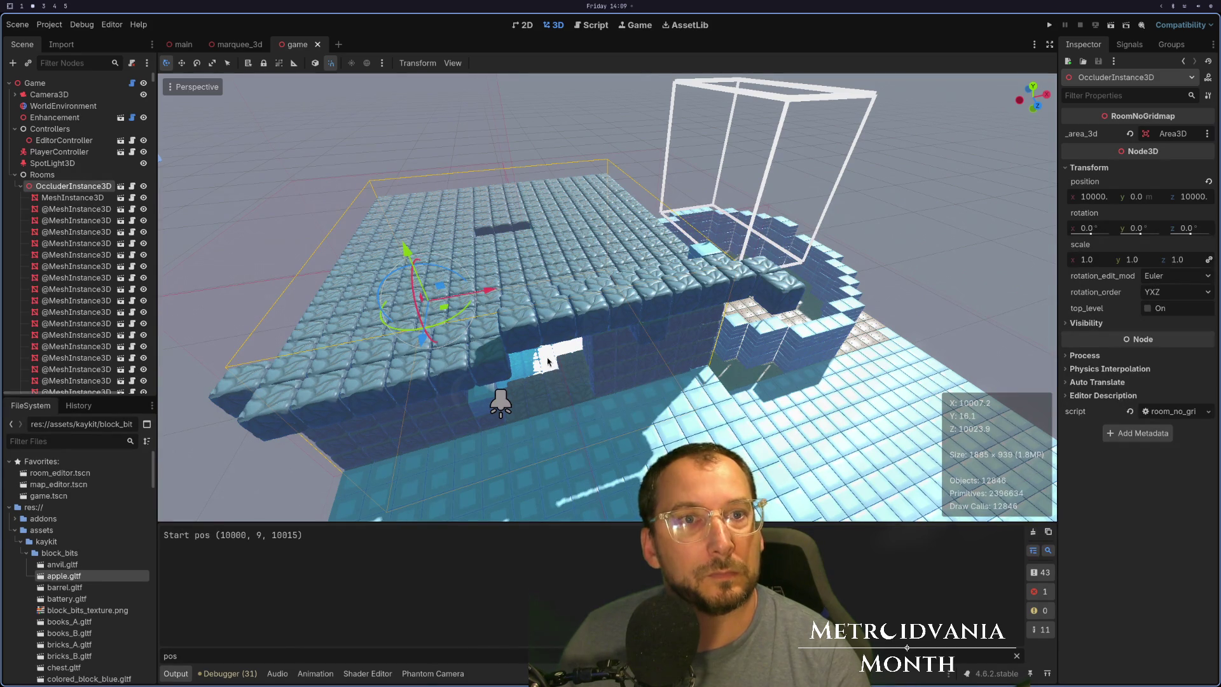
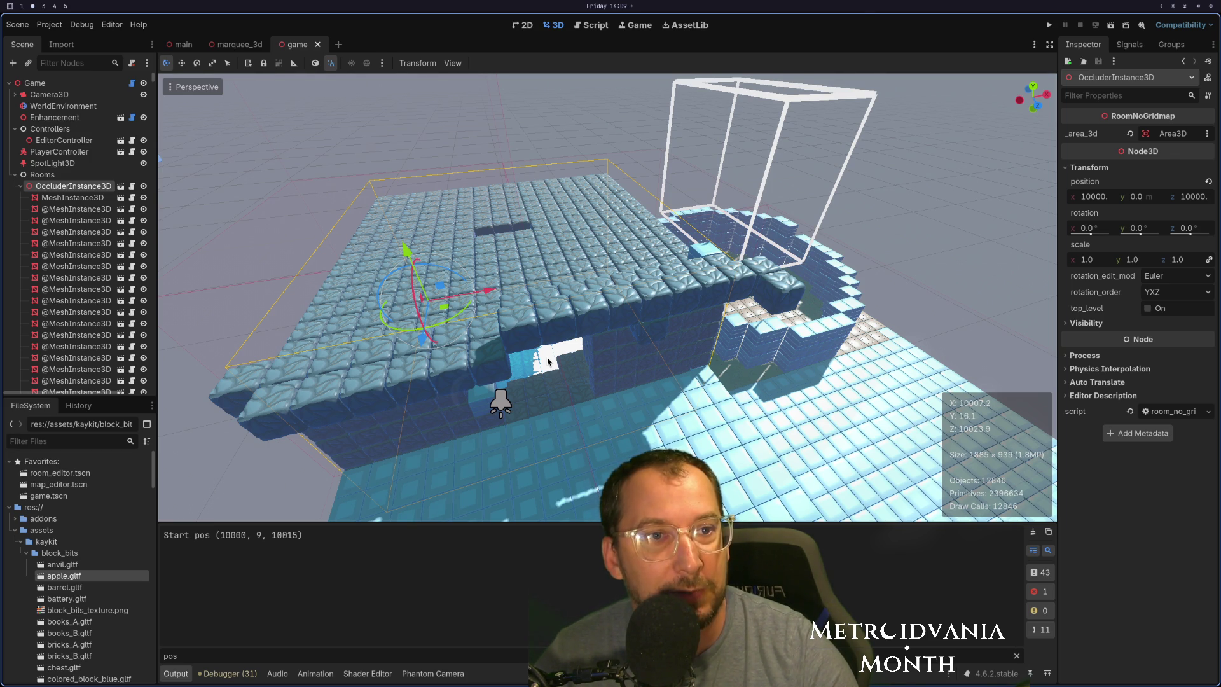
Run the project to test the marquee, comparing it against the code in Neovim.
click(1049, 29)
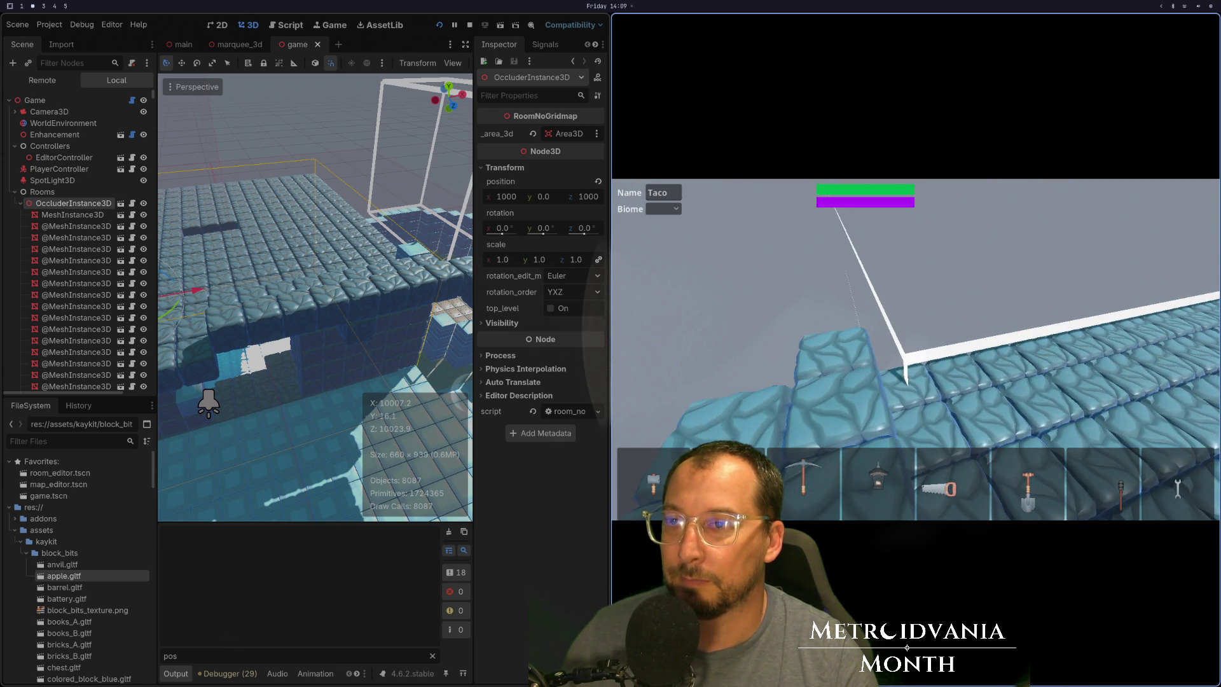
key(super+1)
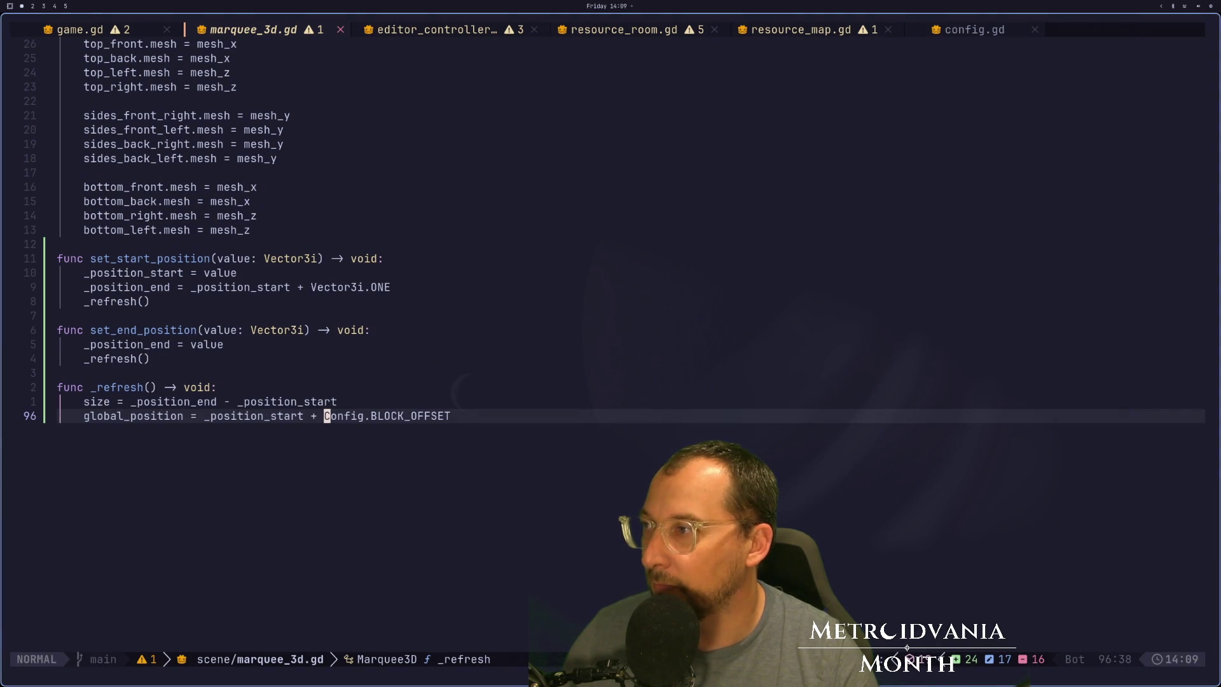
key(super+2)
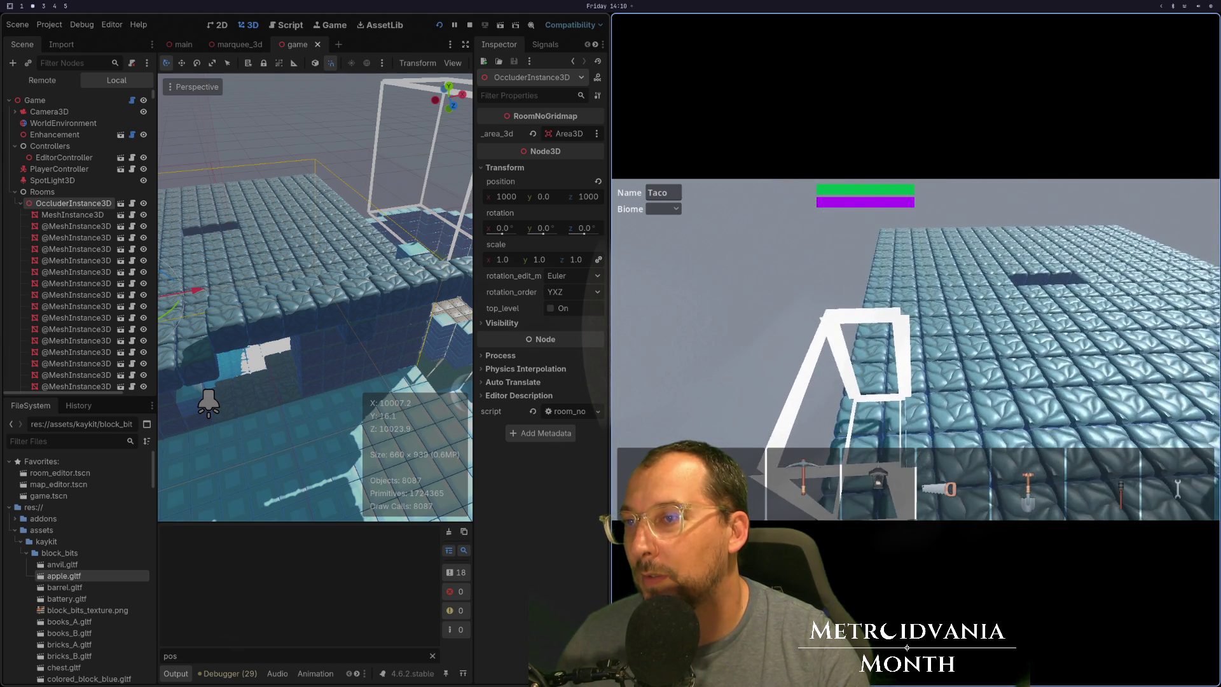
key(super+1)
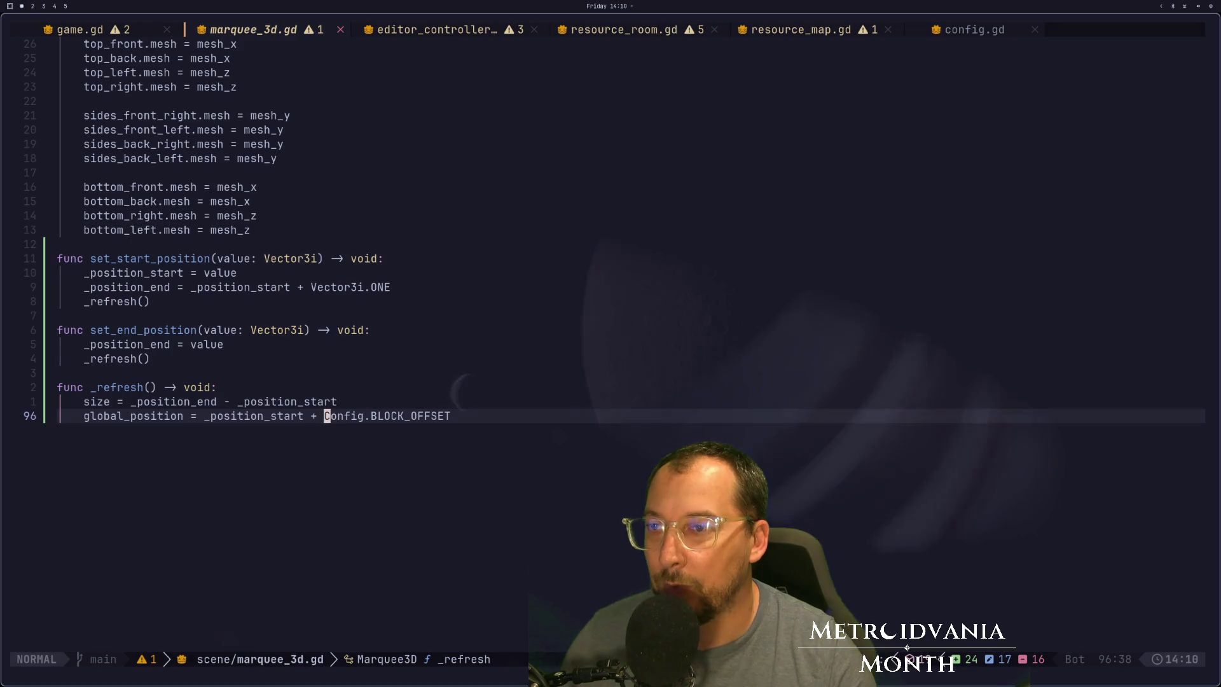
key(super+2)
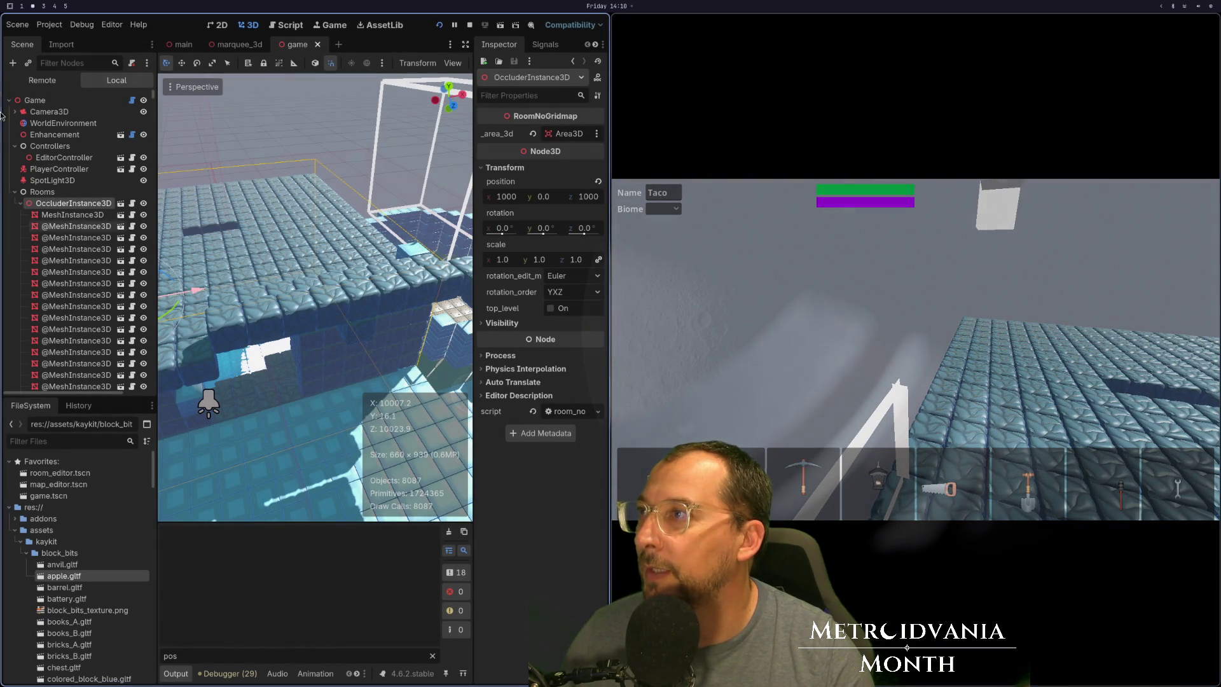
Open the marquee_3d scene and orbit the view around the marquee corner.
click(237, 42)
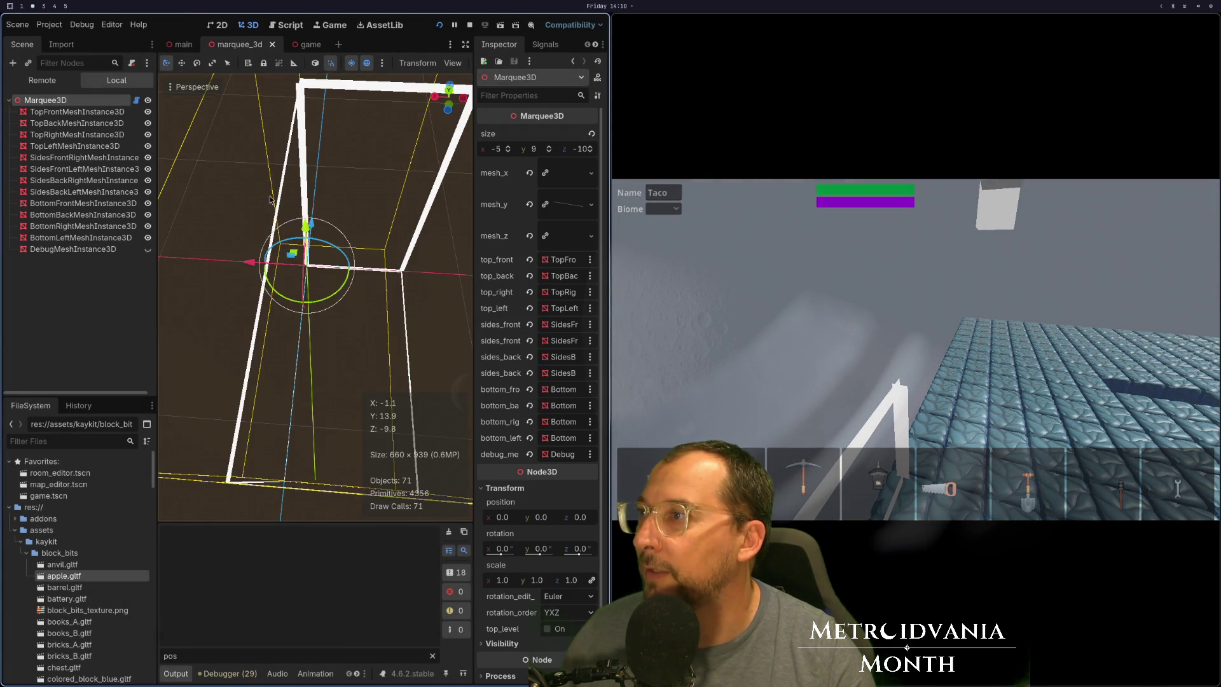
scroll(270, 200, up, 3)
scroll(291, 340, up, 5)
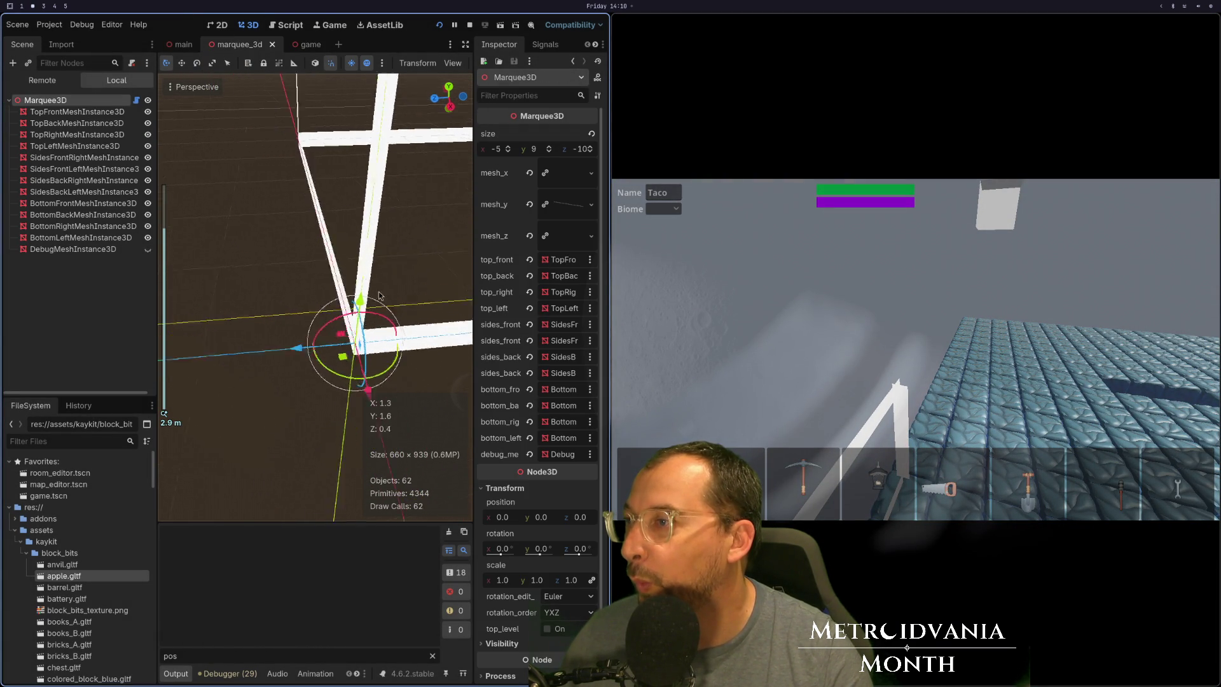
scroll(379, 299, down, 3)
scroll(379, 311, down, 5)
drag(377, 331, 548, 323)
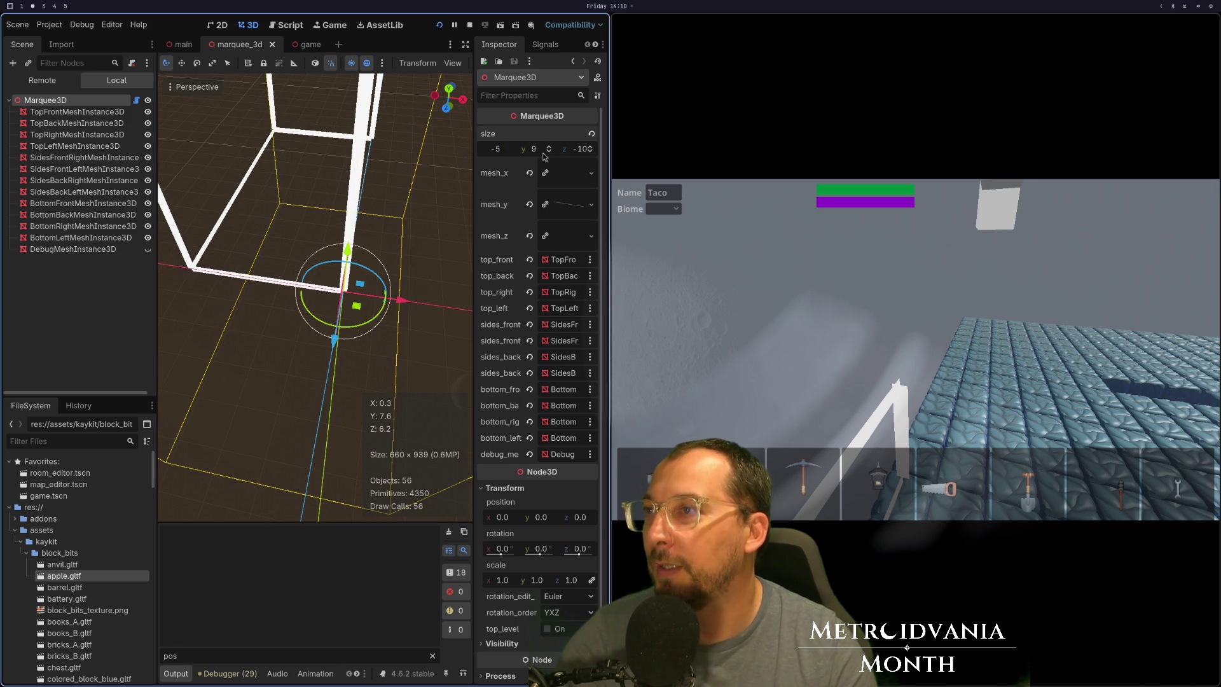
Set the Marquee3D size x to 5 and z to 10 in the Inspector.
click(576, 148)
text(10)
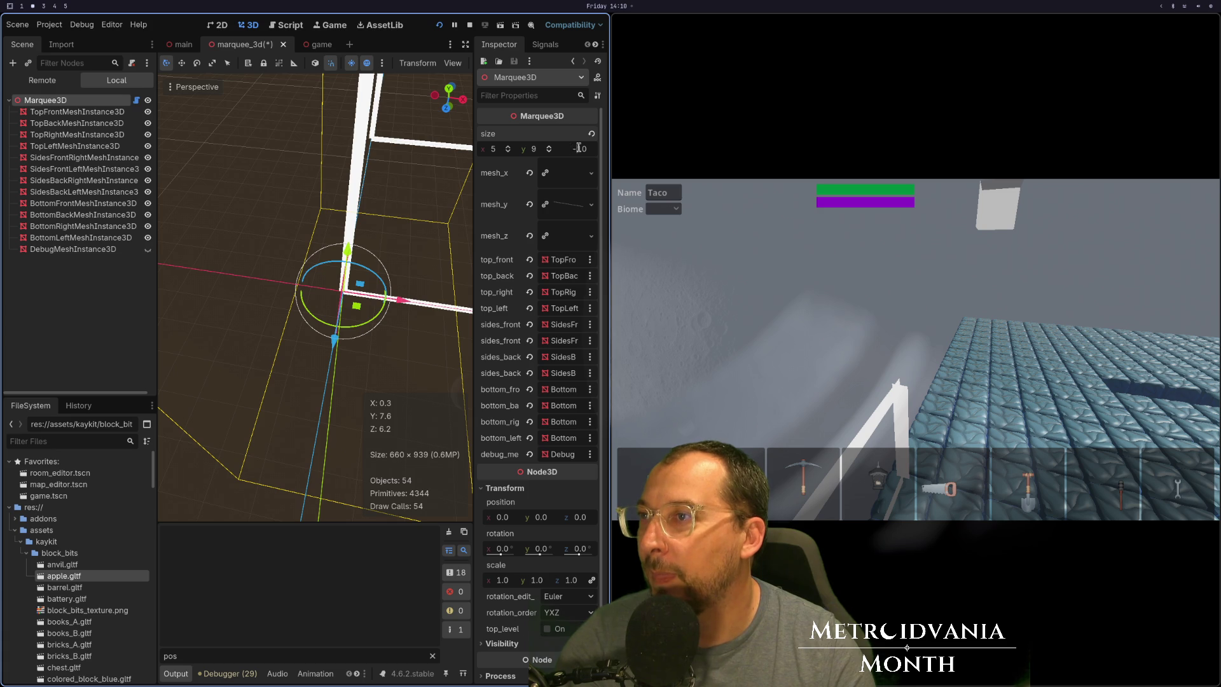
key(Tab)
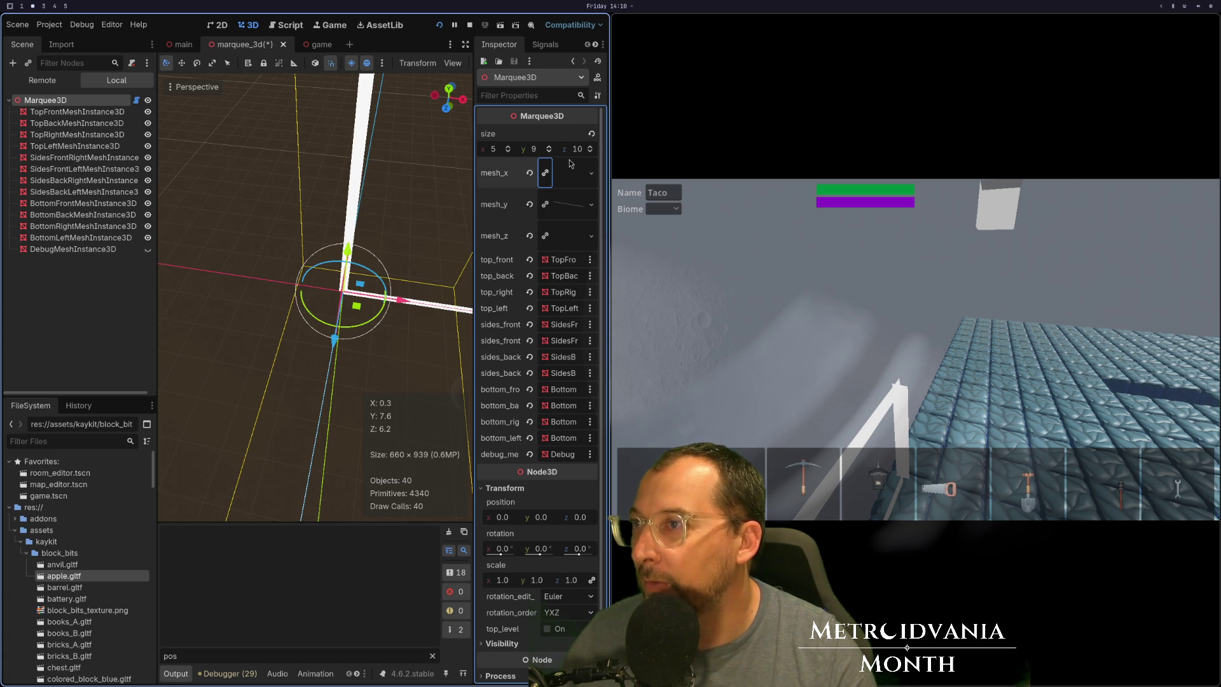
mouse_move(413, 280)
mouse_down()
mouse_move(374, 278)
mouse_move(285, 325)
mouse_move(350, 248)
mouse_move(305, 280)
mouse_move(329, 290)
mouse_up()
scroll(284, 325, up, 5)
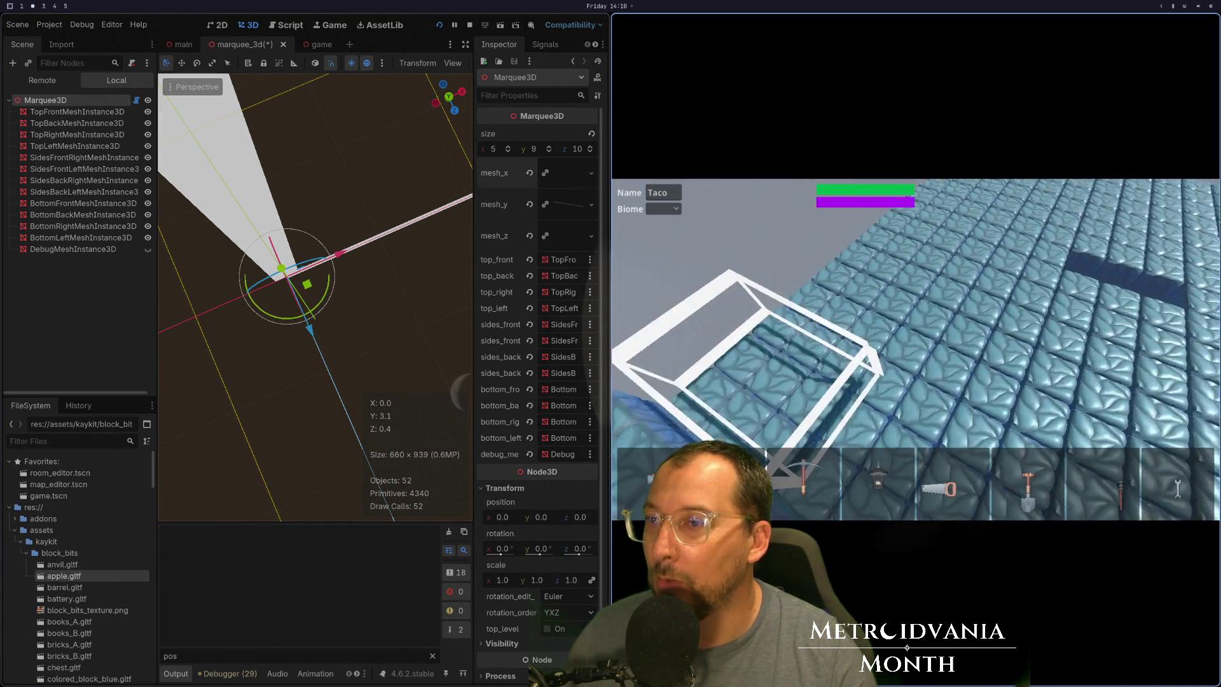
key(super+1)
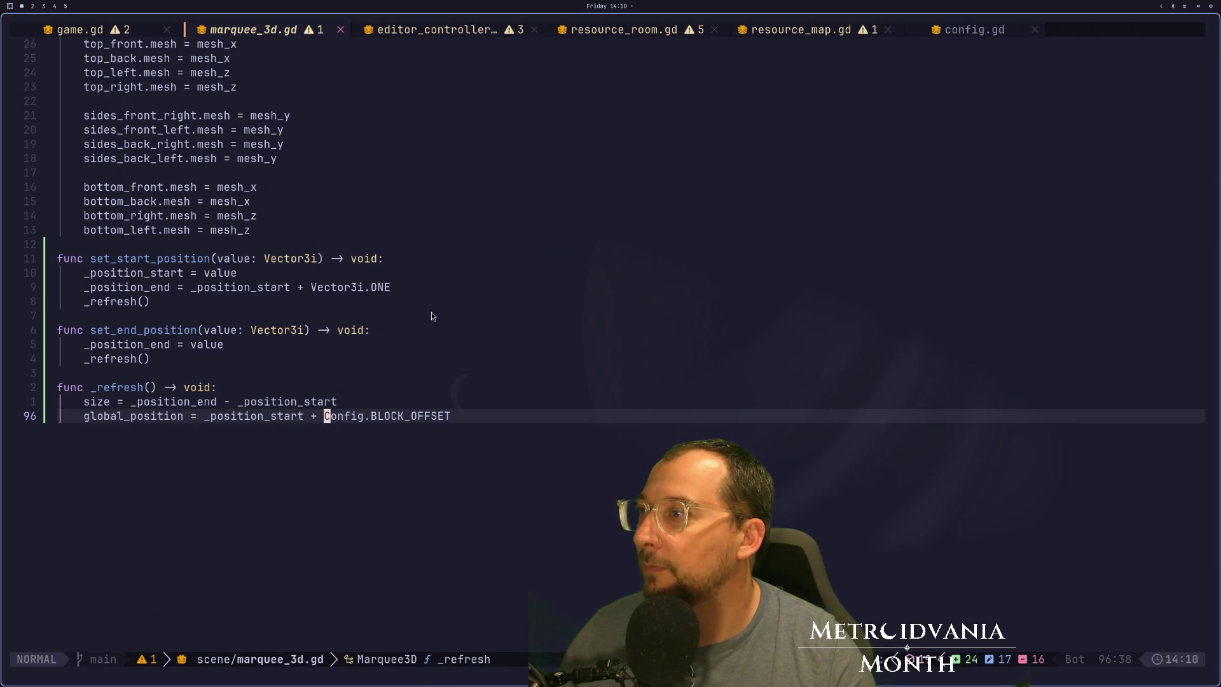
Glance through config.gd and resource_room.gd, then save marquee_3d.gd with :w.
key(k)
key(k)
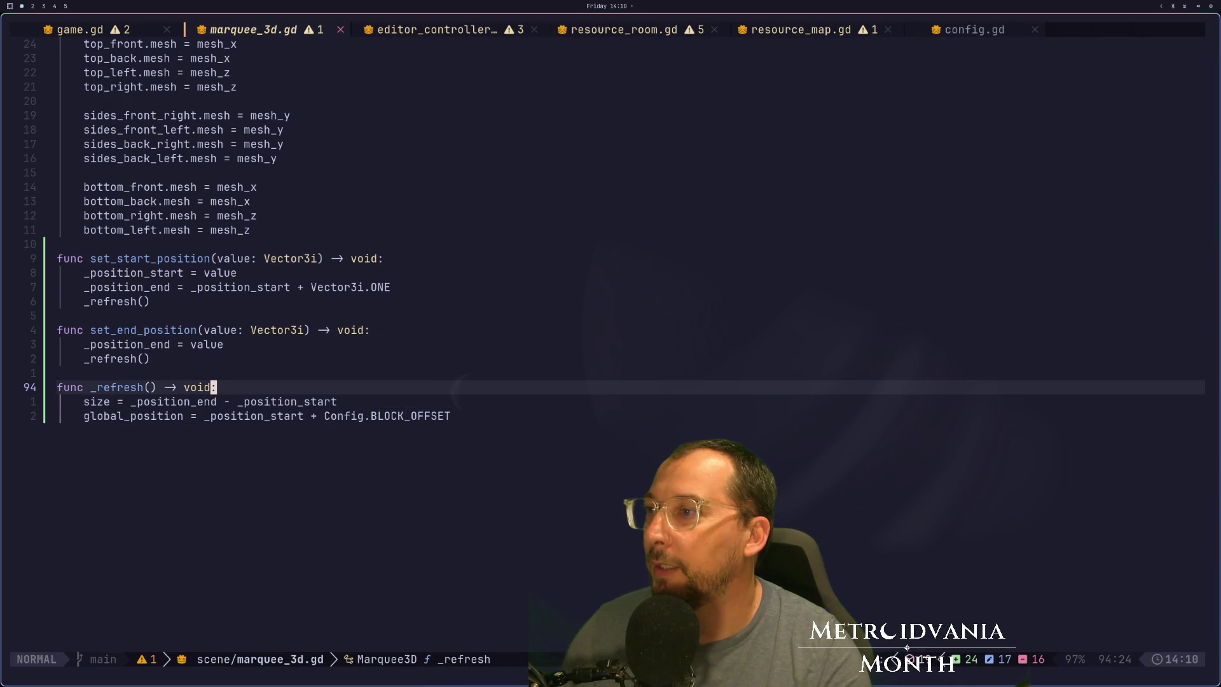
key(ctrl+o)
key(ctrl+o)
key(ctrl+o)
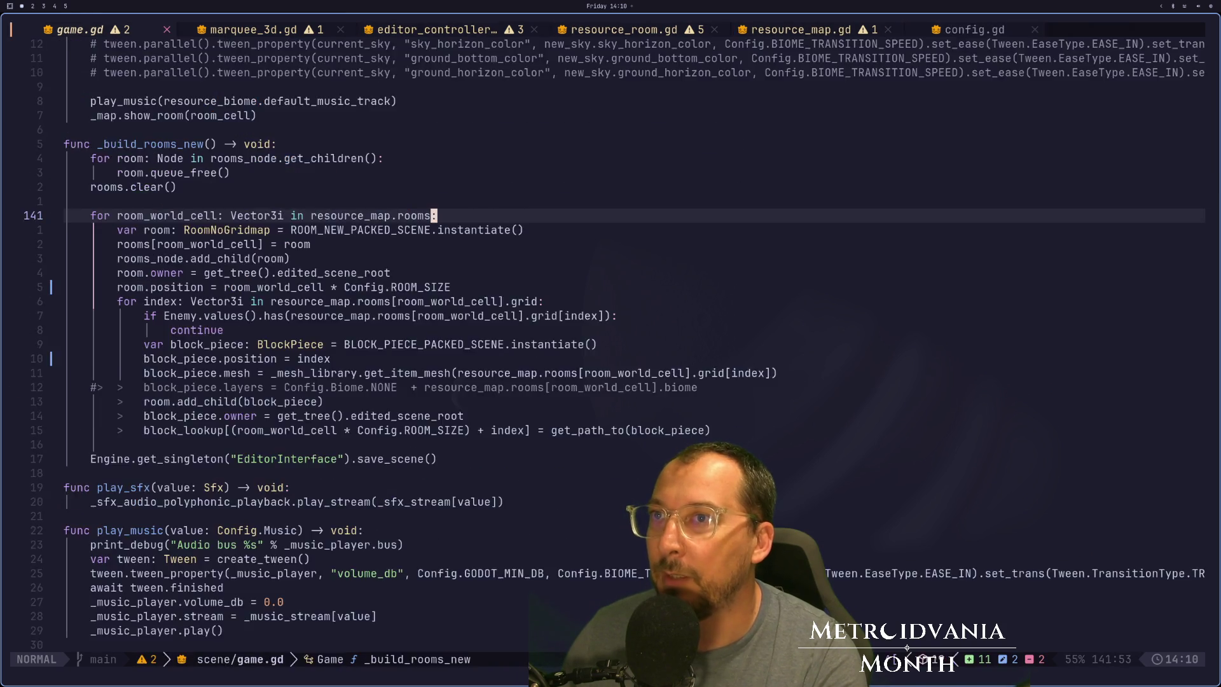
key(ctrl+o)
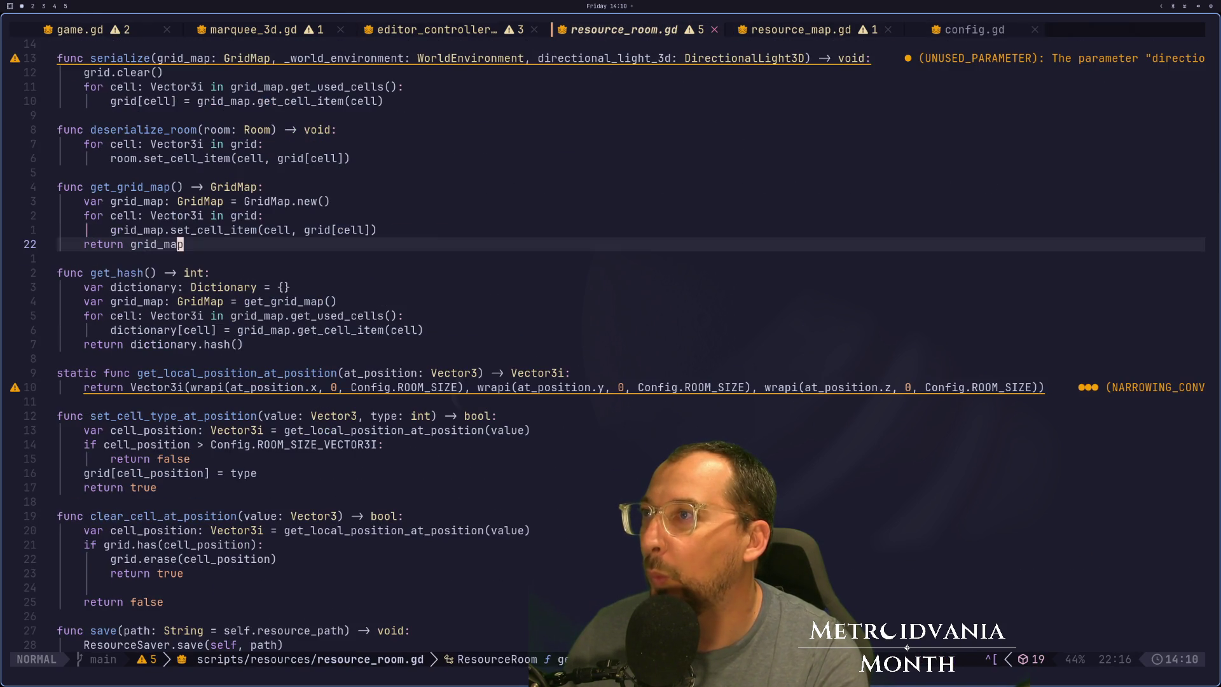
key(ctrl+o)
key(ctrl+o)
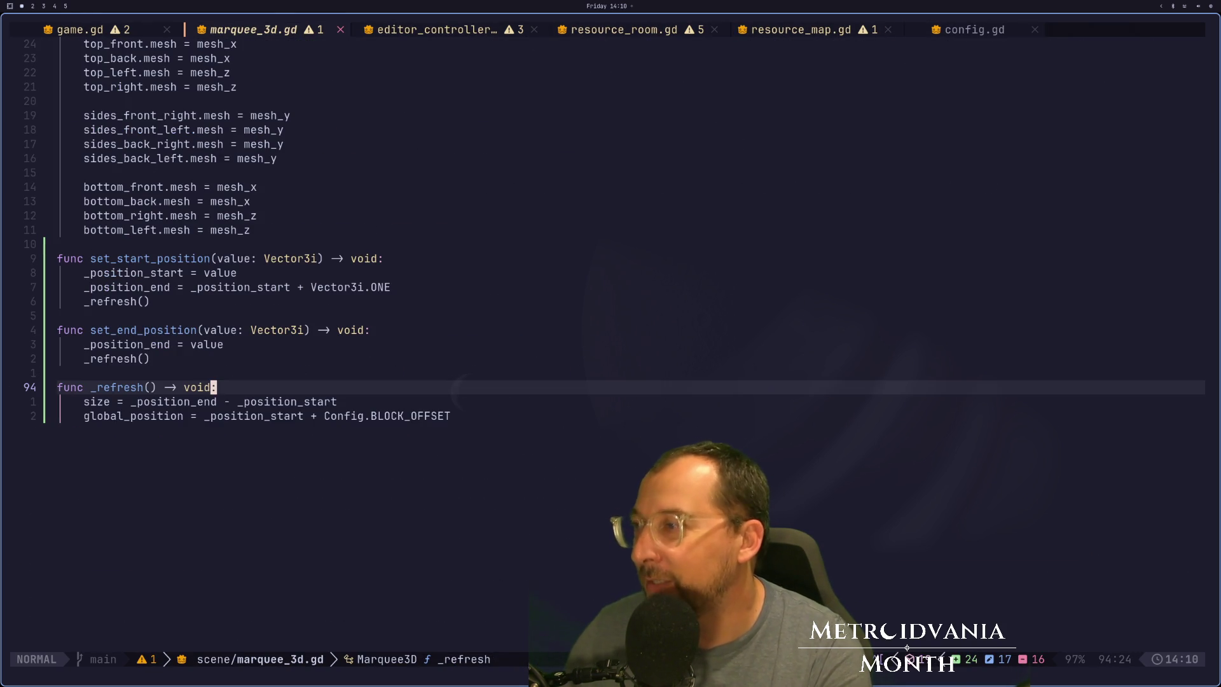
text(:w)
key(Return)
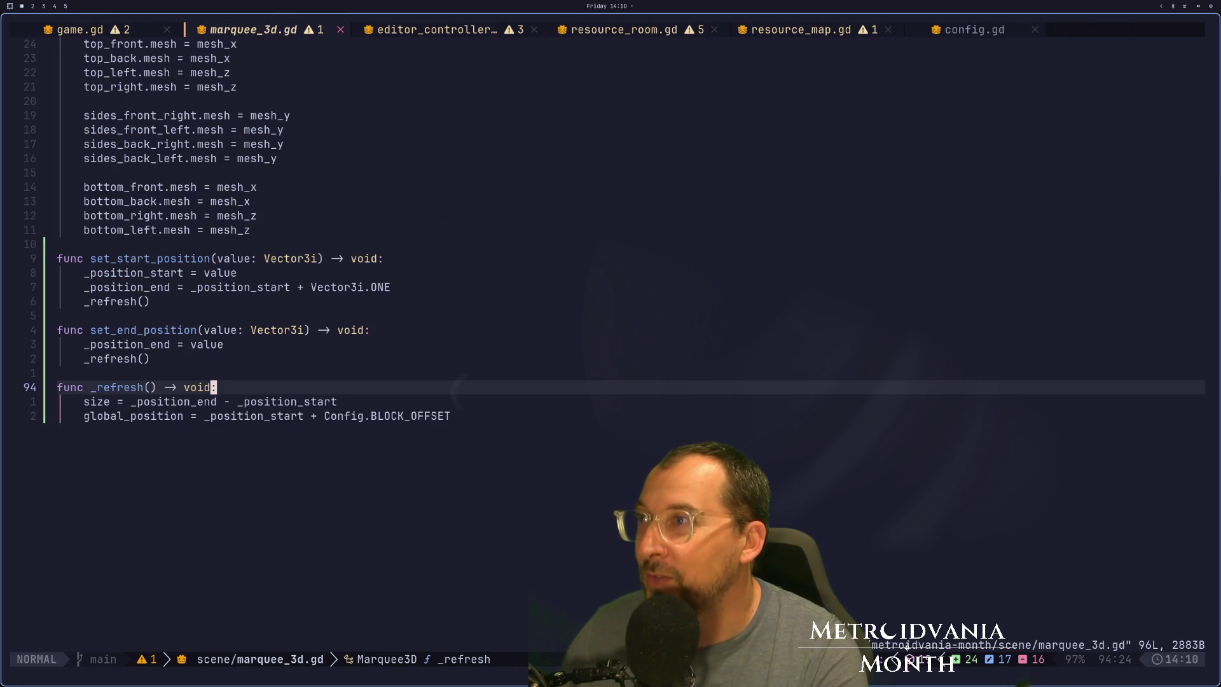
key(super+2)
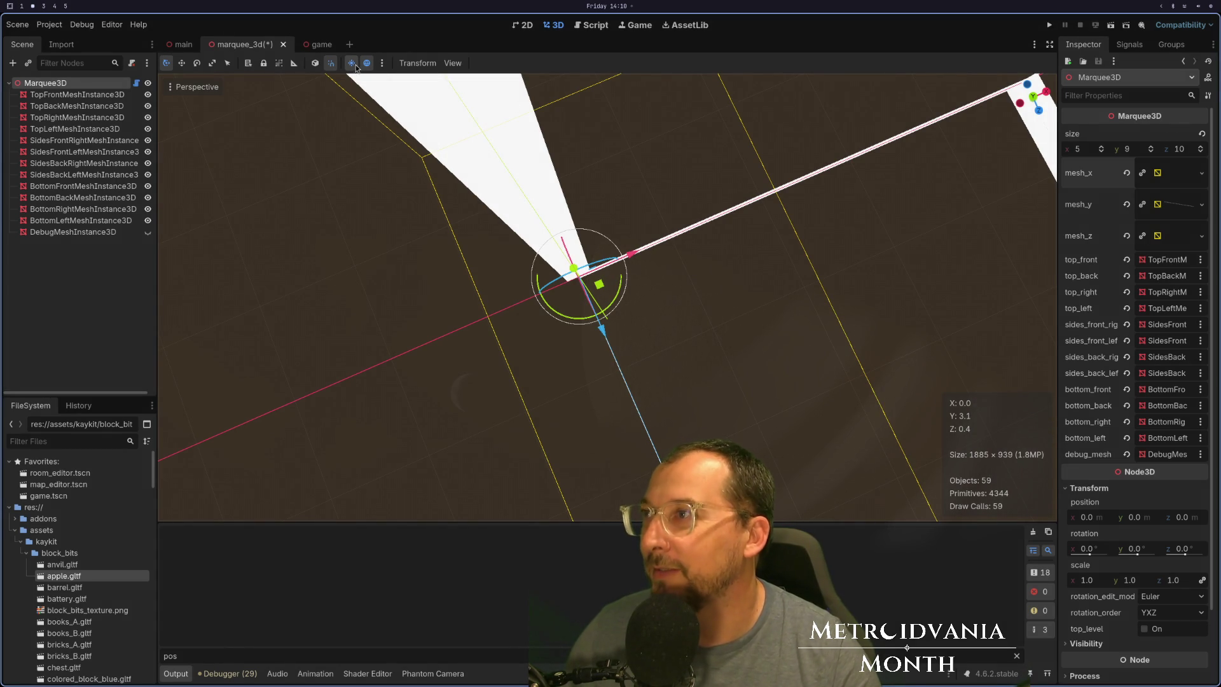
Open the game scene and run the project again to check the marquee.
click(314, 46)
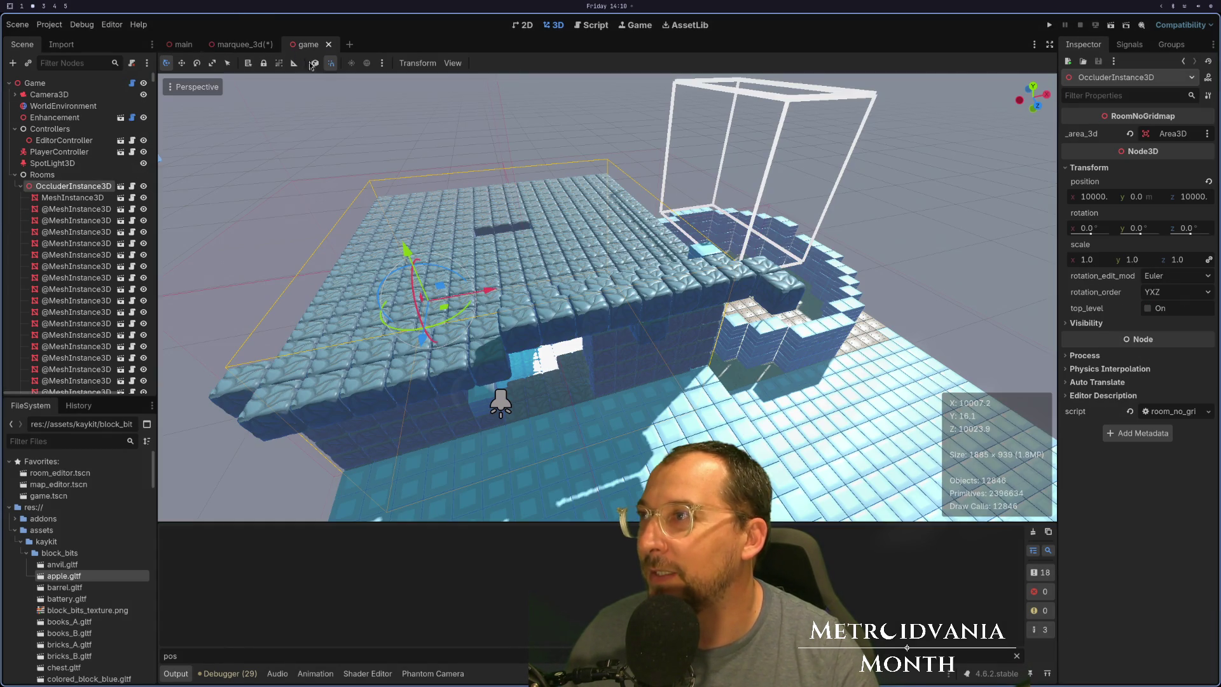
click(1051, 26)
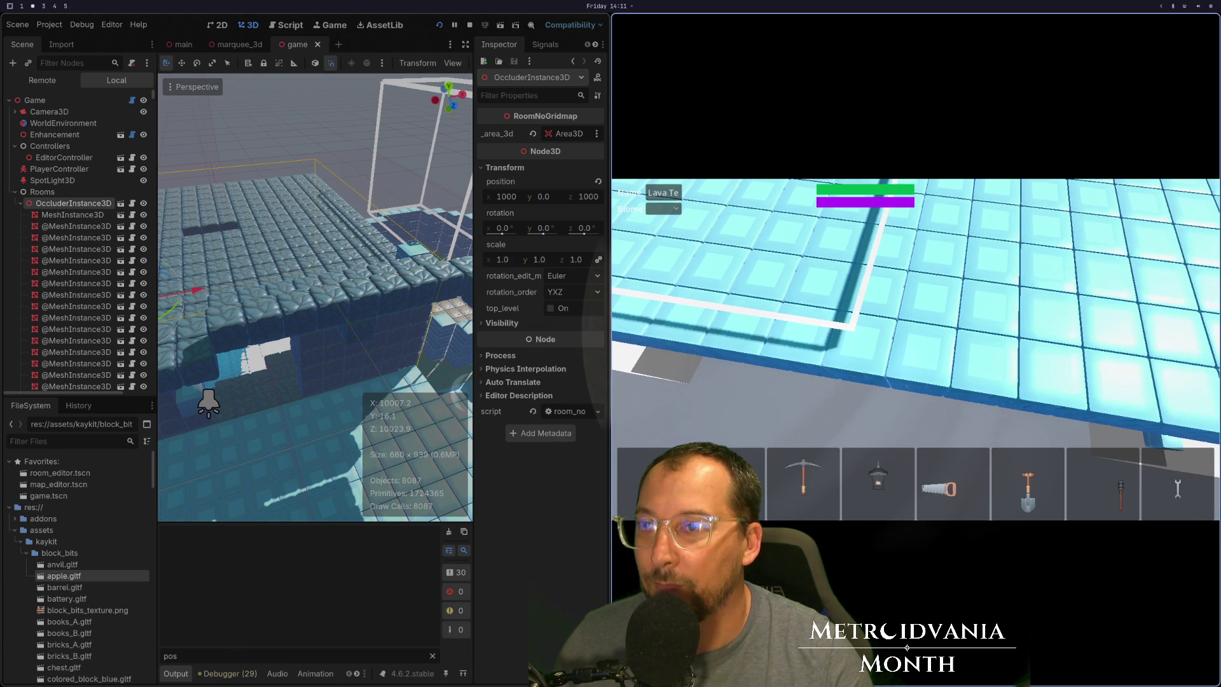
key(super+1)
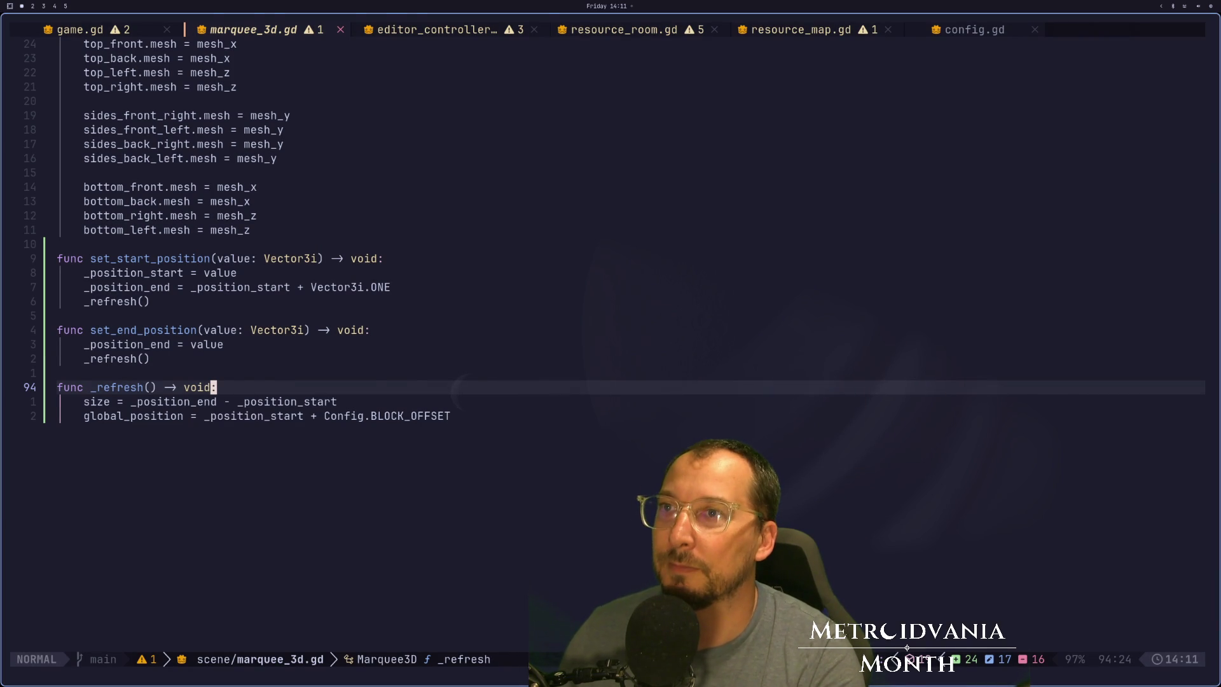
Change BLOCK_OFFSET in config.gd from Vector3i to Vector3 and save.
key(shift+l)
key(shift+l)
key(shift+l)
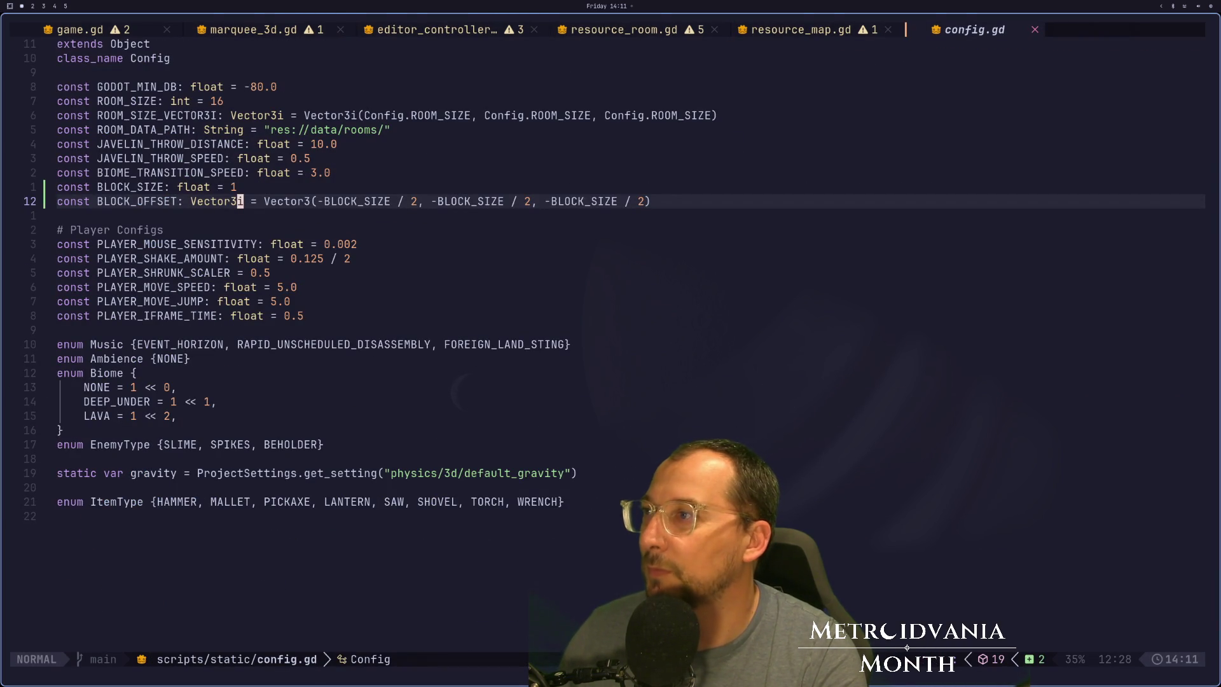
key(a)
key(BackSpace)
key(Escape)
key(j)
key(j)
key(j)
text(:w)
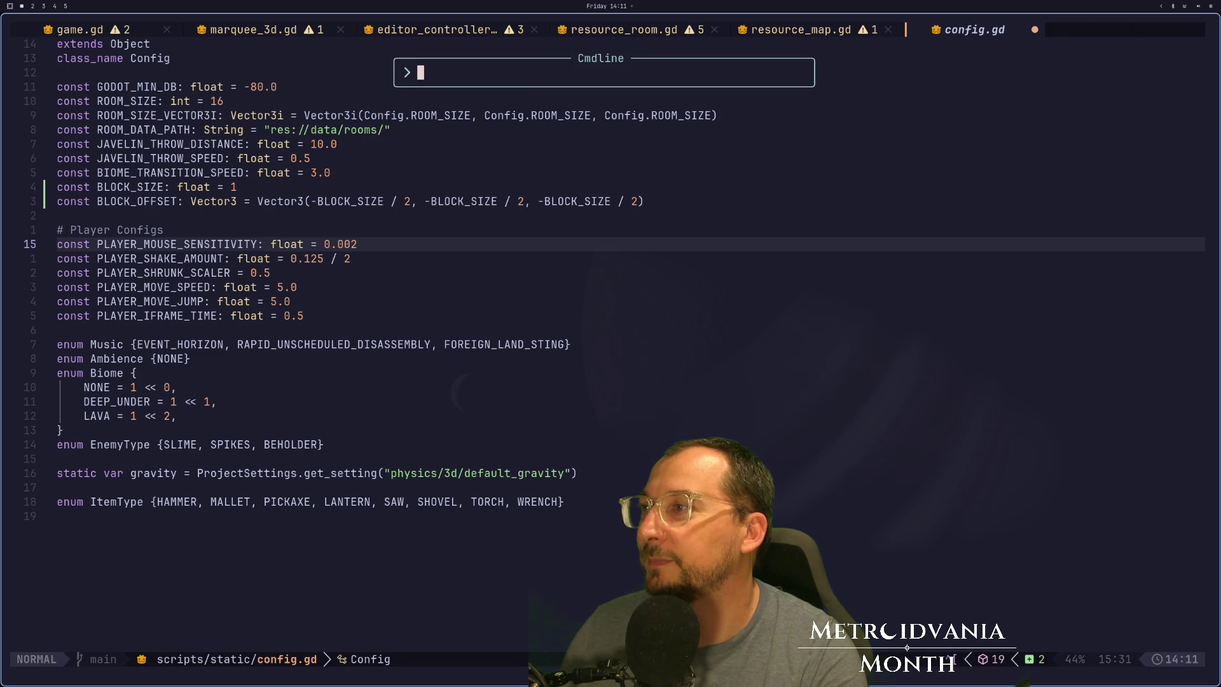
key(Return)
Wrap _position_start in Vector3() on marquee_3d.gd's global_position line.
key(shift+h)
key(shift+h)
key(shift+h)
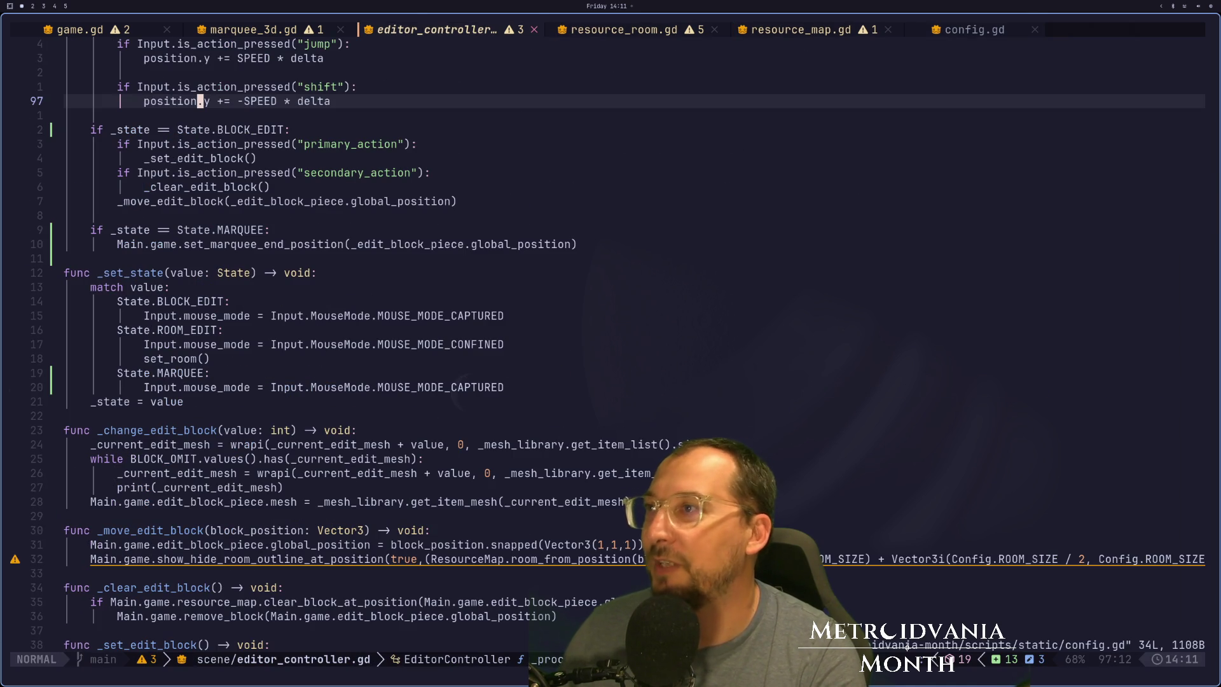
key(shift+h)
key(h)
key(h)
text(iVeco)
text(tor3*)
key(BackSpace)
text(()
key(Escape)
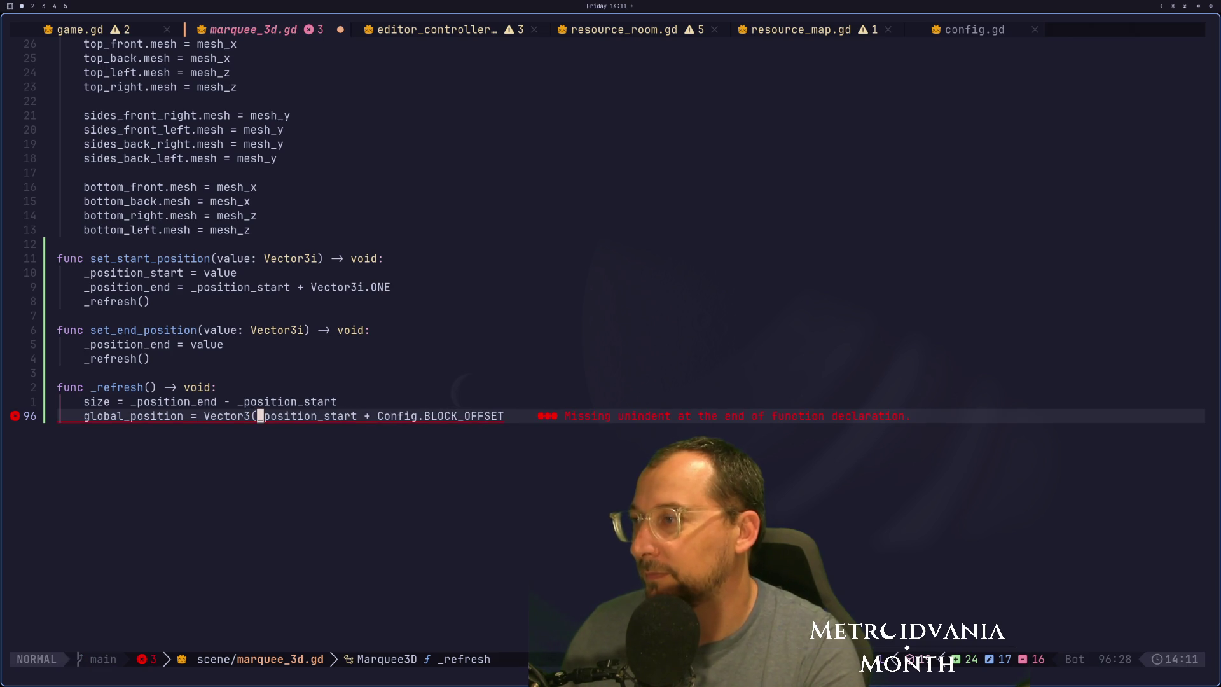
key(e)
key(e)
text(art))
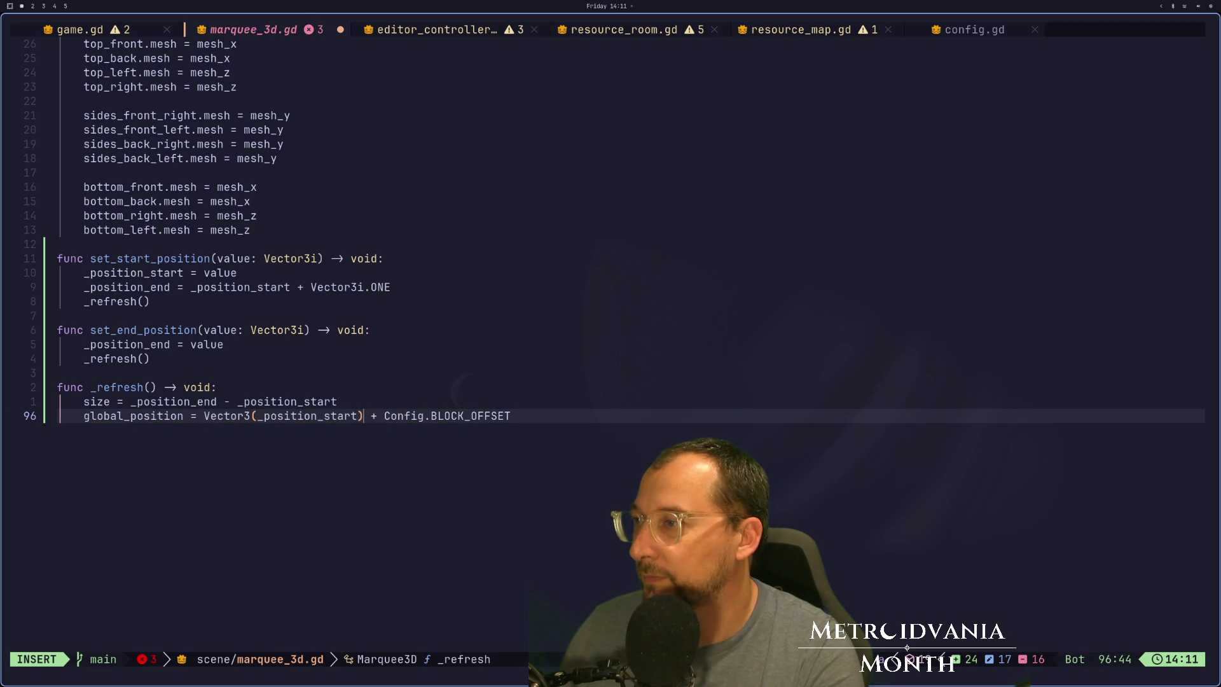
key(Escape)
key(super+2)
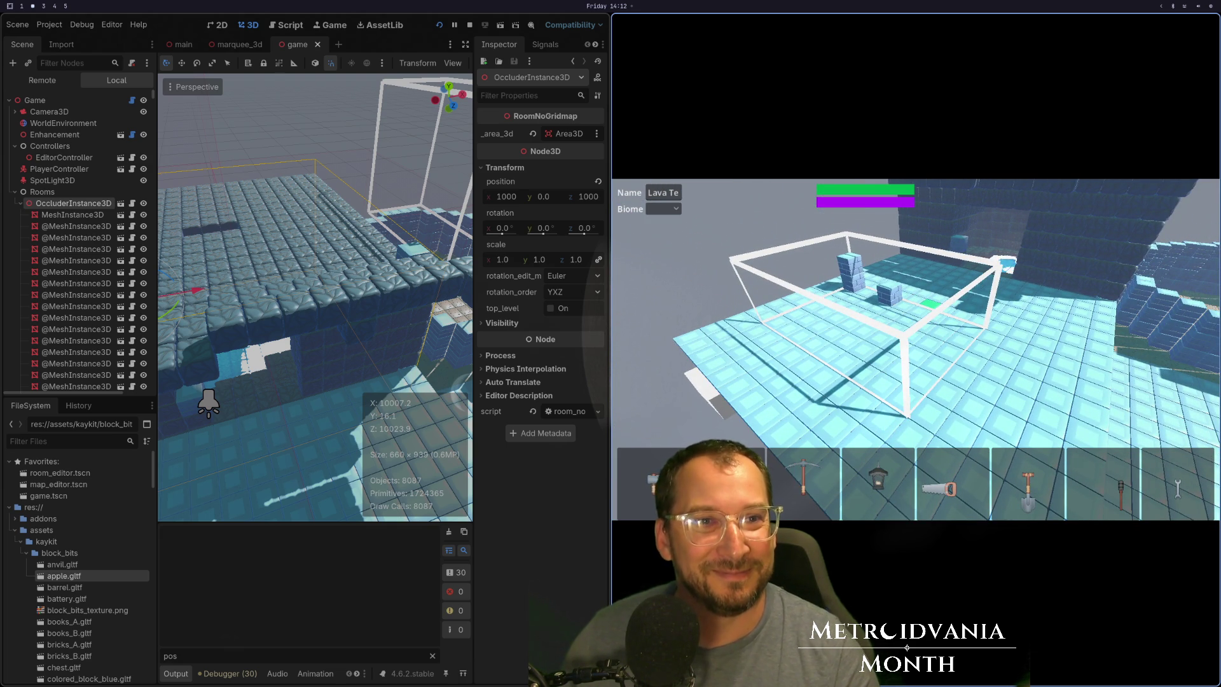
Flip through the Neovim, Godot and notes workspaces, ending on the running game.
key(super+1)
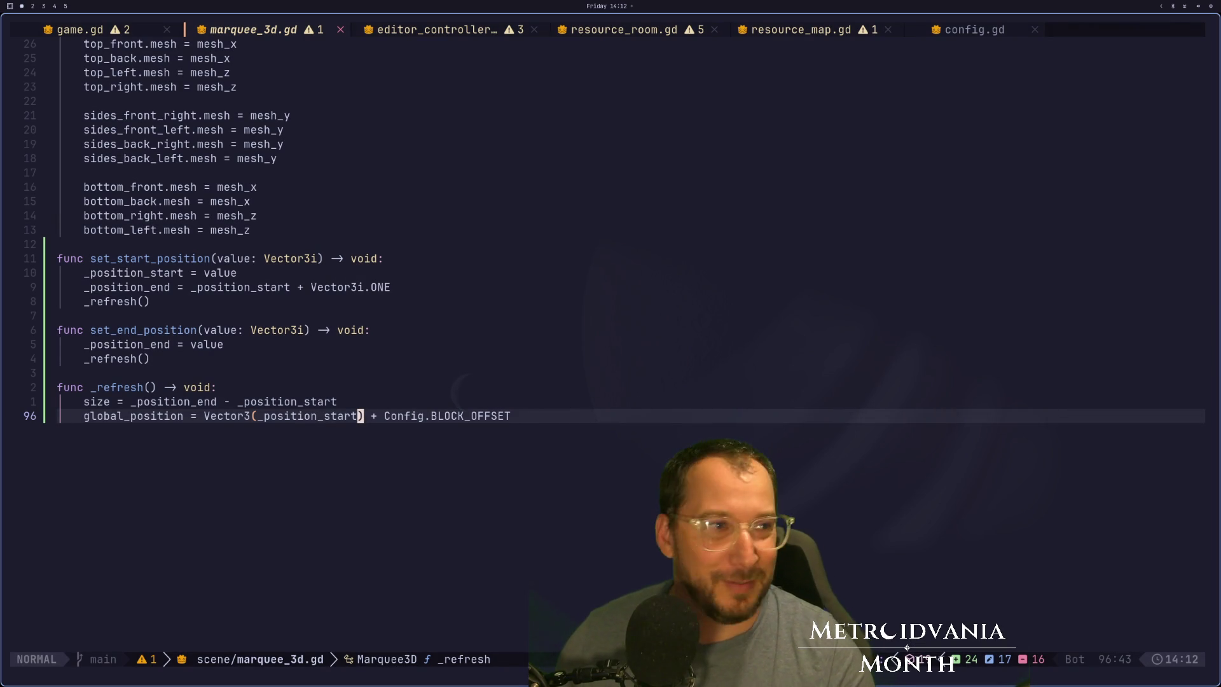
key(super+2)
key(super+3)
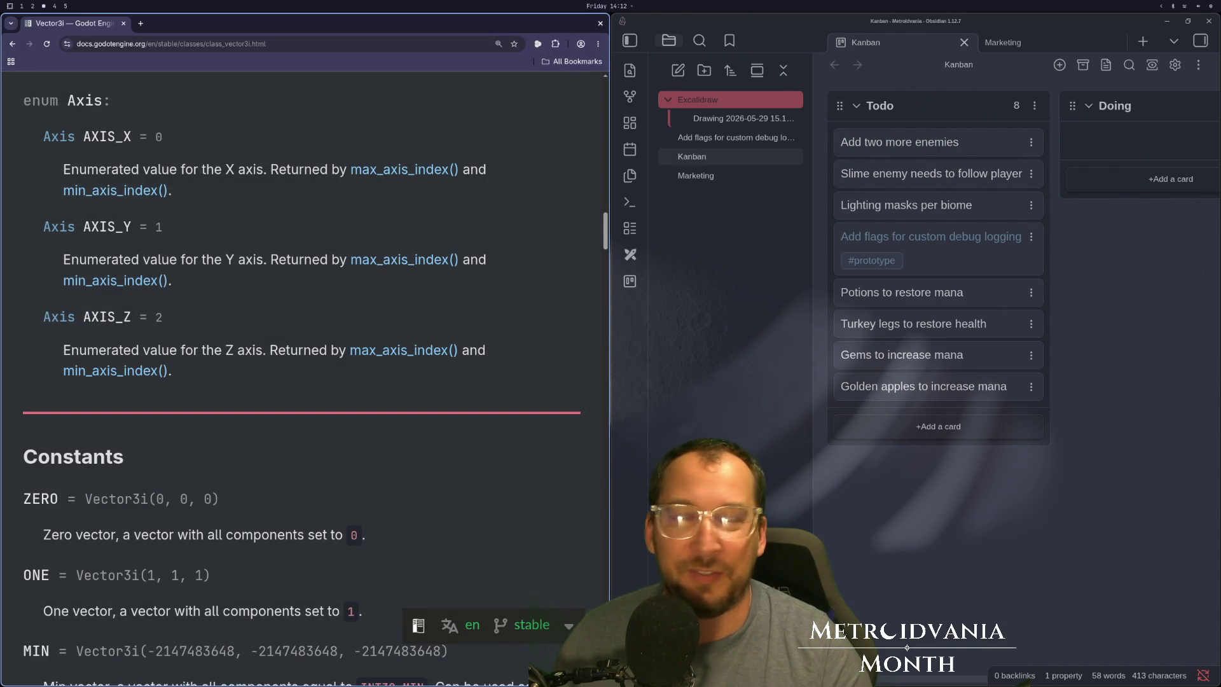
key(super+2)
key(super+1)
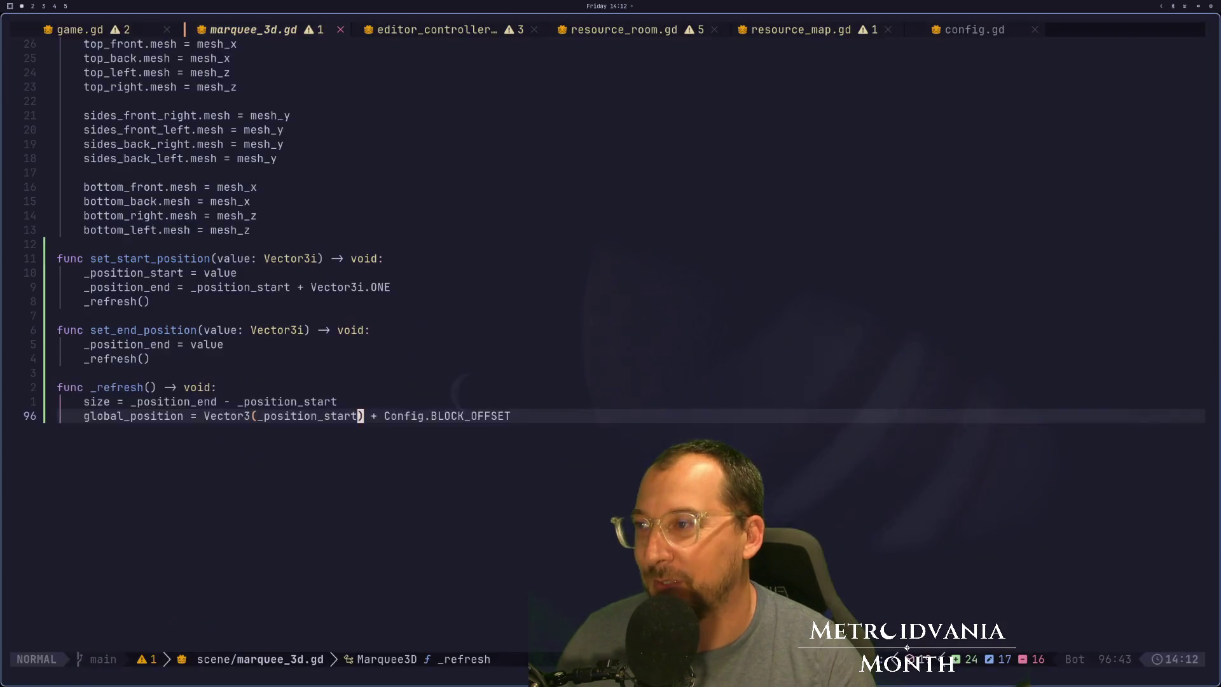
key(super+3)
key(super+2)
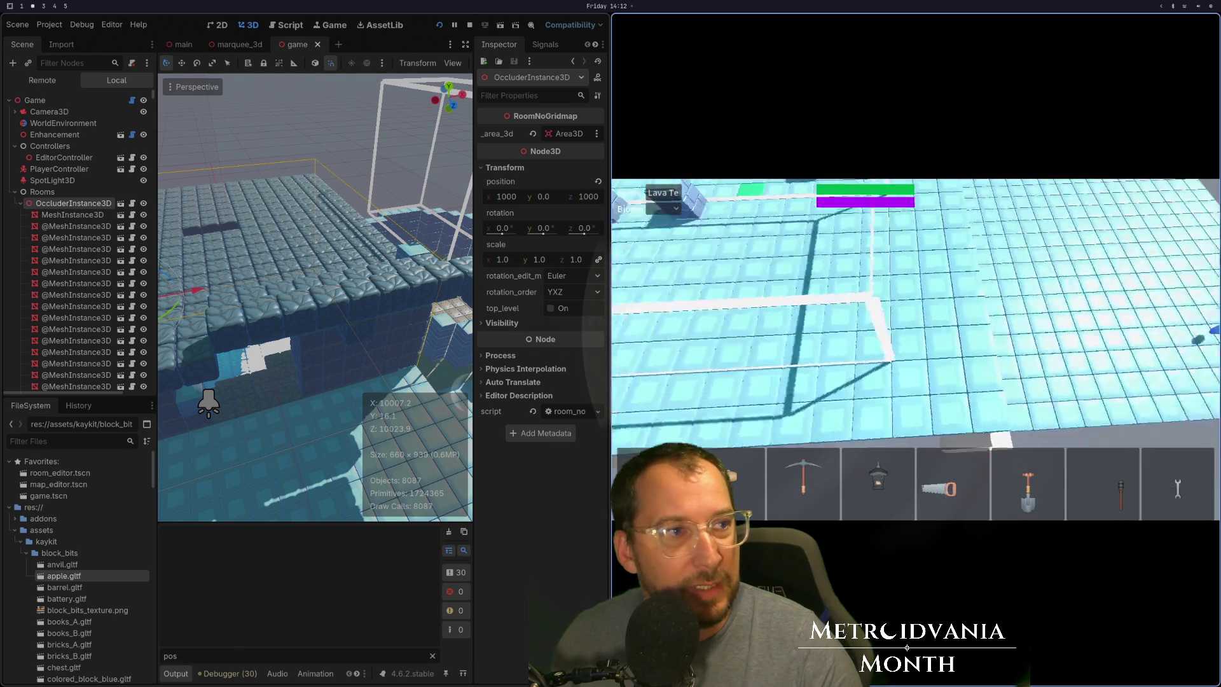
Launch Discord from the application launcher beside the Godot editor.
key(super+1)
key(super+2)
key(super+space)
key(Escape)
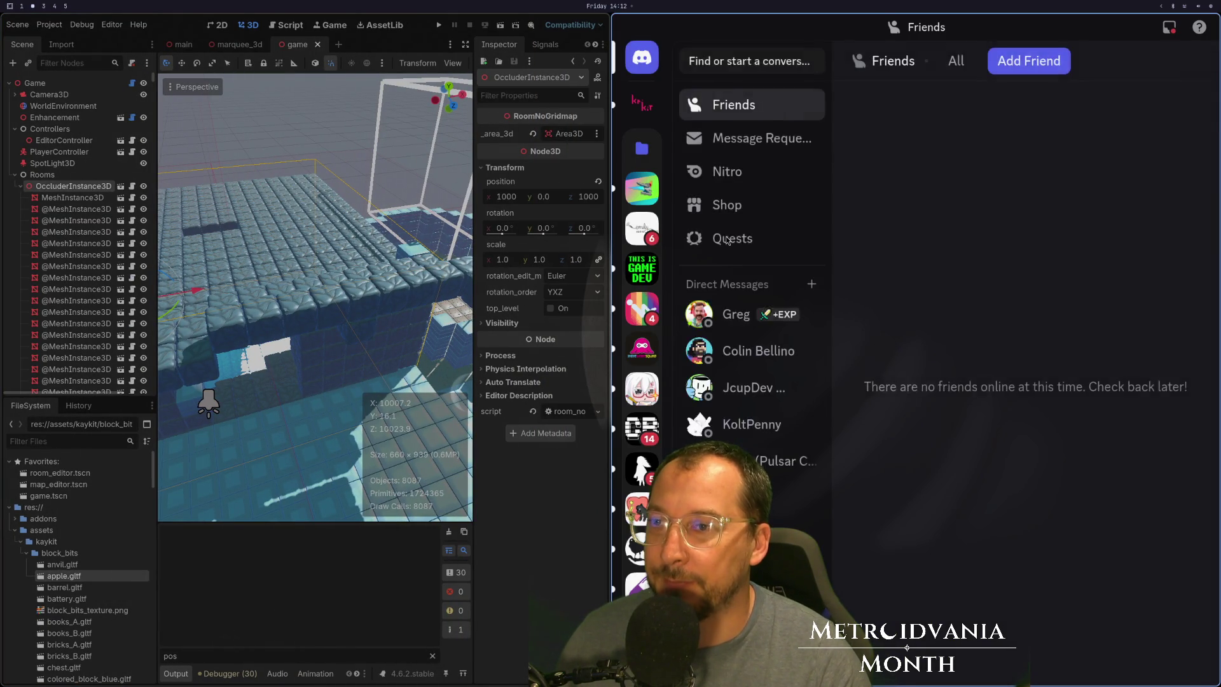
Open the KriKit server and bring up the Dev Logs category settings.
click(642, 103)
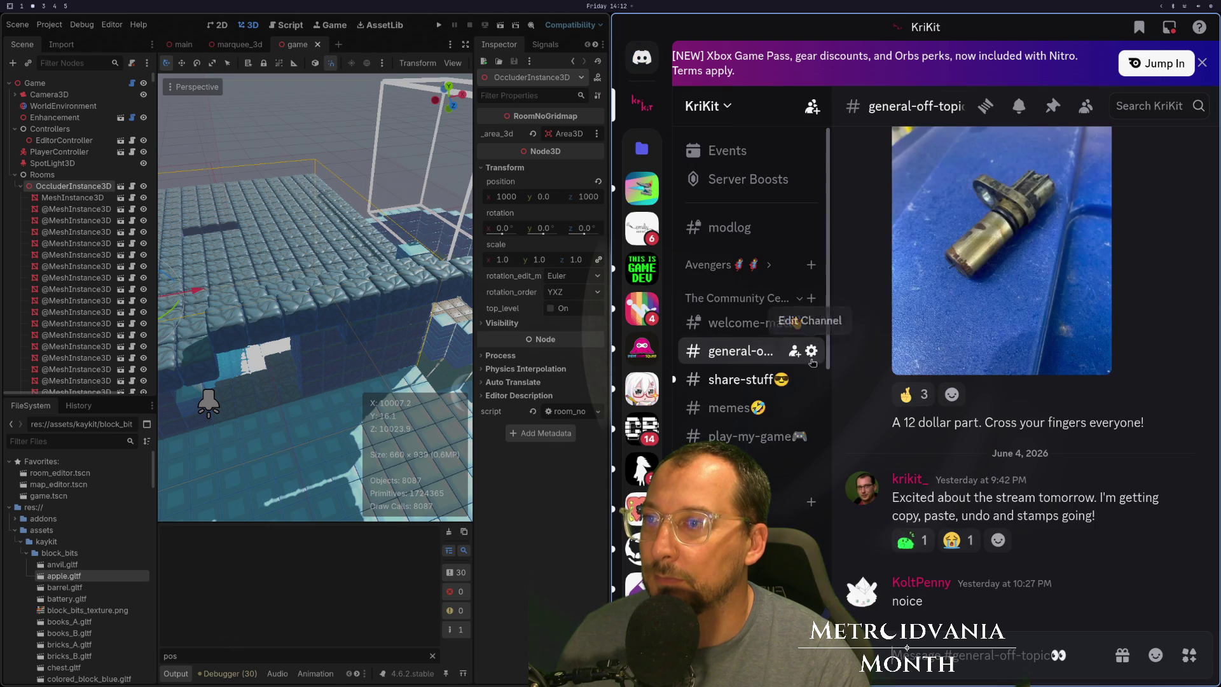
scroll(763, 334, down, 3)
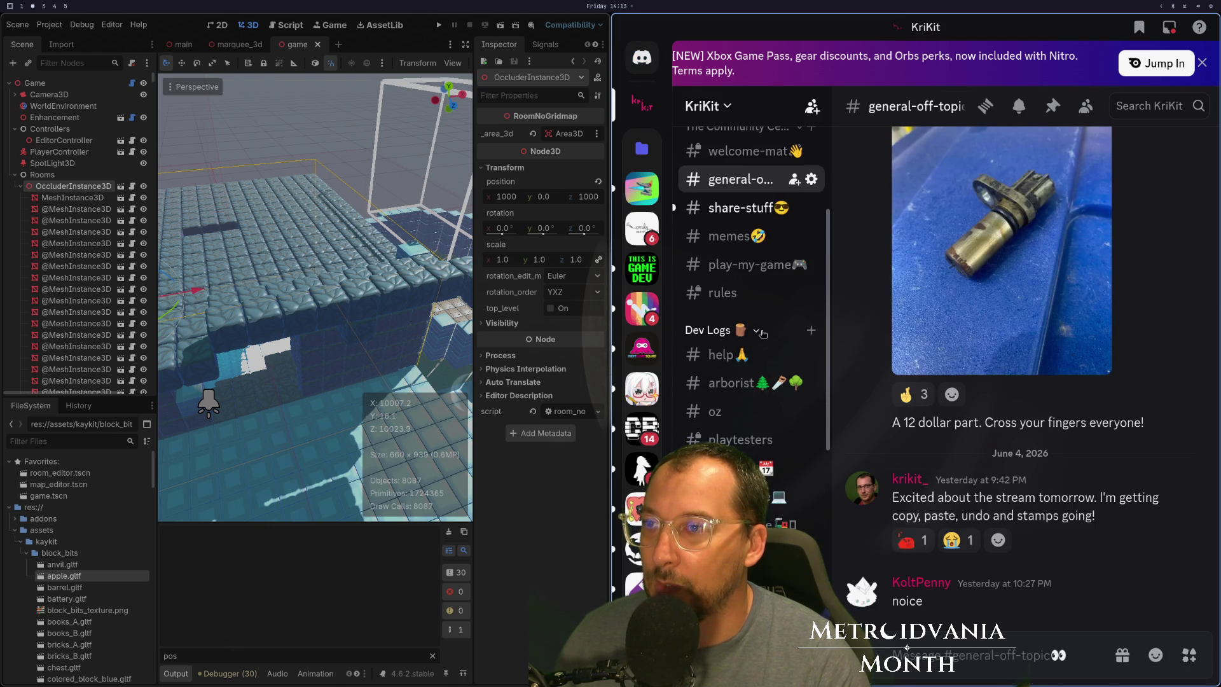
click(720, 332)
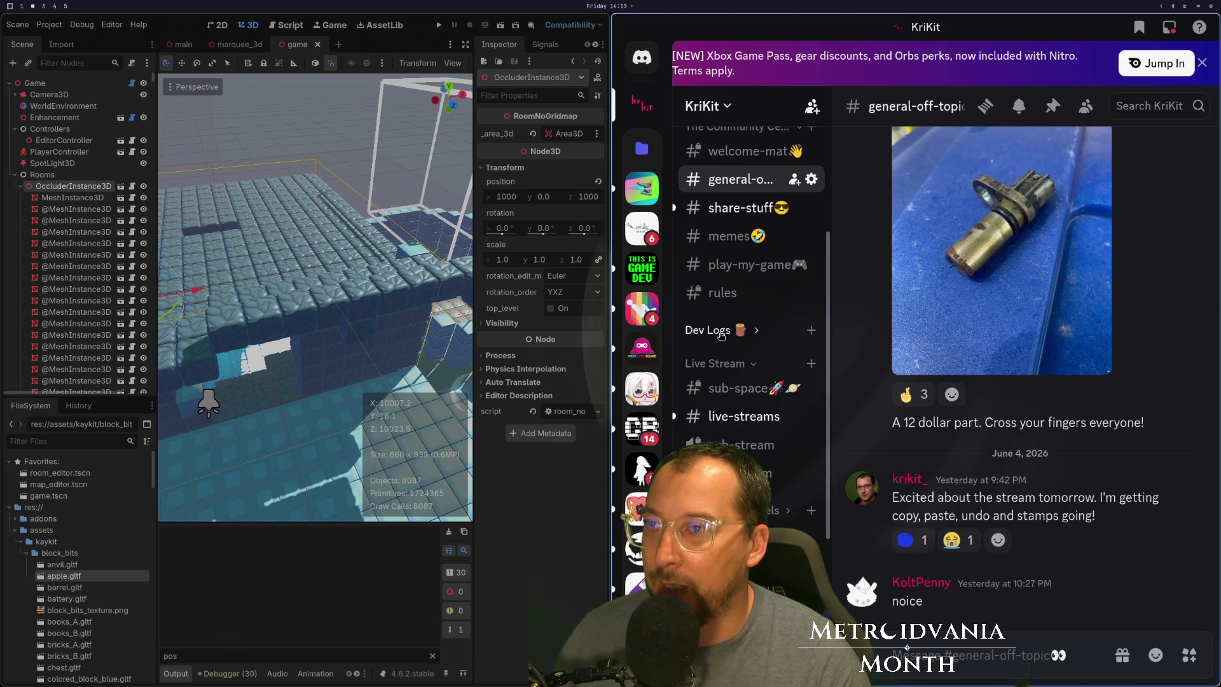
right_click(721, 335)
click(795, 469)
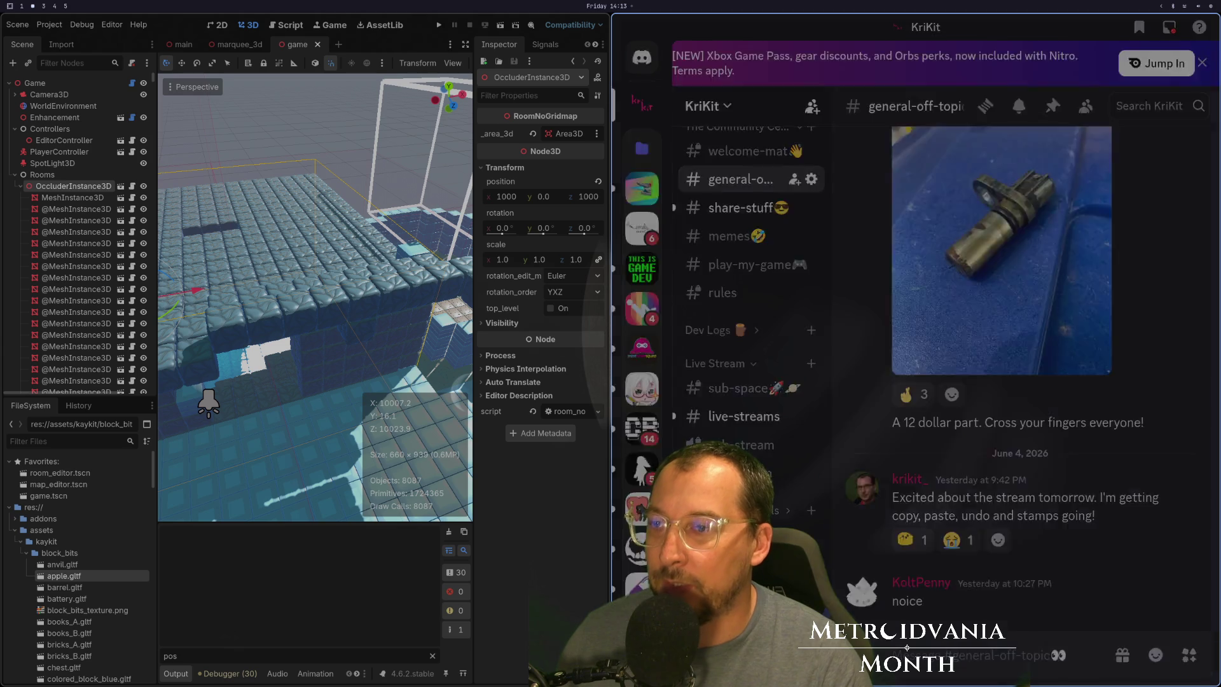
Rename the category to 'Dev Space 👷🪐', save it, and expand the category.
key(BackSpace)
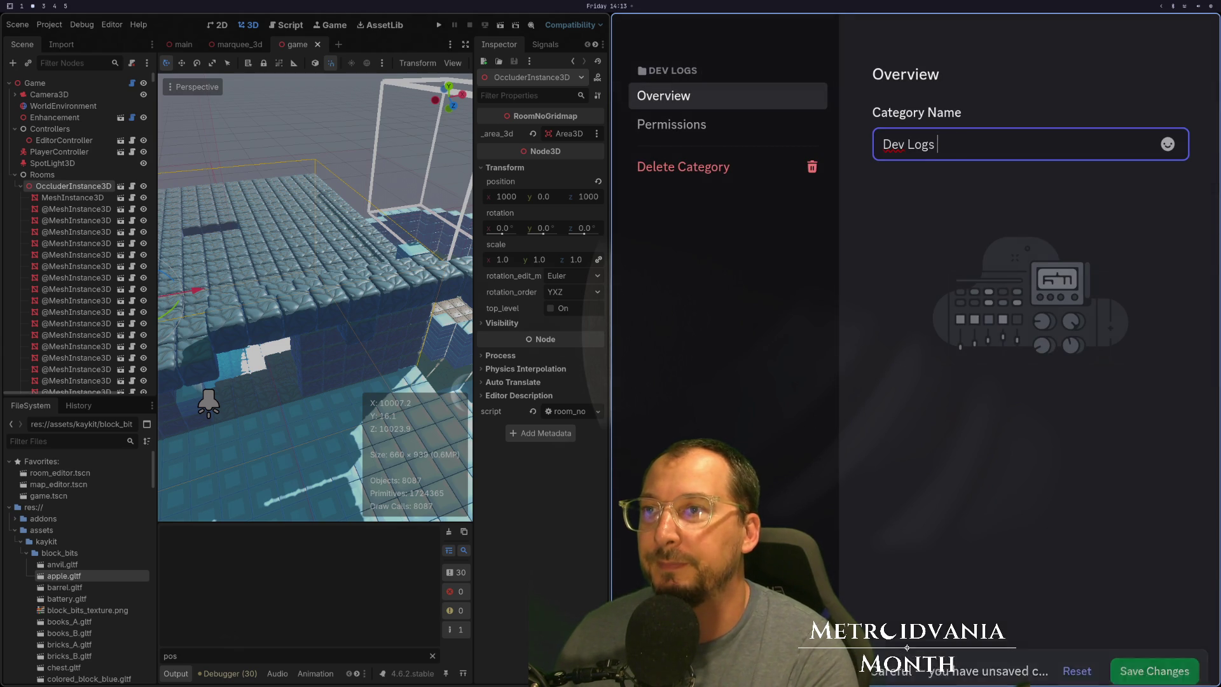
key(BackSpace)
key(BackSpace)
key(BackSpace)
key(BackSpace)
text(Sess)
key(BackSpace)
key(BackSpace)
key(BackSpace)
text(pace)
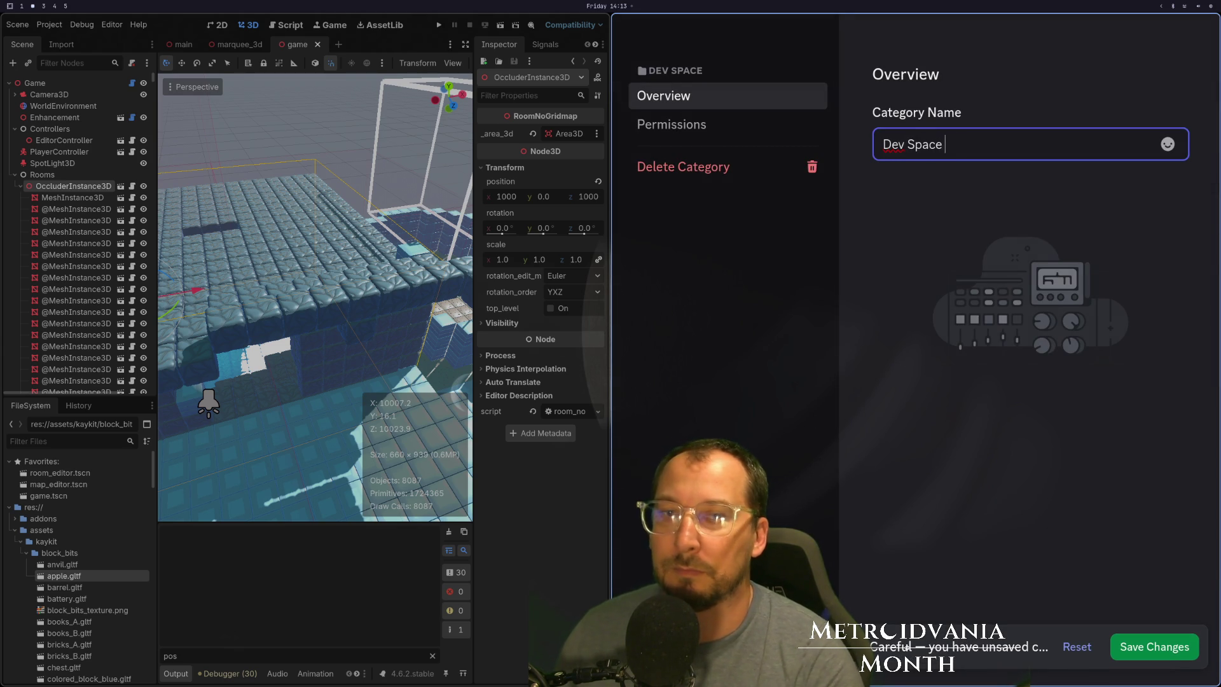
key(super+4)
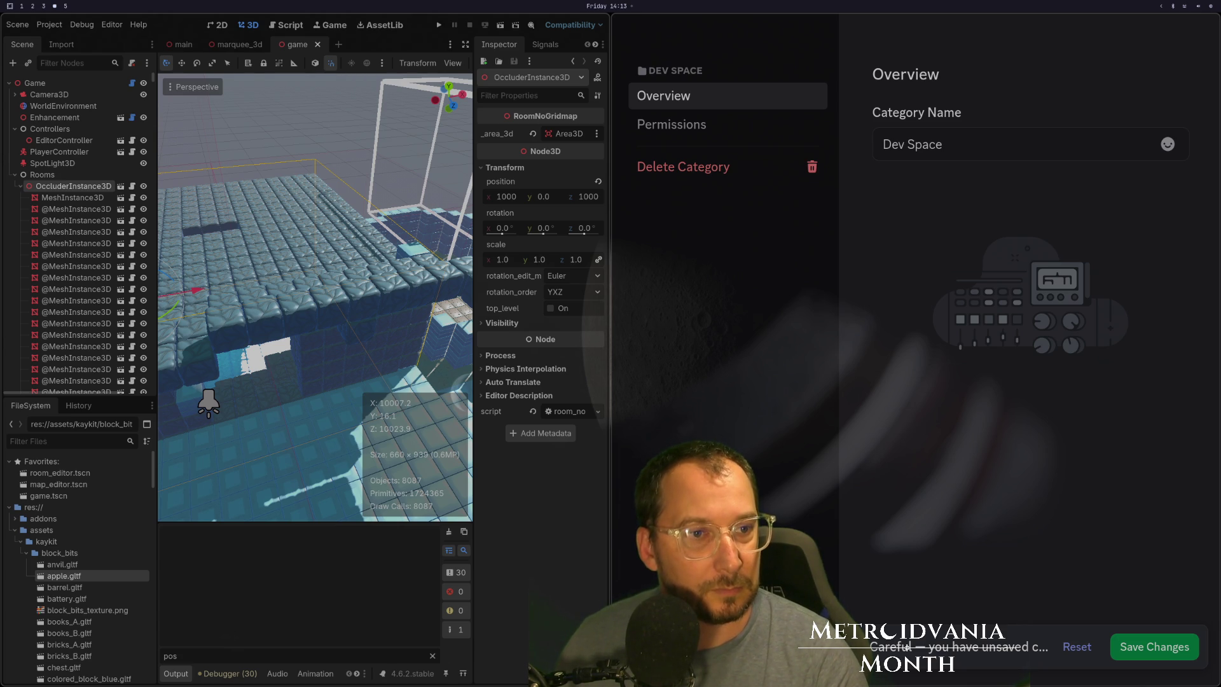
text( 👷)
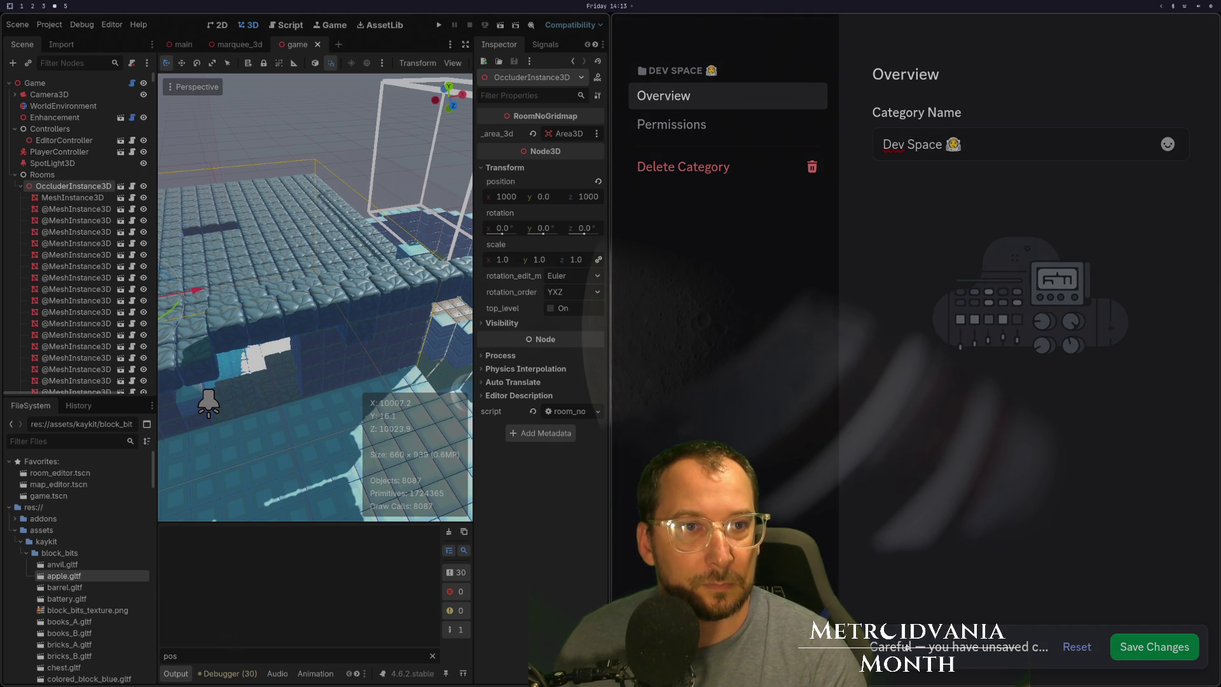
text(🪐)
click(1162, 648)
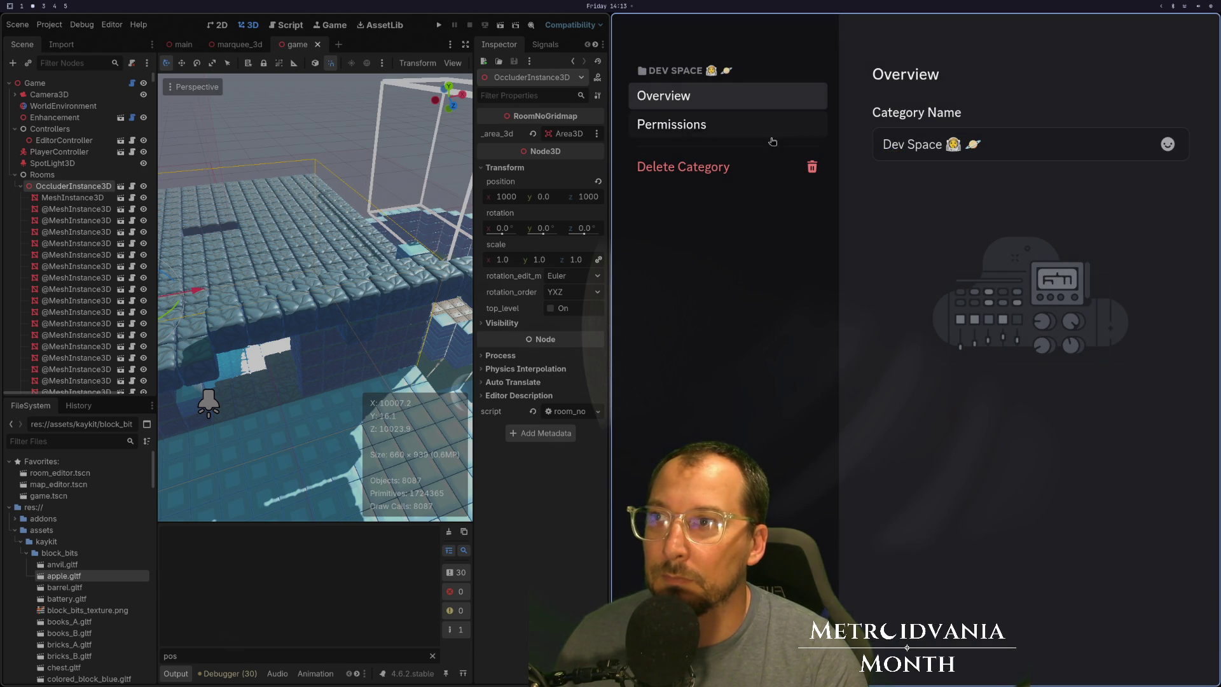
key(Escape)
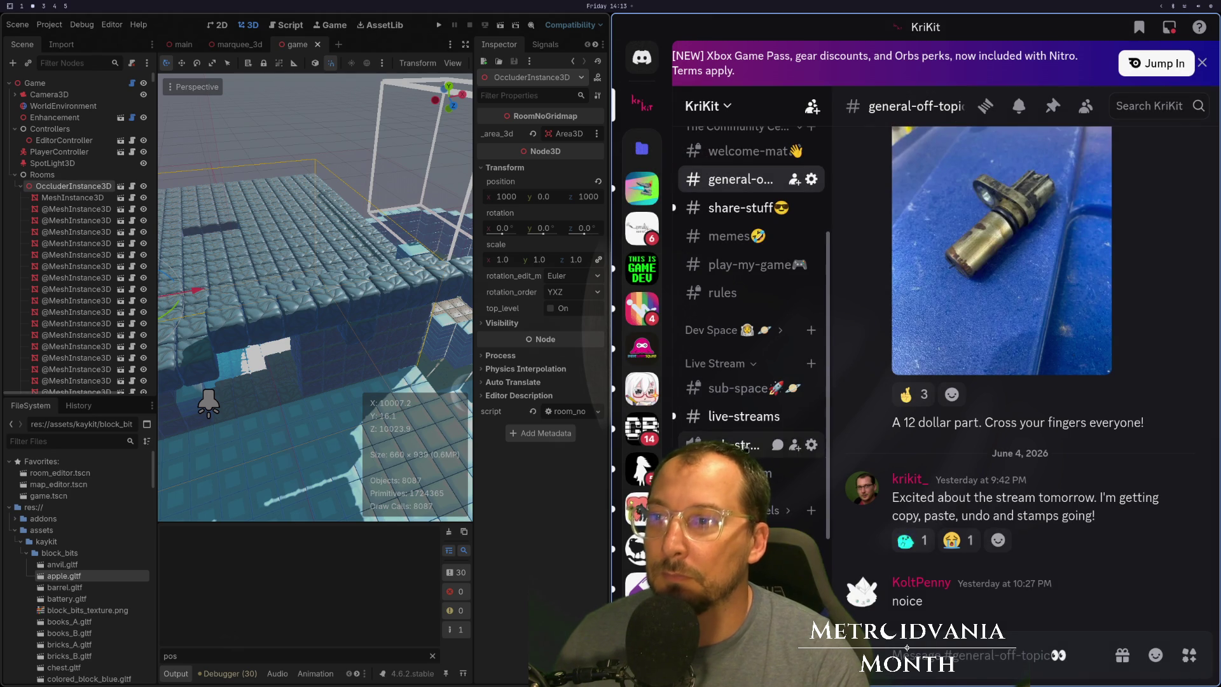
click(731, 332)
click(811, 331)
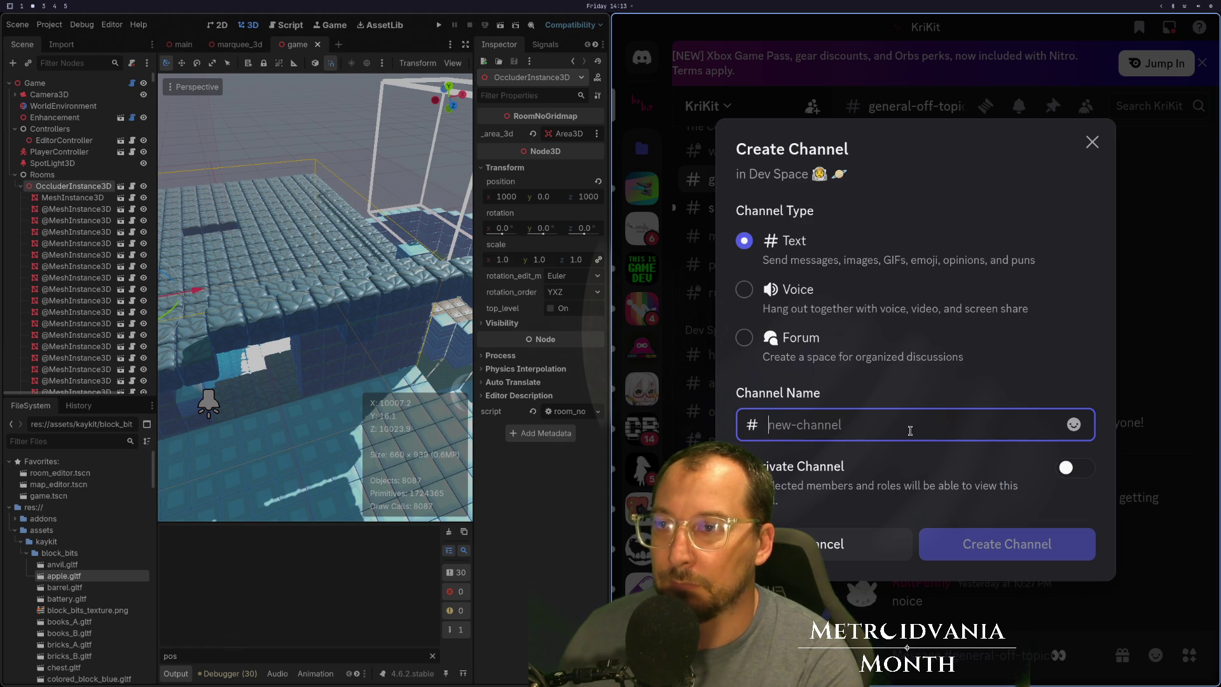
Create a signal-boost channel in Dev Space and drag it to the top.
text(b)
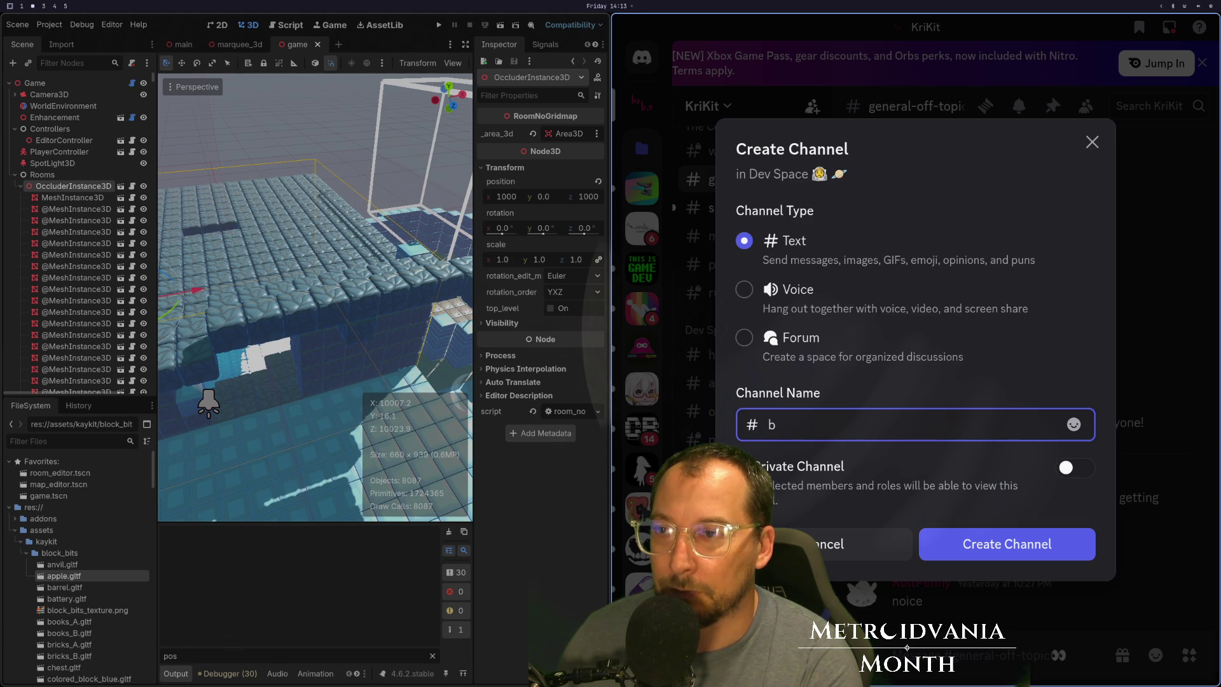
key(BackSpace)
key(BackSpace)
key(BackSpace)
text(sgi)
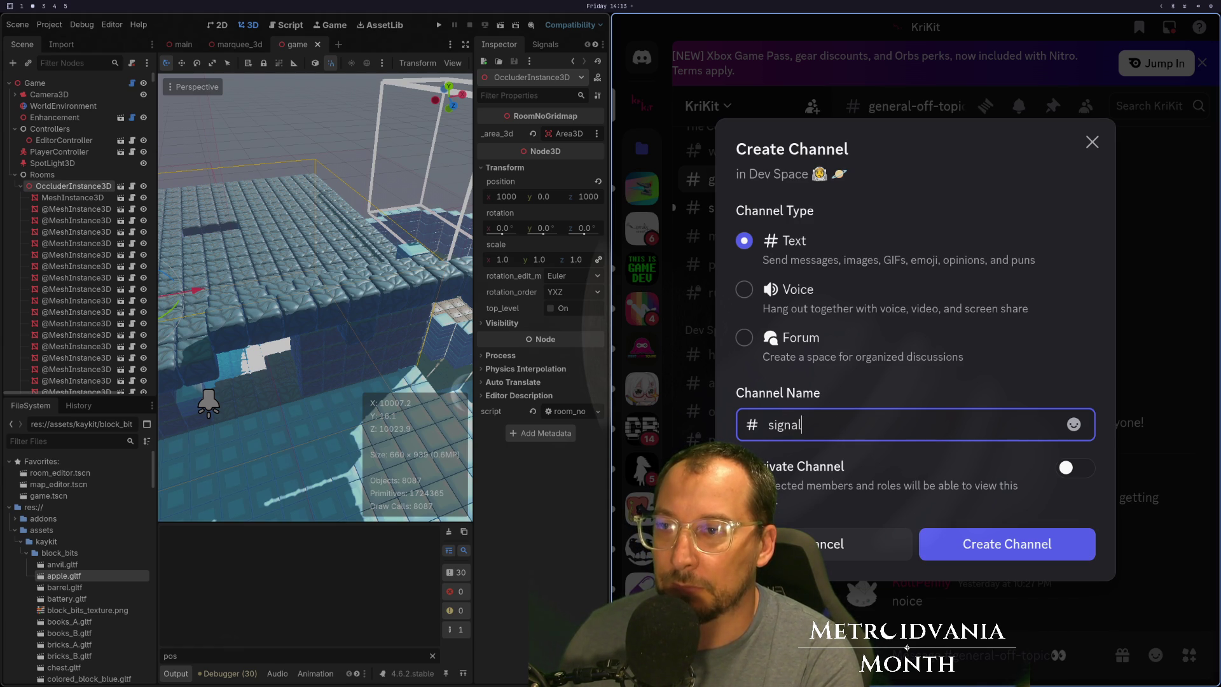
text(ost)
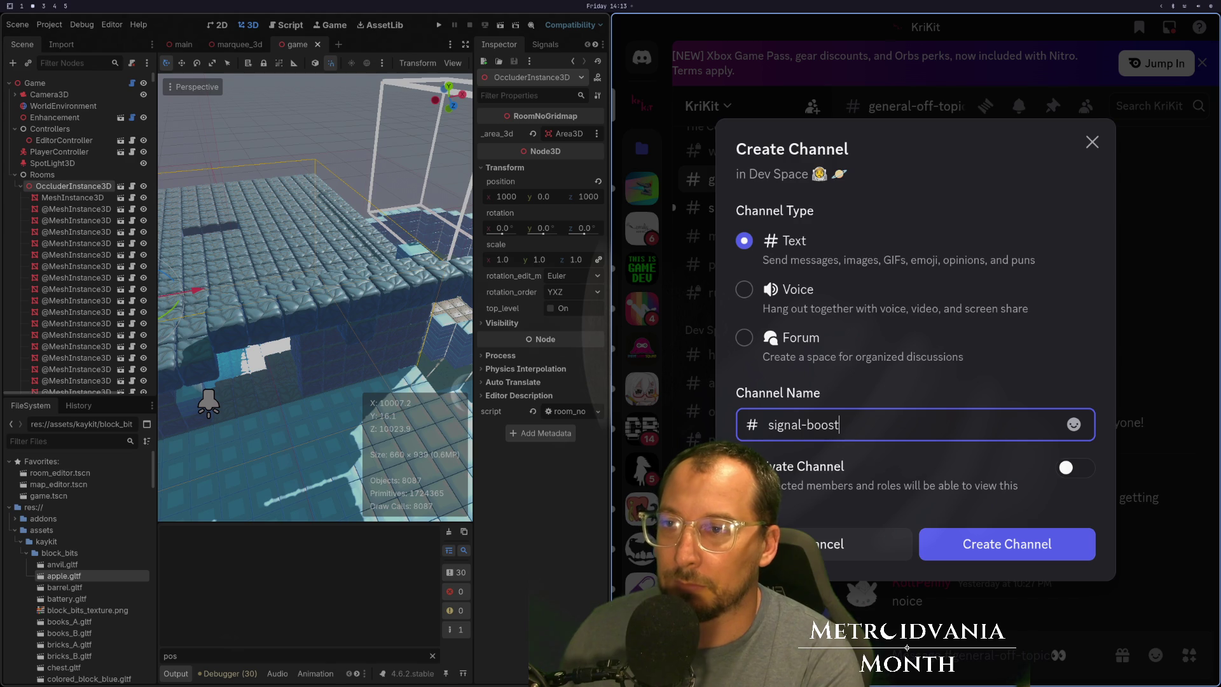
click(1021, 551)
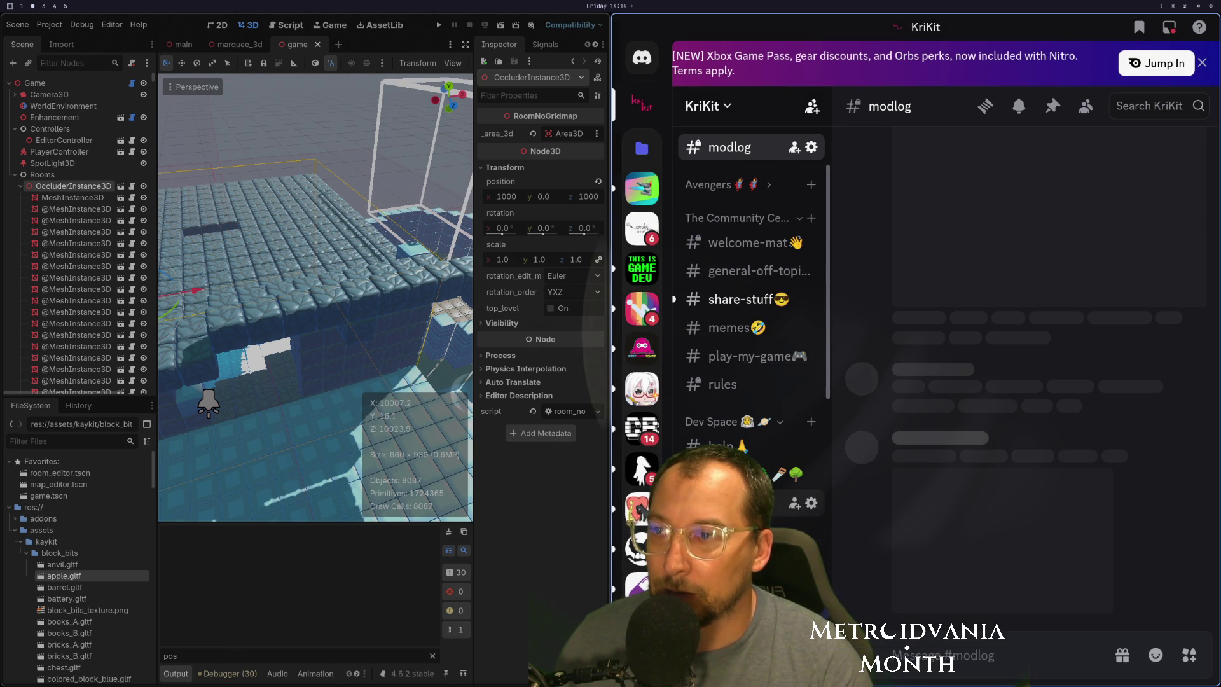
drag(712, 388, 731, 335)
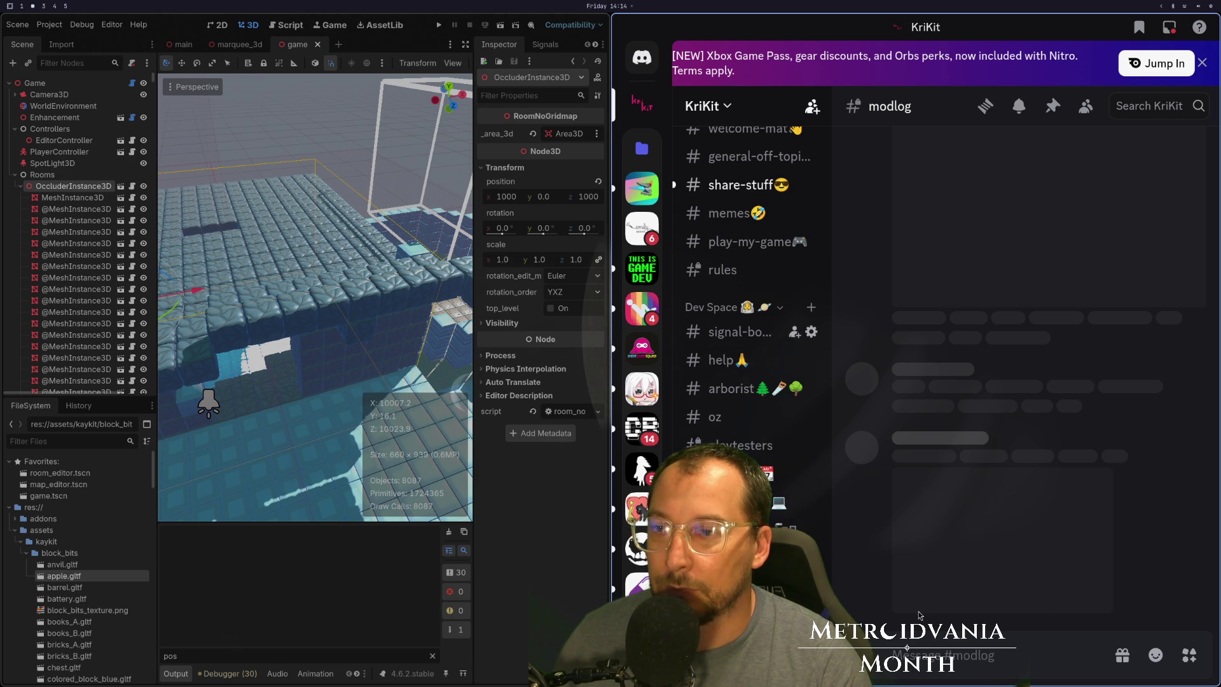
Open signal-boost and scroll to the shared Fabled Footy boost-request post.
click(738, 332)
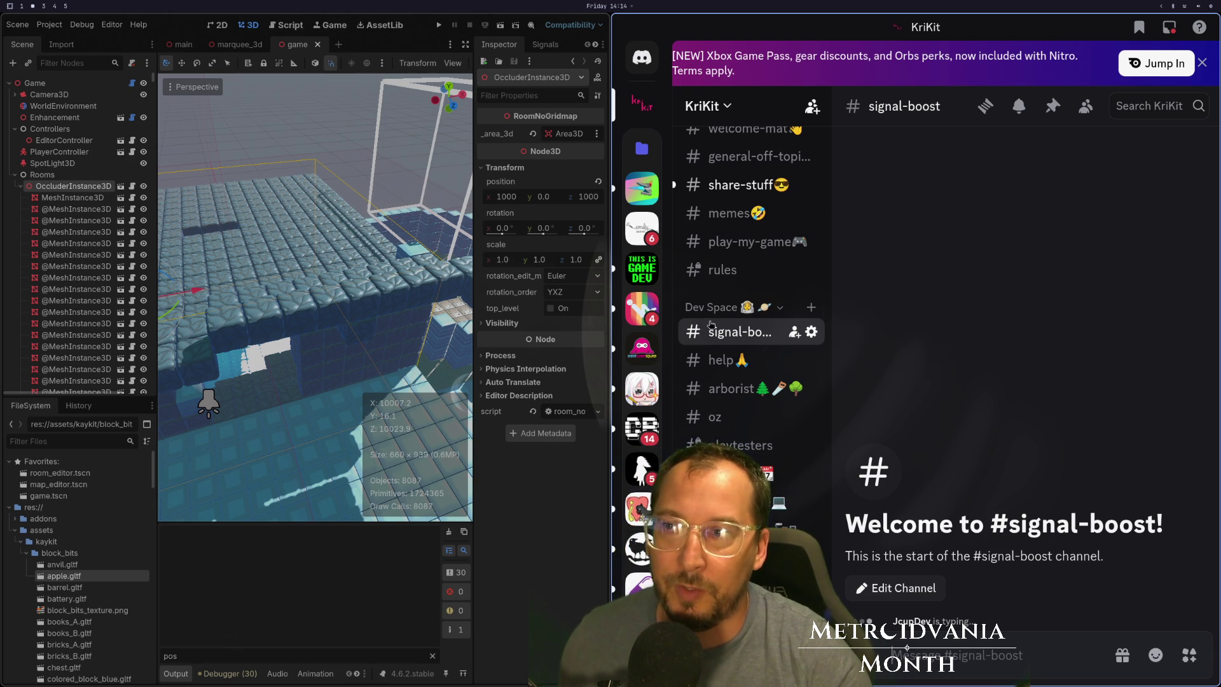
scroll(741, 295, down, 3)
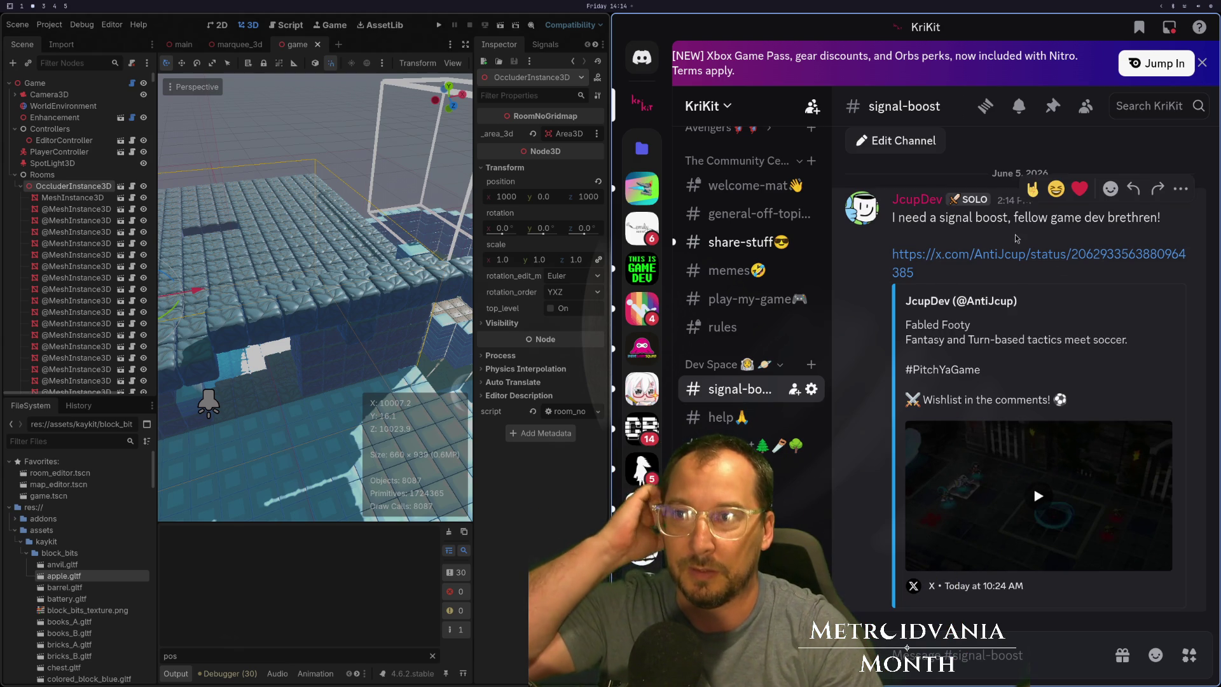
right_click(1059, 258)
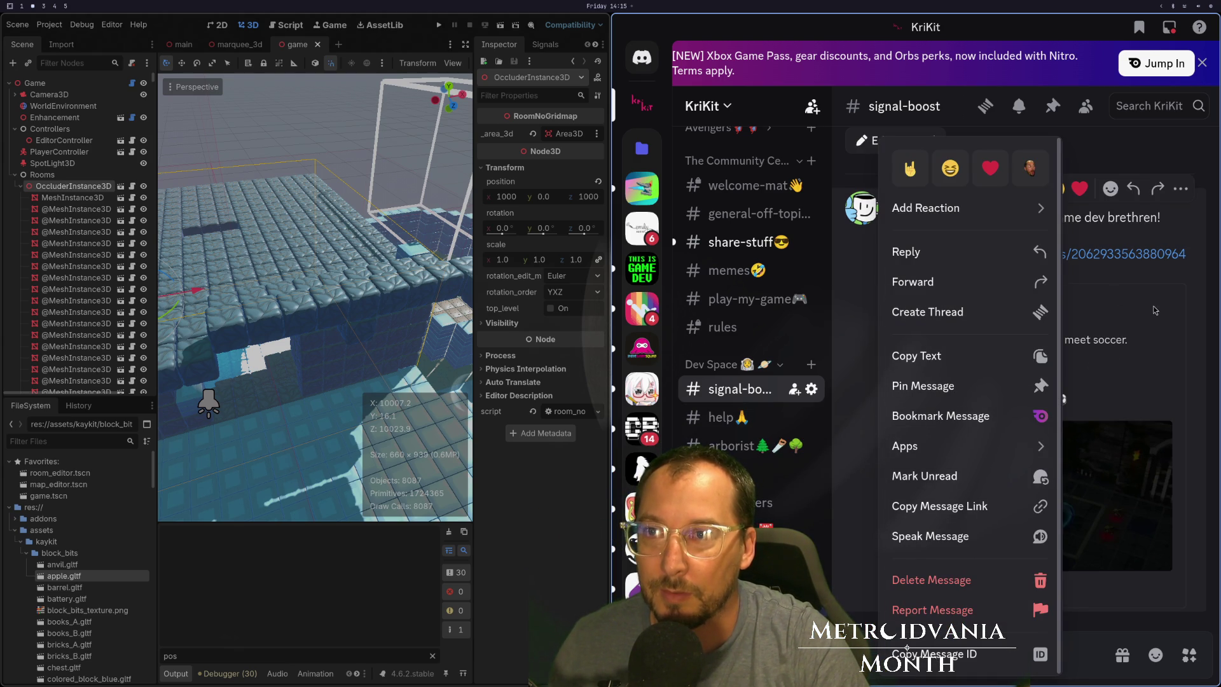
click(1143, 264)
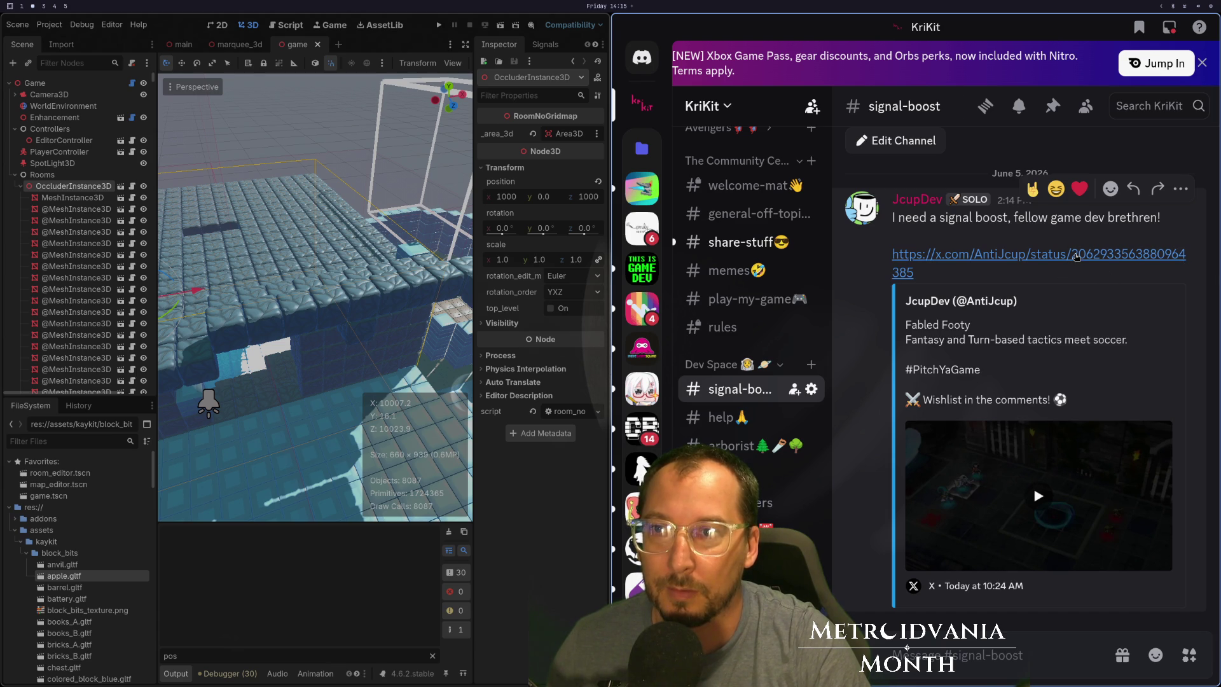
right_click(1075, 258)
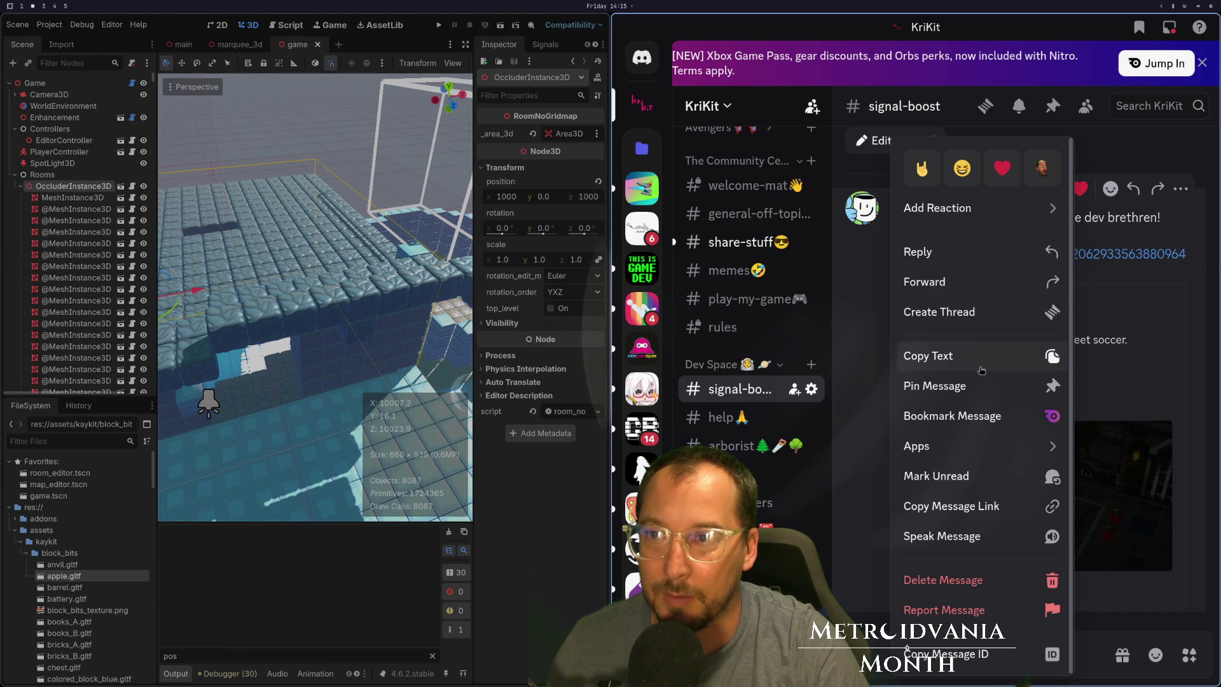
click(991, 505)
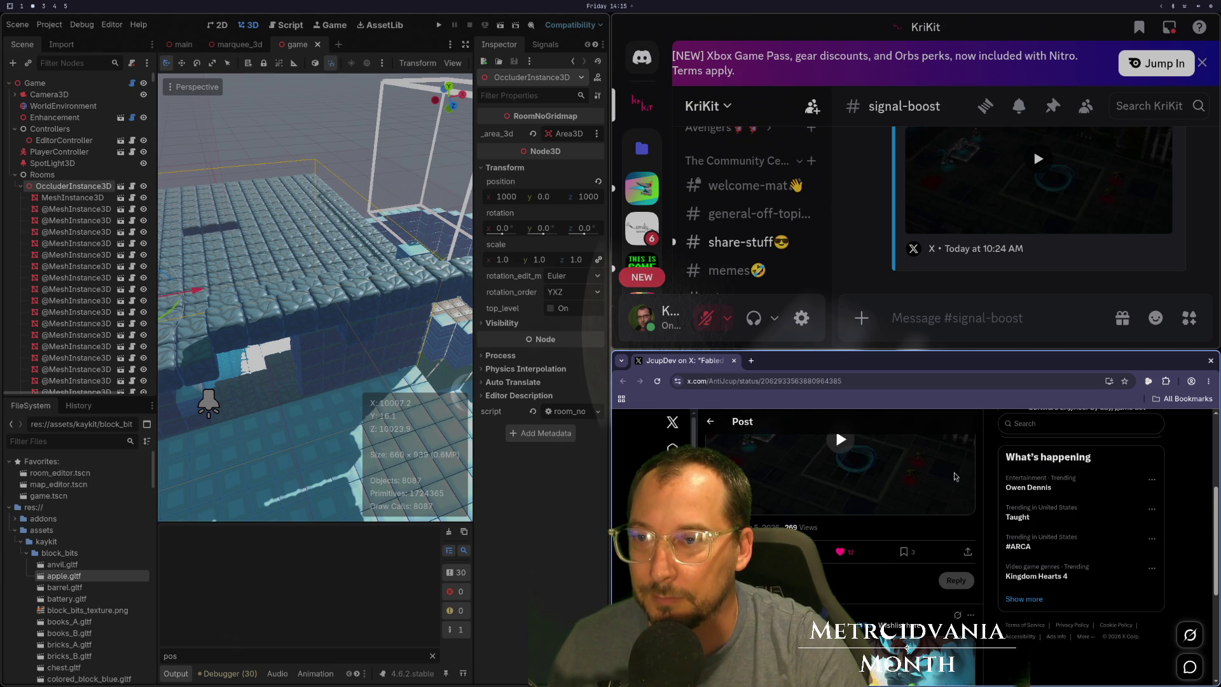
scroll(929, 510, up, 2)
scroll(924, 511, down, 3)
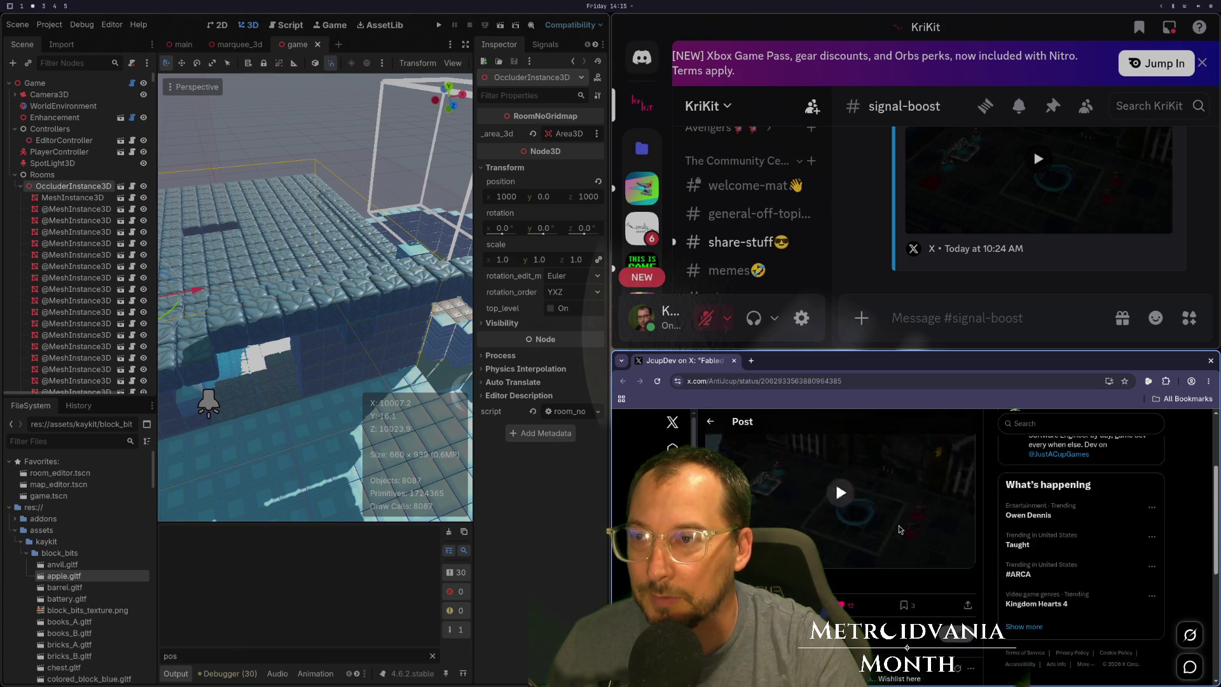
scroll(901, 527, up, 2)
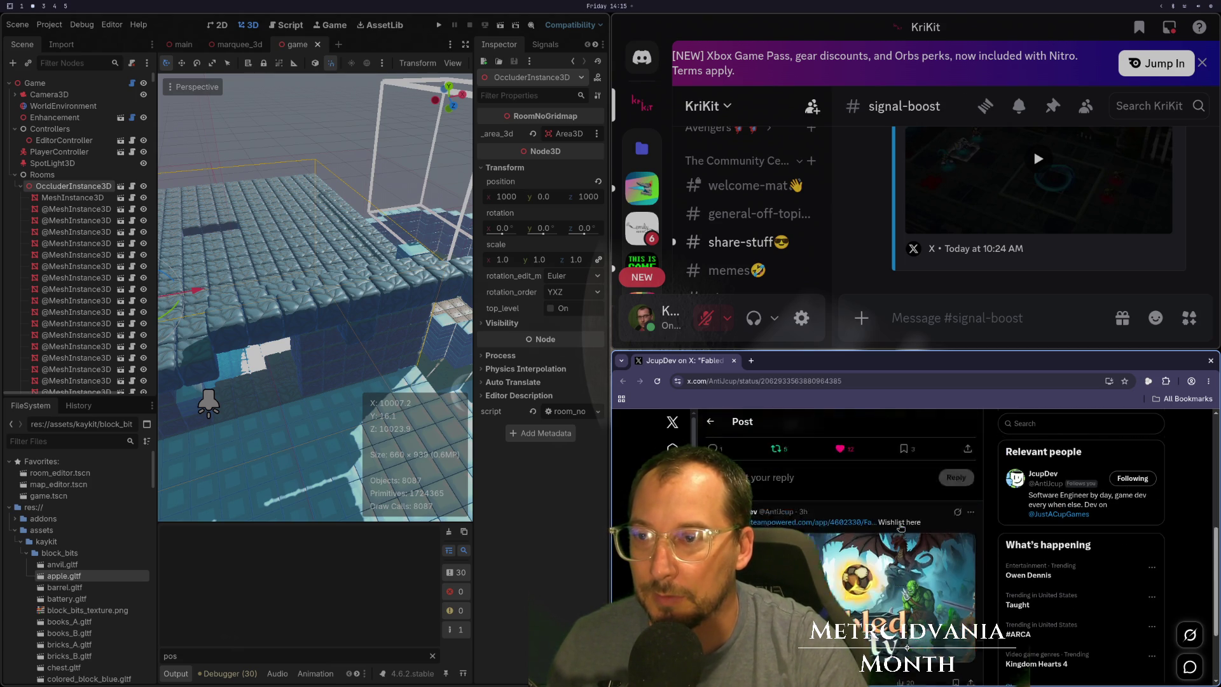
key(ctrl+w)
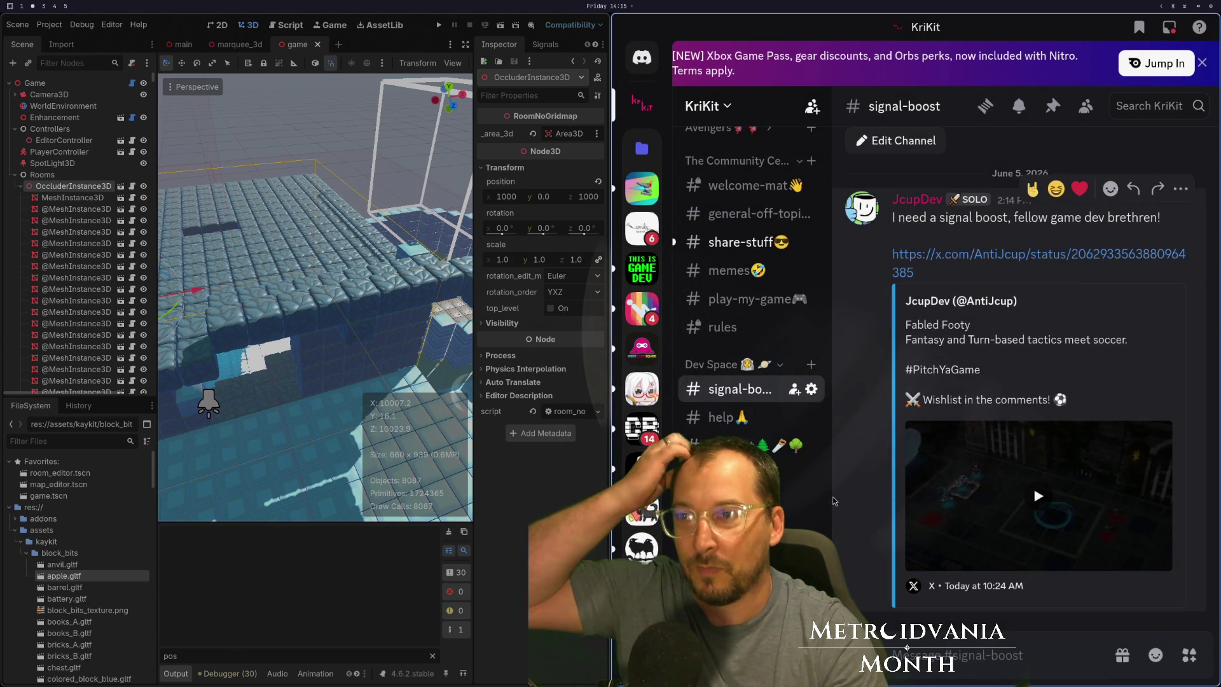
Widen the channel list, view #share-stuff, then close Discord.
mouse_move(830, 333)
mouse_down()
mouse_move(979, 347)
mouse_move(835, 362)
mouse_up()
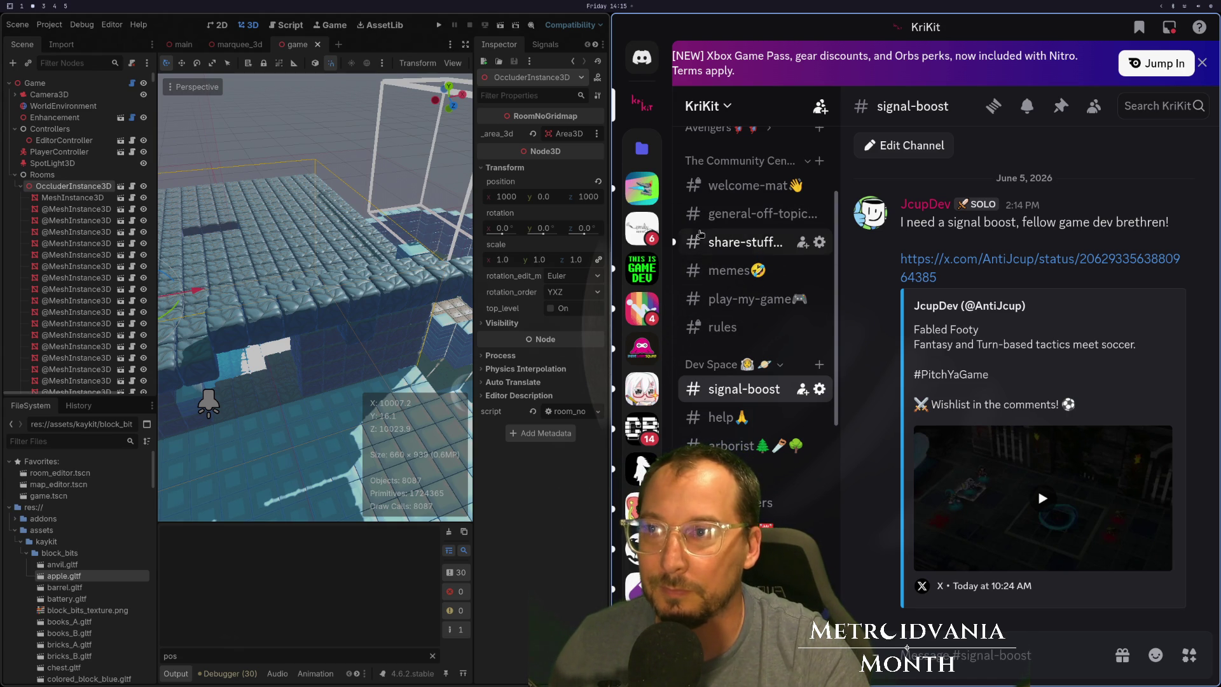
click(743, 243)
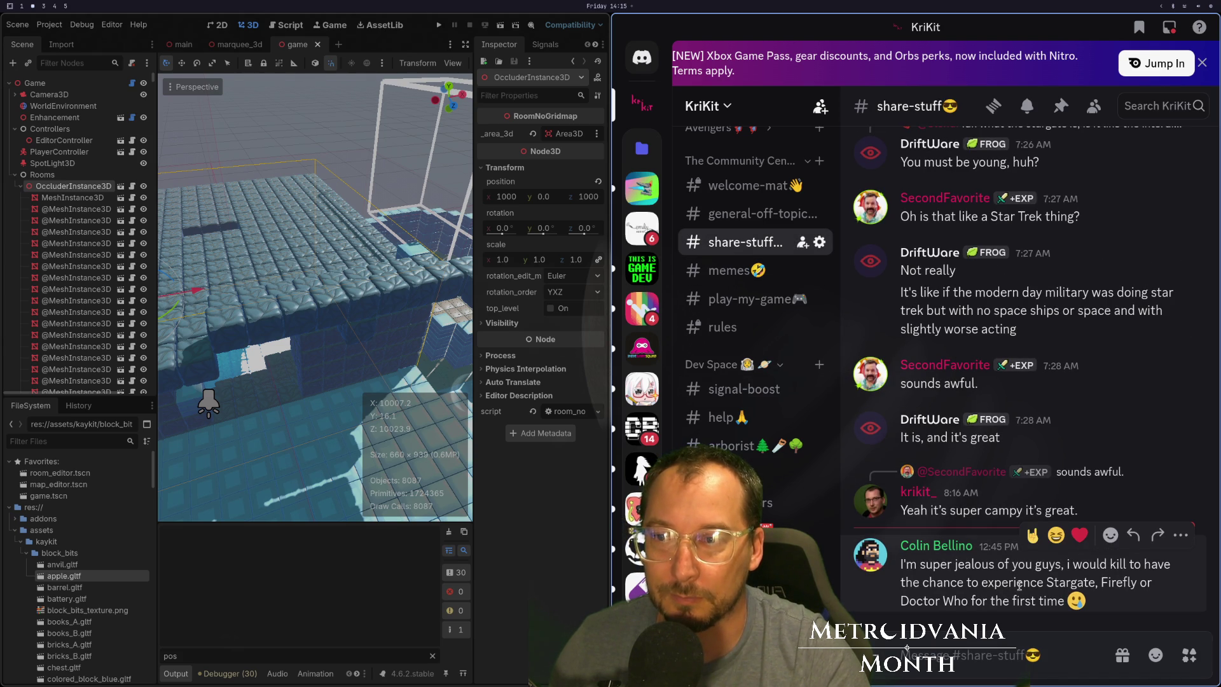
key(super+q)
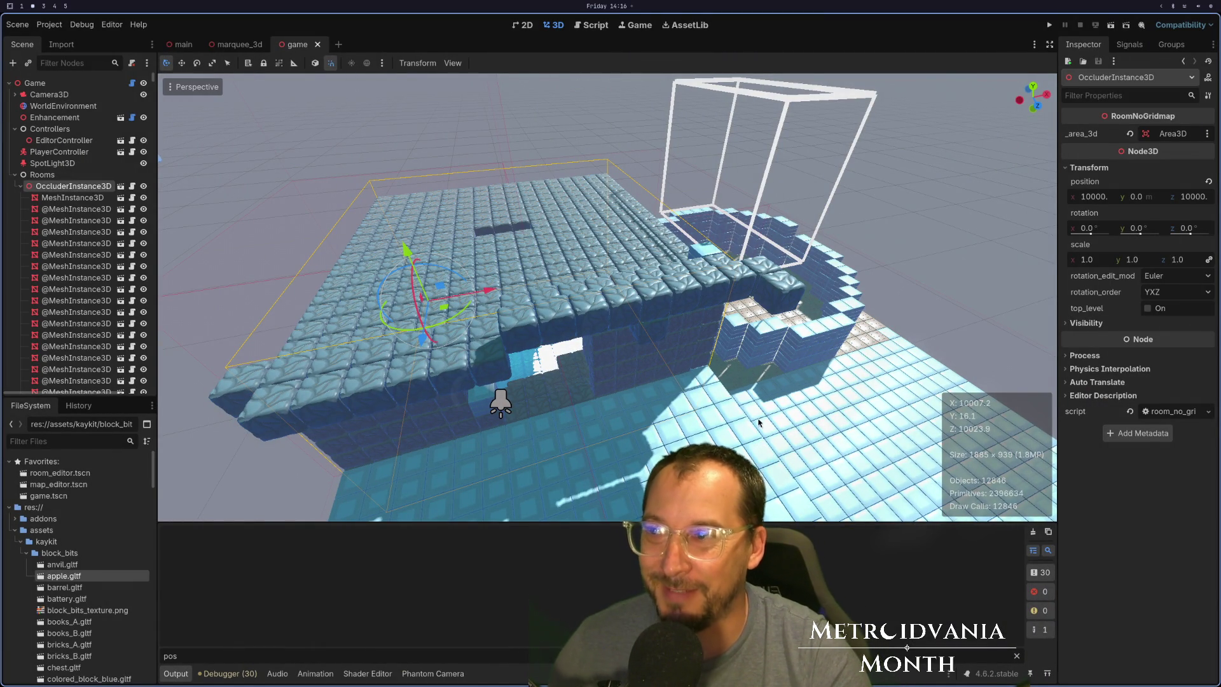
Orbit and zoom in among the block room walls, collapse OccluderInstance3D, and switch to Neovim.
drag(732, 433, 755, 379)
scroll(685, 384, up, 8)
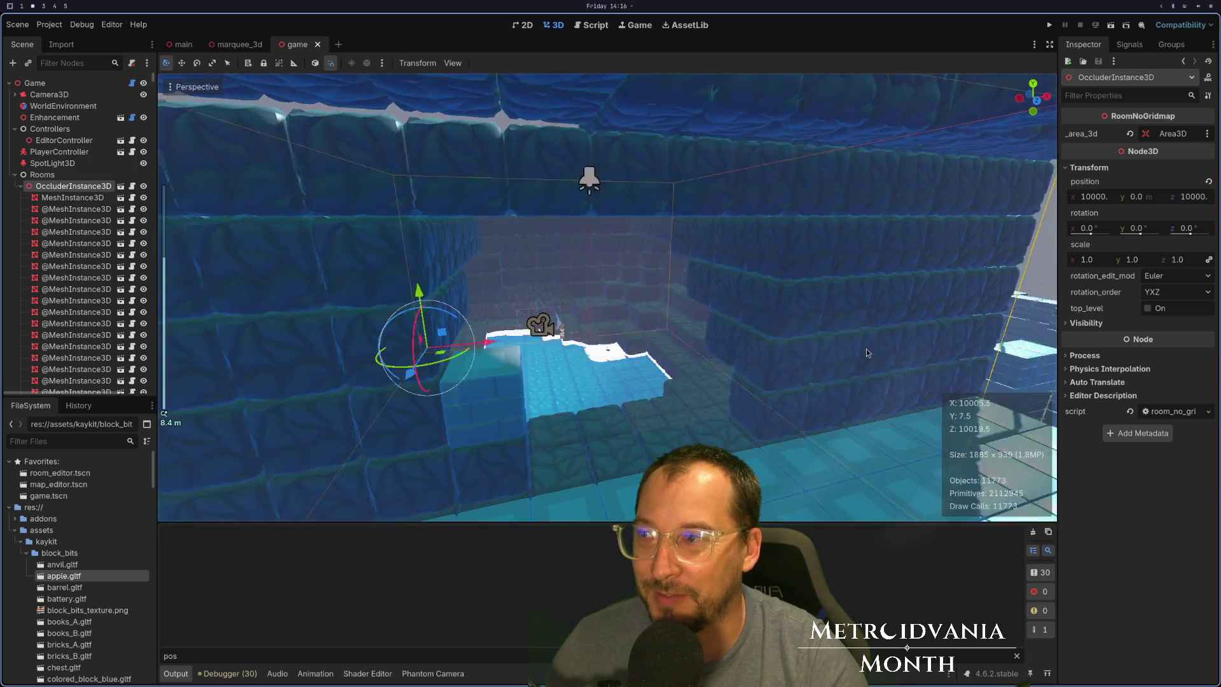
mouse_move(846, 353)
mouse_down()
mouse_move(692, 361)
mouse_move(771, 358)
mouse_up()
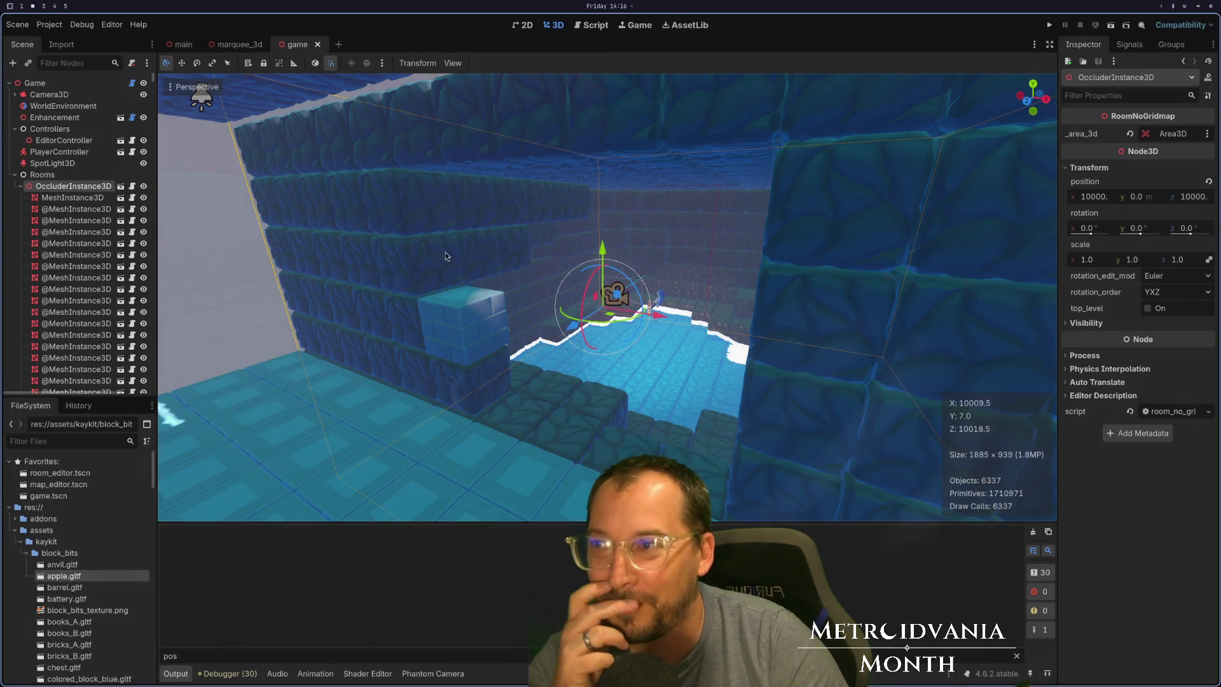
mouse_move(445, 252)
mouse_down()
mouse_move(589, 260)
mouse_move(529, 281)
mouse_move(487, 273)
mouse_move(551, 231)
mouse_up()
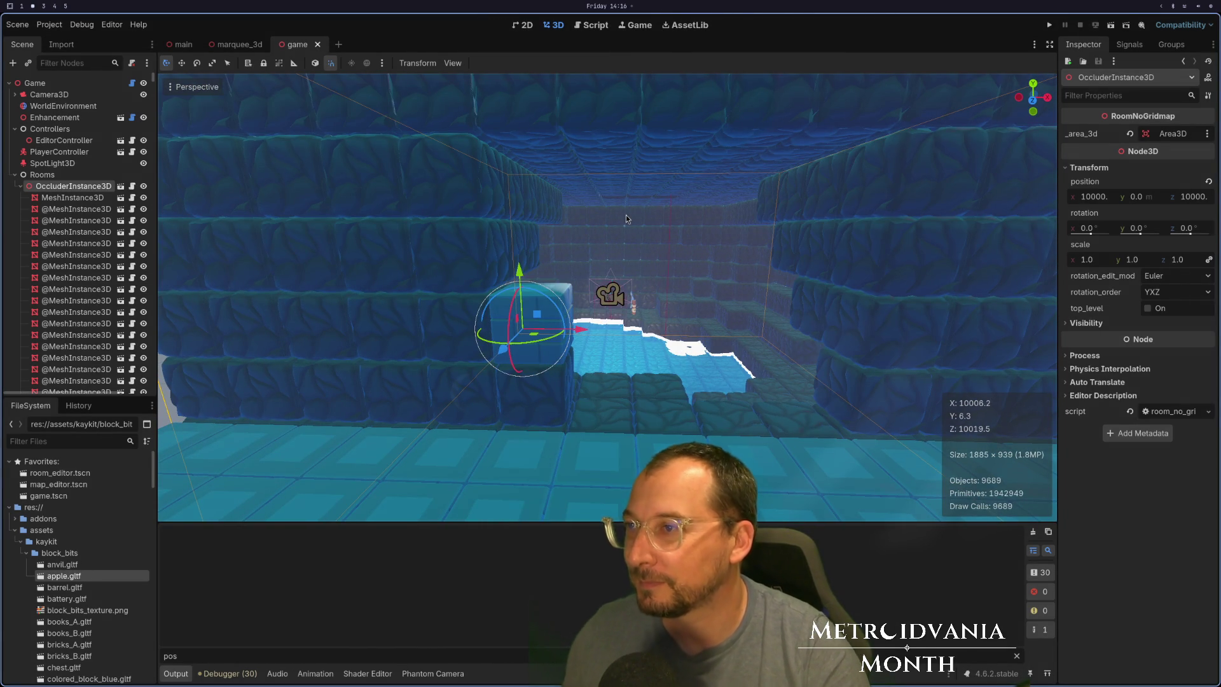
click(21, 185)
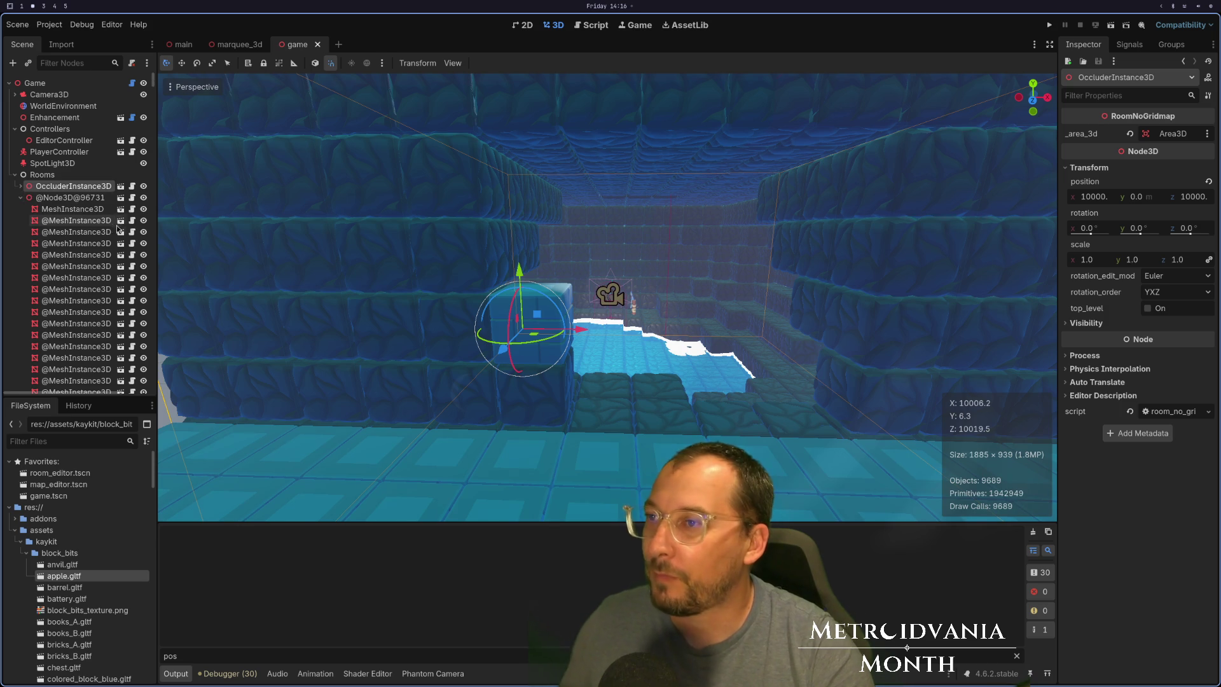
key(super+1)
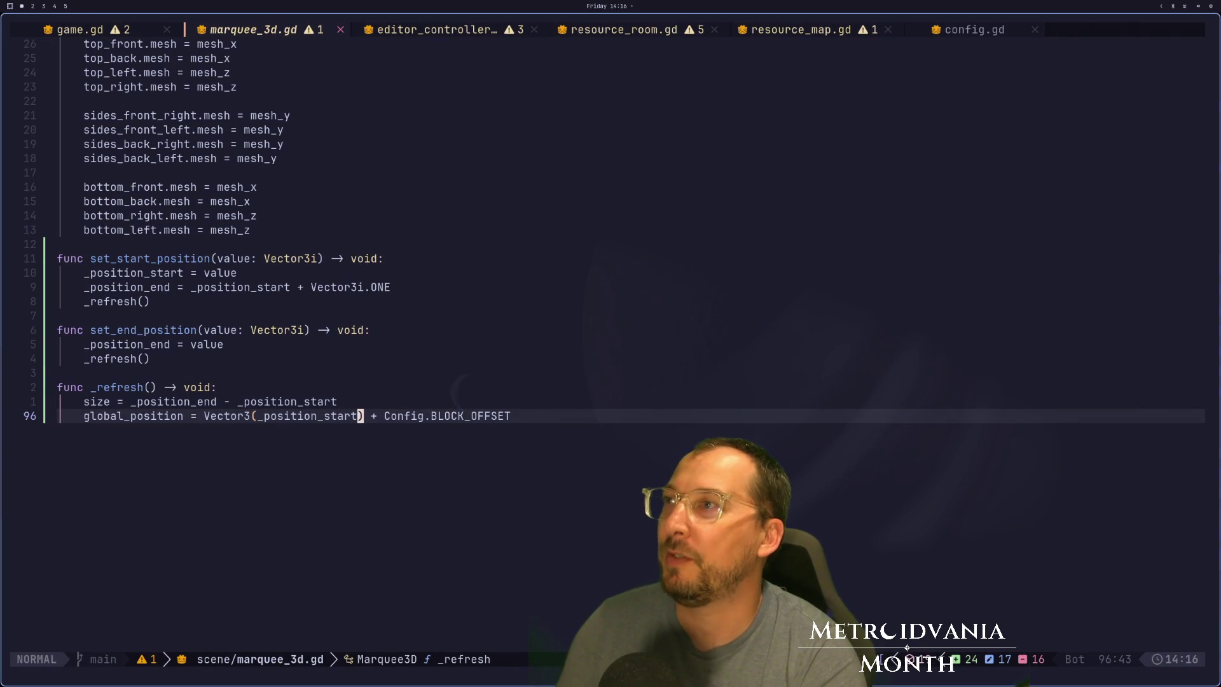
Cycle through config.gd, marquee_3d.gd and editor_controller.gd buffers to reach resource_map.gd.
key(ctrl+6)
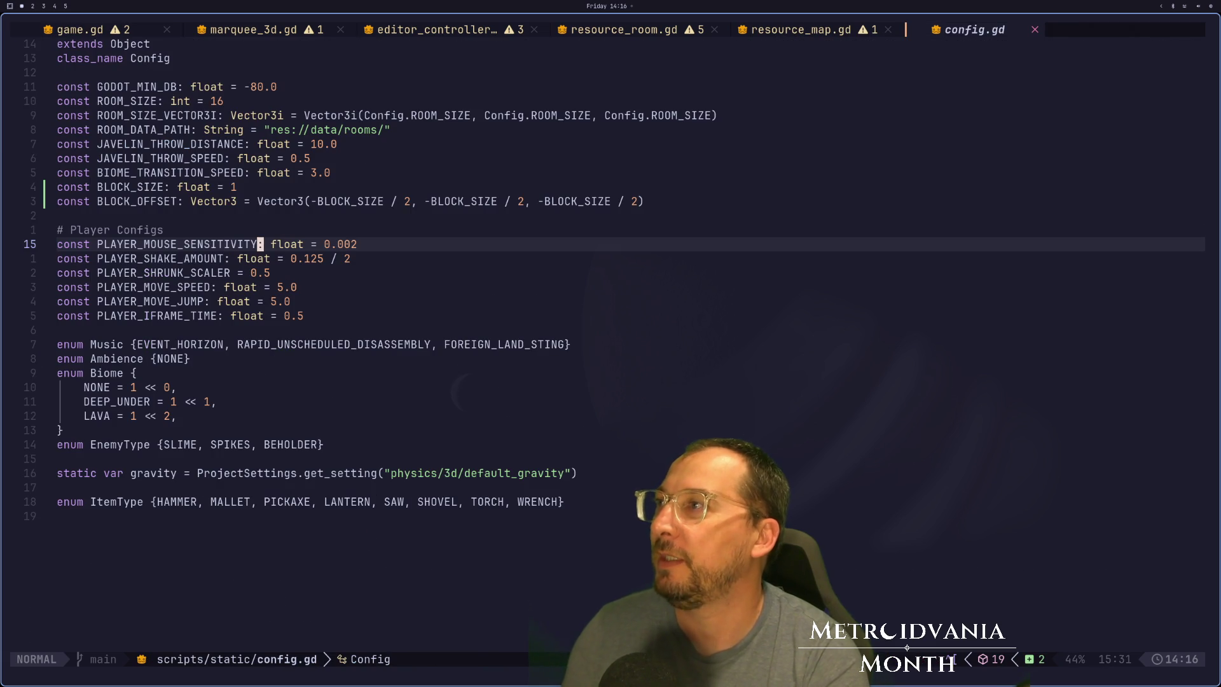
key(ctrl+o)
key(ctrl+o)
key(ctrl+o)
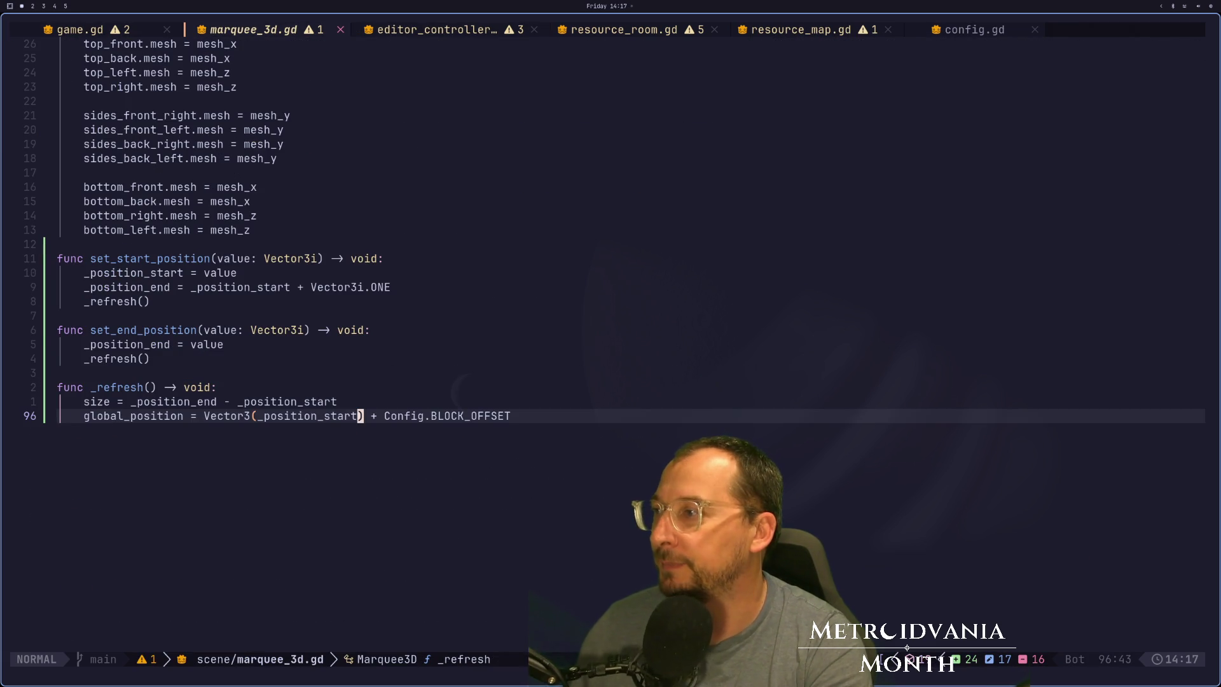
key(k)
key(k)
key(k)
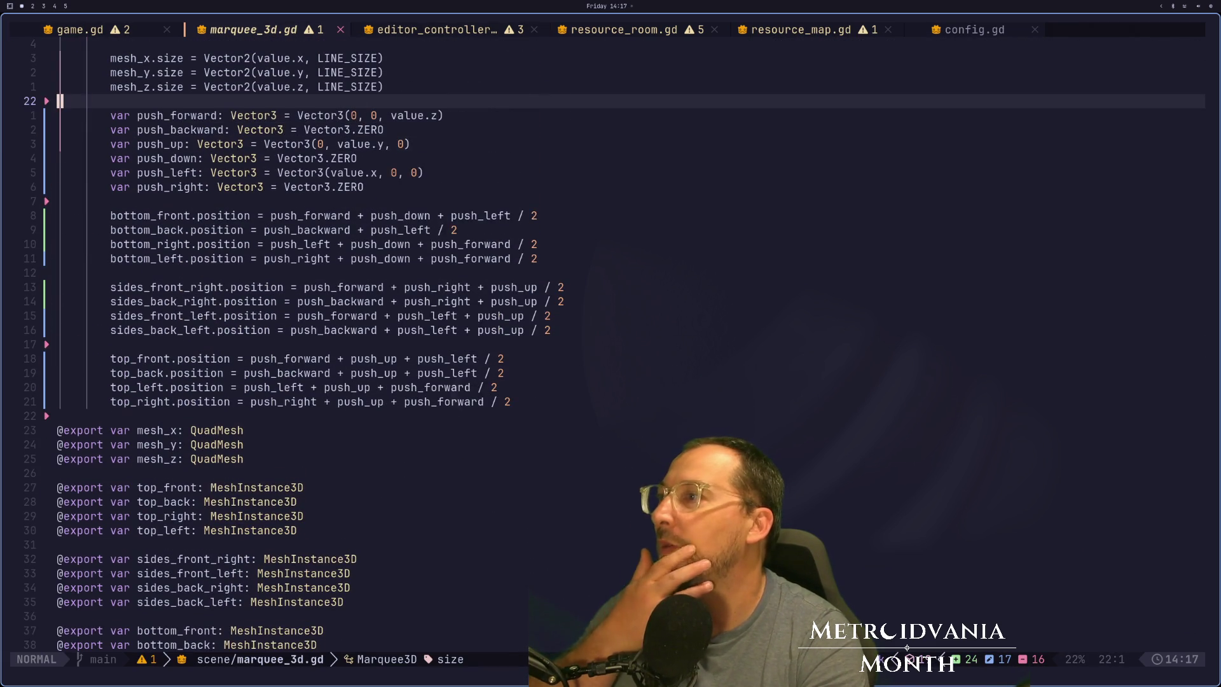
key(k)
key(k)
key(k)
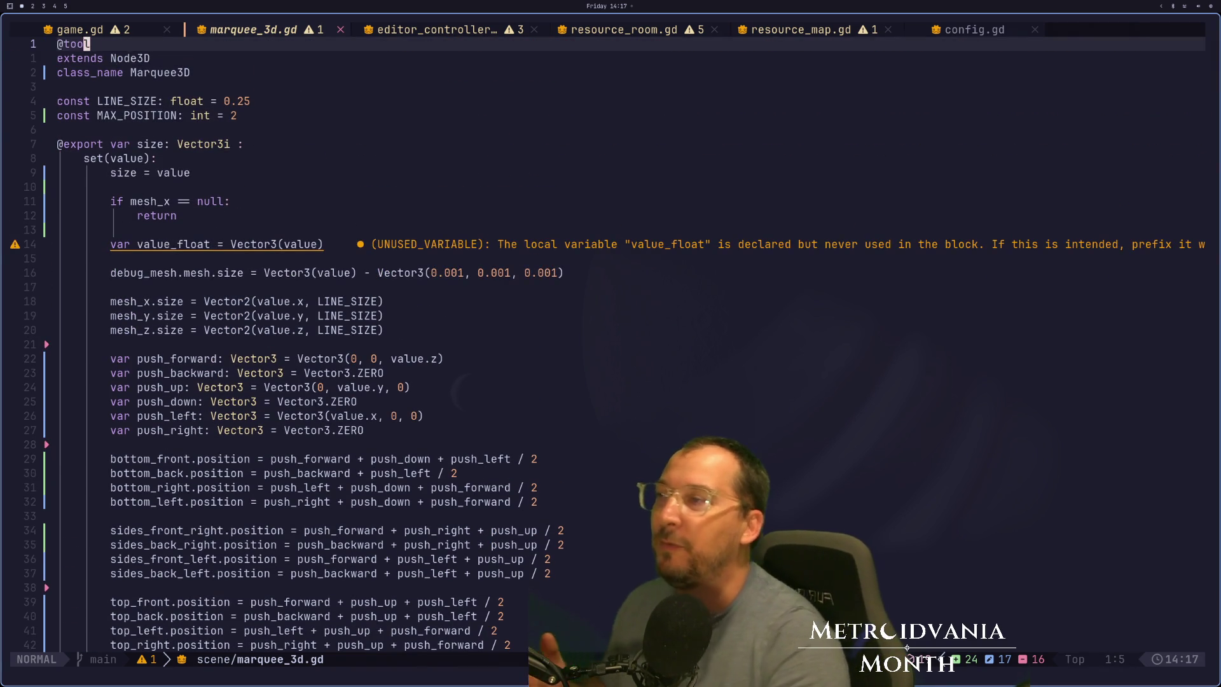
key(j)
key(j)
key(j)
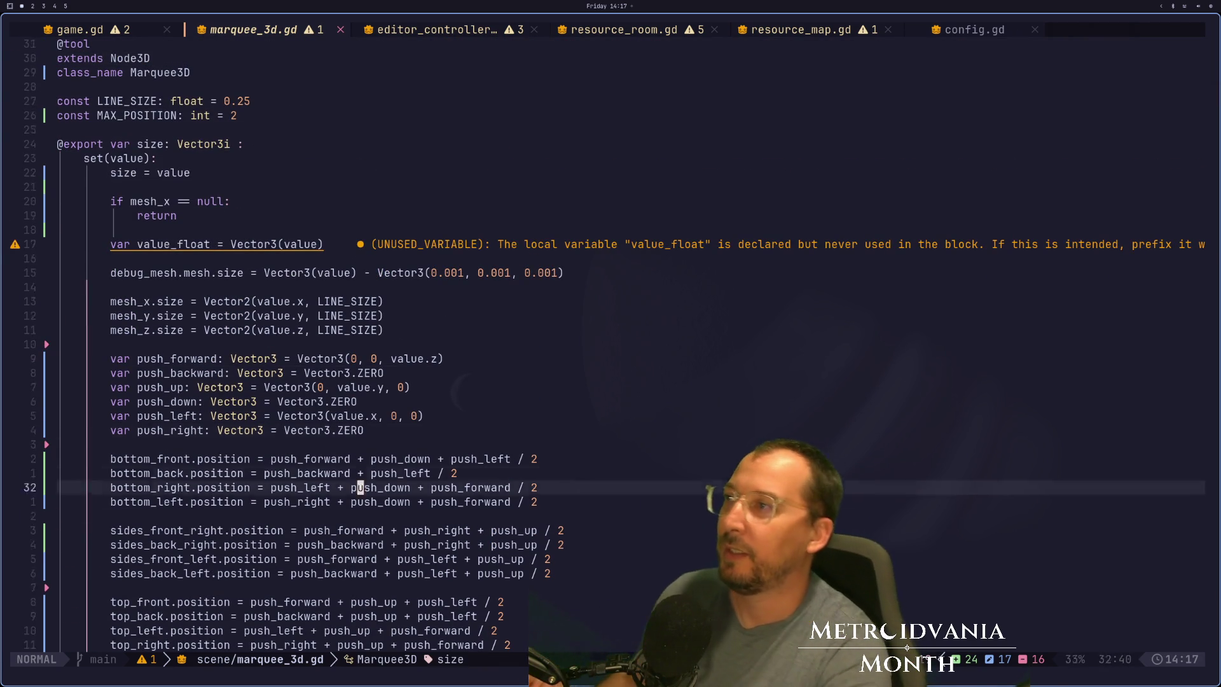
key(j)
key(j)
key(j)
key(shift+l)
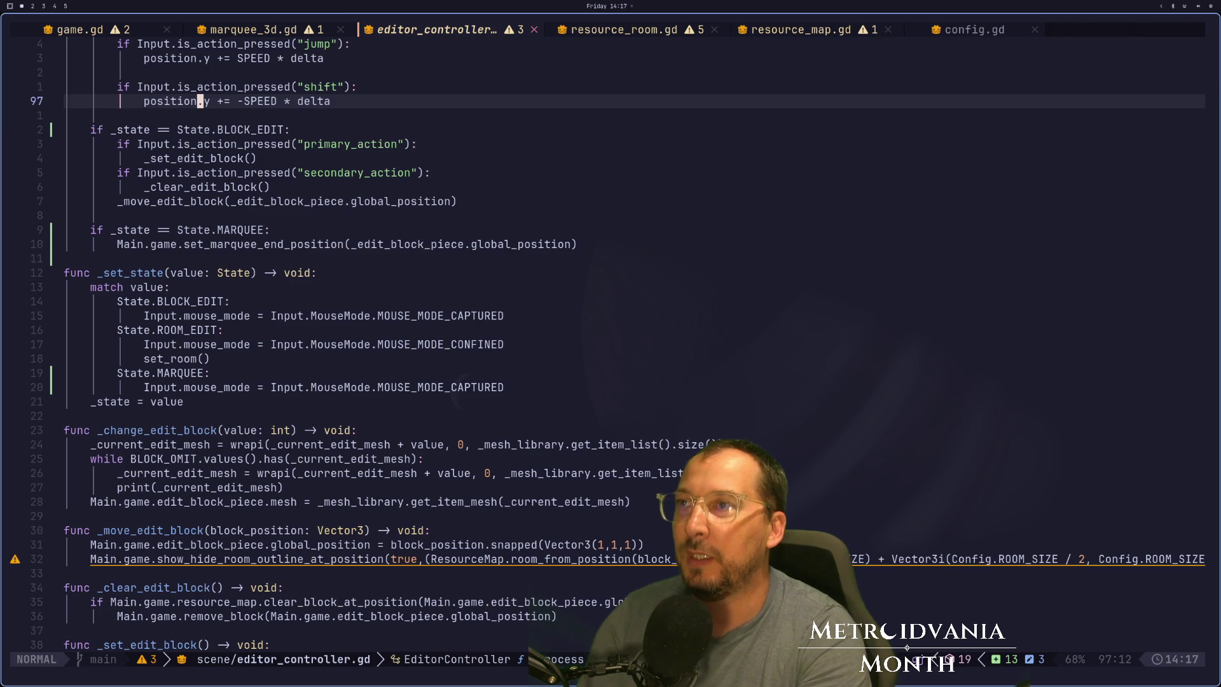
key(shift+l)
key(shift+l)
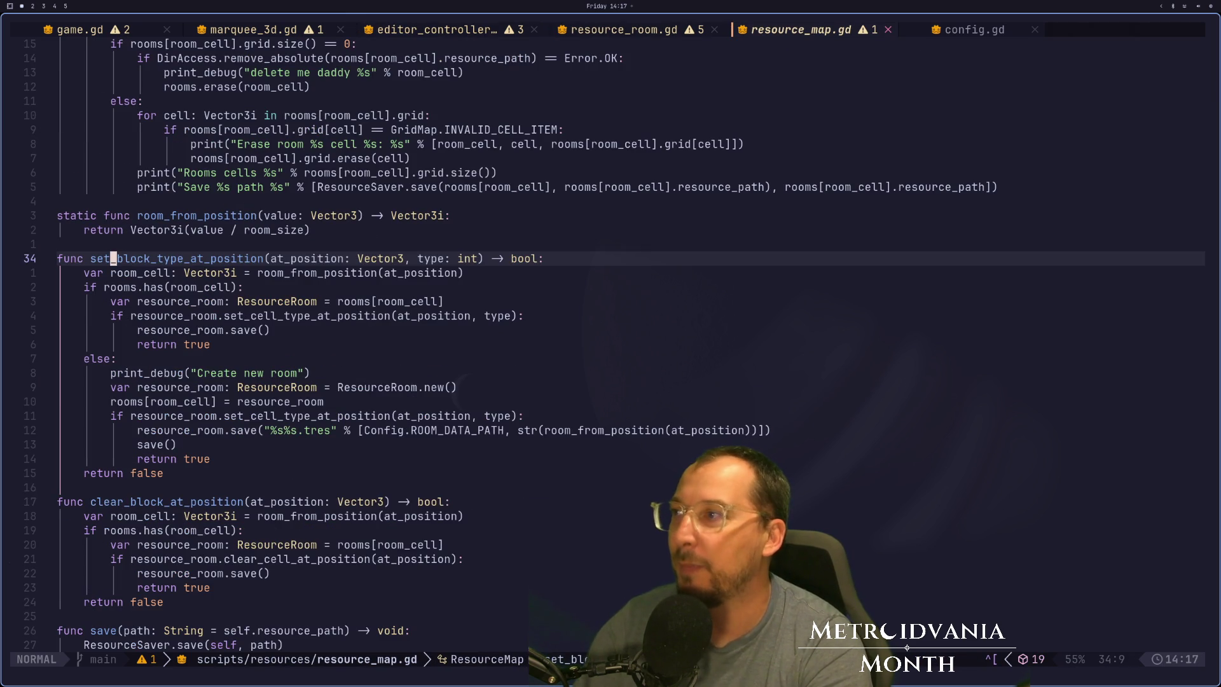
Add blank lines after the save function at the end of resource_map.gd.
key(k)
key(k)
key(k)
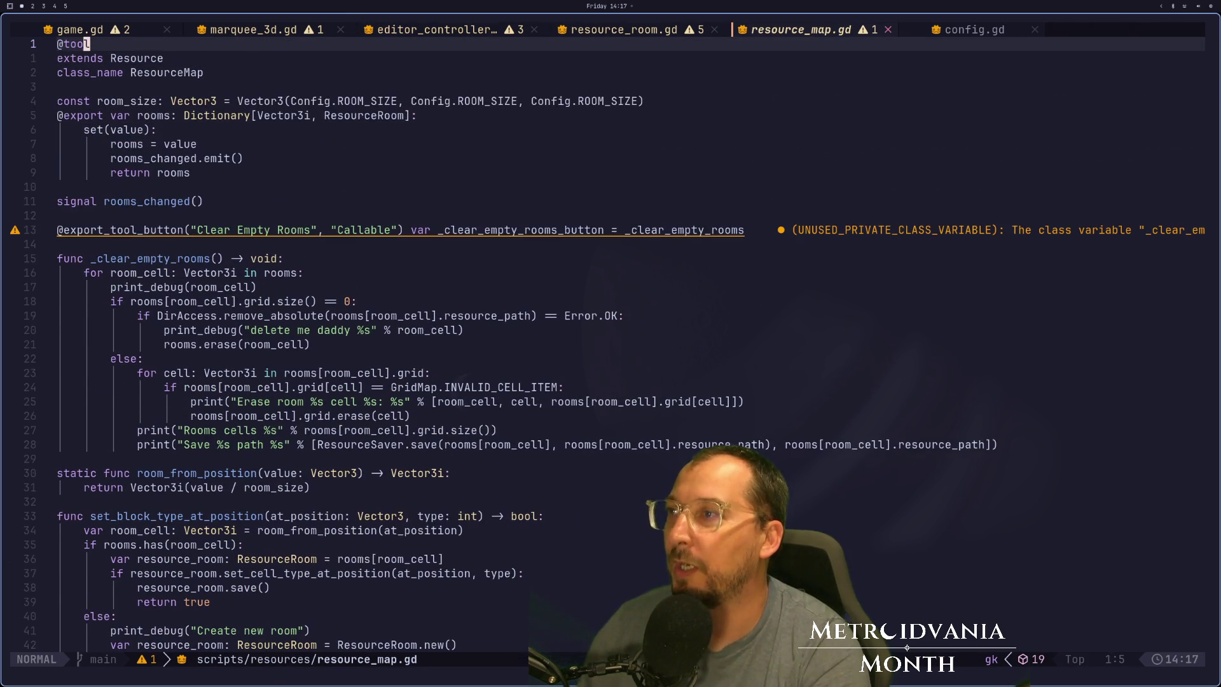
key(j)
key(j)
key(j)
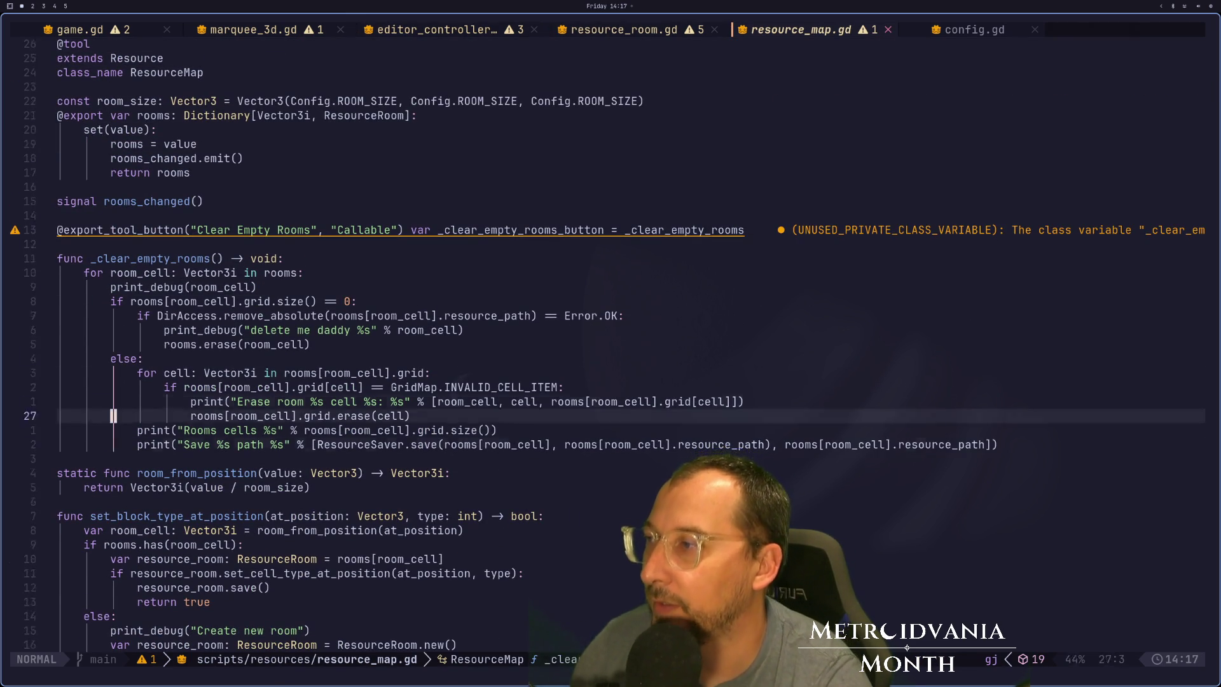
key(j)
key(j)
key(j)
key(k)
key(k)
key(k)
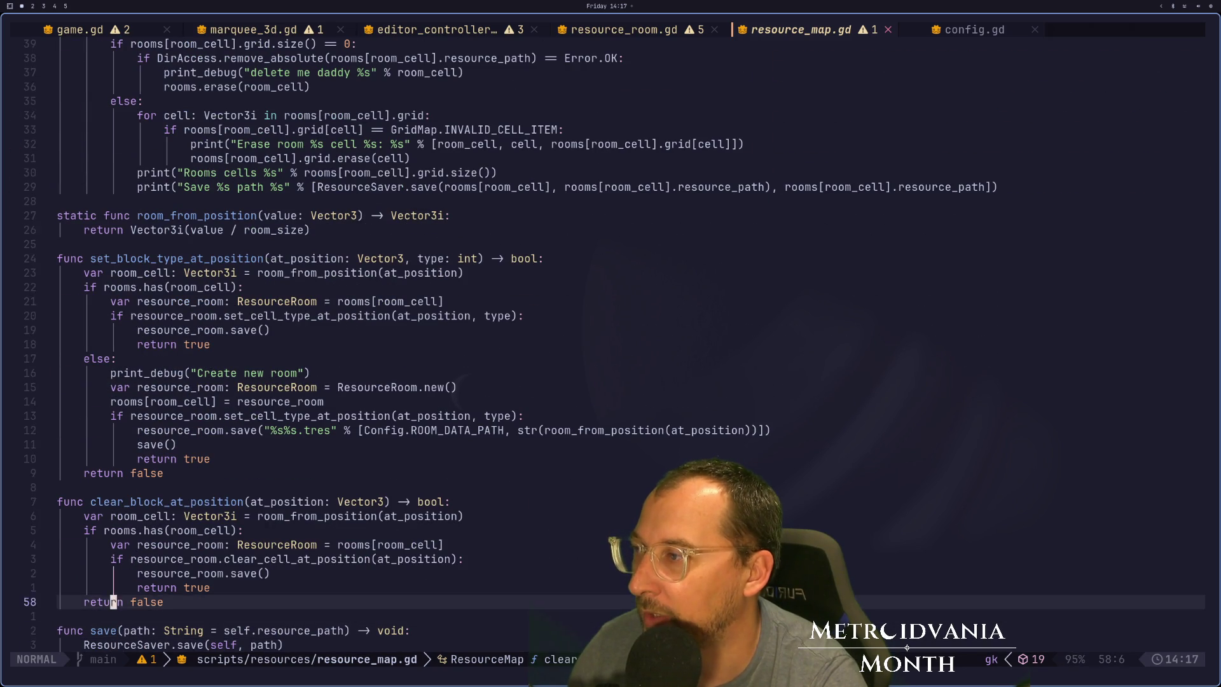
key(j)
key(j)
key(j)
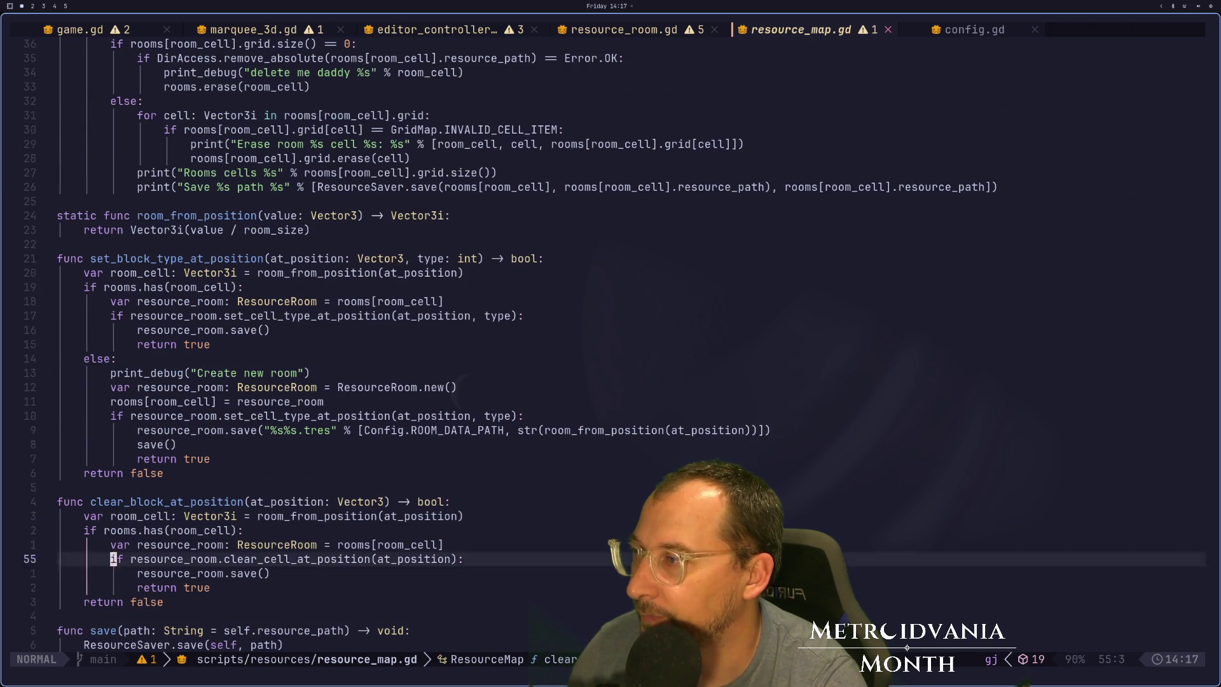
key(o)
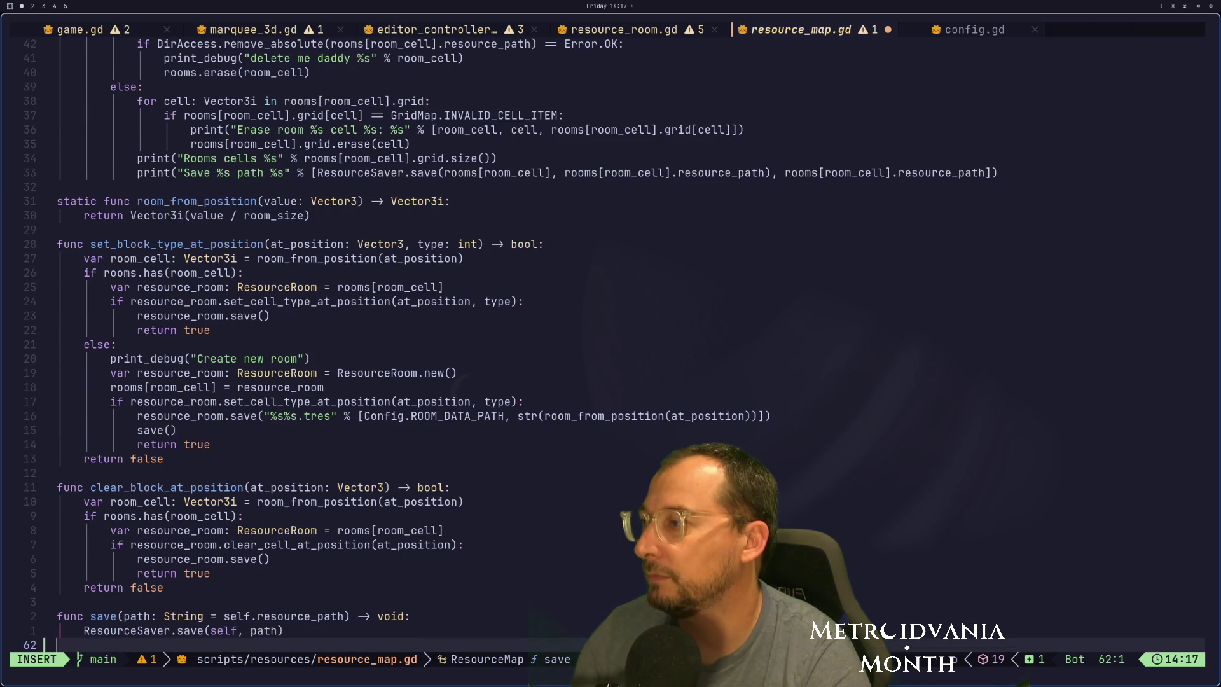
key(Return)
key(Escape)
key(k)
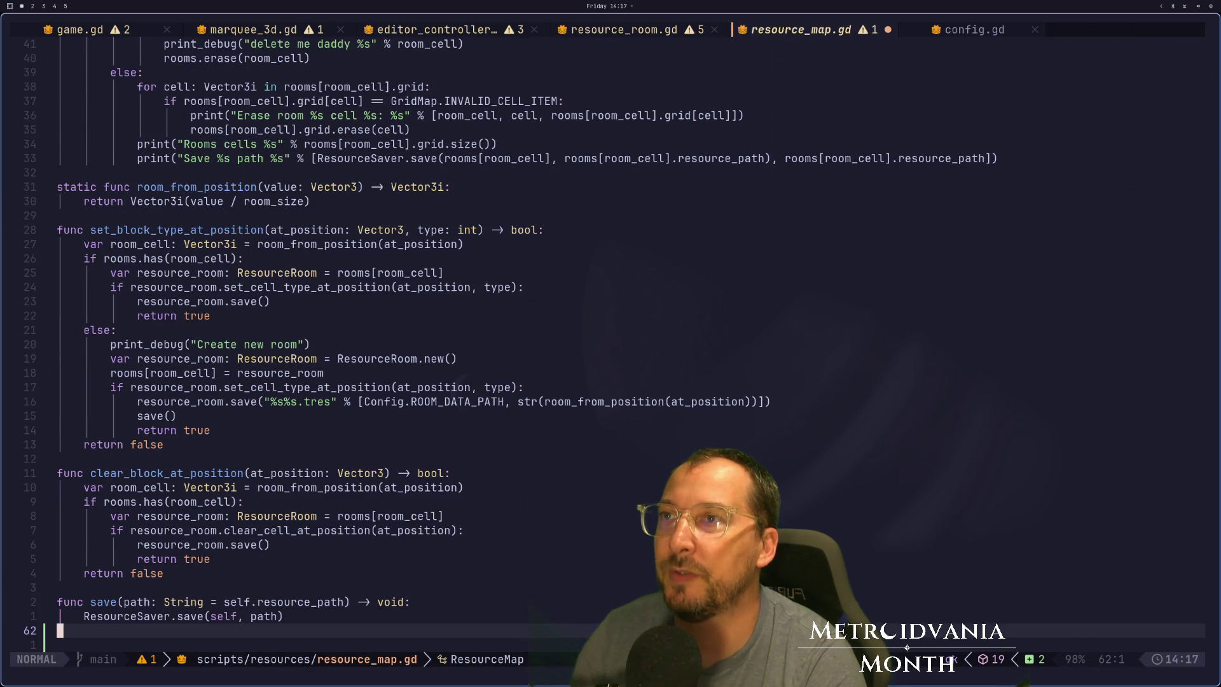
key(k)
key(k)
key(k)
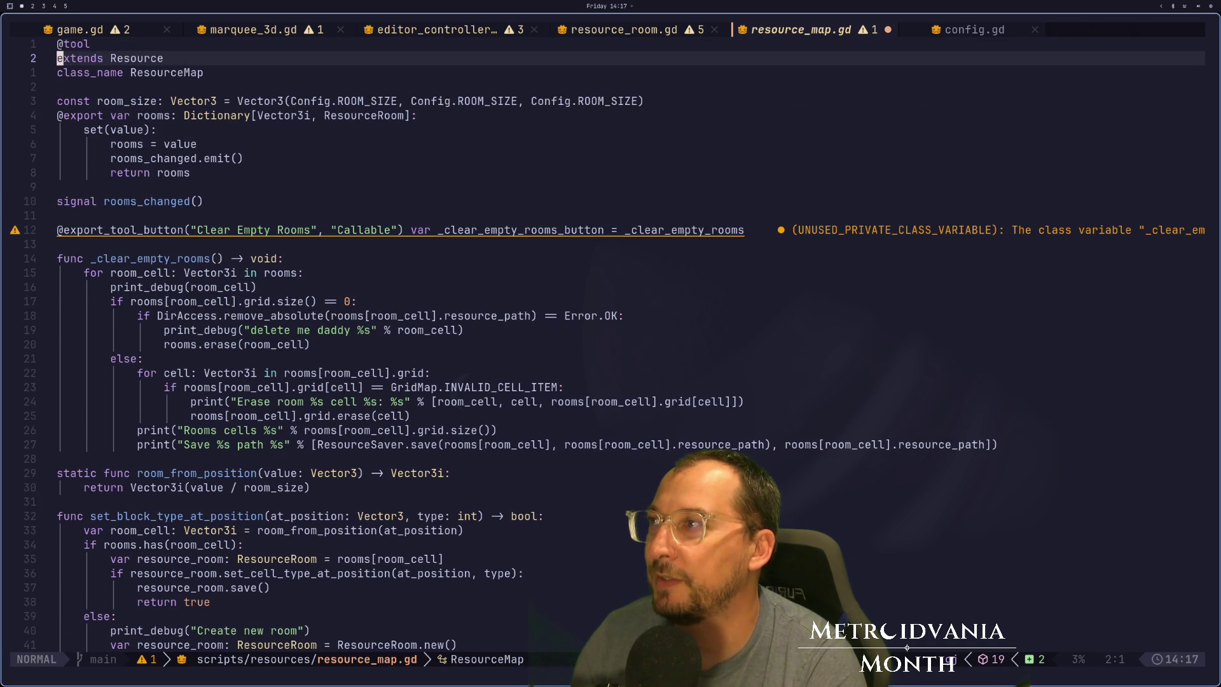
Start a new function get_blocks_at_position_size() at the end of resource_map.gd.
key(j)
key(j)
key(j)
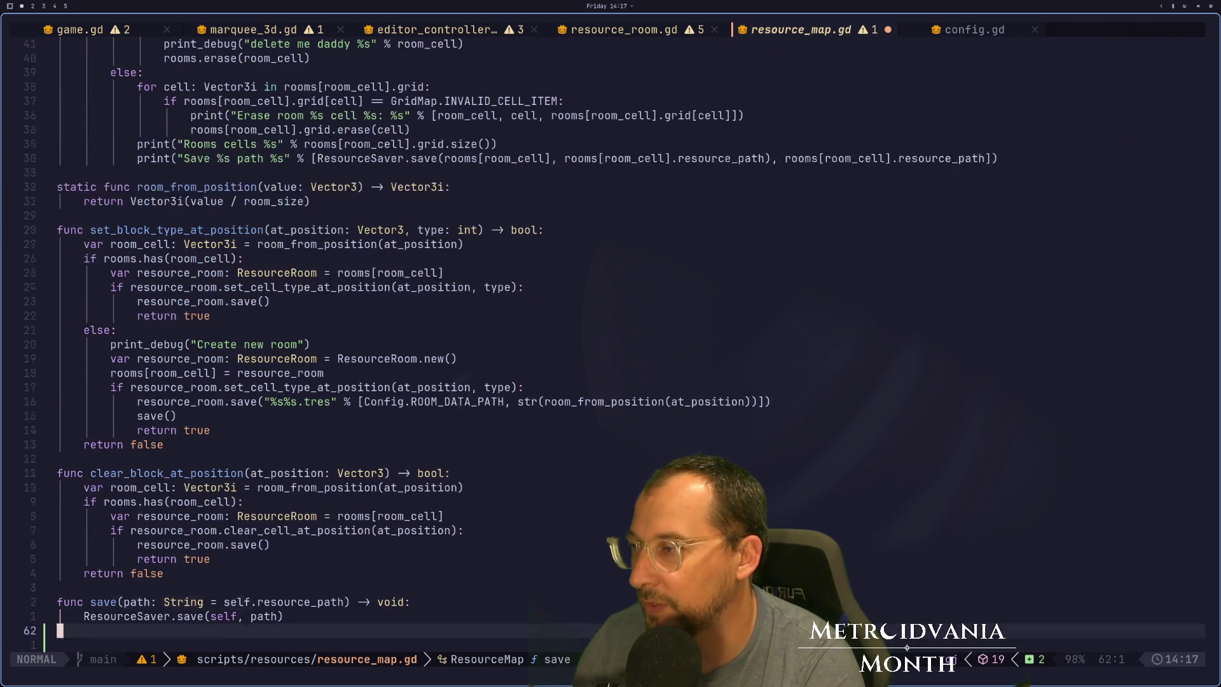
text(ifunc )
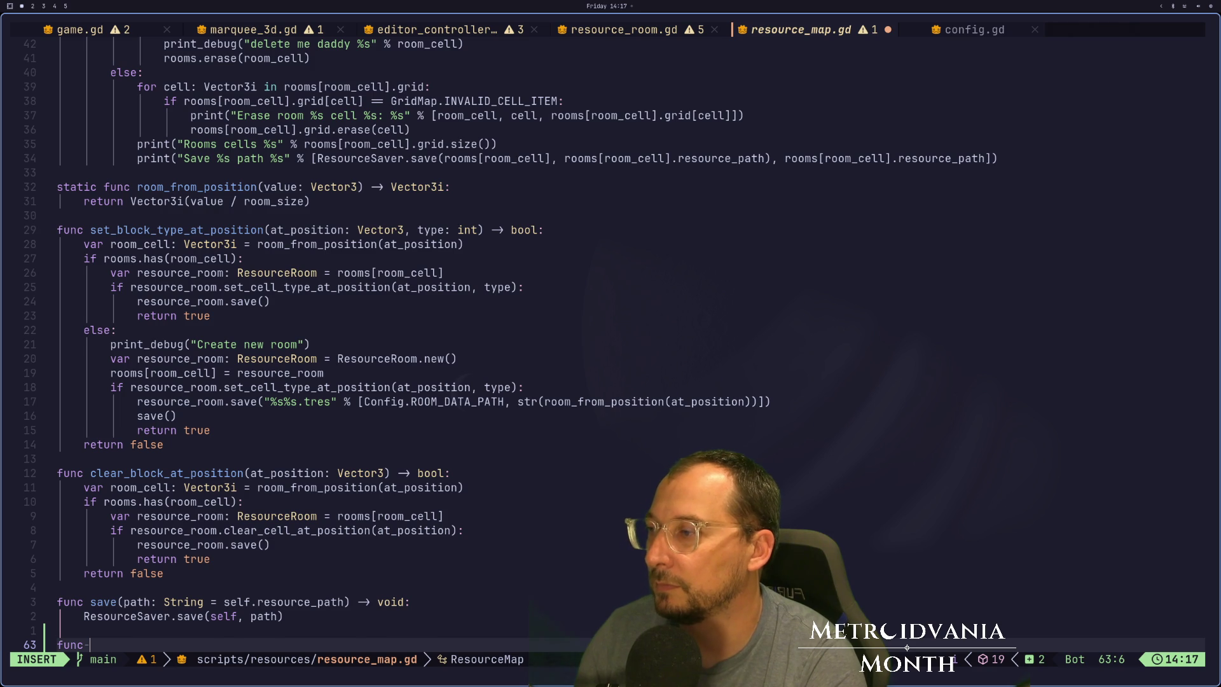
text(get)
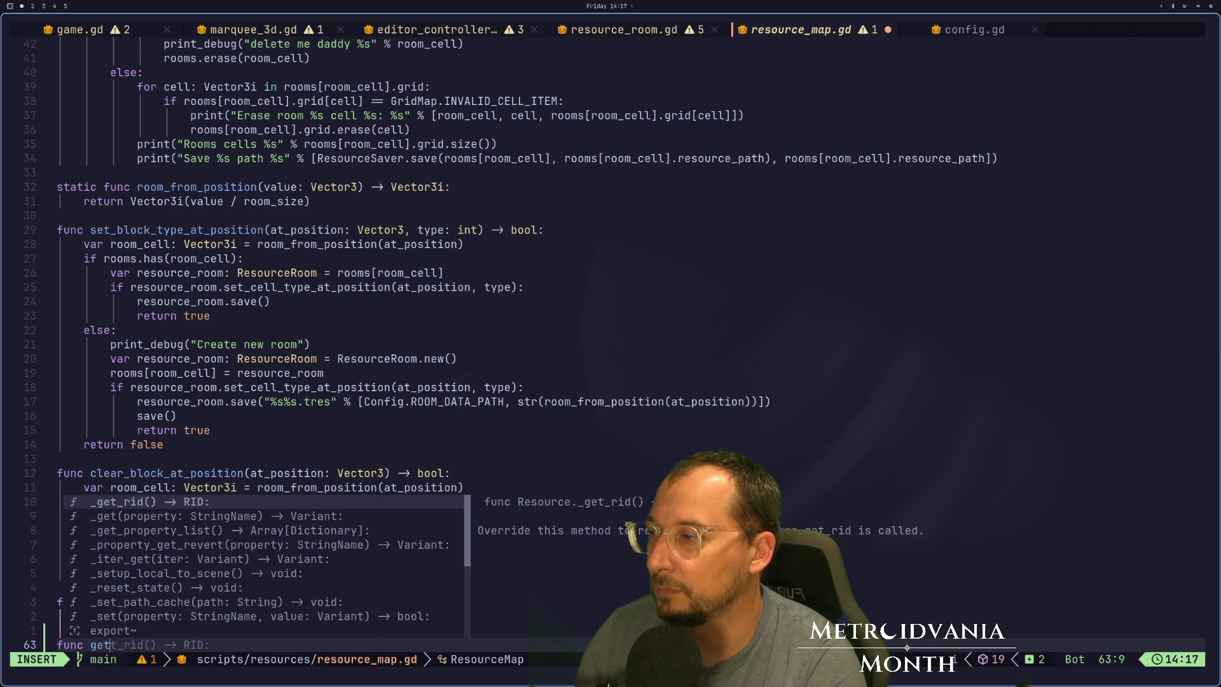
text(_blocks)
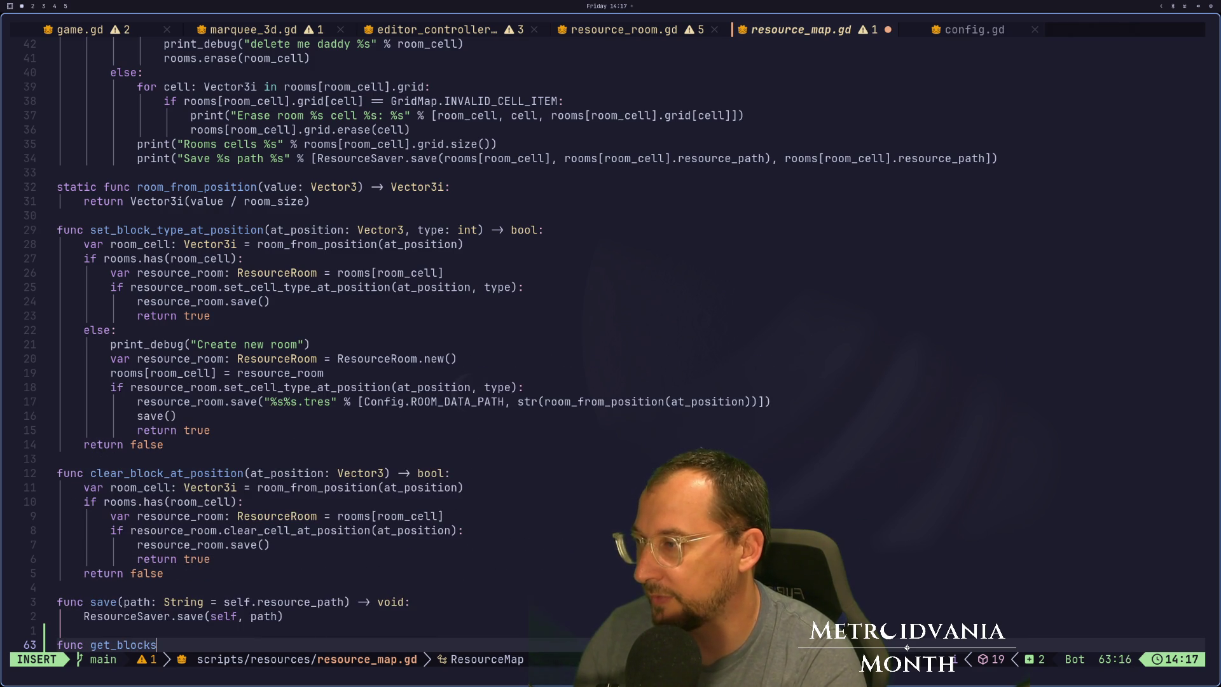
text(_in)
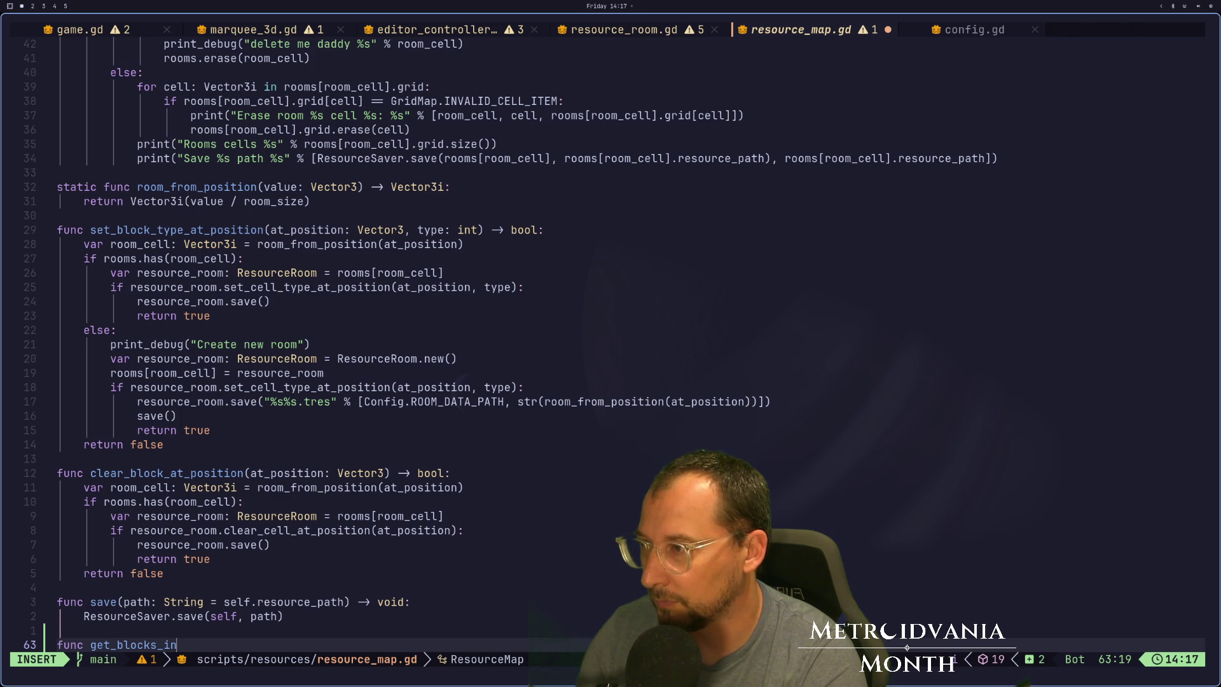
key(BackSpace)
key(BackSpace)
text(at)
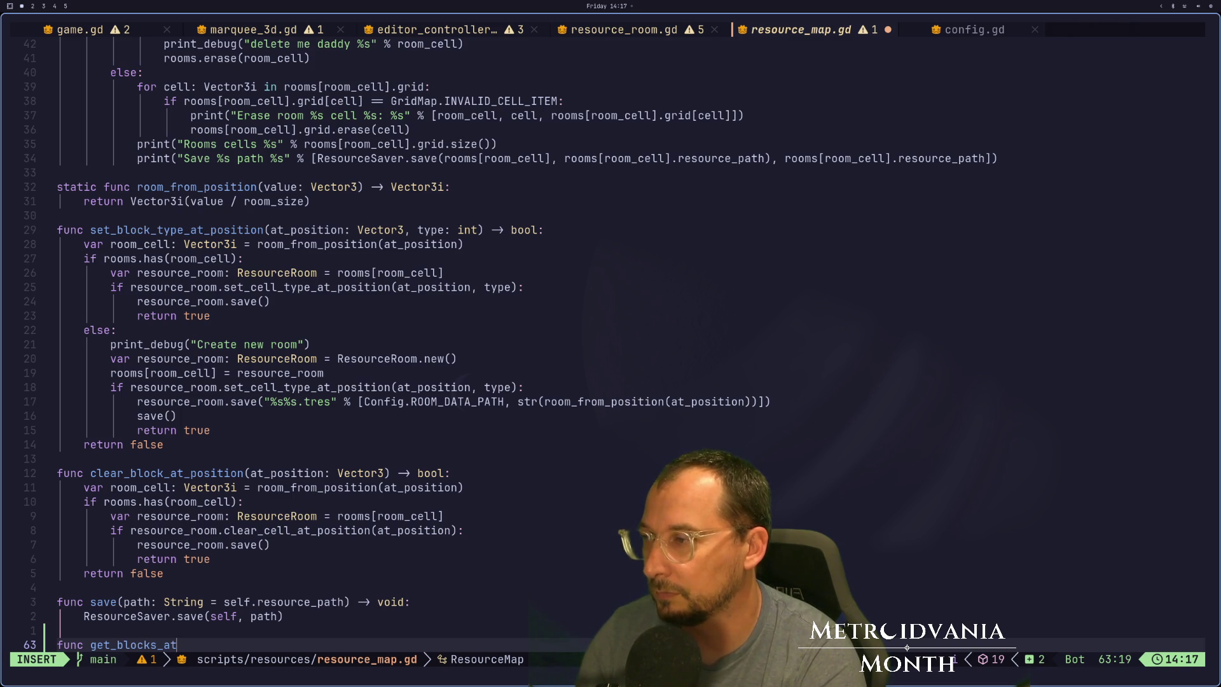
text(_positi)
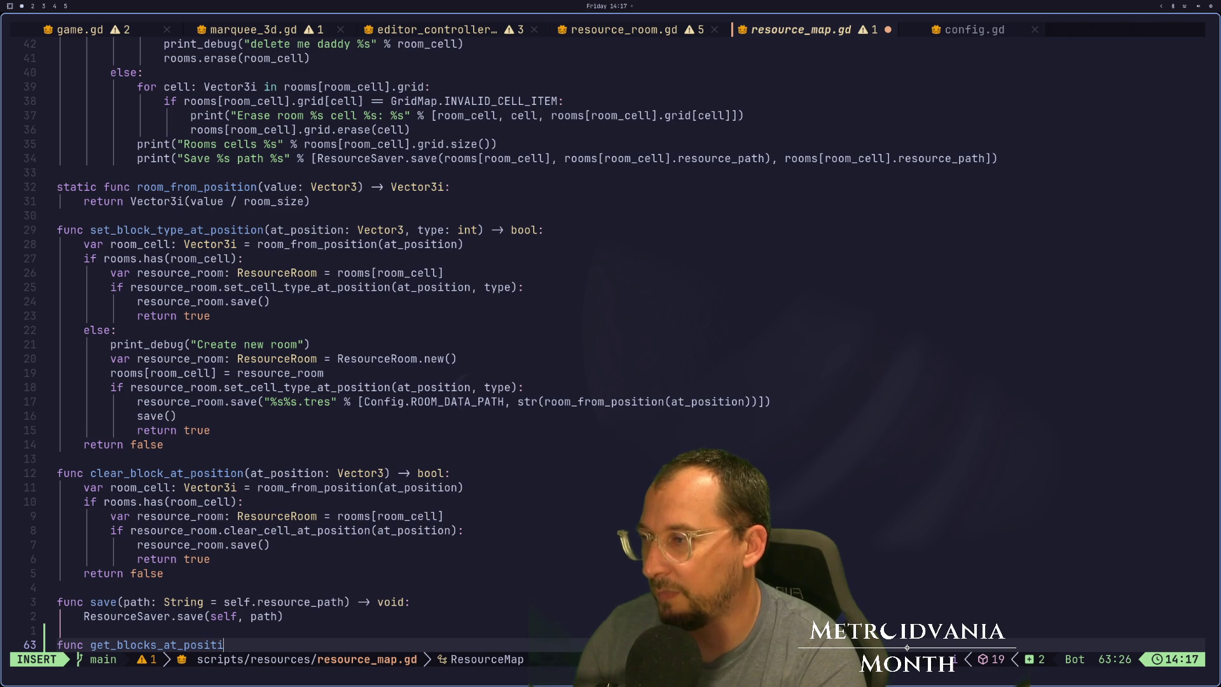
text(on_s)
key(BackSpace)
text(f)
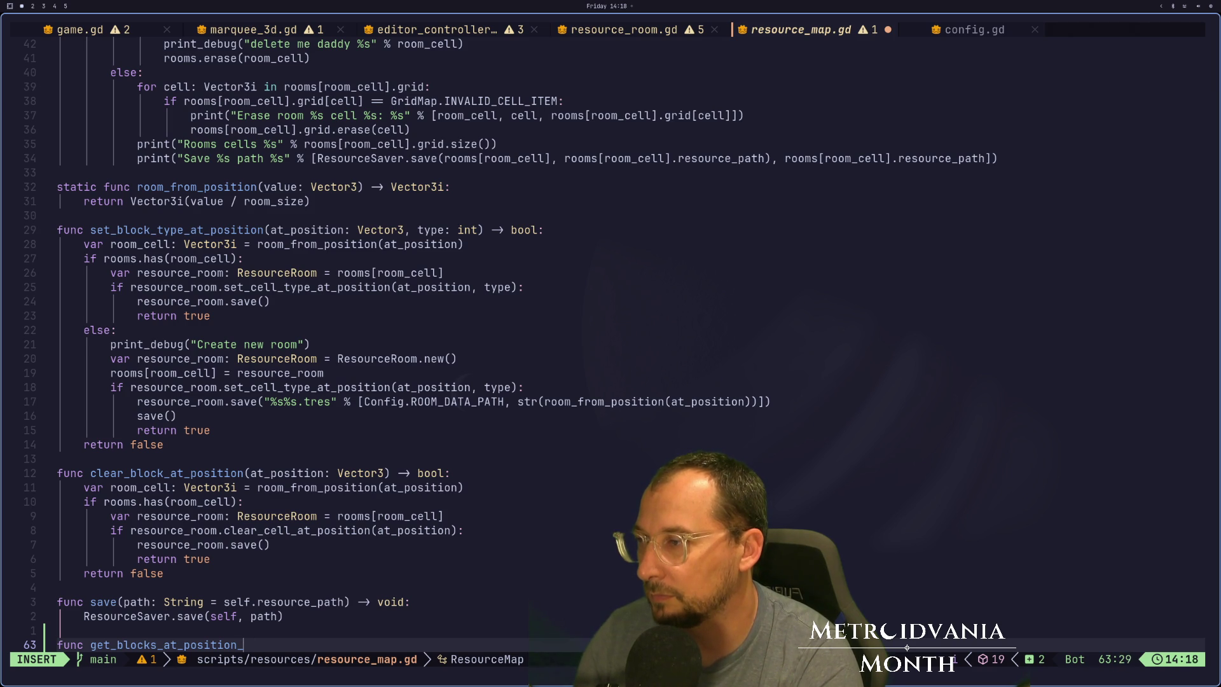
text(size)
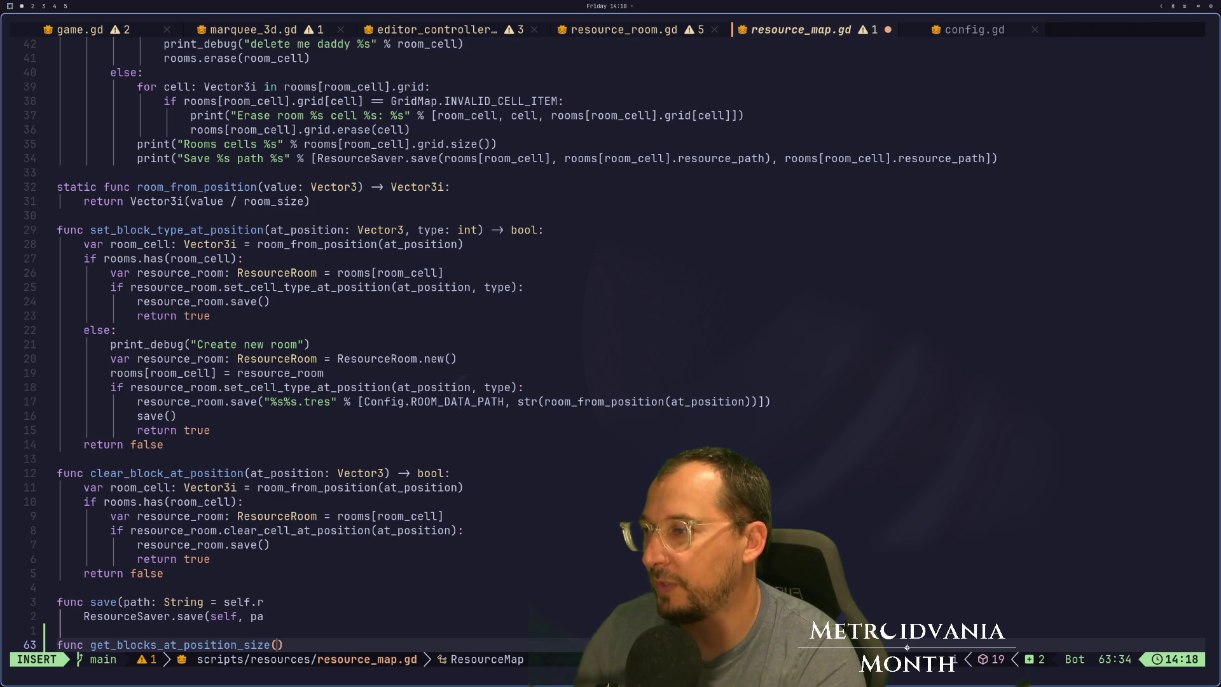
text(())
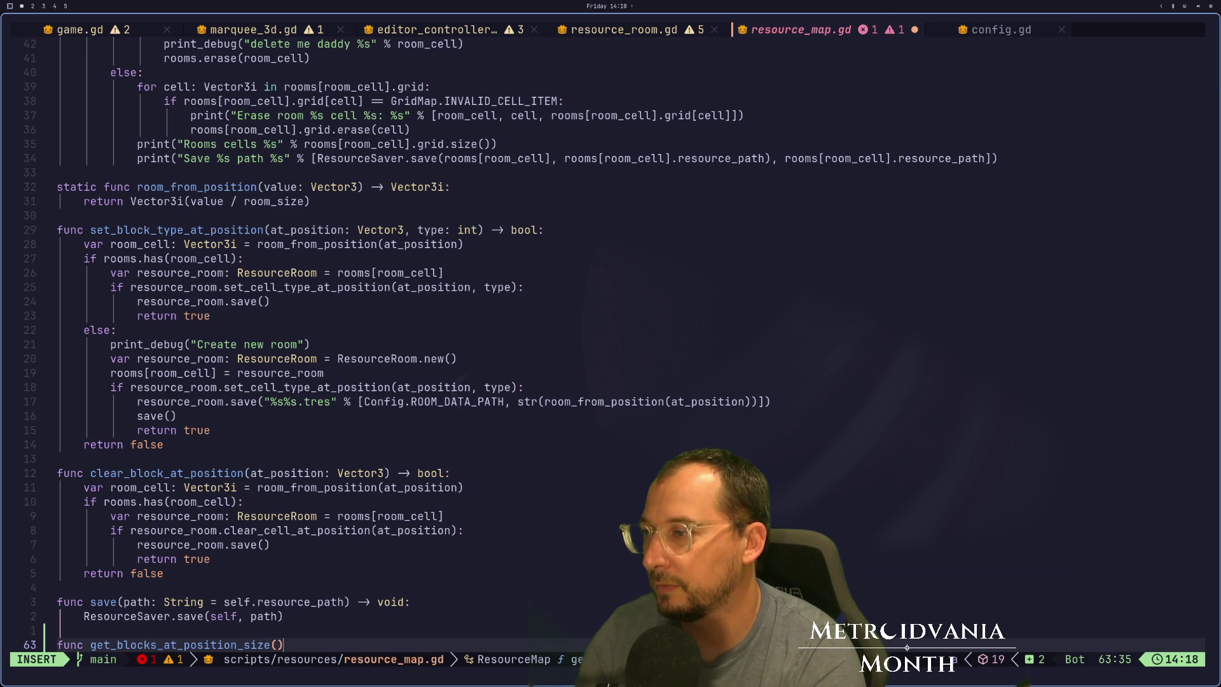
key(Escape)
Append the return type -> Array[] to the new function header.
key(b)
key(b)
key(h)
text($)
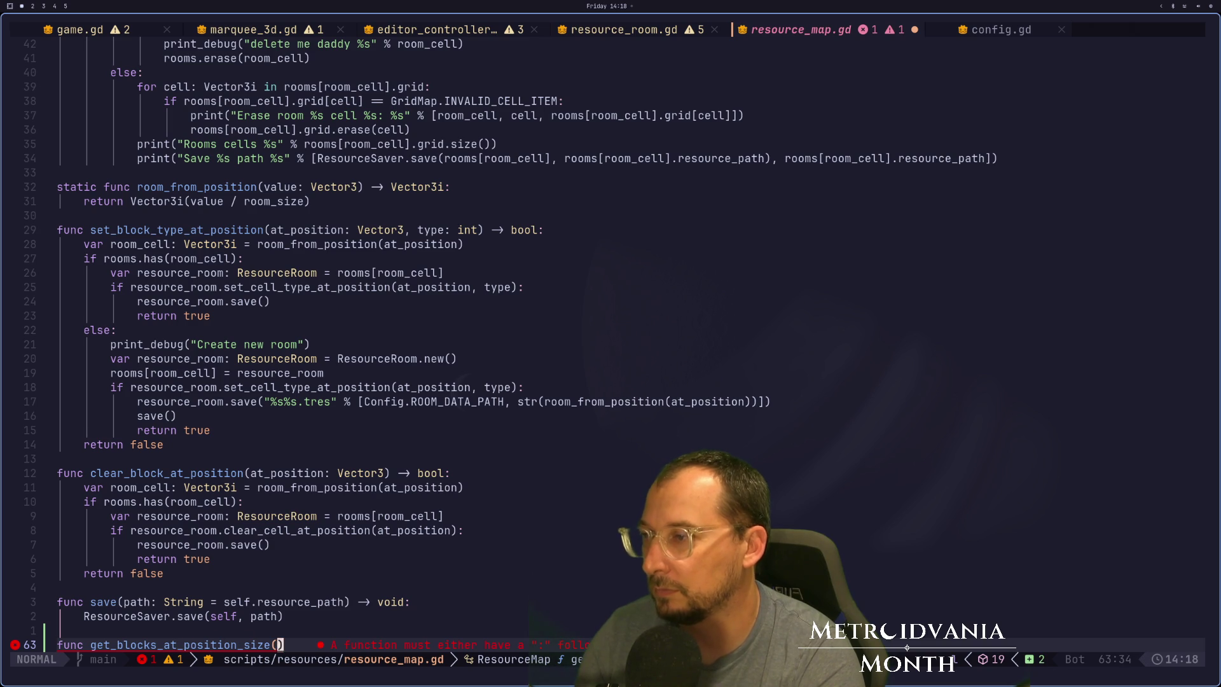
text(a -> )
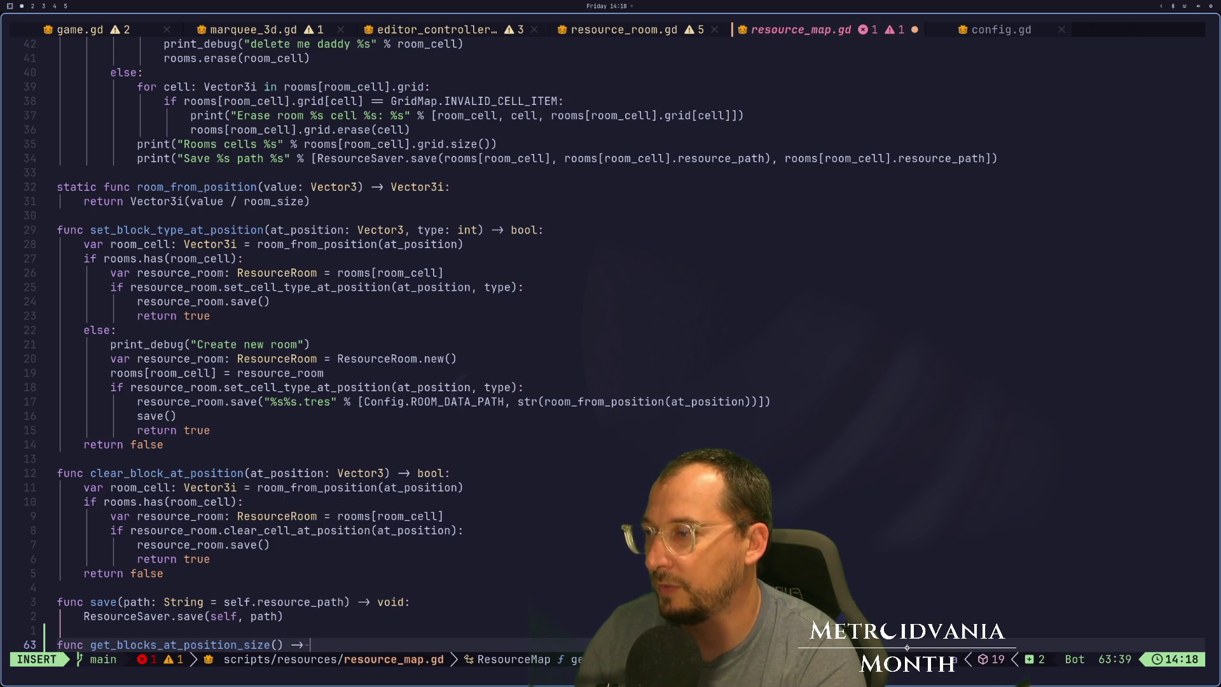
text(Array[)
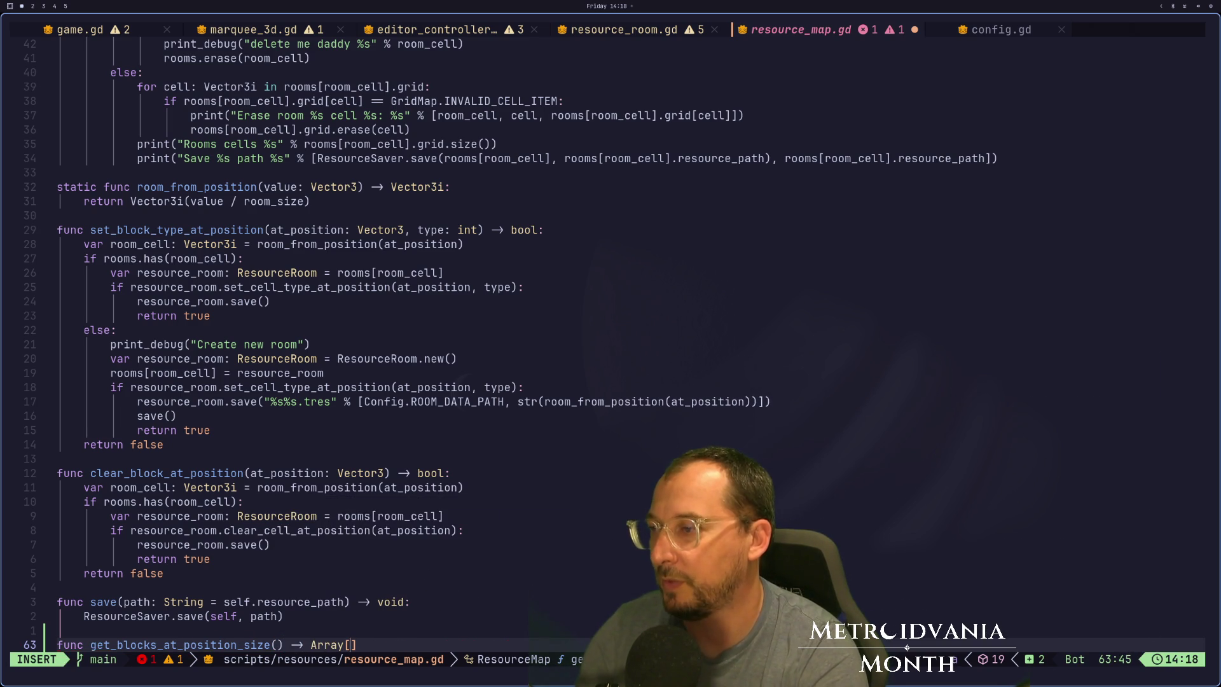
text(])
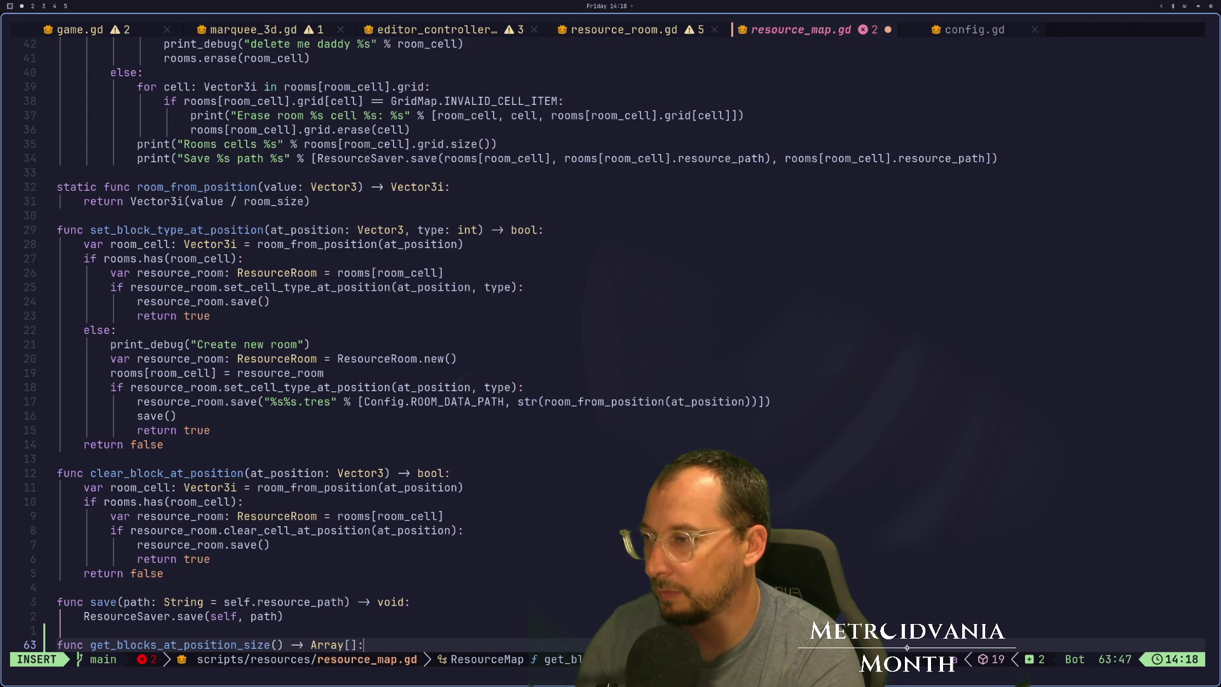
Add a pass body under the get_blocks_at_position_size header.
key(Return)
text(pass)
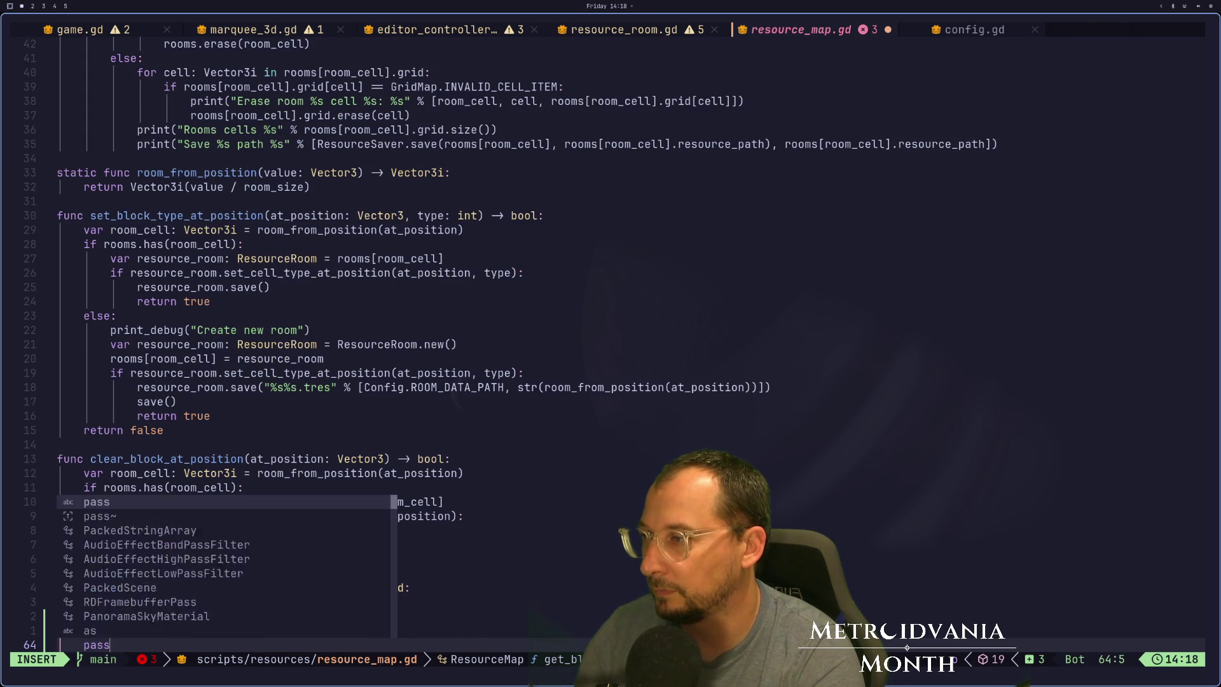
key(Escape)
key(k)
key(w)
key(w)
key(w)
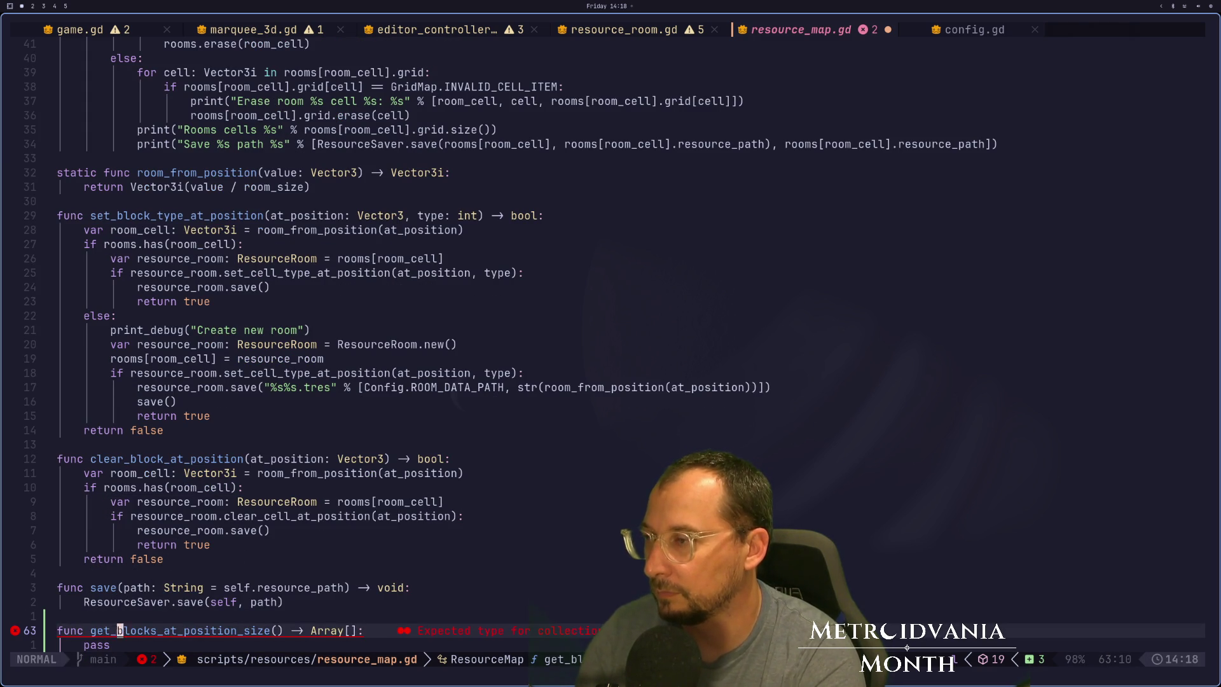
key(w)
key(w)
key(w)
key(dollar)
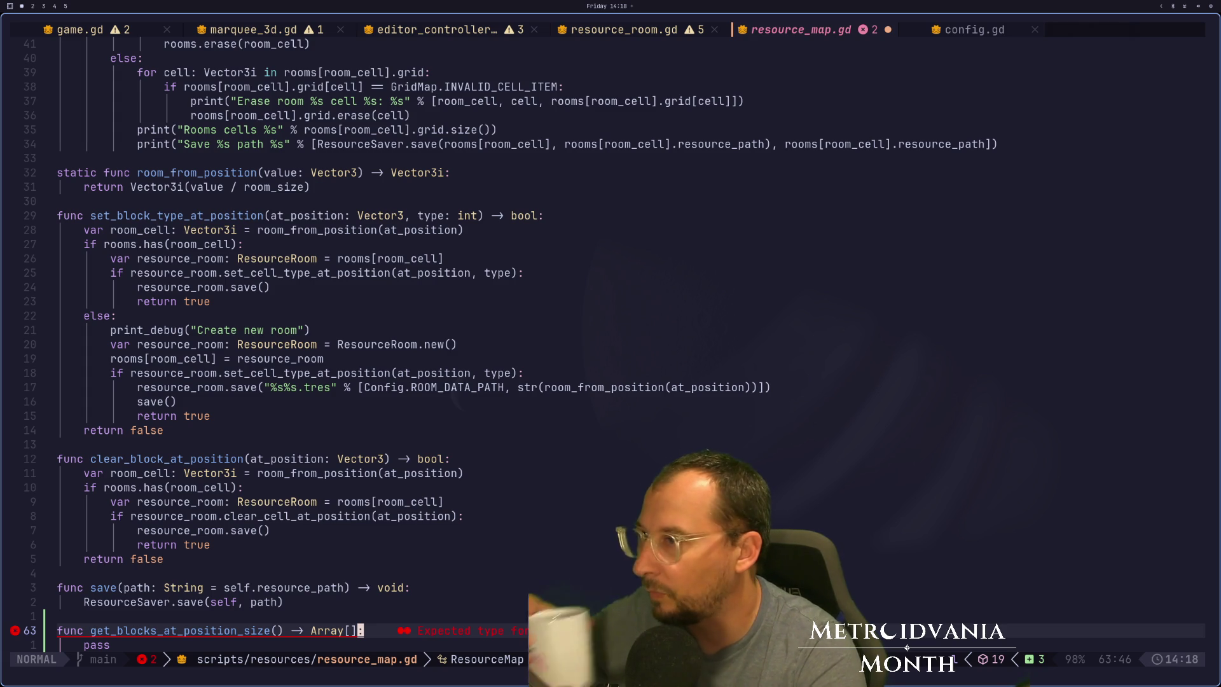
Inspect the rooms Dictionary[Vector3i, ResourceRoom] type, then save resource_map.gd.
key(k)
key(k)
key(k)
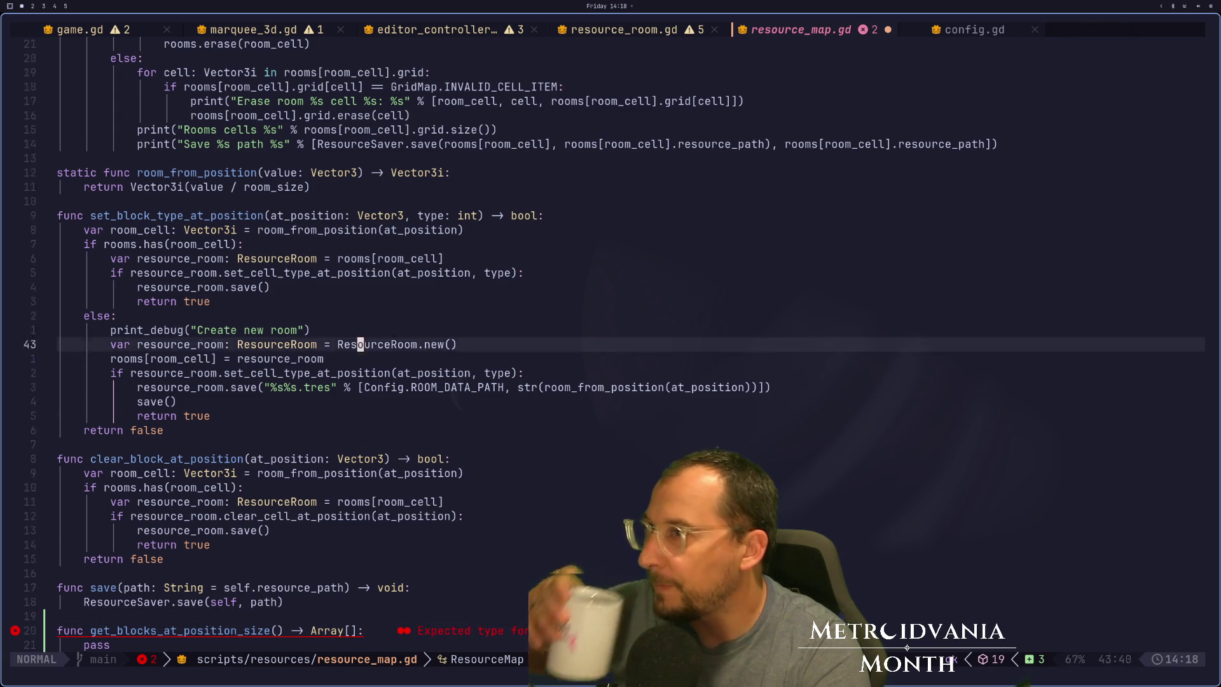
key(k)
key(k)
key(k)
key(j)
key(j)
key(j)
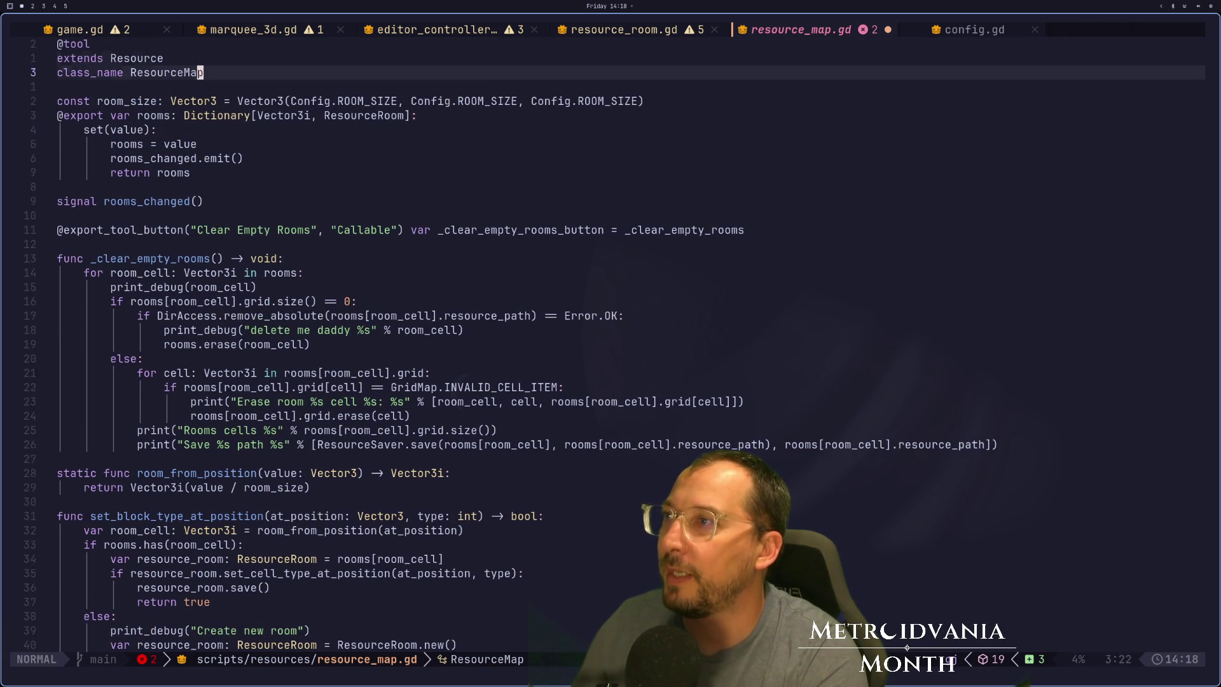
key(h)
key(h)
key(h)
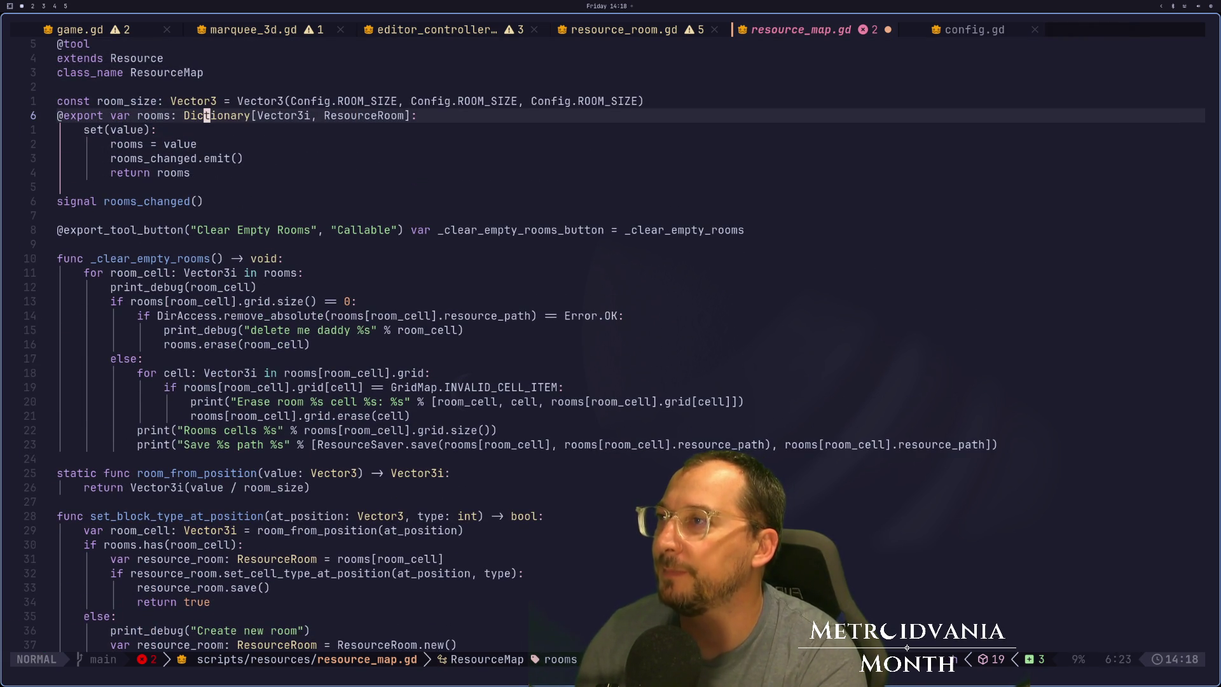
key(h)
key(h)
key(v)
key(l)
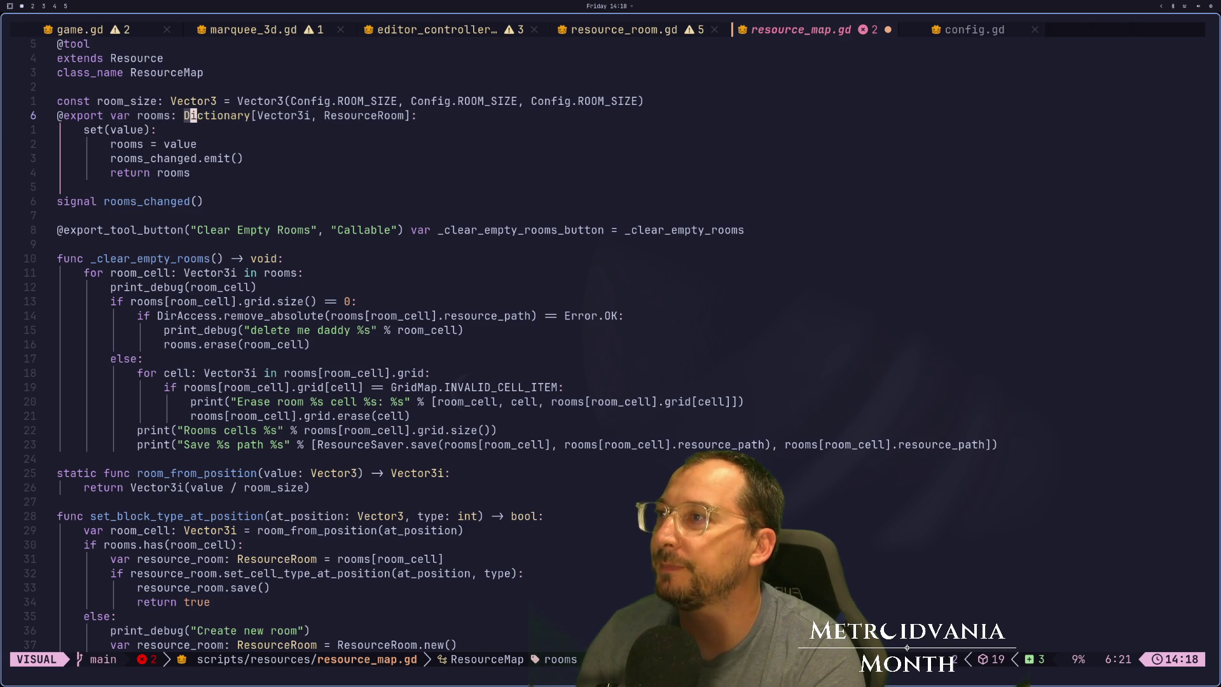
key(l)
key(l)
key(l)
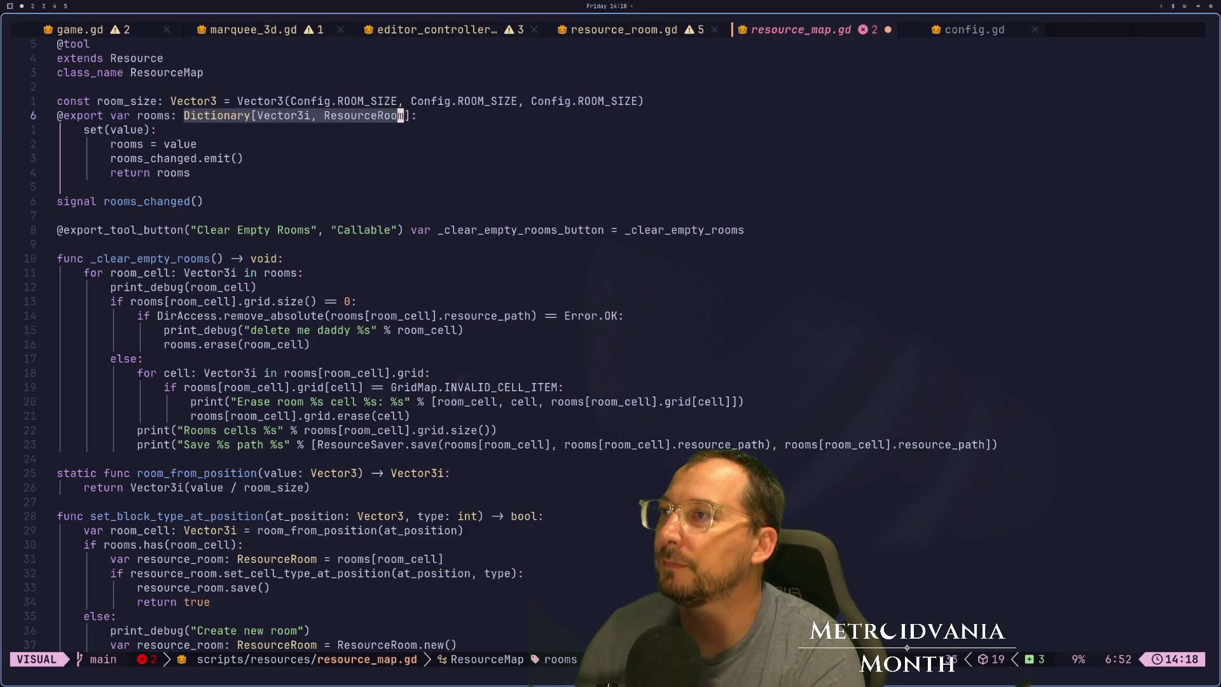
key(Escape)
text(j:w)
key(Return)
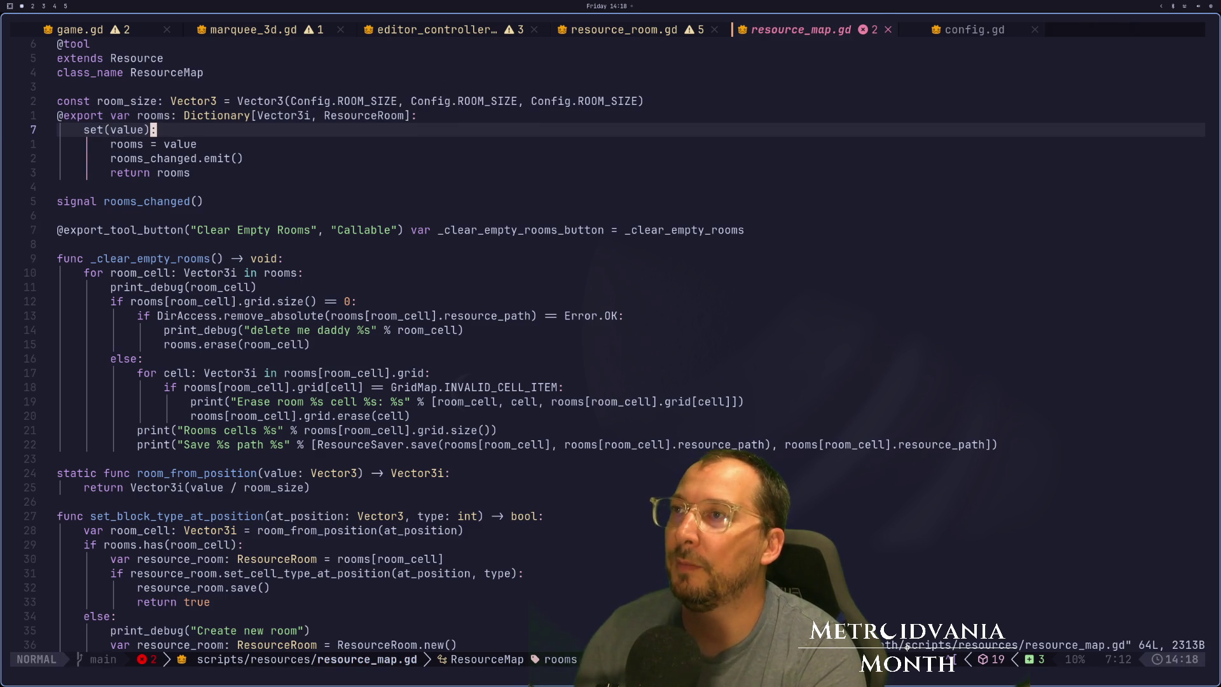
Copy the Dictionary[Vector3i part of the grid type in resource_room.gd.
key(ctrl+o)
key(ctrl+o)
key(g)
key(g)
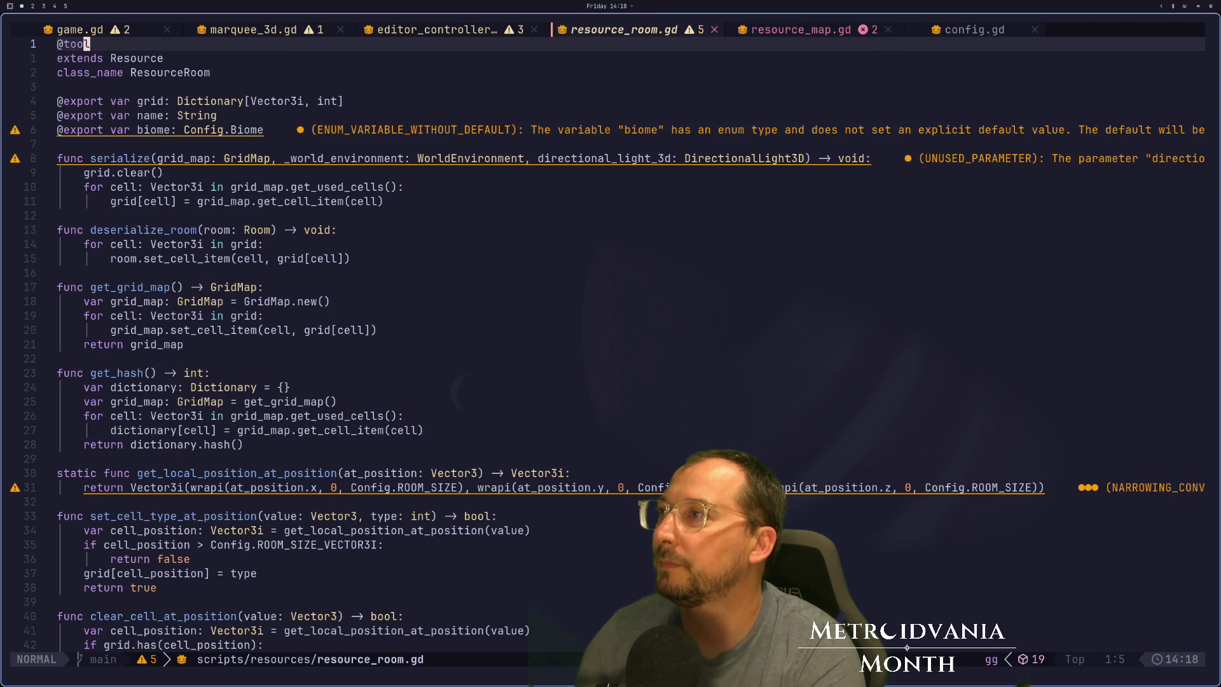
key(j)
key(j)
key(j)
key(j)
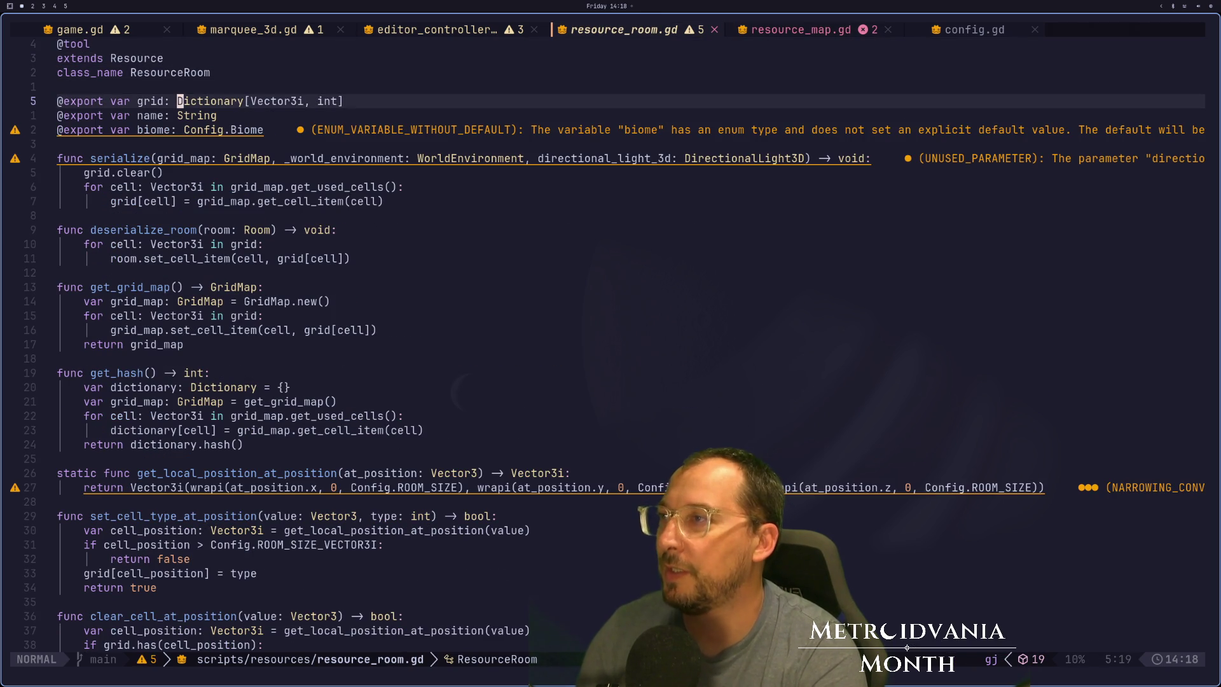
key(w)
key(w)
key(w)
key(v)
key(l)
key(l)
key(l)
key(l)
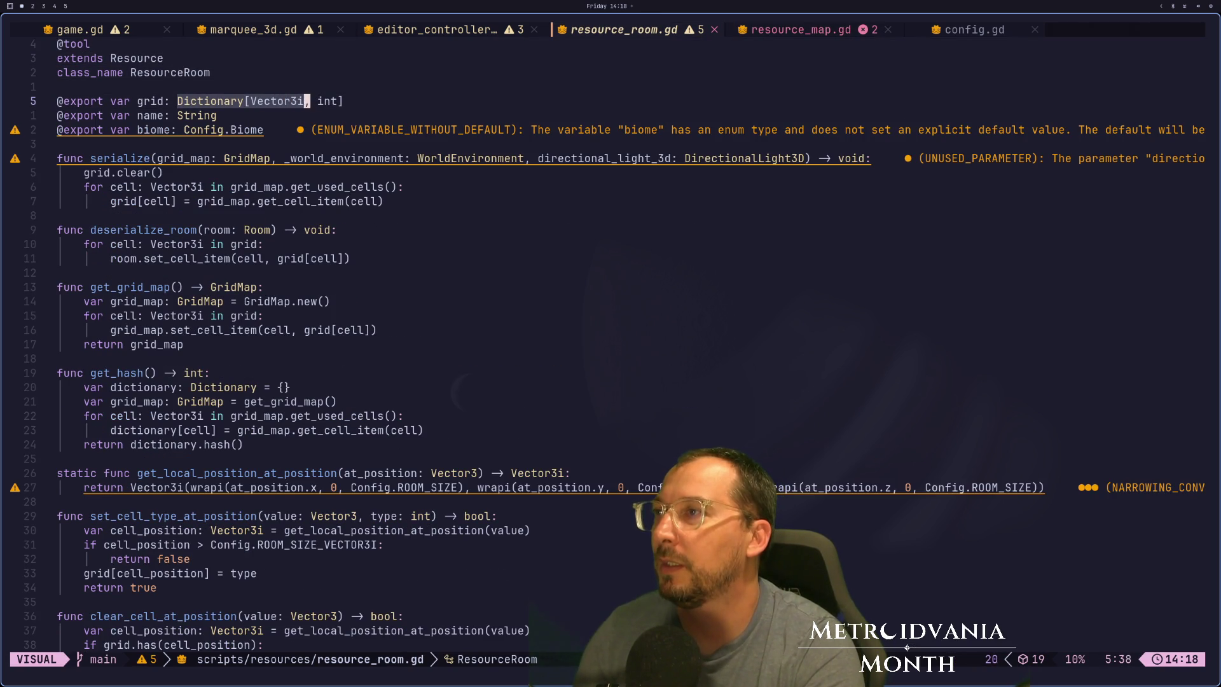
key(y)
Return to the new function in resource_map.gd and erase its Array return type.
key(ctrl+o)
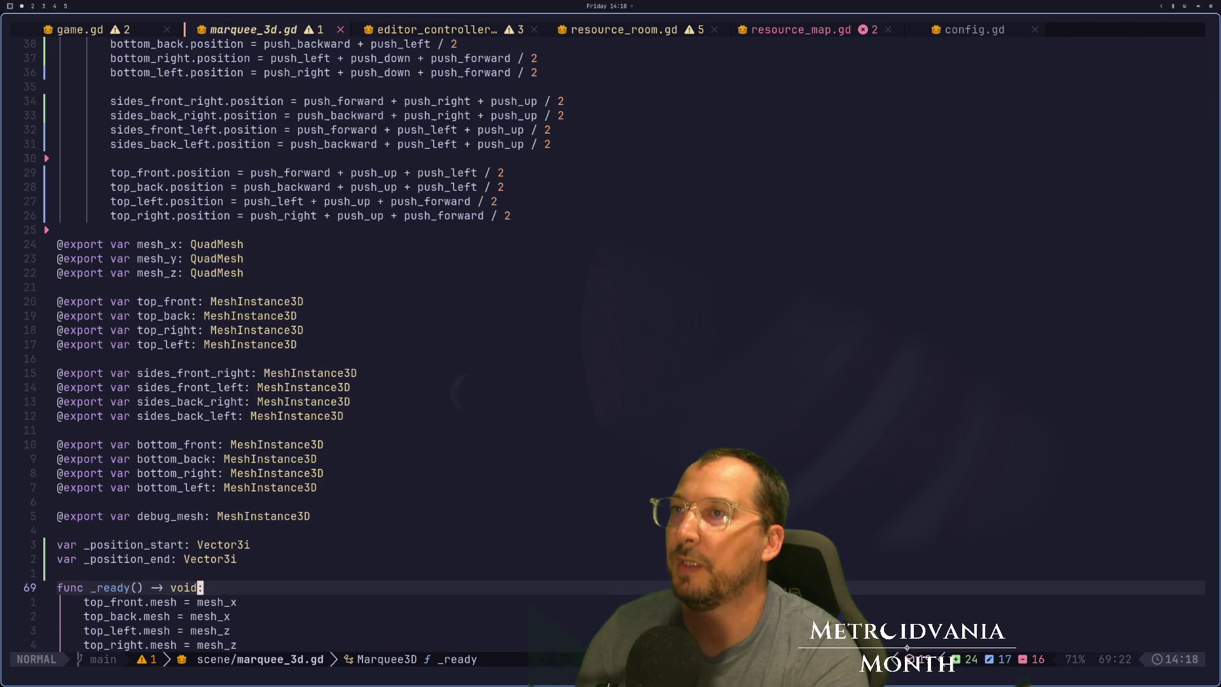
key(ctrl+o)
key(ctrl+o)
key(j)
key(k)
key(k)
key(j)
key(j)
key(j)
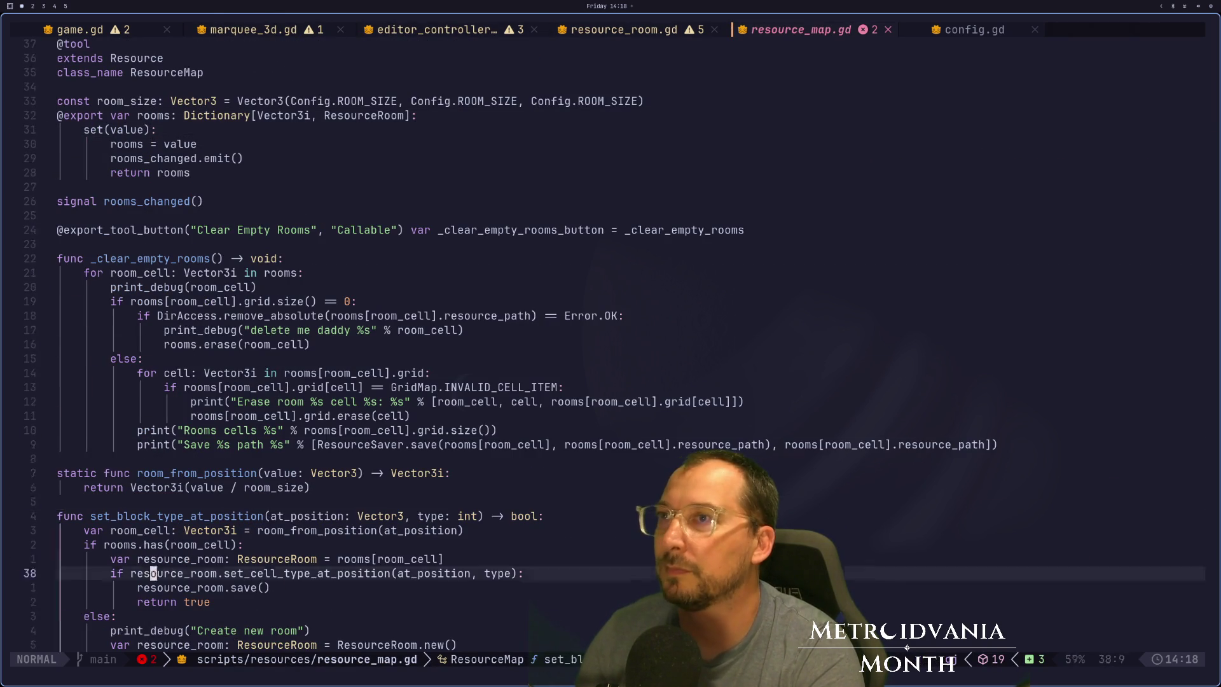
key(shift+g)
key(p)
key(k)
key(w)
key(w)
key(w)
key(w)
key(i)
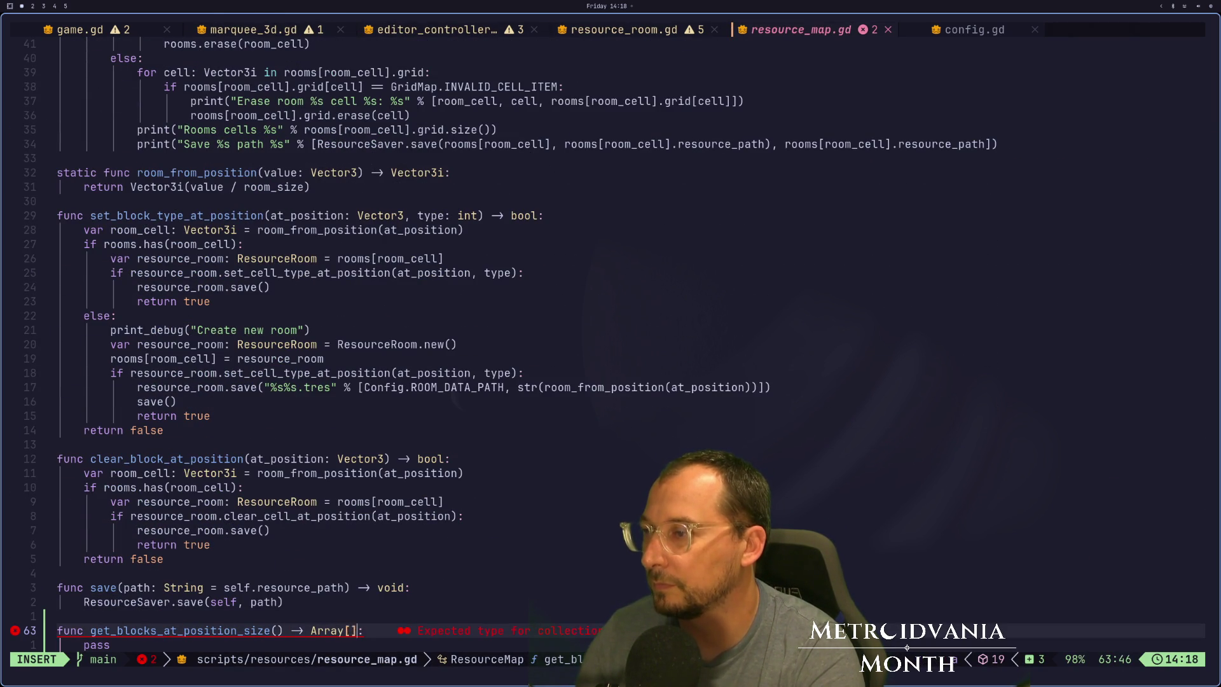
key(BackSpace)
key(BackSpace)
key(BackSpace)
Change the return type to Dictionary[Vector3i, int] and save resource_map.gd.
text(Dictionary[Vector3i, int)
key(Escape)
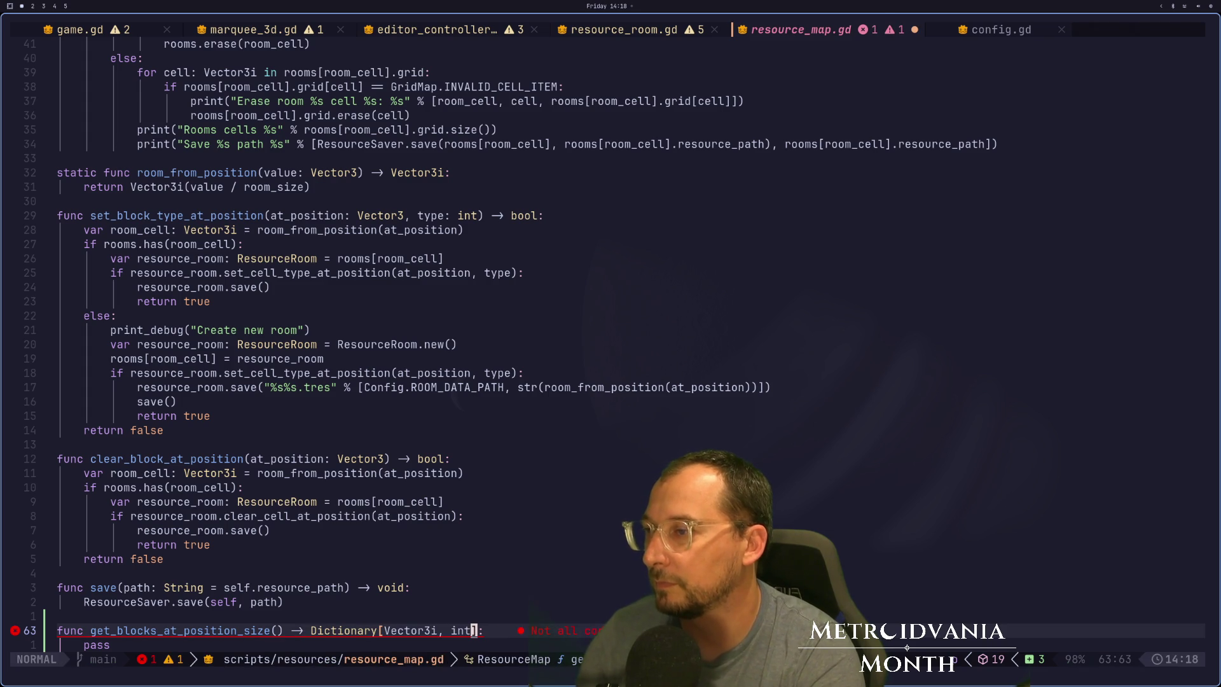
text(:w)
key(Return)
key(j)
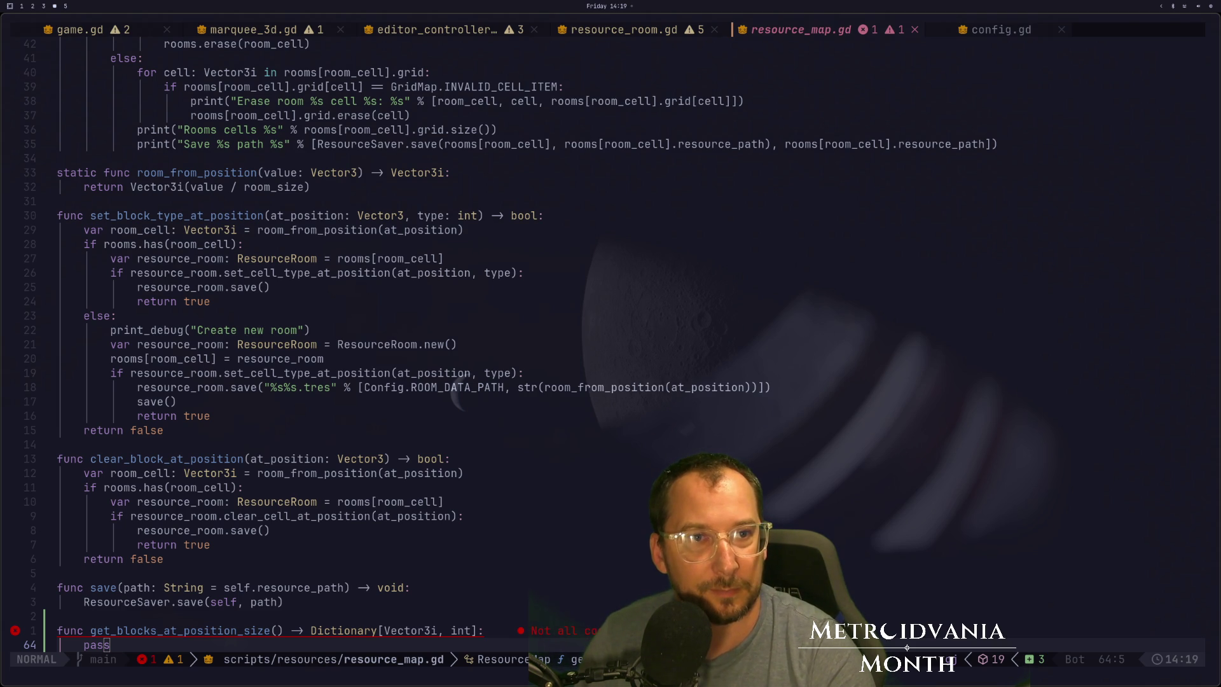
Add an at_position: Vector3i parameter to get_blocks_at_position_size.
key(super+1)
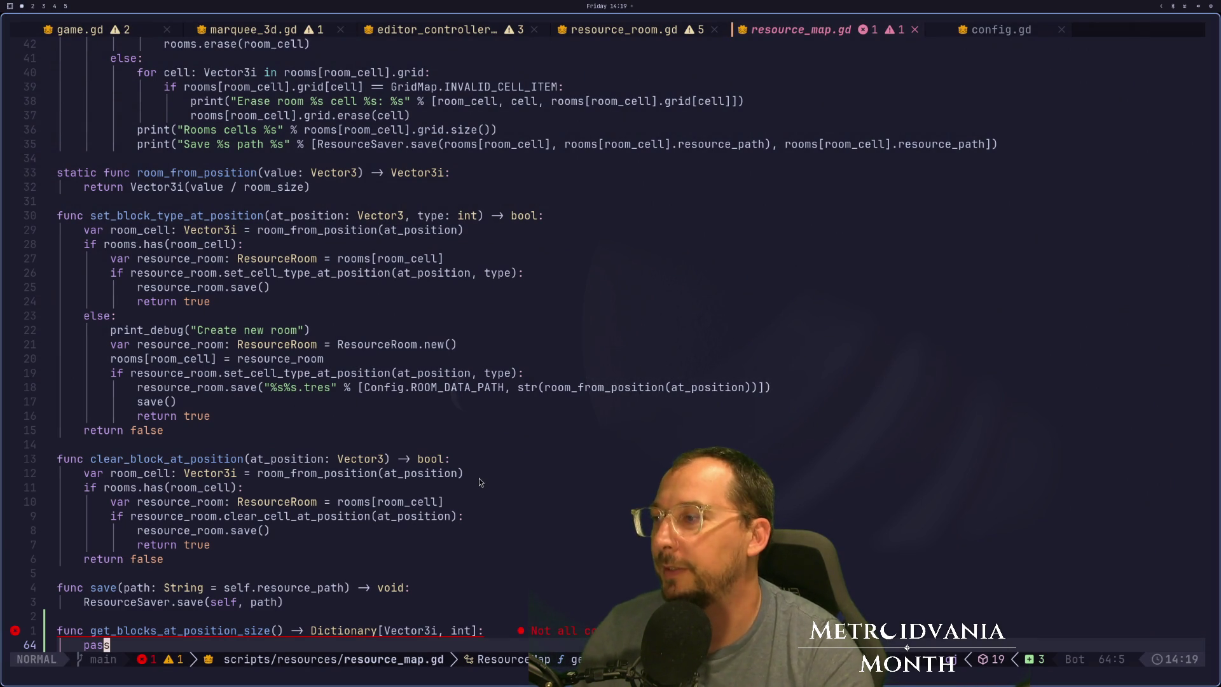
click(473, 631)
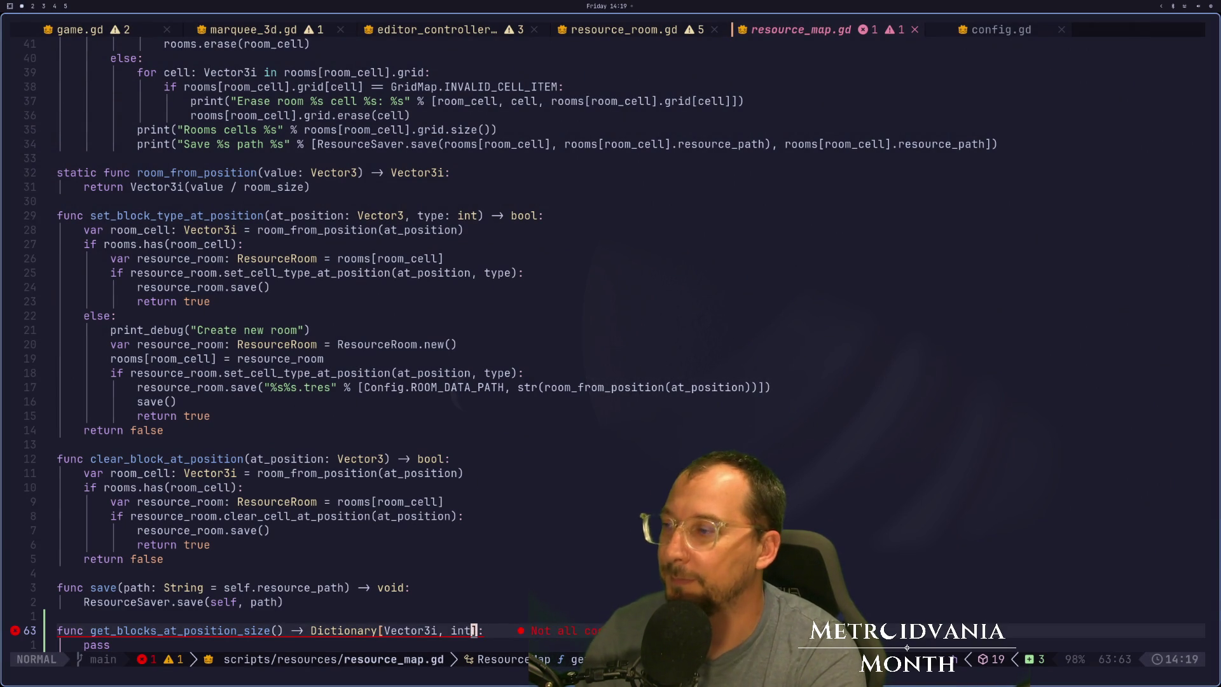
key(b)
key(b)
key(b)
key(i)
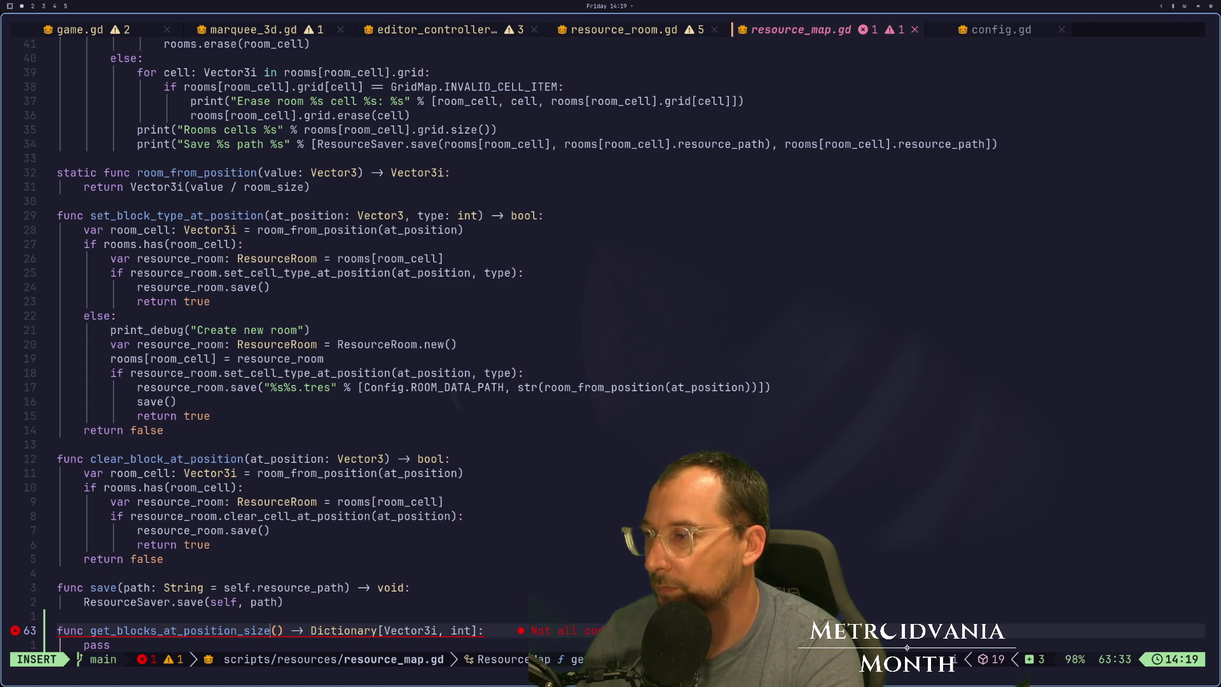
key(Right)
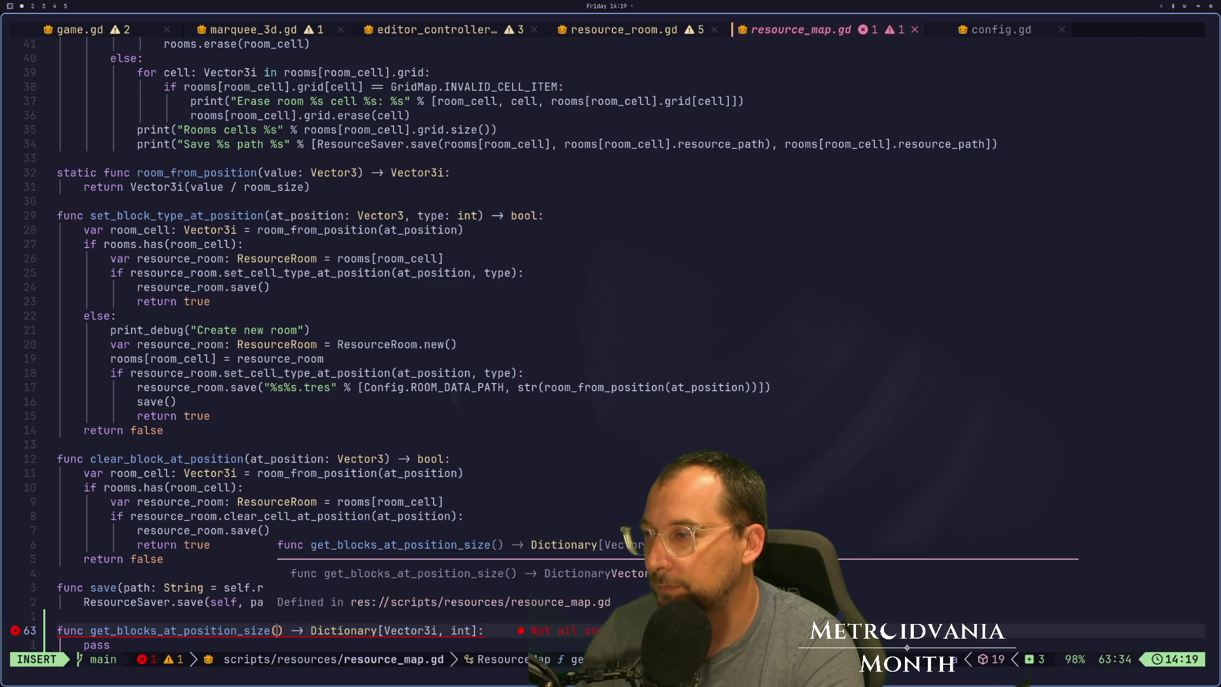
text(at_position)
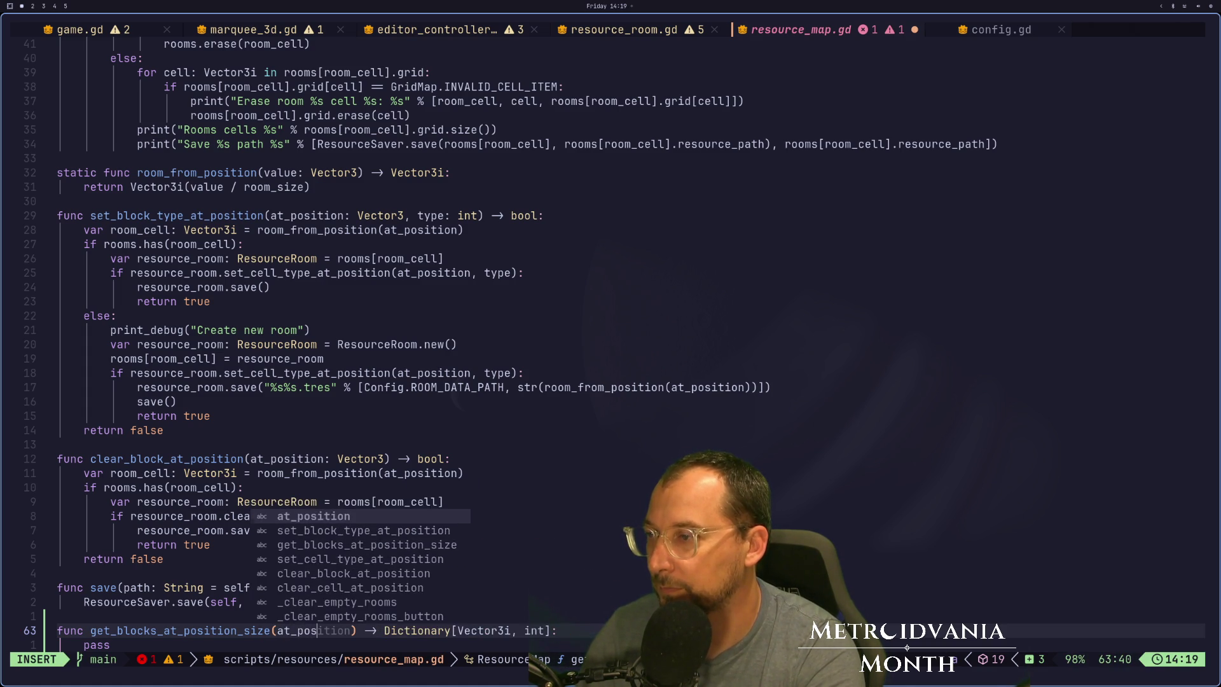
text(: Vect)
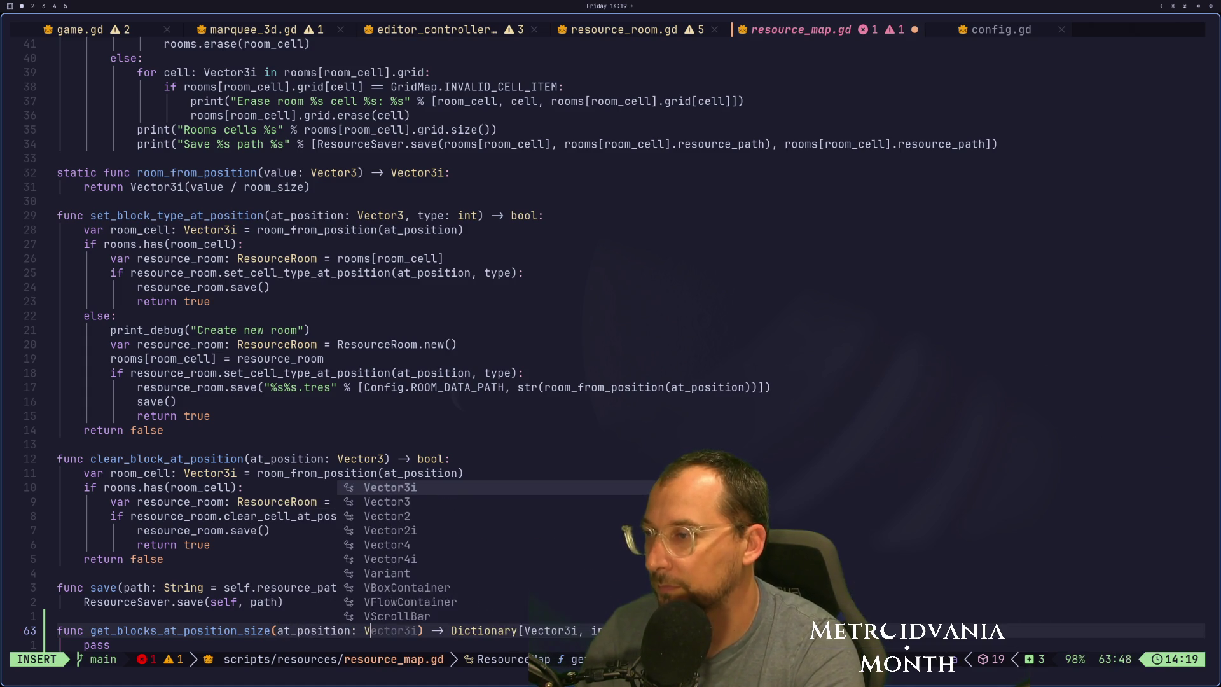
text(or3i)
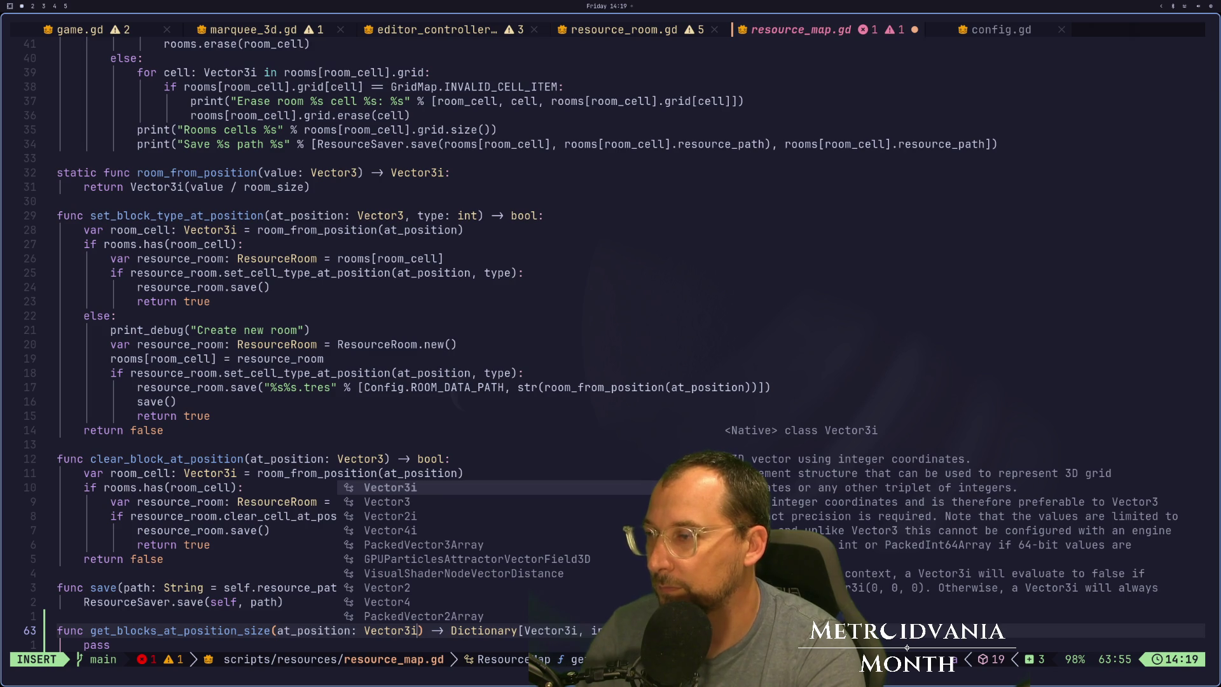
text(, )
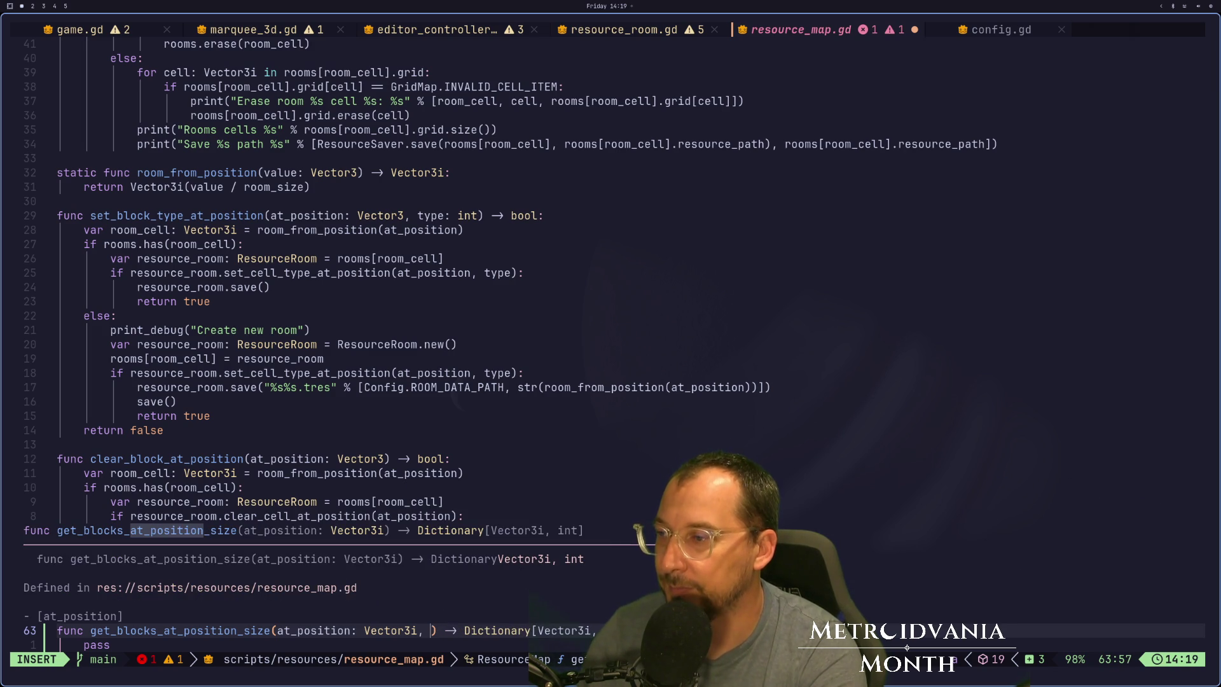
text(Ve)
key(BackSpace)
key(BackSpace)
key(Escape)
click(320, 630)
key(h)
key(h)
key(h)
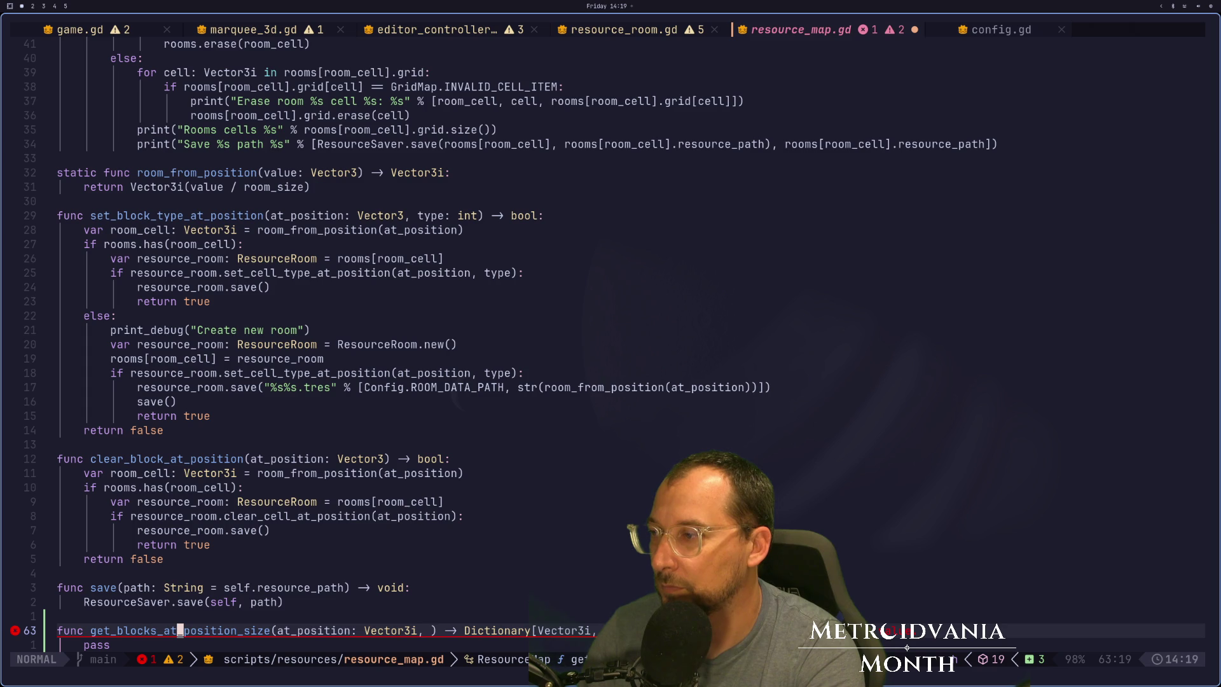